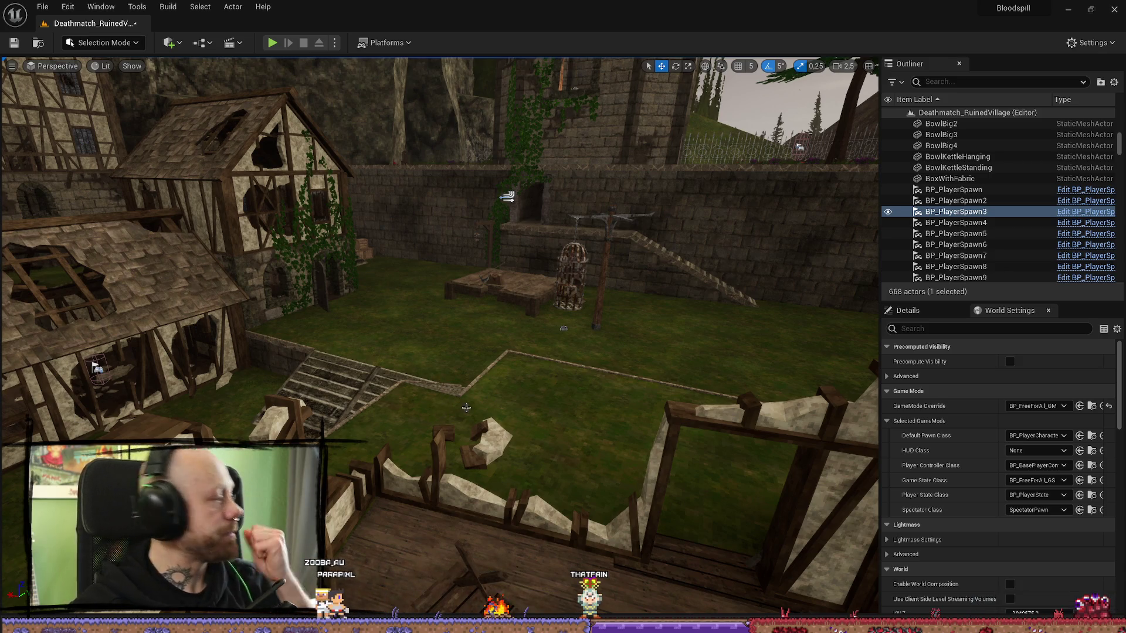
- Frame the courtyard's cage, ivy house and crates, and narrow the side panels to widen the viewport
{"action": "scroll", "coordinate": [660, 278], "scroll_direction": "down", "scroll_amount": 2}
{"action": "key", "text": "w"}
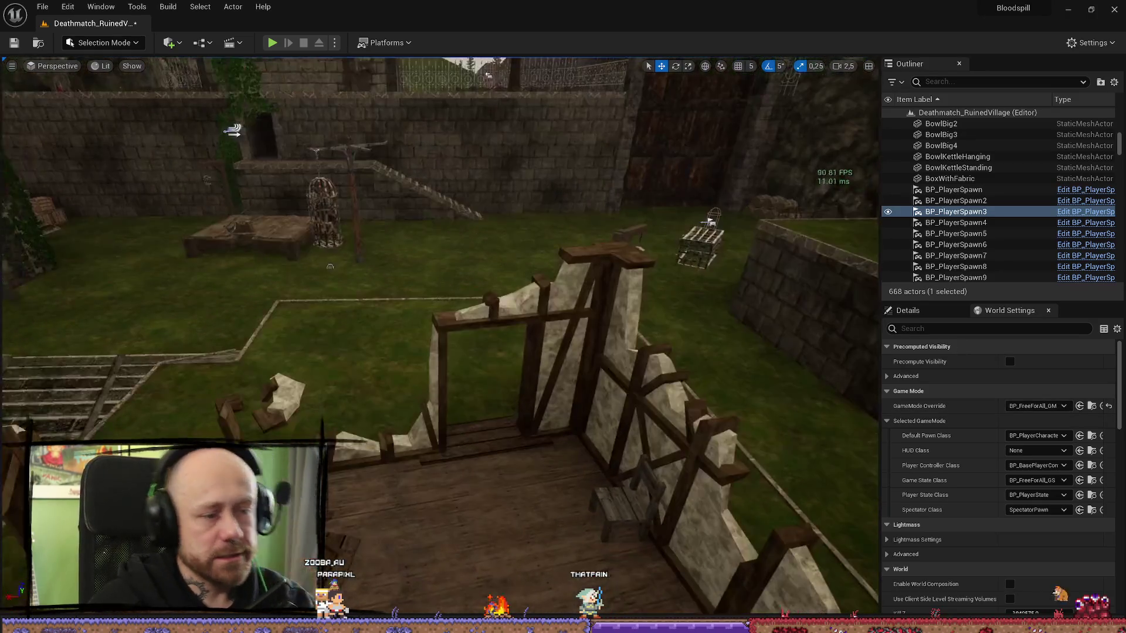
{"action": "scroll", "coordinate": [440, 337], "scroll_direction": "down", "scroll_amount": 1}
{"action": "key", "text": "s"}
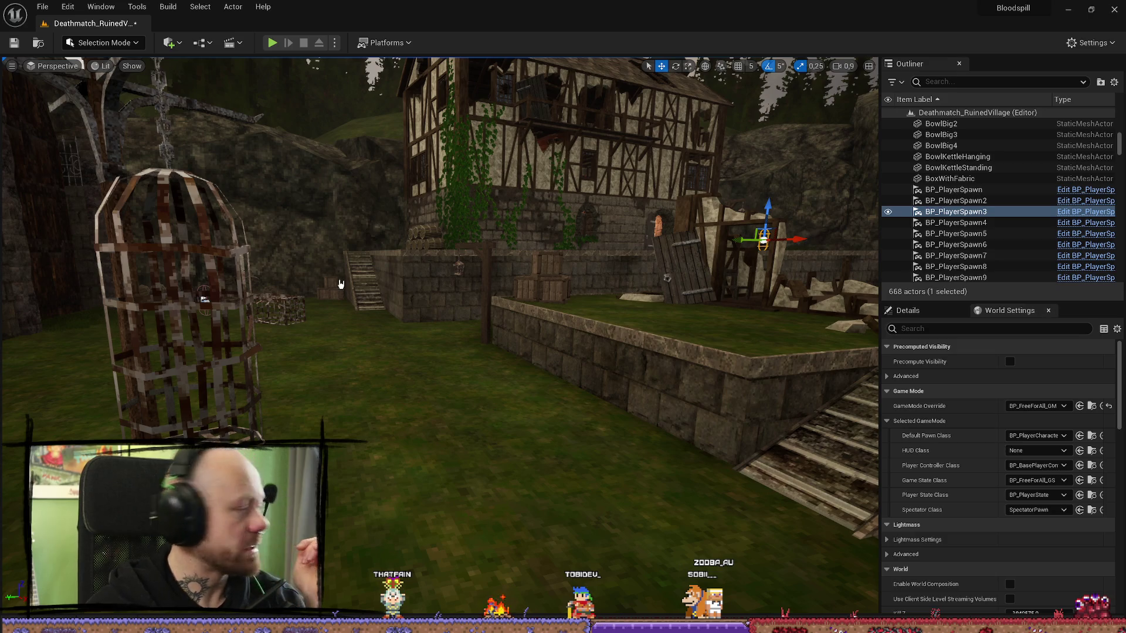
{"action": "scroll", "coordinate": [419, 274], "scroll_direction": "up", "scroll_amount": 4}
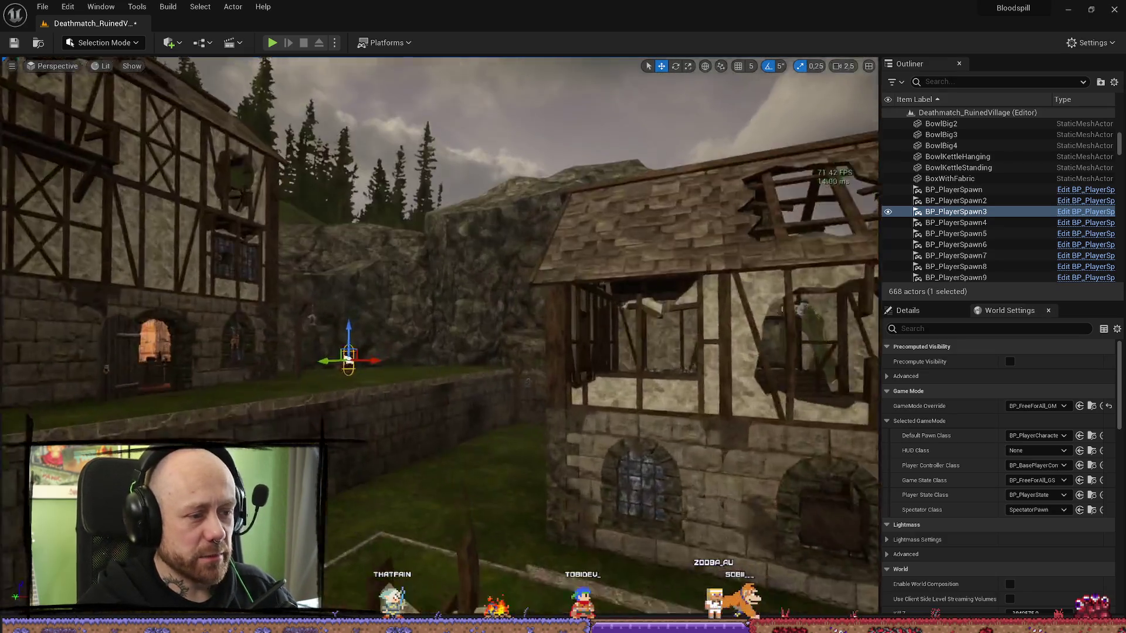
{"action": "scroll", "coordinate": [384, 167], "scroll_direction": "down", "scroll_amount": 3}
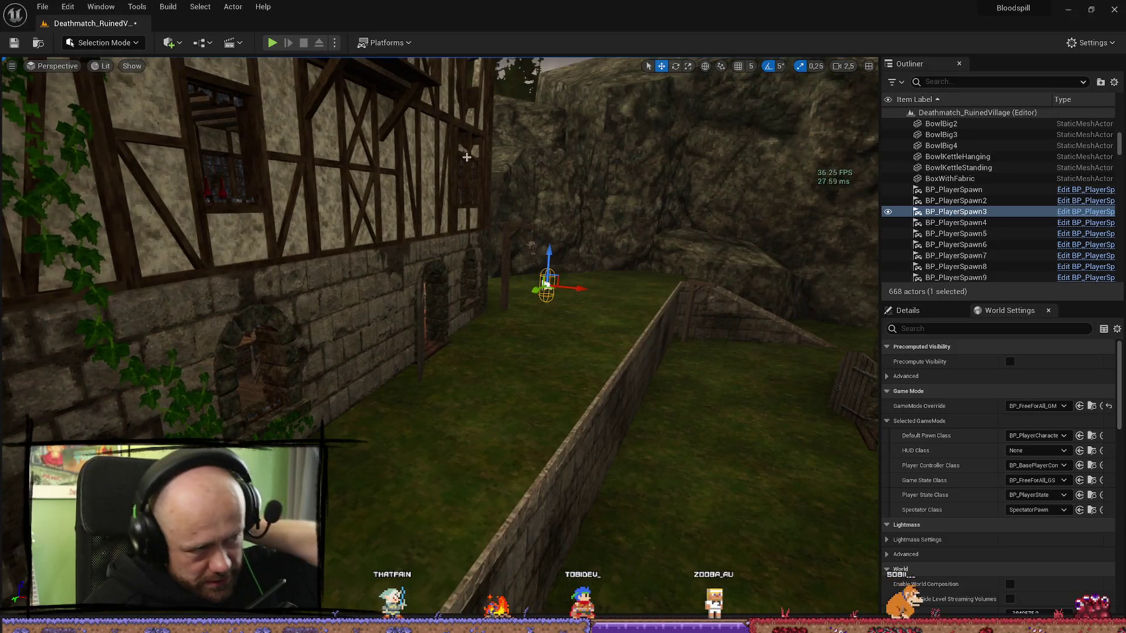
{"action": "scroll", "coordinate": [385, 168], "scroll_direction": "down", "scroll_amount": 5}
{"action": "left_click_drag", "start_coordinate": [532, 212], "coordinate": [505, 219]}
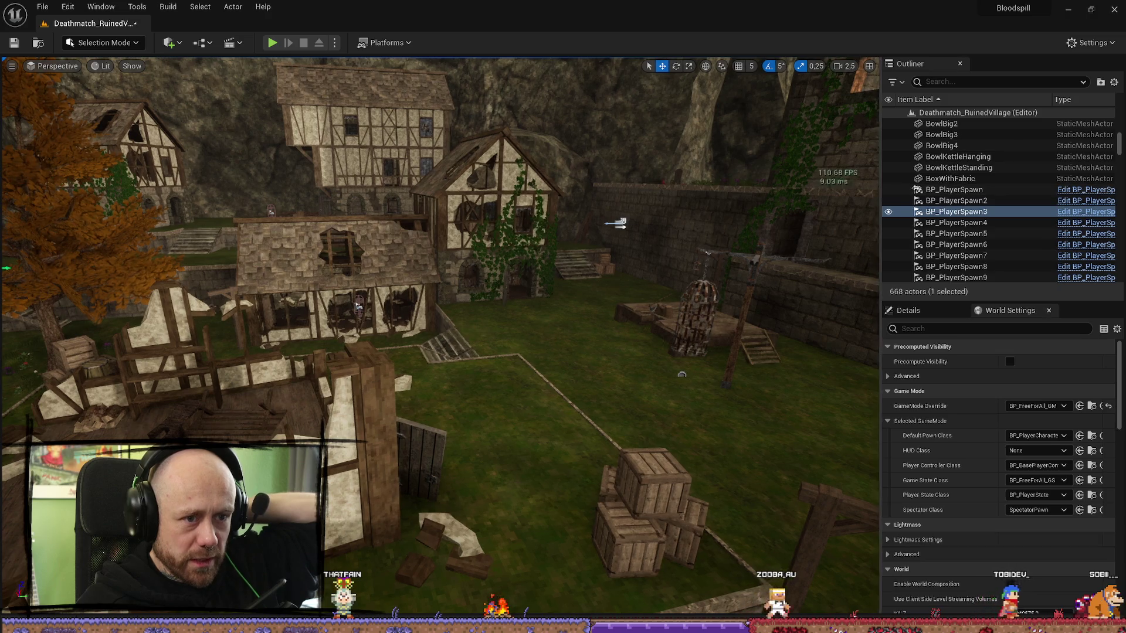
{"action": "left_click_drag", "start_coordinate": [908, 188], "coordinate": [939, 187]}
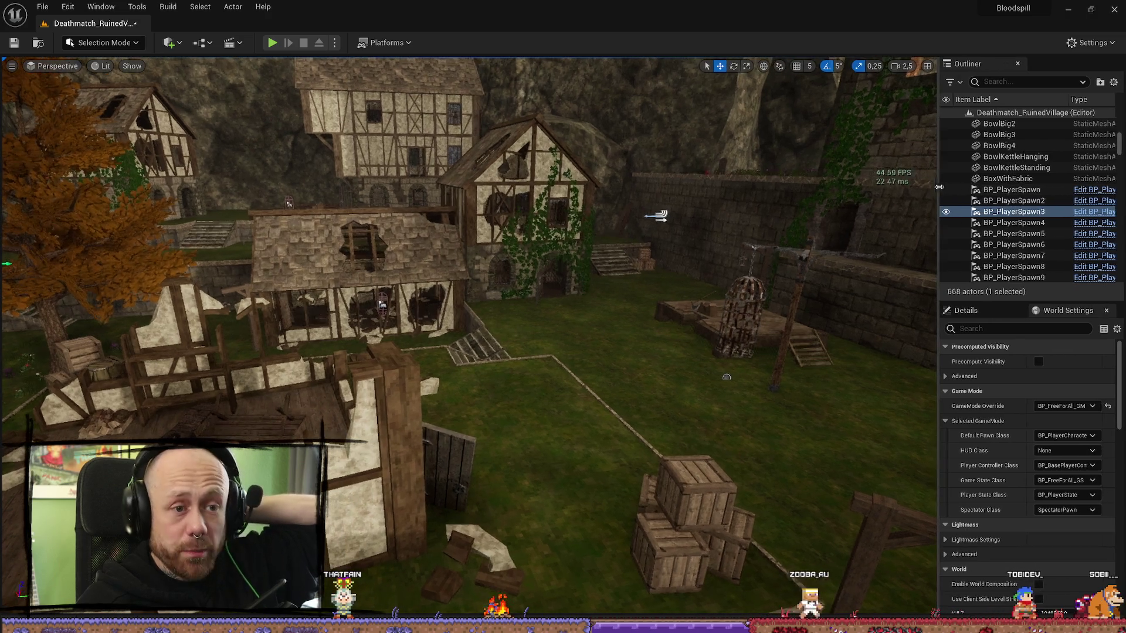
- Launch a 2-player Play in Editor session and deploy the first player
{"action": "left_click", "coordinate": [336, 44]}
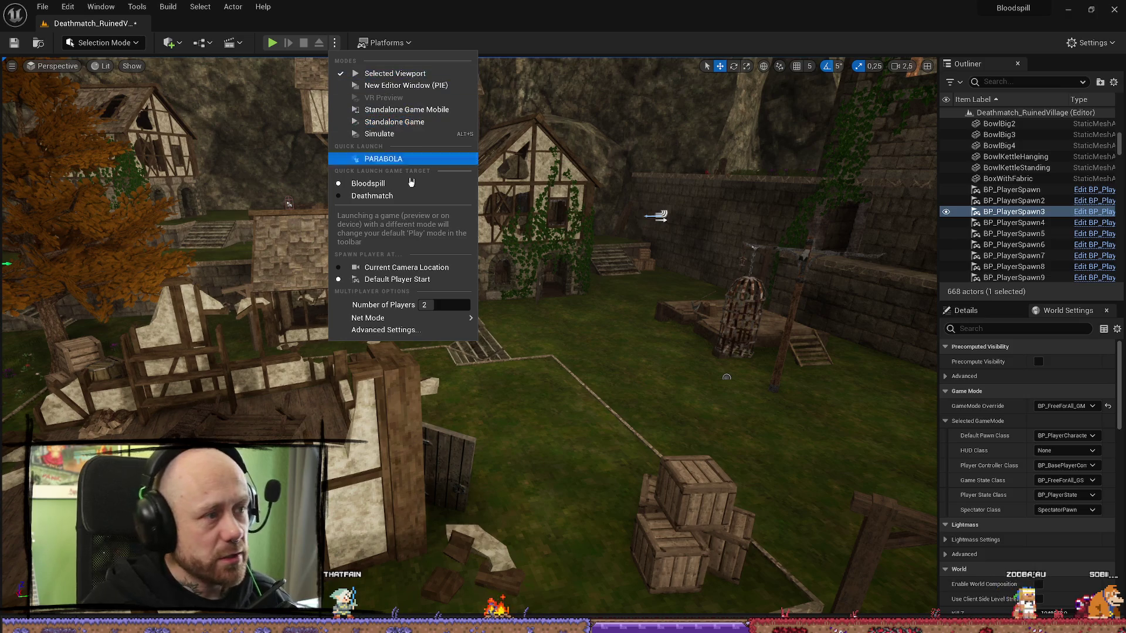
{"action": "left_click", "coordinate": [279, 52]}
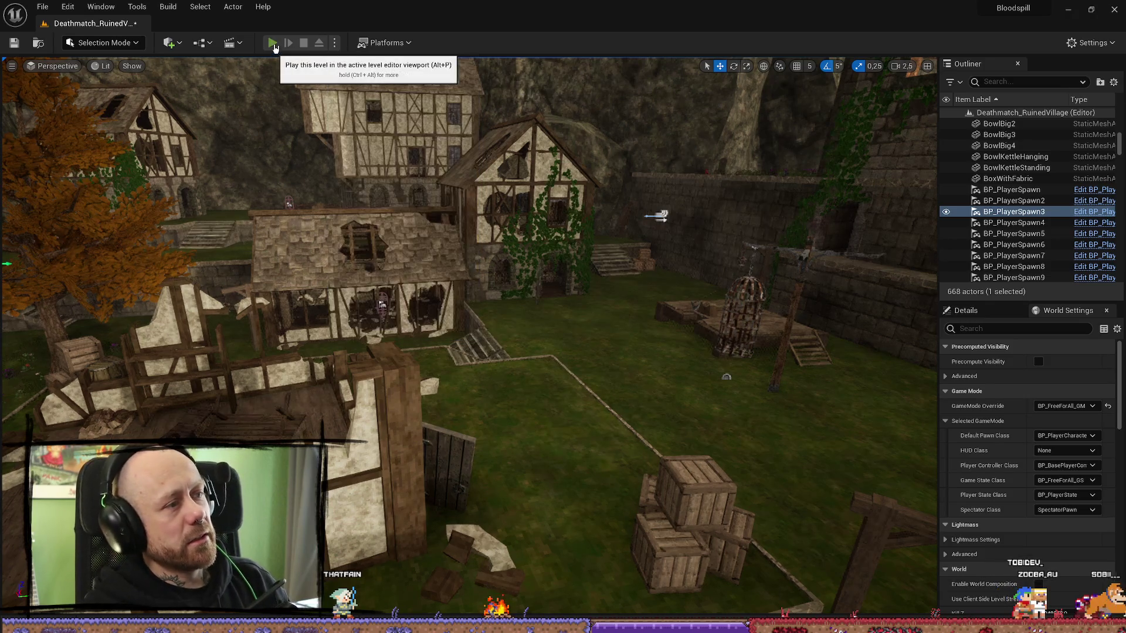
{"action": "left_click", "coordinate": [273, 43]}
{"action": "mouse_move", "coordinate": [608, 15]}
{"action": "left_mouse_down"}
{"action": "mouse_move", "coordinate": [328, 144]}
{"action": "mouse_move", "coordinate": [798, 109]}
{"action": "mouse_move", "coordinate": [840, 119]}
{"action": "mouse_move", "coordinate": [764, 42]}
{"action": "left_mouse_up"}
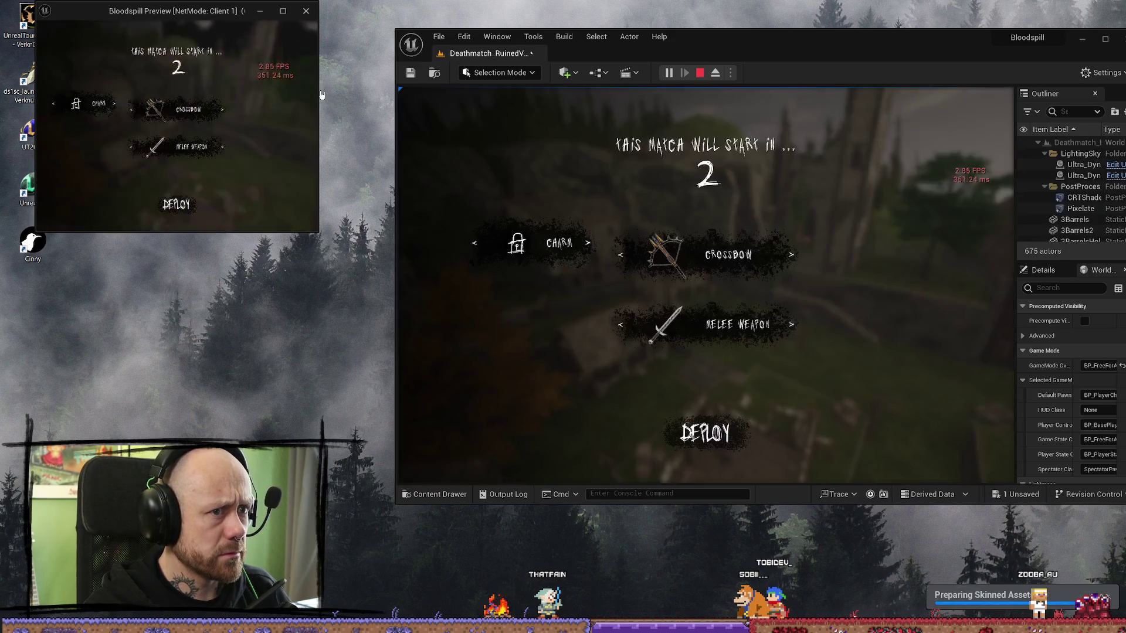
{"action": "left_click", "coordinate": [733, 441]}
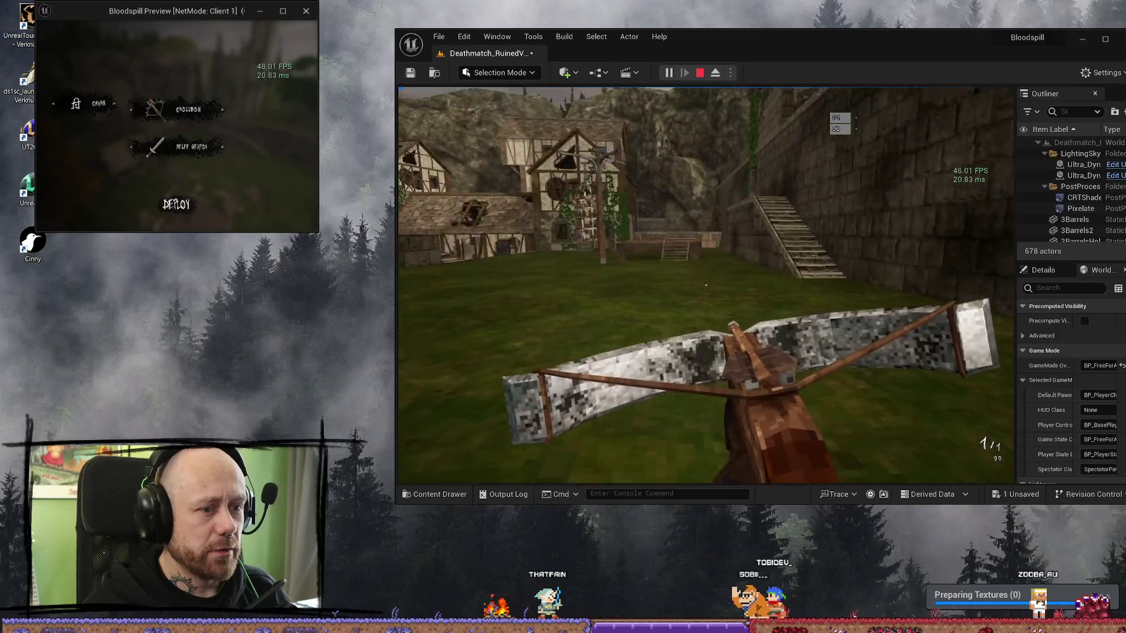
- Walk forward while swapping between crossbow and sword, ending on the sword
{"action": "key", "text": "1"}
{"action": "key", "text": "w"}
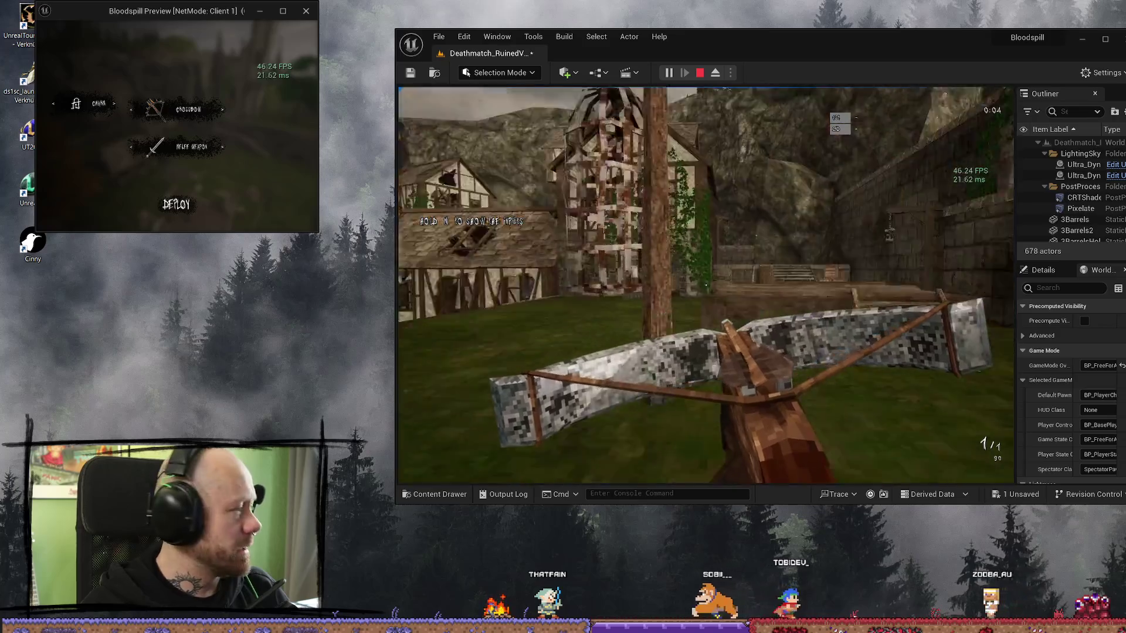
{"action": "key", "text": "2"}
{"action": "key", "text": "1"}
{"action": "key", "text": "2"}
{"action": "key", "text": "1"}
{"action": "key", "text": "2"}
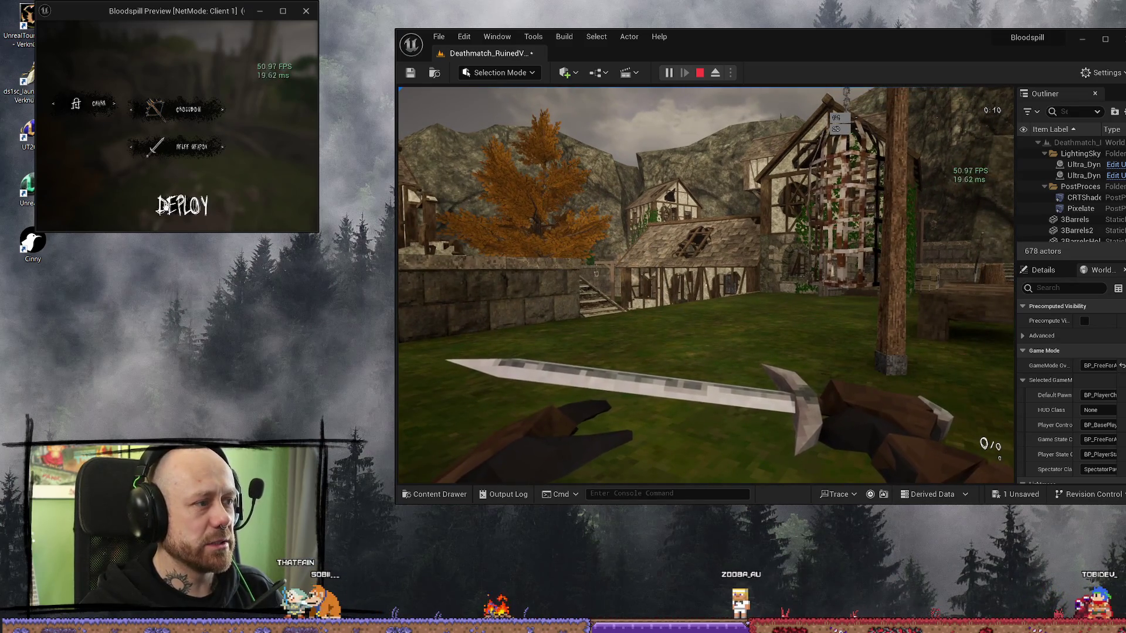
- Deploy the client player, shoot with its crossbow, swap loadout, and redeploy
{"action": "left_click", "coordinate": [182, 205]}
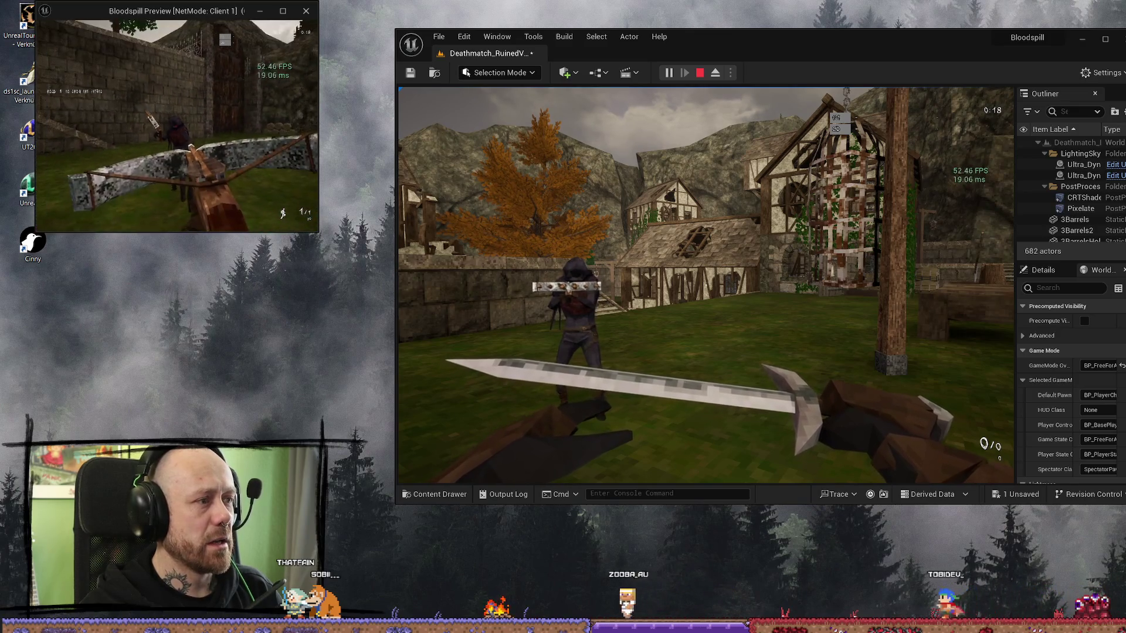
{"action": "left_click", "coordinate": [176, 125]}
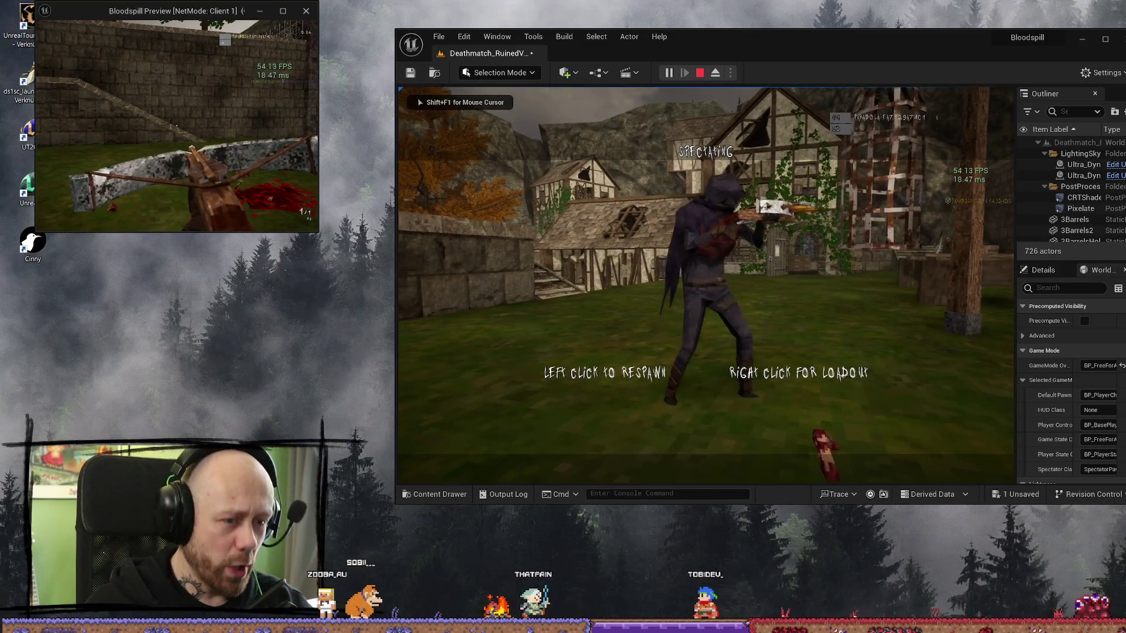
{"action": "right_click", "coordinate": [822, 282]}
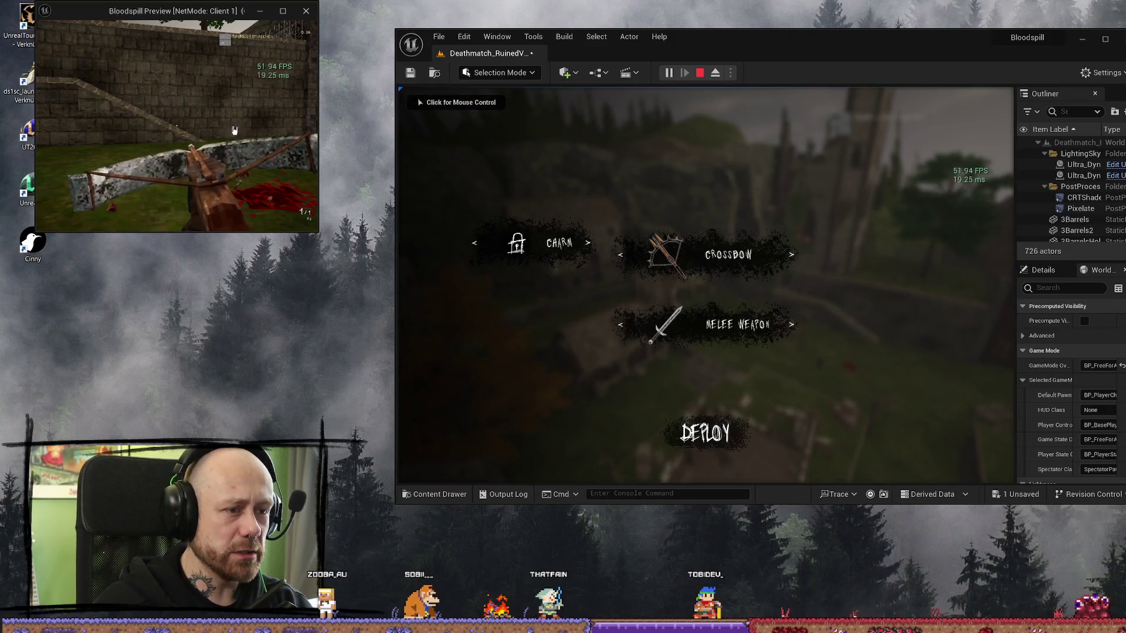
{"action": "left_click", "coordinate": [244, 136]}
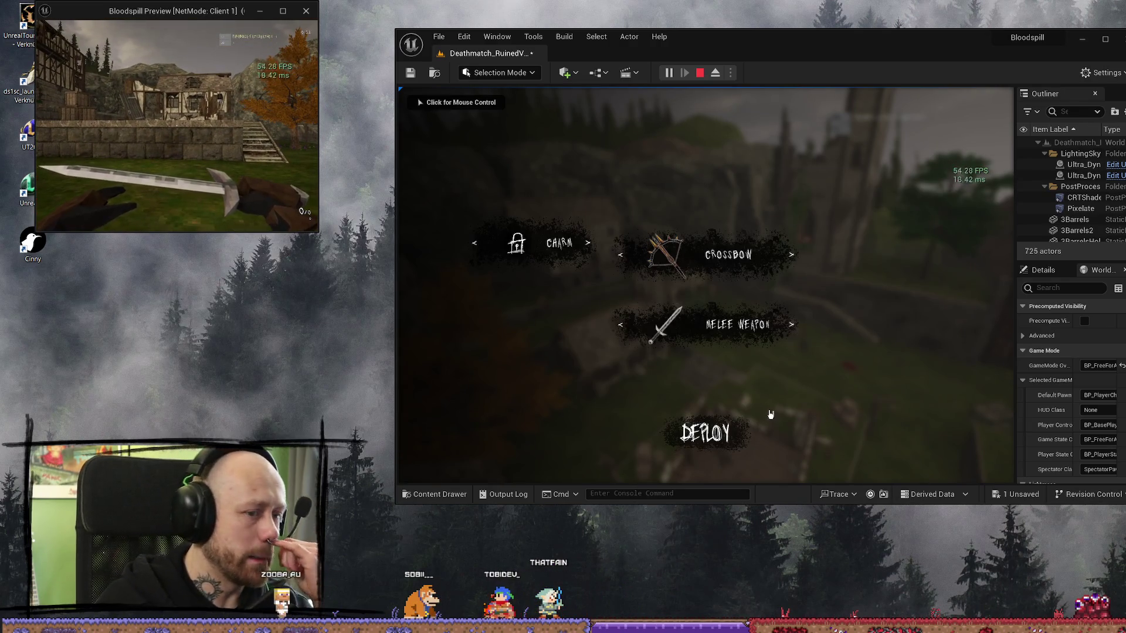
{"action": "left_click", "coordinate": [705, 434]}
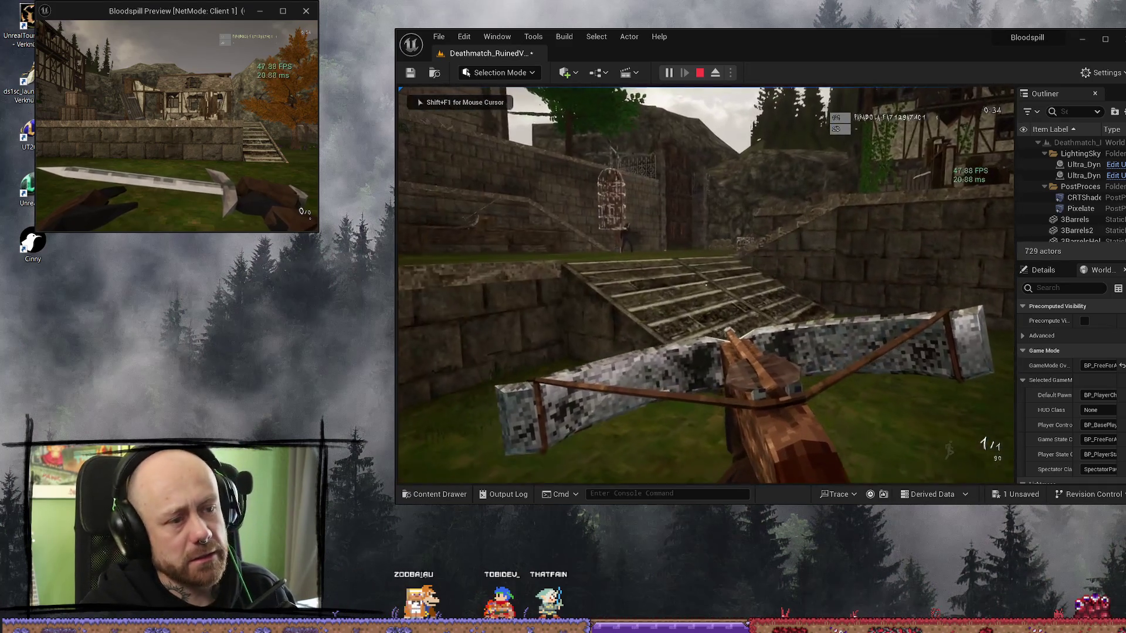
- Kill the enemy player for +100, climb the stone staircase, and stop the playtest
{"action": "key", "text": "w"}
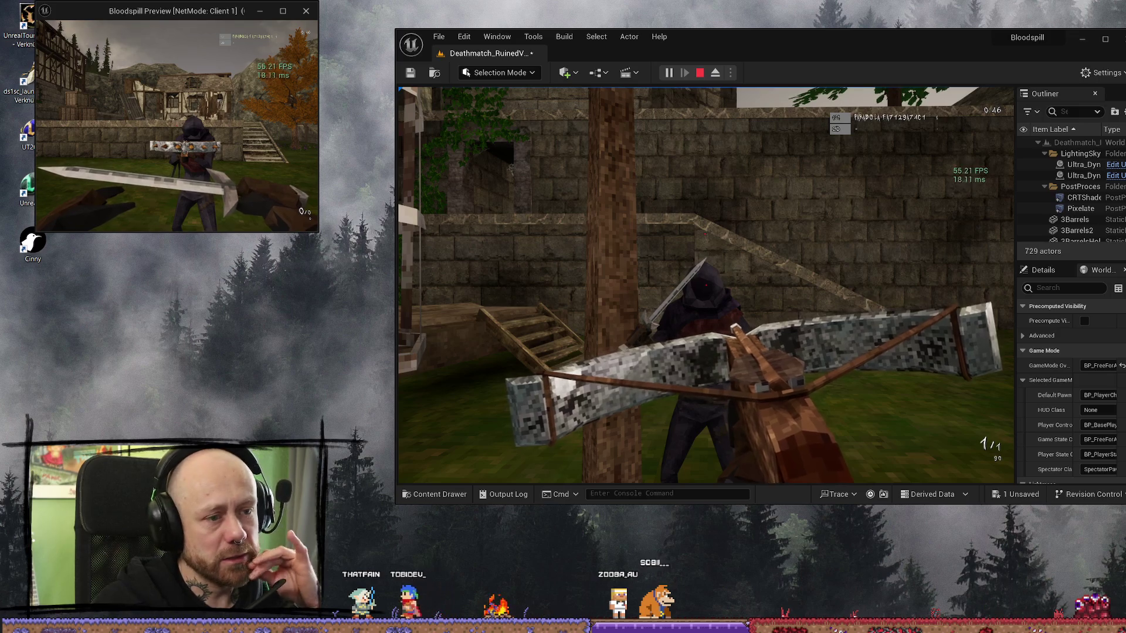
{"action": "left_click", "coordinate": [705, 284]}
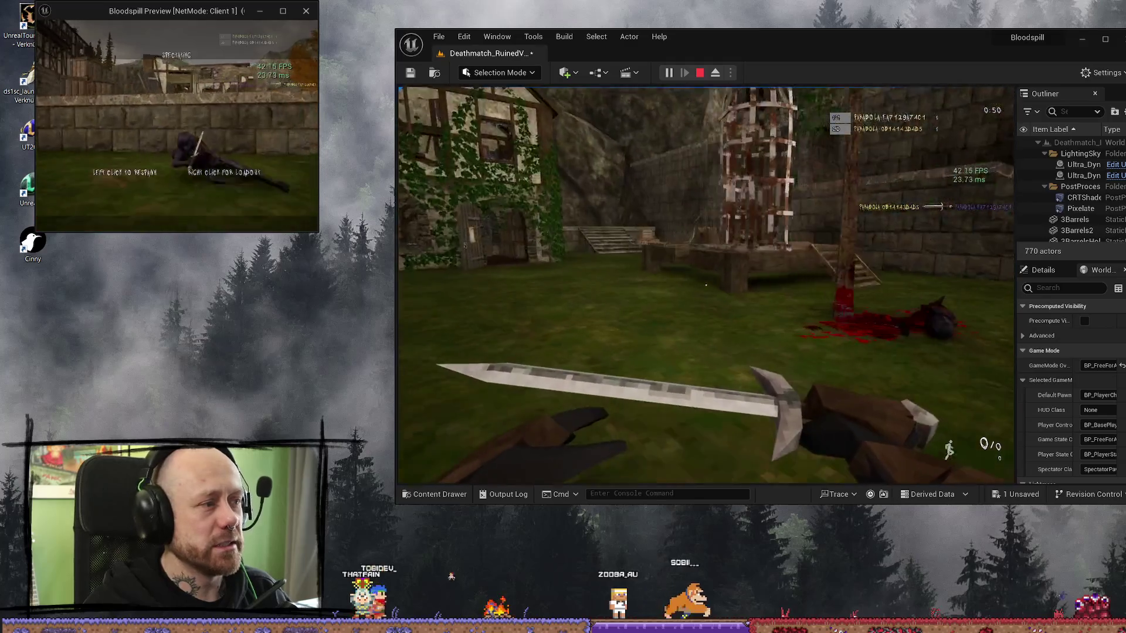
{"action": "key", "text": "w"}
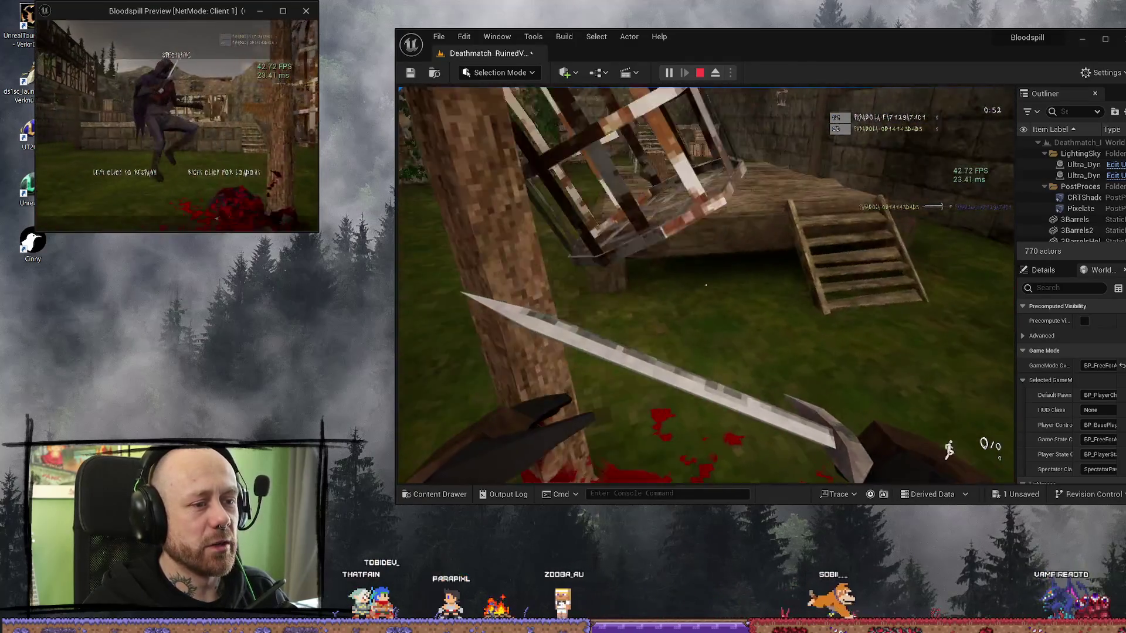
{"action": "key", "text": "w"}
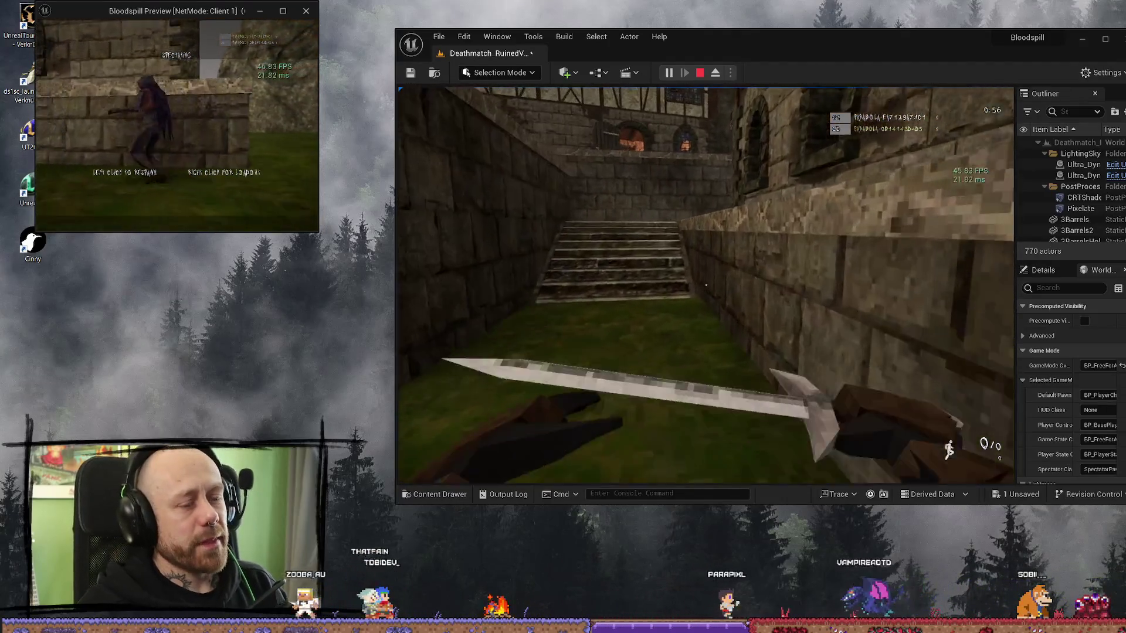
{"action": "key", "text": "w"}
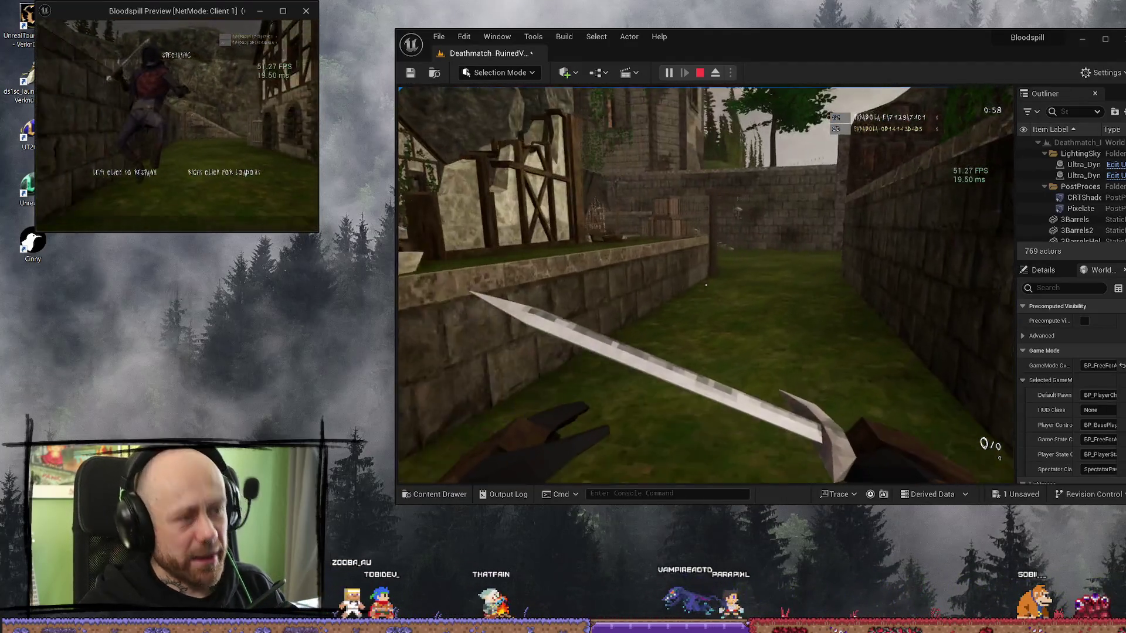
{"action": "key", "text": "Escape"}
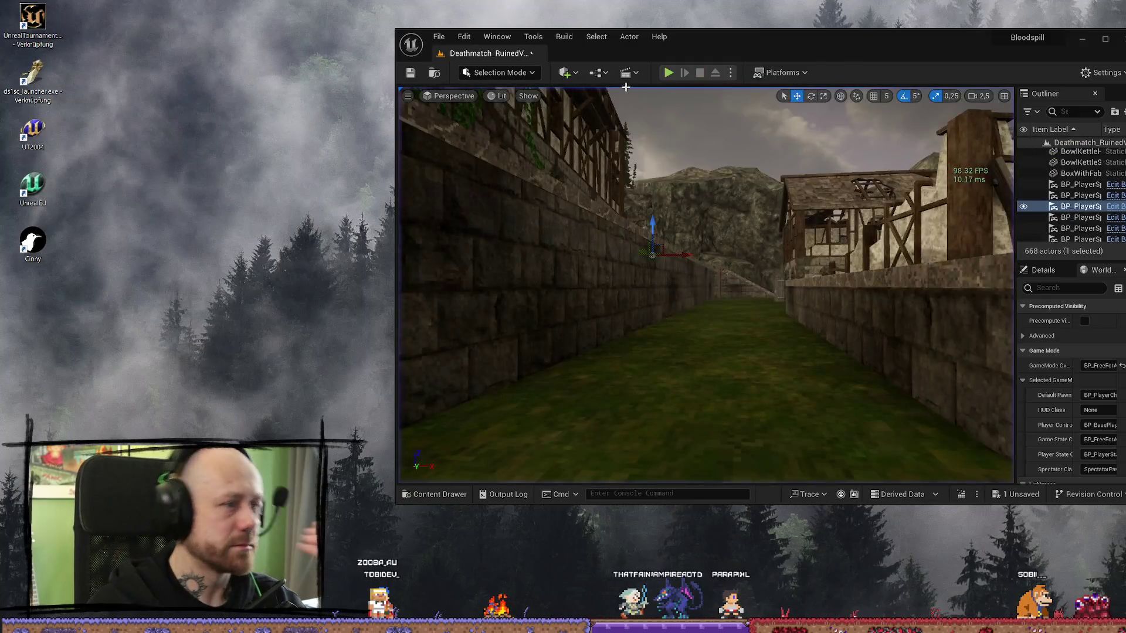
- Maximize the editor and save all changes with File > Save All
{"action": "left_click", "coordinate": [1105, 41]}
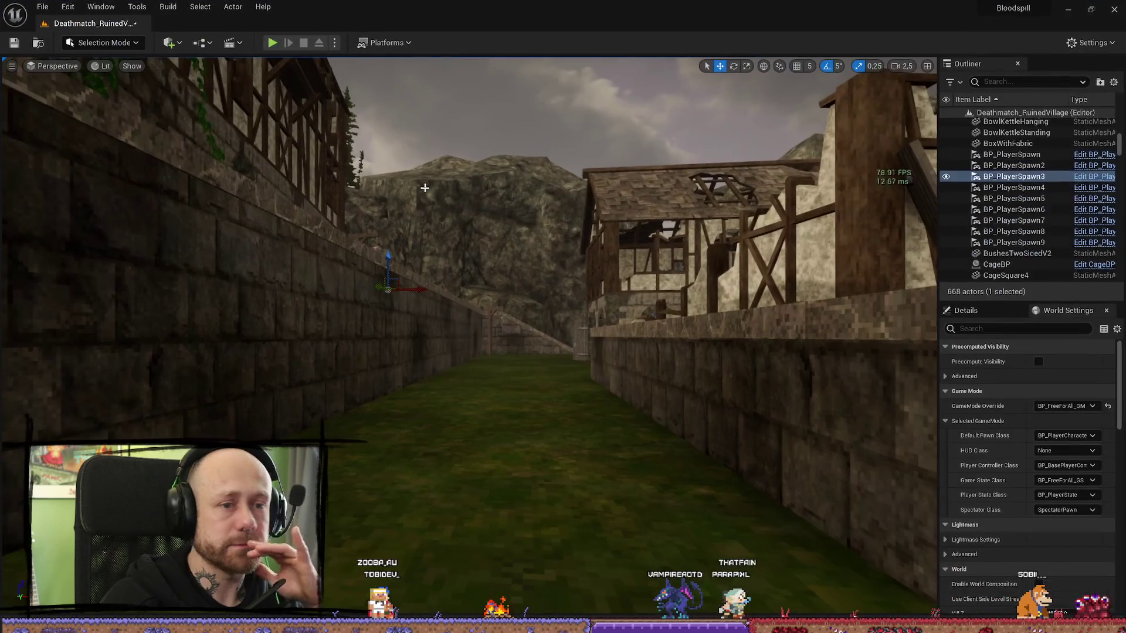
{"action": "left_click", "coordinate": [42, 7]}
{"action": "mouse_move", "coordinate": [86, 108]}
{"action": "left_click", "coordinate": [77, 153]}
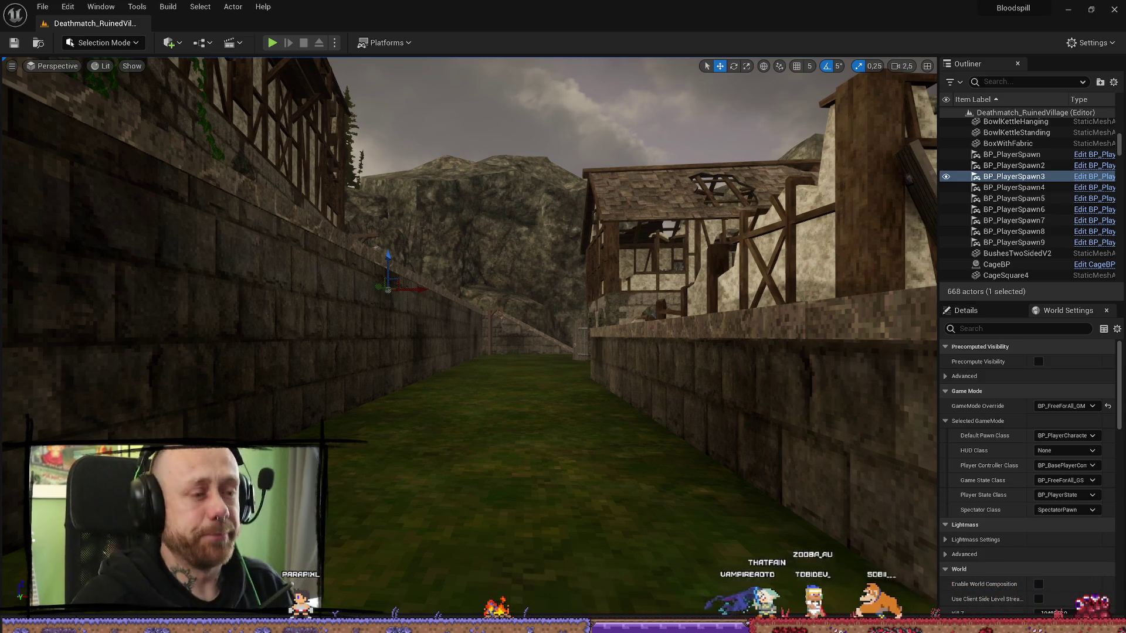
- Fly over the village to the timber house, then show the FPS folder in the Content Drawer
{"action": "scroll", "coordinate": [525, 284], "scroll_direction": "down", "scroll_amount": 2}
{"action": "left_click_drag", "start_coordinate": [556, 308], "coordinate": [556, 308]}
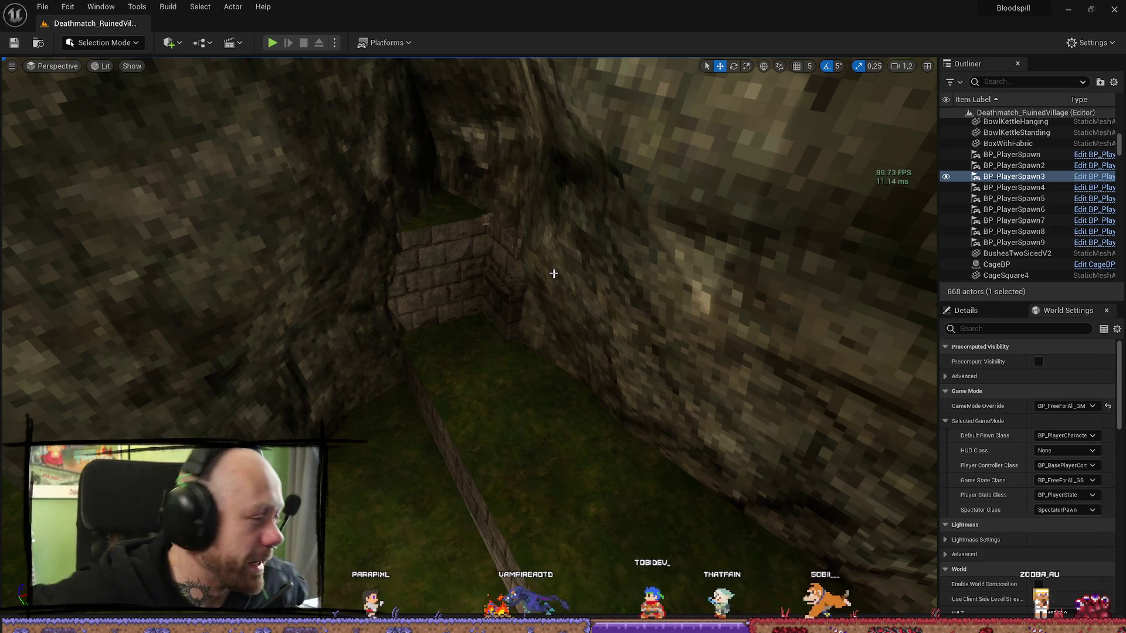
{"action": "left_click_drag", "start_coordinate": [695, 312], "coordinate": [695, 312]}
{"action": "left_click_drag", "start_coordinate": [544, 248], "coordinate": [544, 249]}
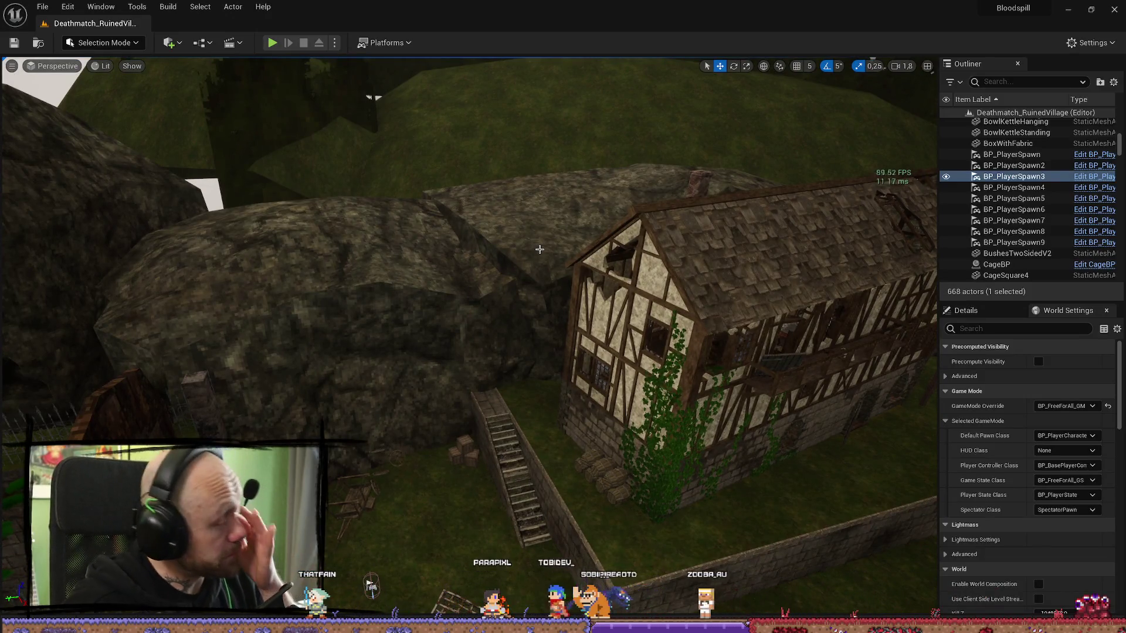
{"action": "left_click_drag", "start_coordinate": [540, 249], "coordinate": [539, 249]}
{"action": "left_click_drag", "start_coordinate": [352, 93], "coordinate": [352, 94]}
{"action": "left_click_drag", "start_coordinate": [651, 202], "coordinate": [650, 203]}
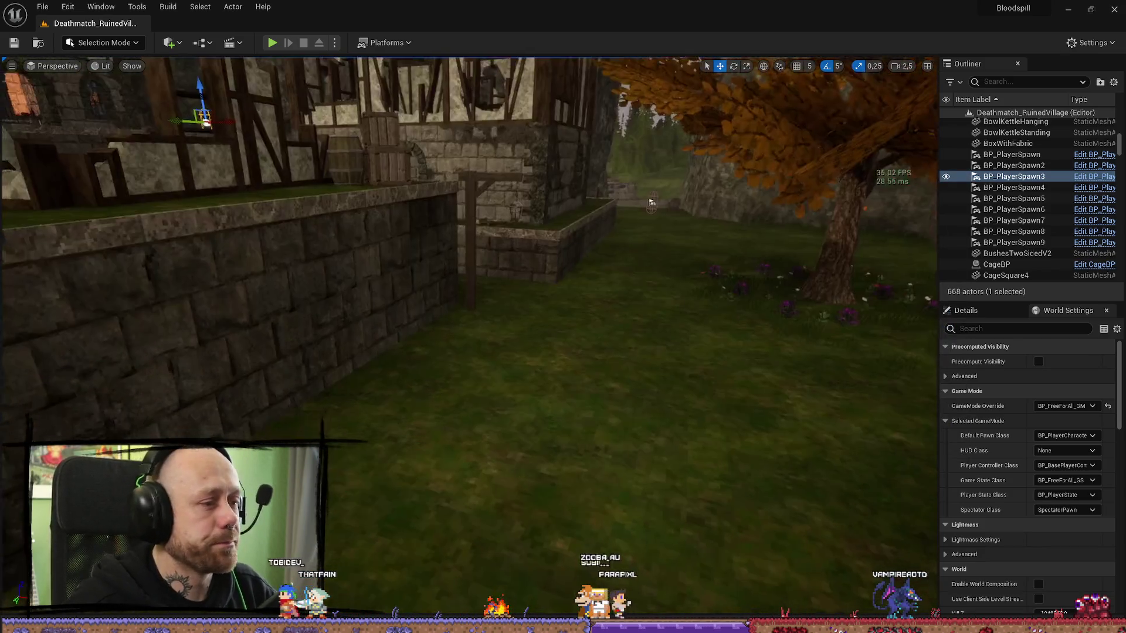
{"action": "key", "text": "ctrl+space"}
{"action": "left_click", "coordinate": [89, 384]}
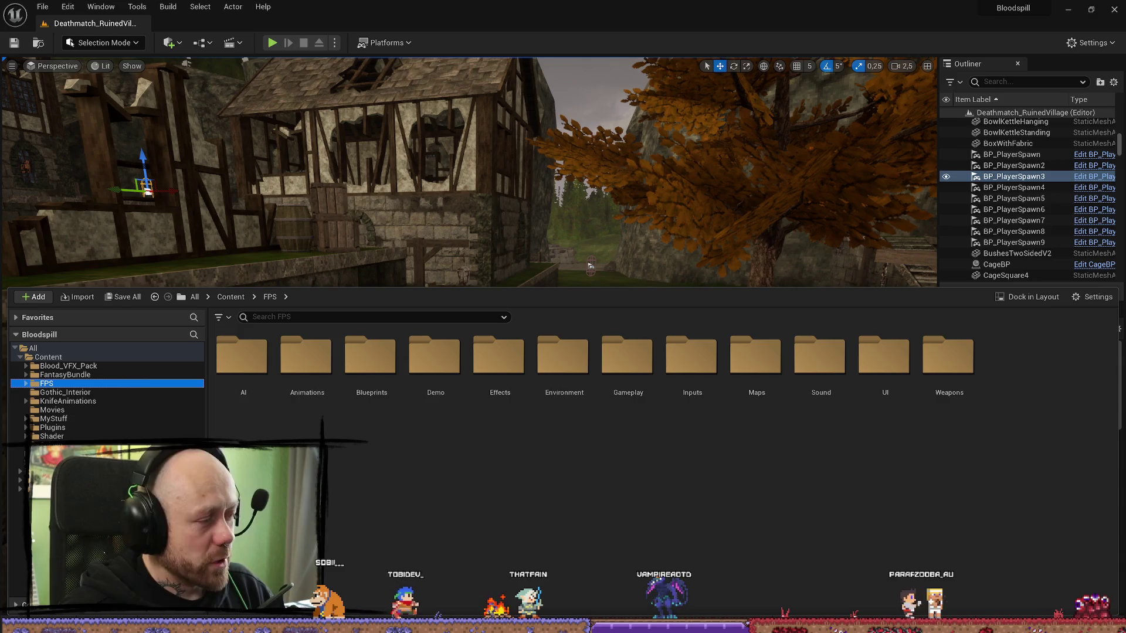
- Browse the MyStuff folder, then reopen a shorter Content Drawer on the FPS folder
{"action": "left_click", "coordinate": [108, 420]}
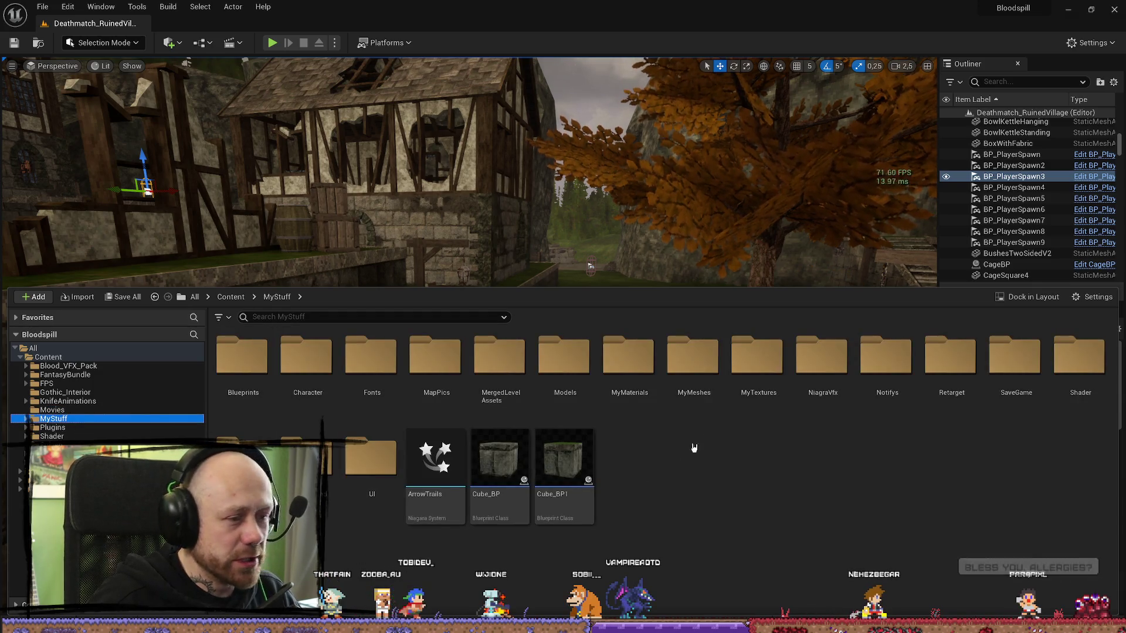
{"action": "scroll", "coordinate": [655, 232], "scroll_direction": "up", "scroll_amount": 5}
{"action": "key", "text": "ctrl+space"}
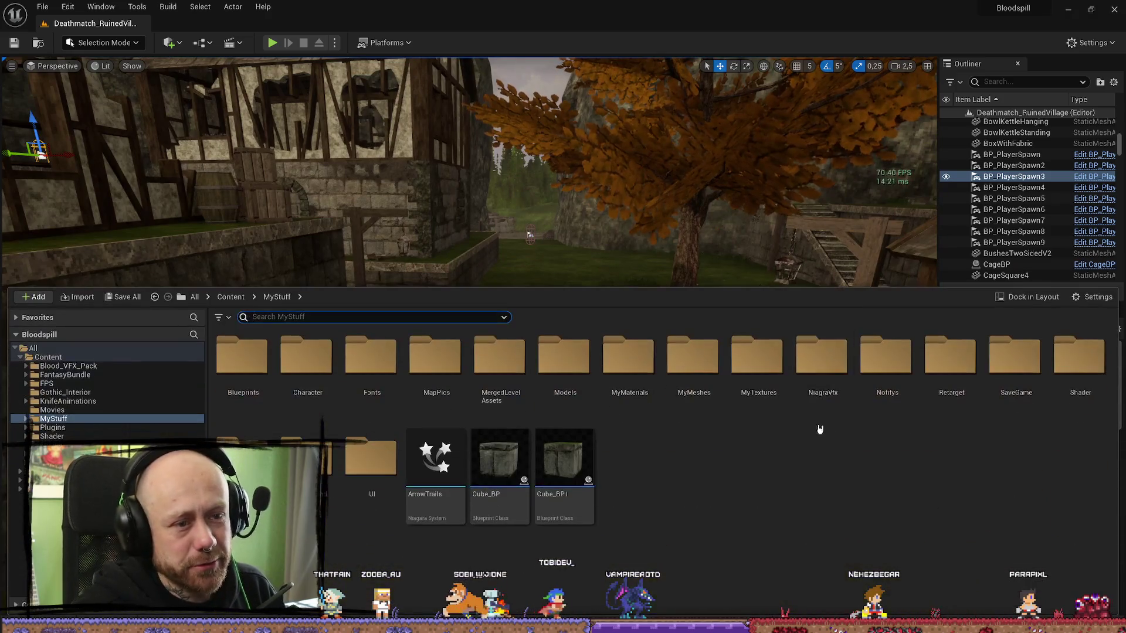
{"action": "left_click_drag", "start_coordinate": [765, 357], "coordinate": [765, 365]}
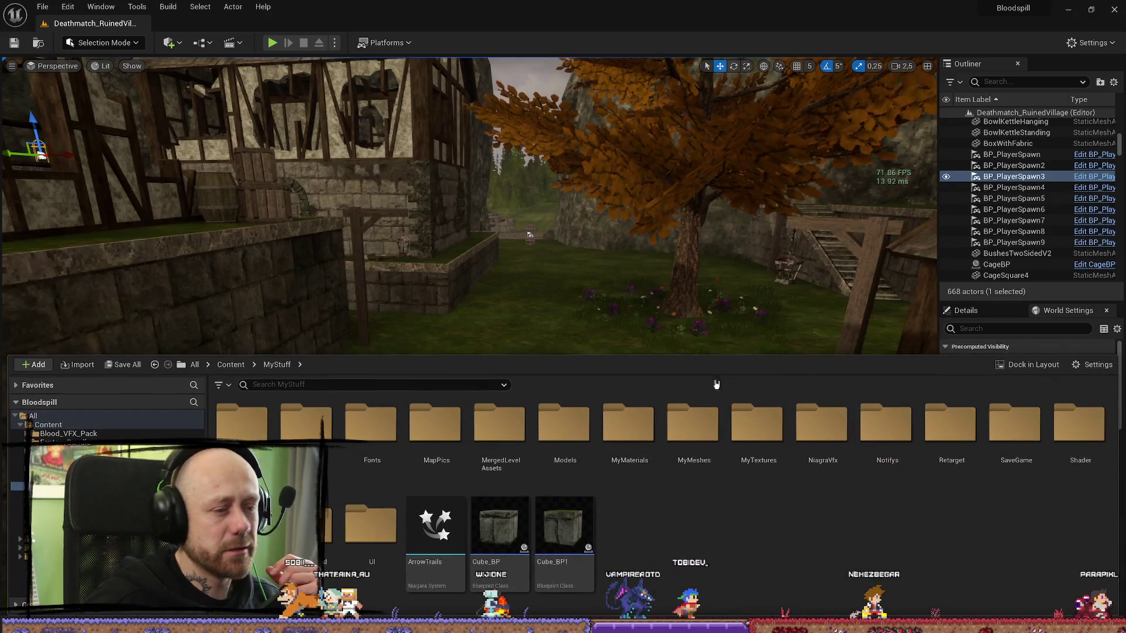
{"action": "left_click", "coordinate": [18, 451]}
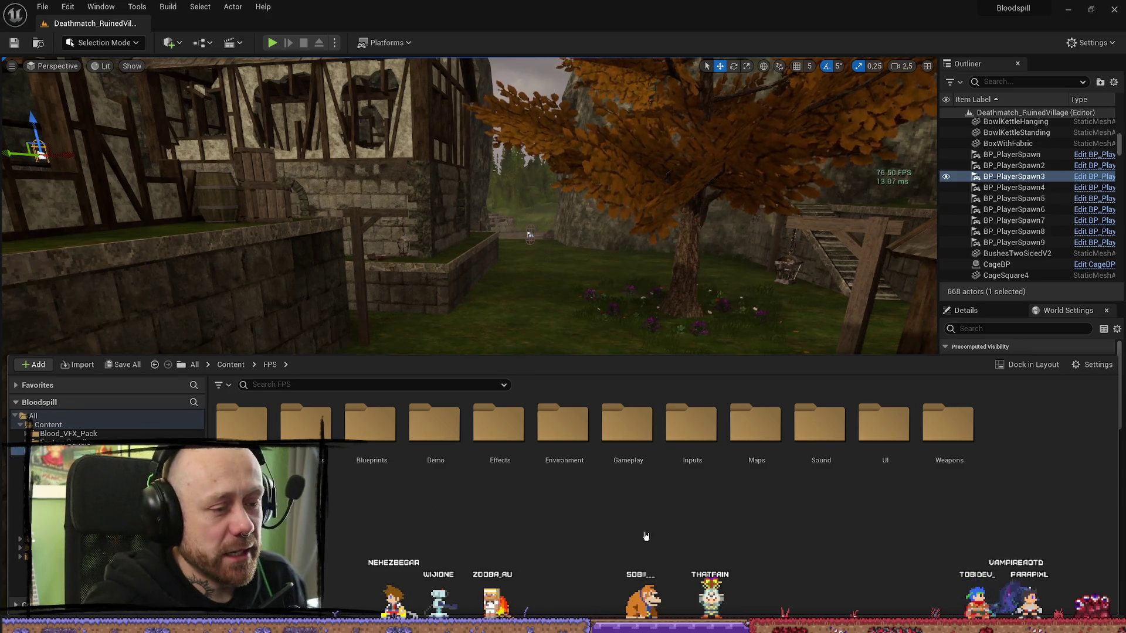
- Go into Maps > GameModes and open the Deathmatch_Pillars2 level
{"action": "double_click", "coordinate": [743, 465]}
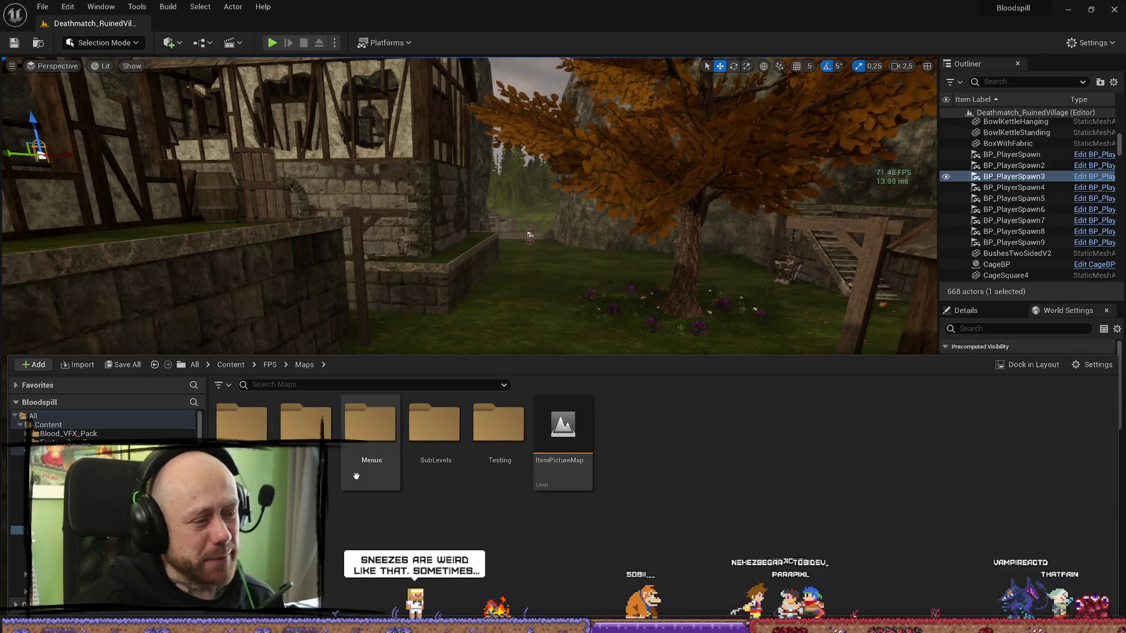
{"action": "double_click", "coordinate": [317, 434]}
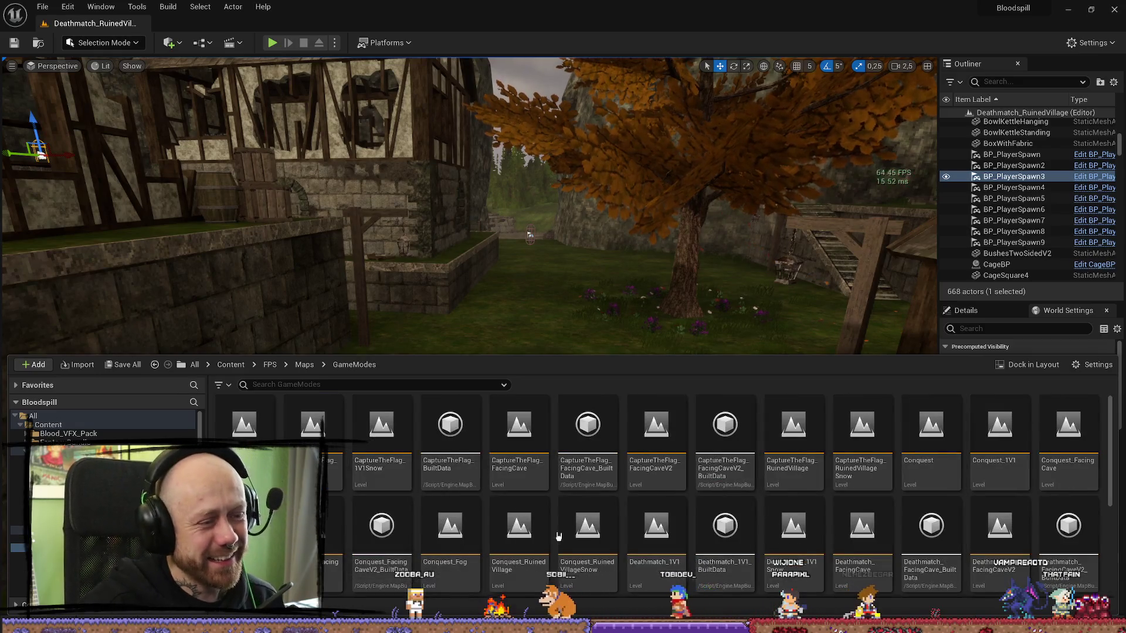
{"action": "scroll", "coordinate": [528, 437], "scroll_direction": "down", "scroll_amount": 3}
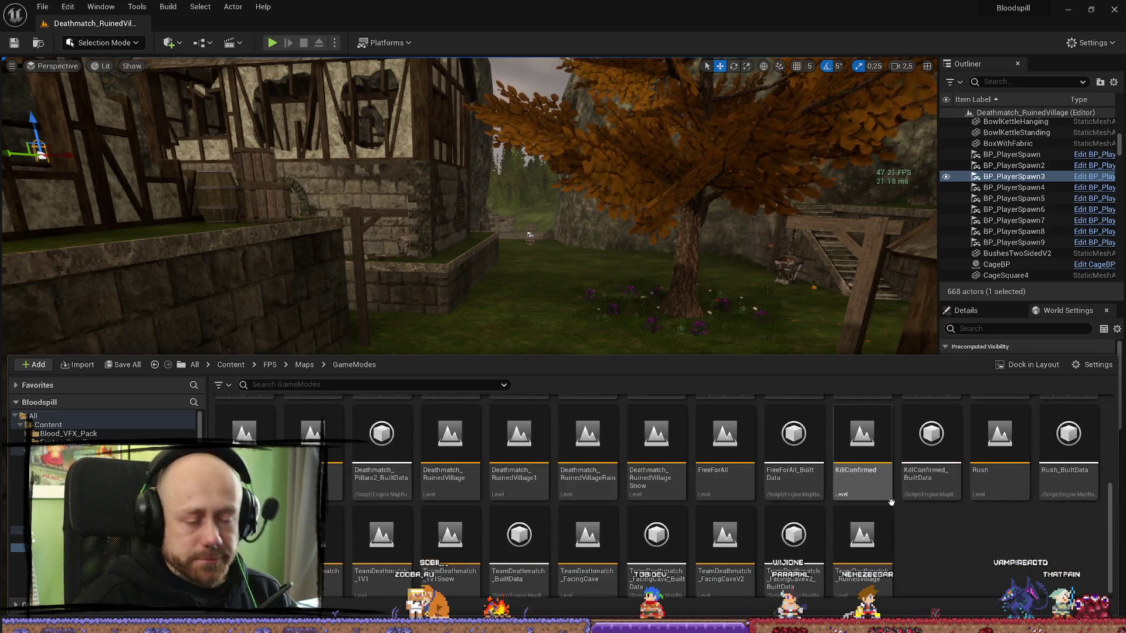
{"action": "scroll", "coordinate": [1020, 510], "scroll_direction": "up", "scroll_amount": 2}
{"action": "scroll", "coordinate": [1023, 514], "scroll_direction": "down", "scroll_amount": 2}
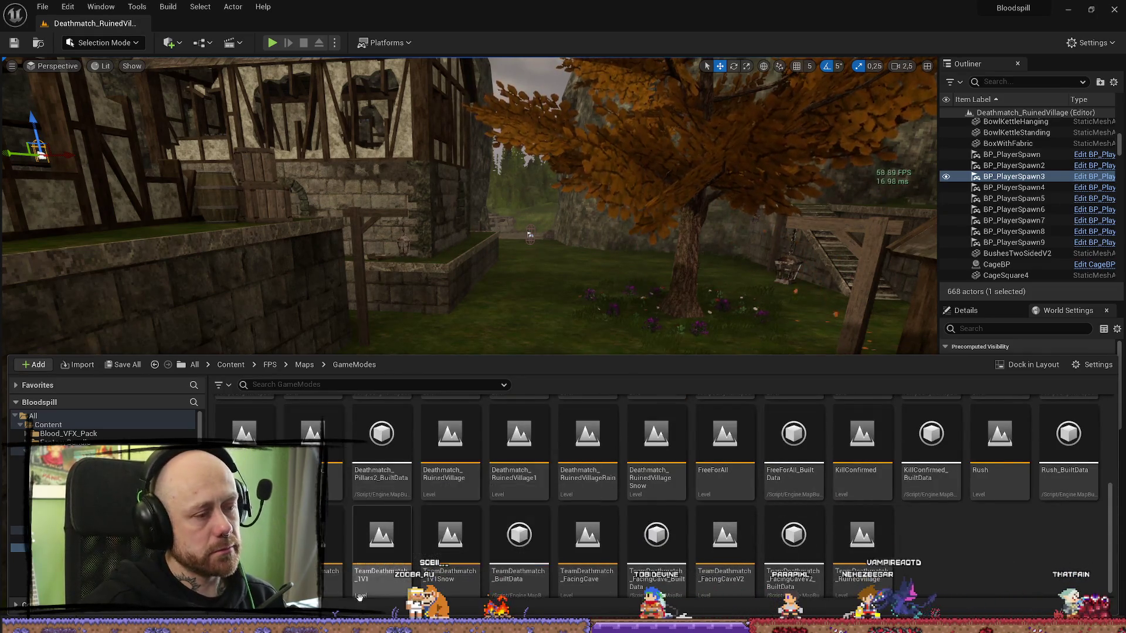
{"action": "double_click", "coordinate": [317, 446]}
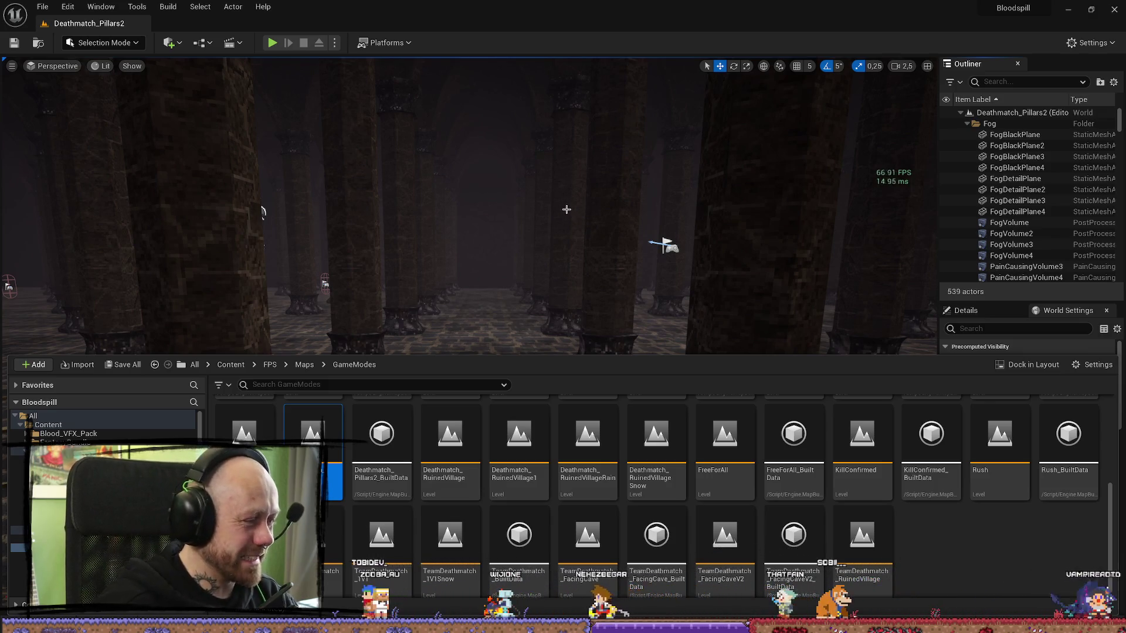
- Fly into the pillar hall toward the floor emblem, then start and stop a quick playtest
{"action": "mouse_move", "coordinate": [566, 209]}
{"action": "left_mouse_down"}
{"action": "mouse_move", "coordinate": [551, 194]}
{"action": "mouse_move", "coordinate": [602, 208]}
{"action": "mouse_move", "coordinate": [548, 174]}
{"action": "left_mouse_up"}
{"action": "left_click_drag", "start_coordinate": [420, 102], "coordinate": [565, 33]}
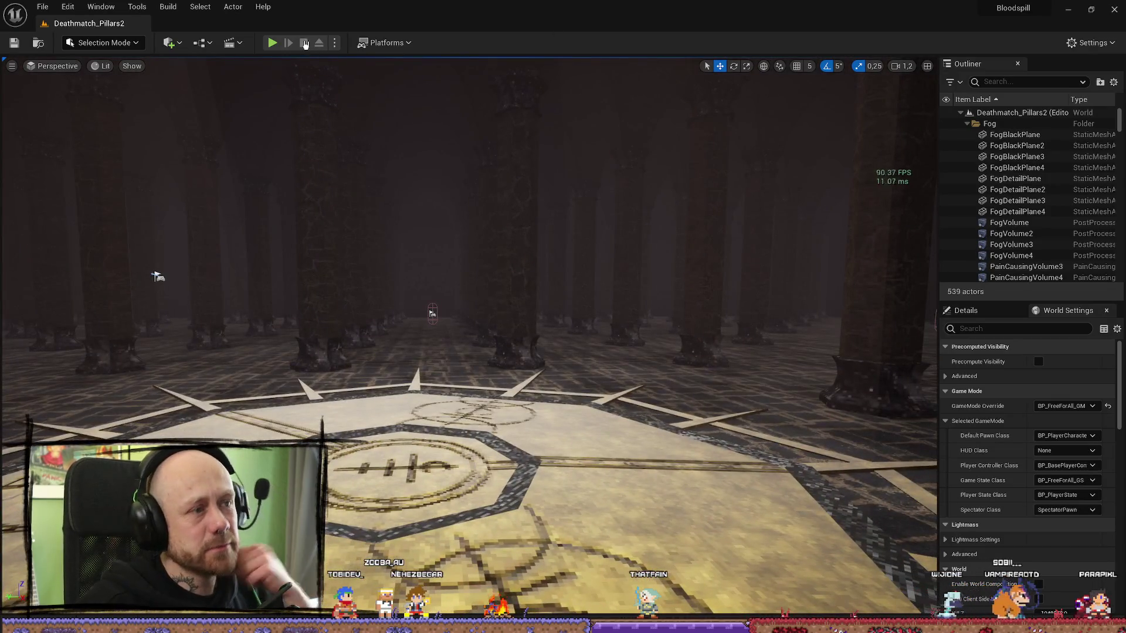
{"action": "left_click", "coordinate": [272, 42]}
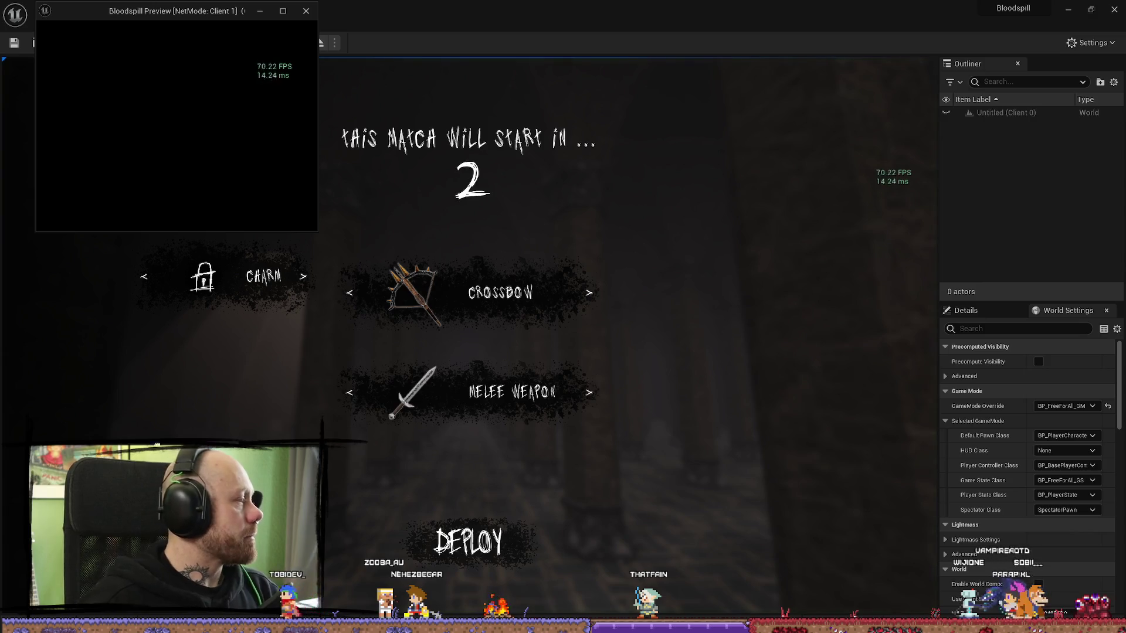
{"action": "left_click", "coordinate": [306, 12]}
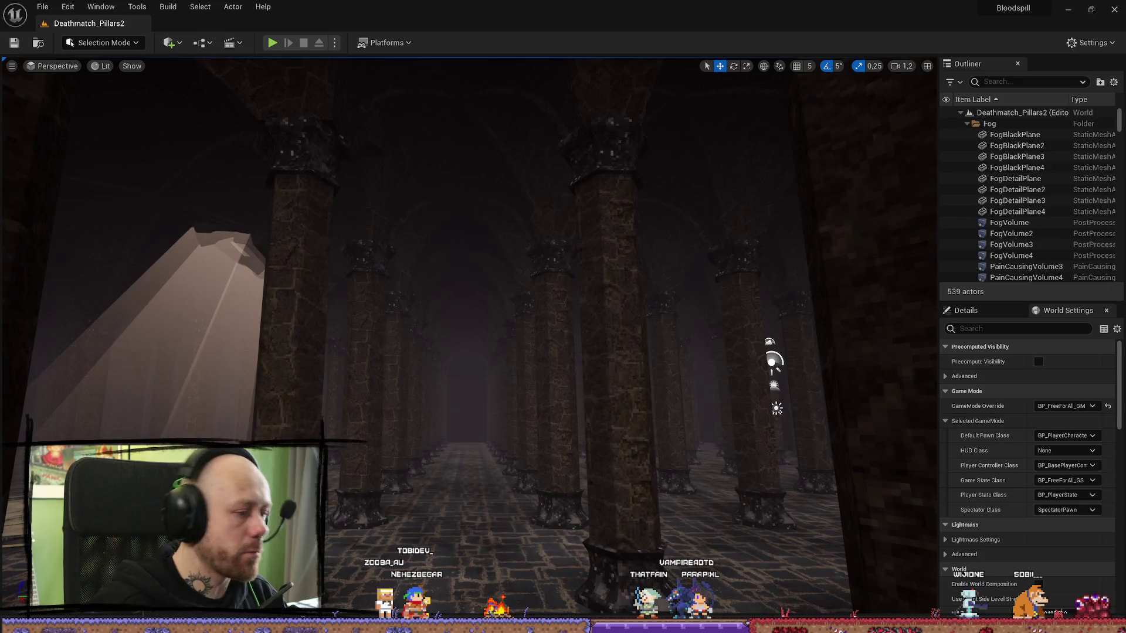
- Raise the view above the player start and run another brief playtest
{"action": "left_click_drag", "start_coordinate": [382, 486], "coordinate": [382, 352]}
{"action": "left_click", "coordinate": [13, 67]}
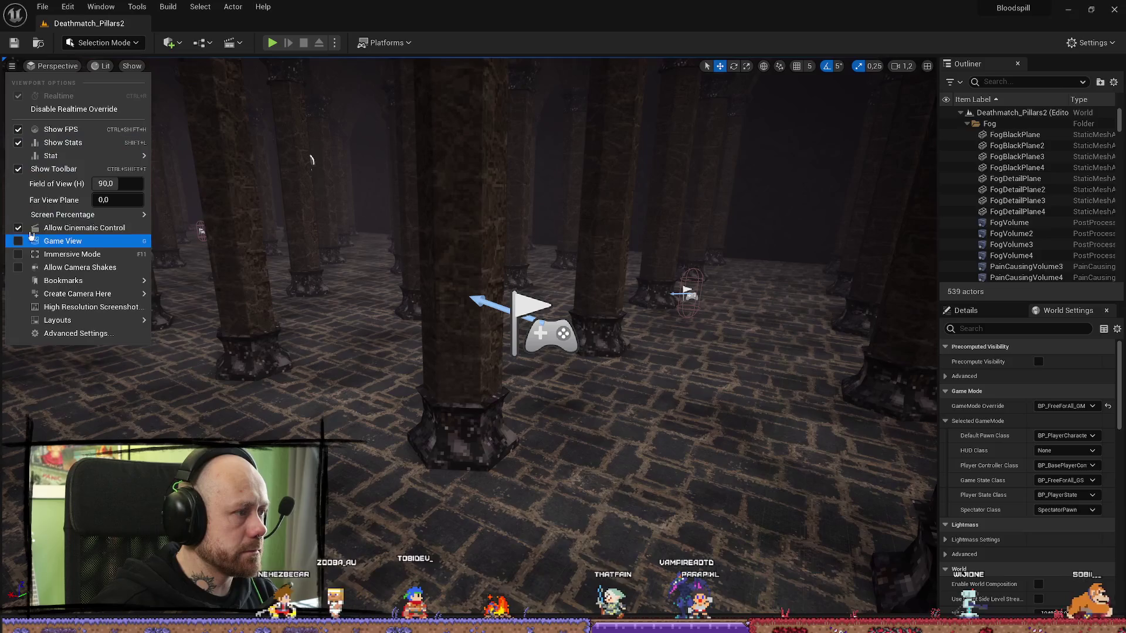
{"action": "left_click", "coordinate": [20, 130]}
{"action": "left_click", "coordinate": [54, 65]}
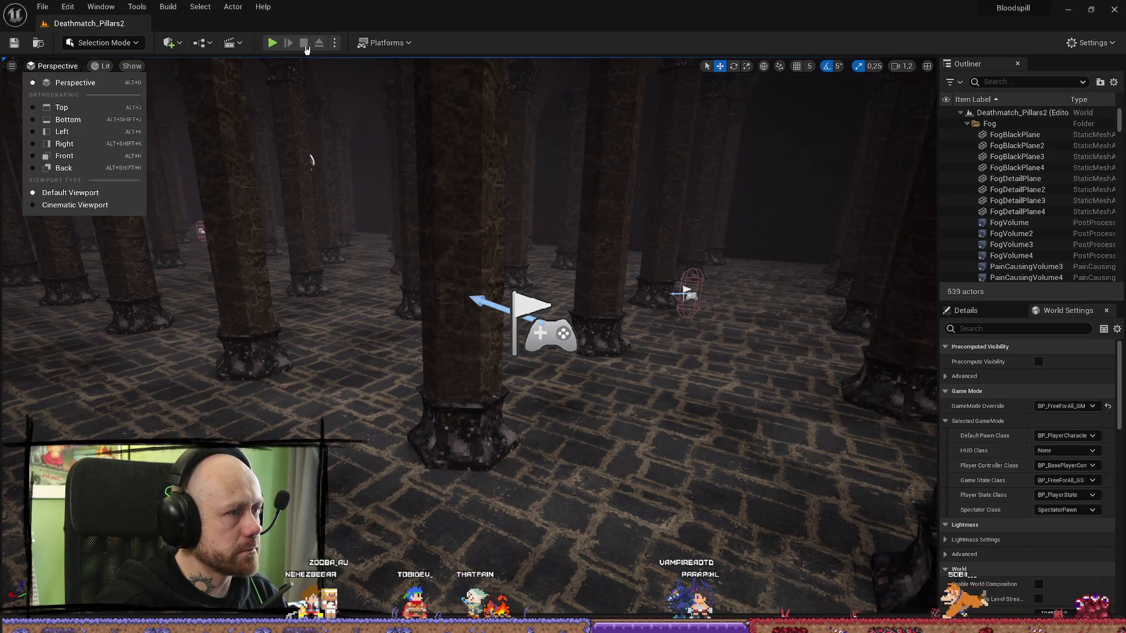
{"action": "left_click", "coordinate": [272, 43]}
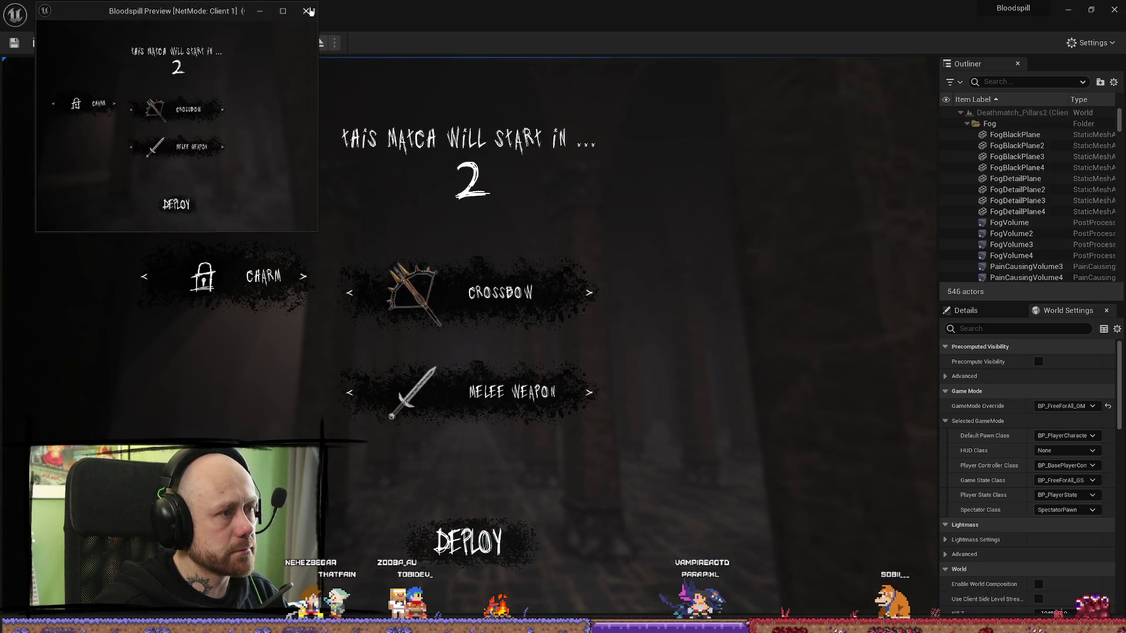
{"action": "left_click", "coordinate": [307, 12]}
- Playtest in the main viewport, fullscreen with F11, toggling mouse control with Shift+F1
{"action": "left_click", "coordinate": [334, 43]}
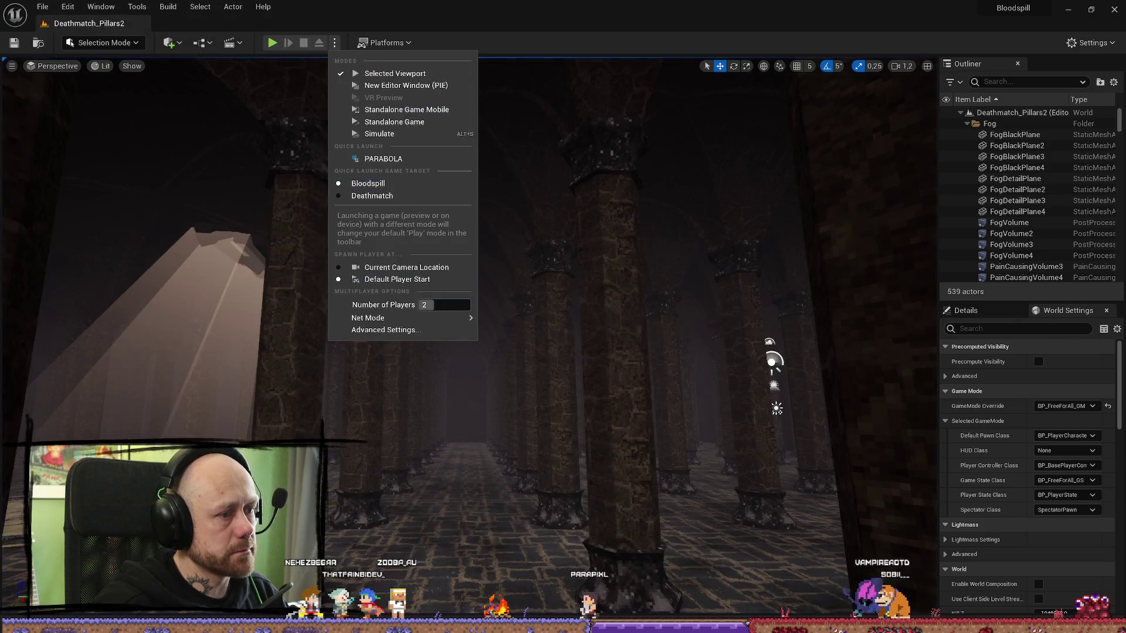
{"action": "left_click", "coordinate": [272, 43]}
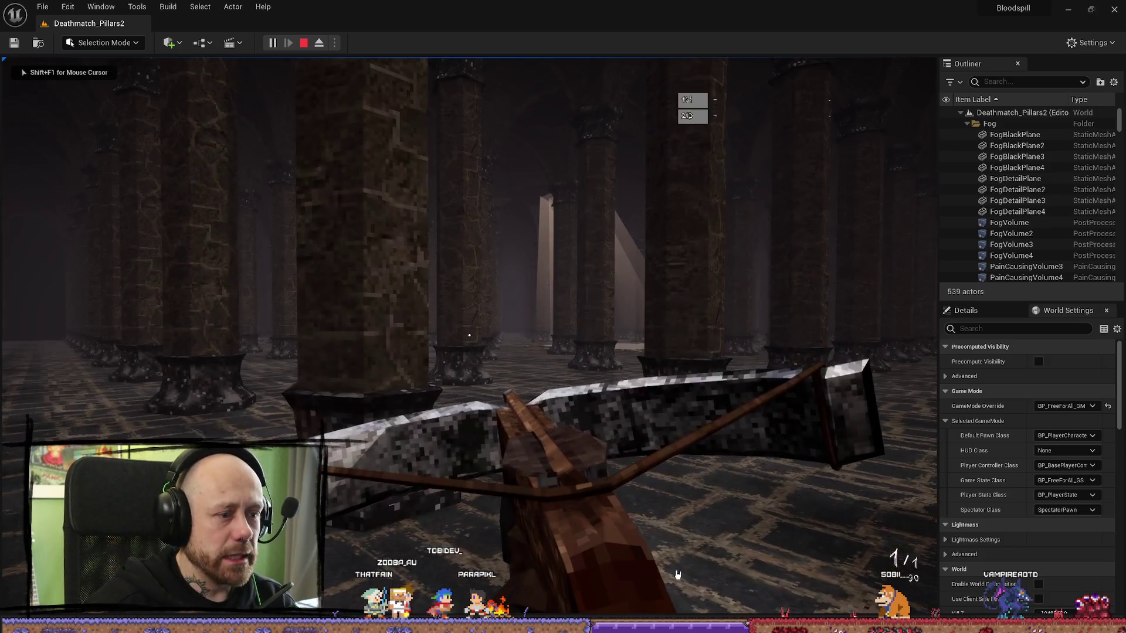
{"action": "key", "text": "F11"}
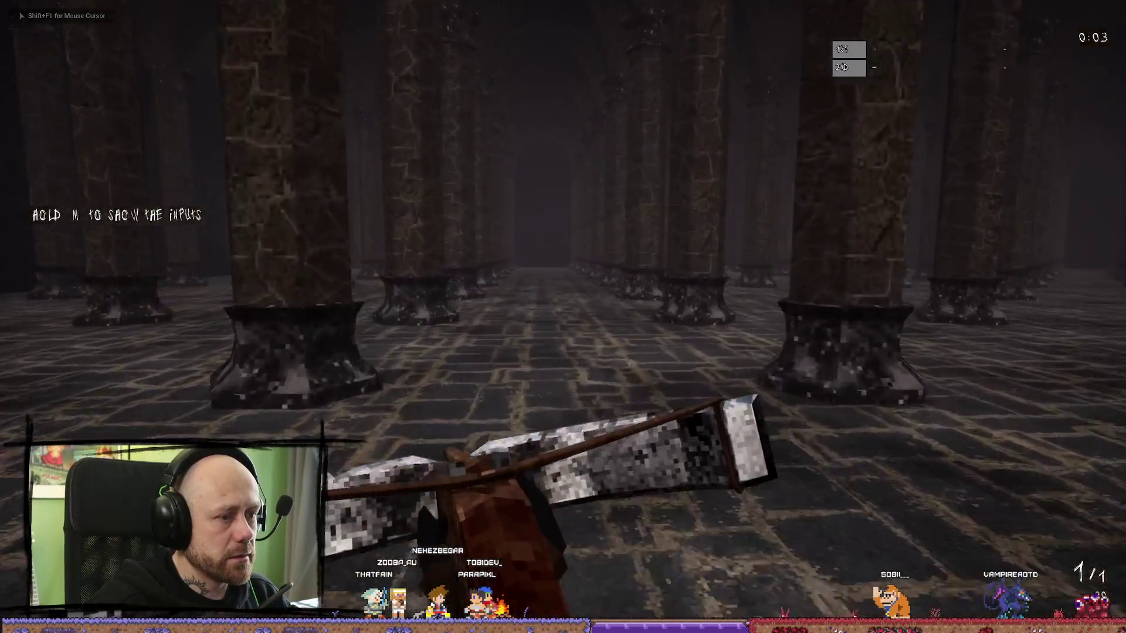
{"action": "key", "text": "shift+F1"}
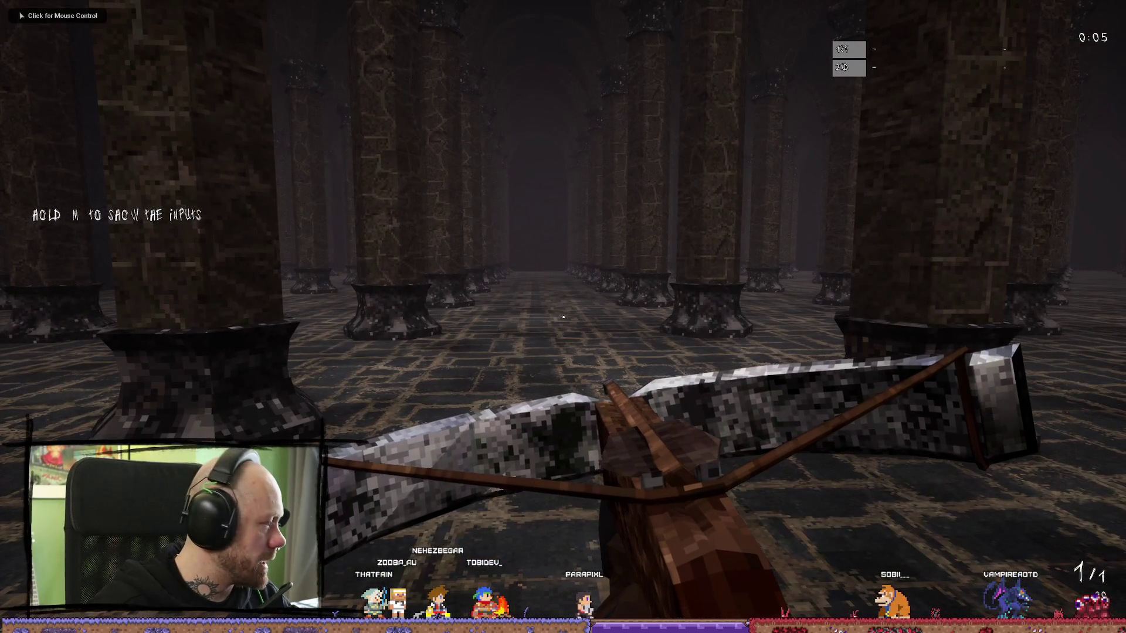
{"action": "left_click", "coordinate": [439, 480]}
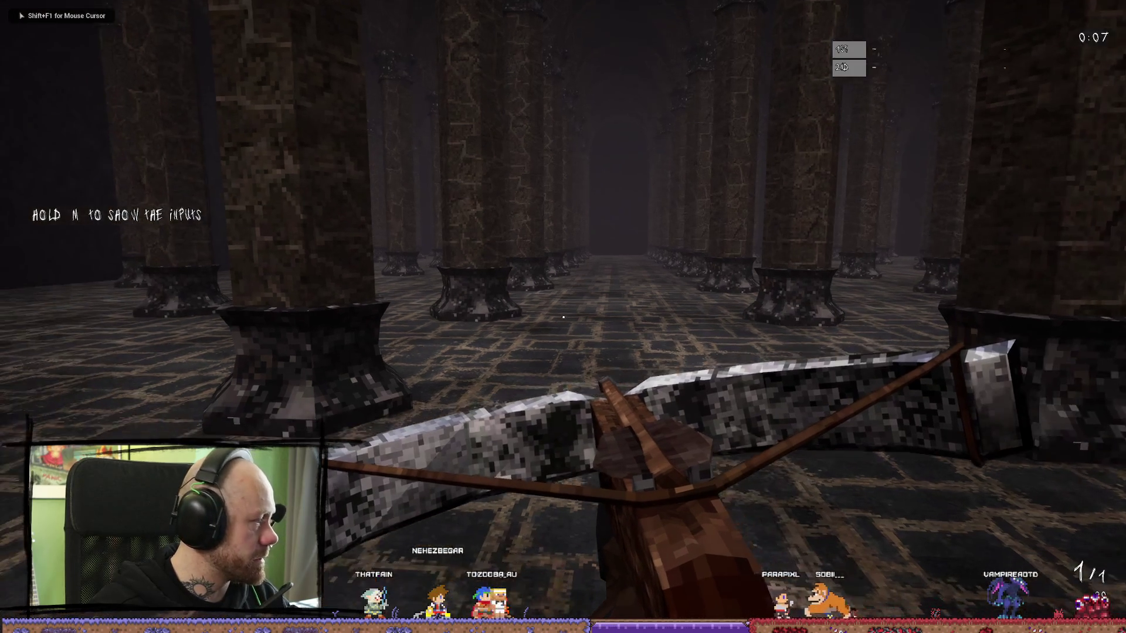
{"action": "key", "text": "shift+F1"}
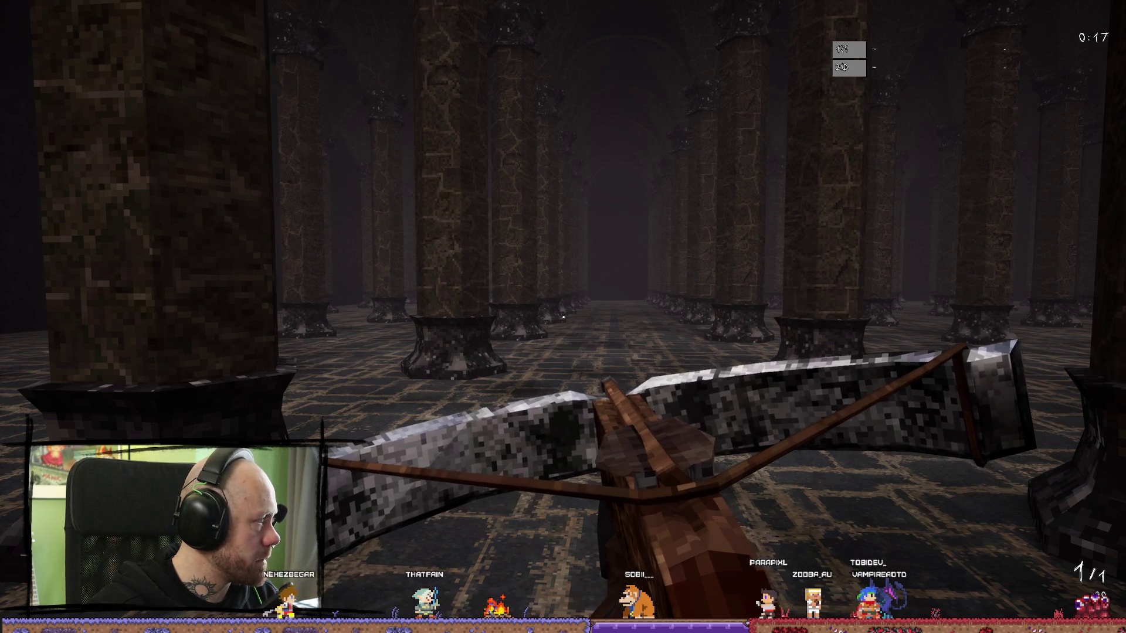
{"action": "left_click", "coordinate": [422, 368]}
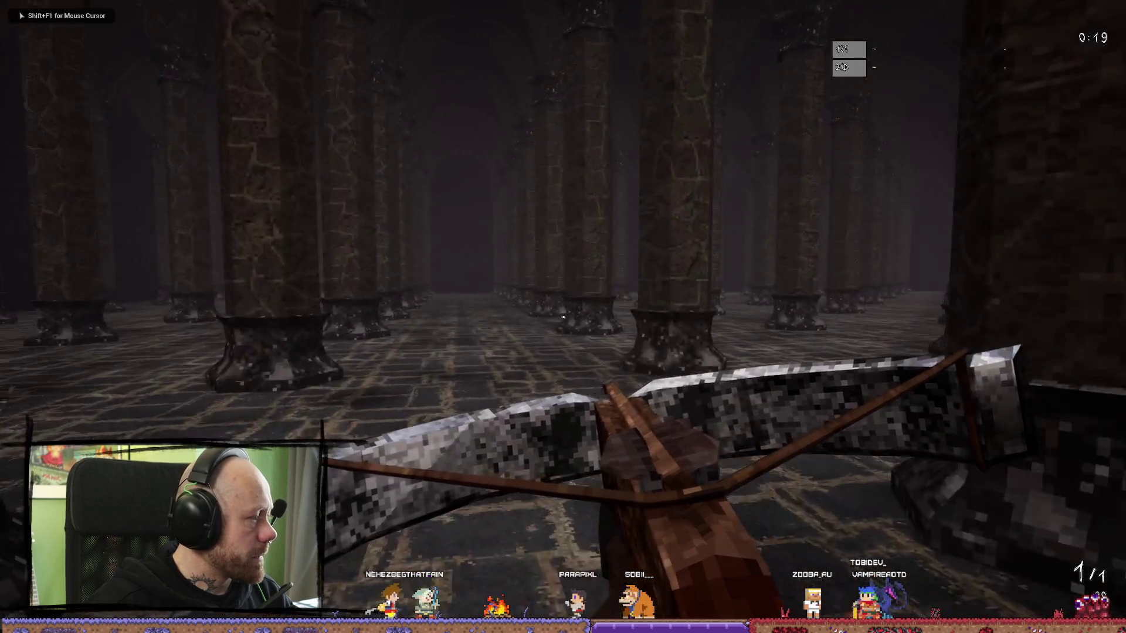
- Walk forward into the foggy pillar hall
{"action": "key", "text": "w"}
{"action": "key", "text": "w"}
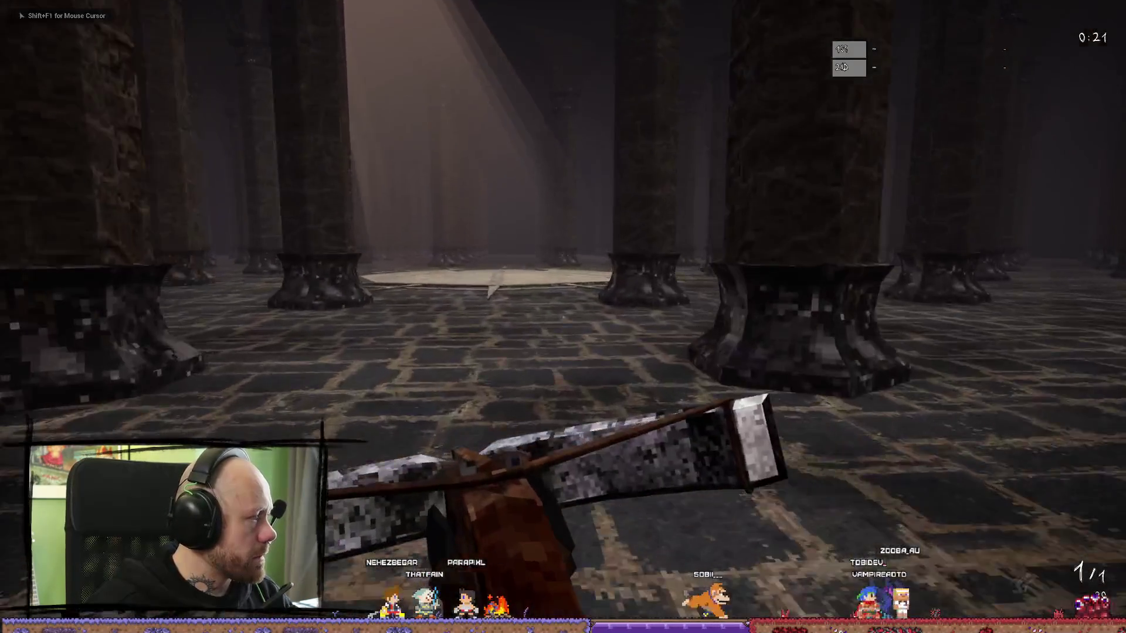
{"action": "key", "text": "shift+F1"}
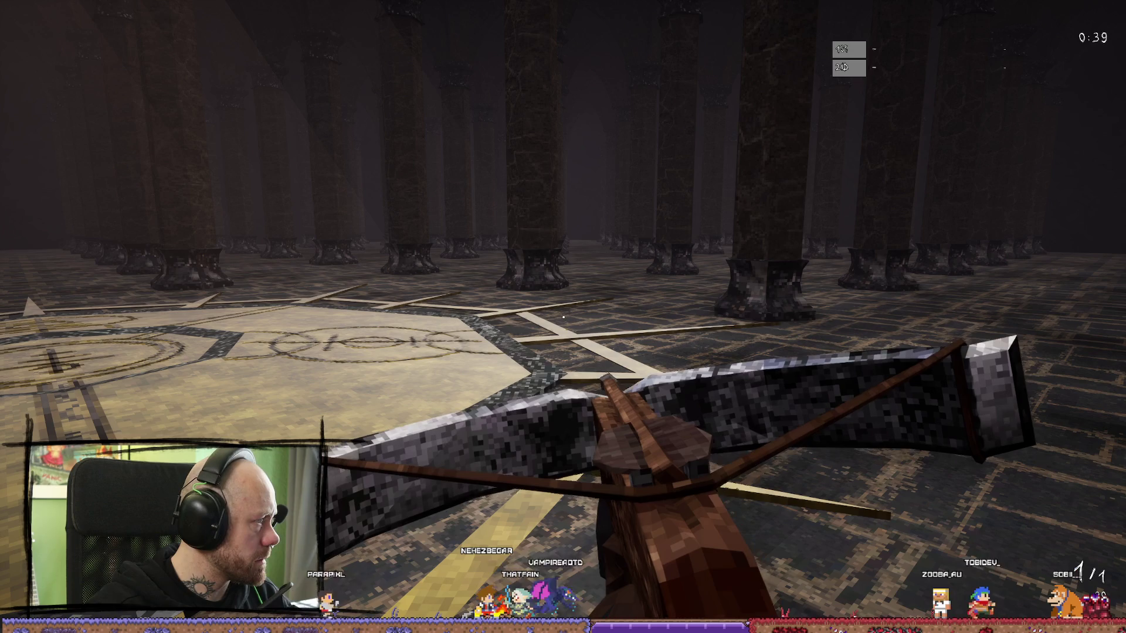
{"action": "left_click", "coordinate": [557, 350]}
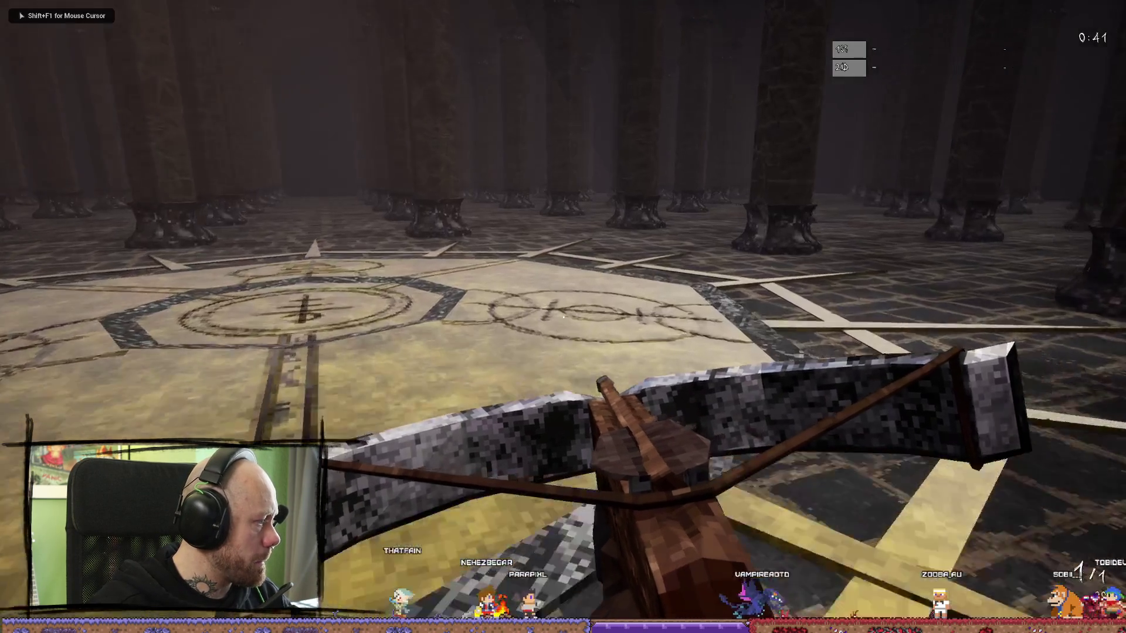
{"action": "key", "text": "w"}
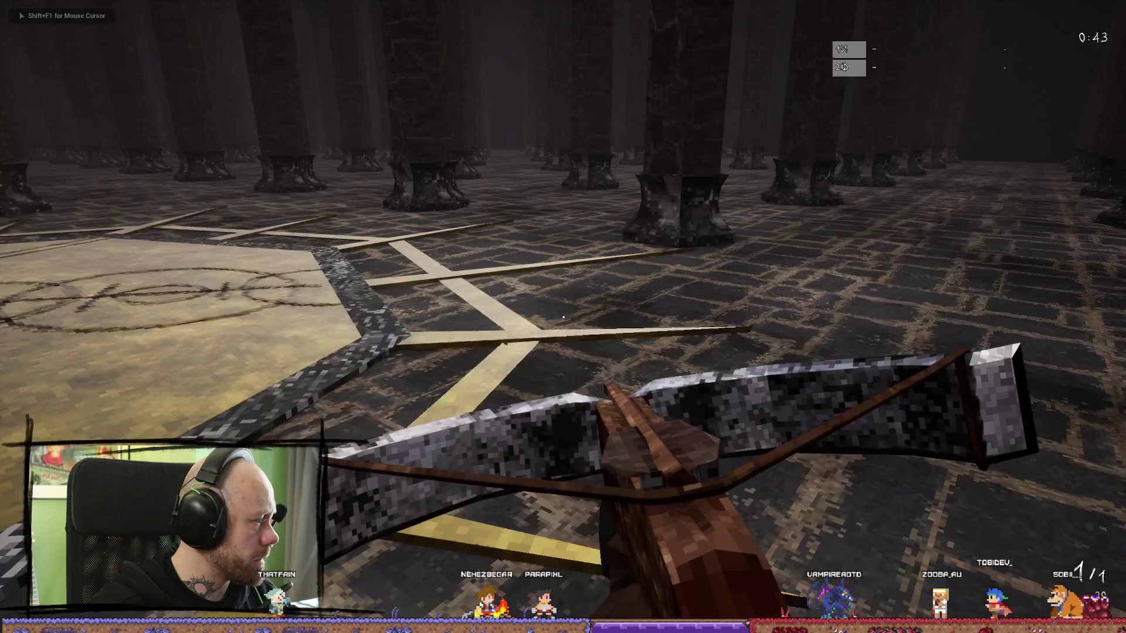
{"action": "key", "text": "w"}
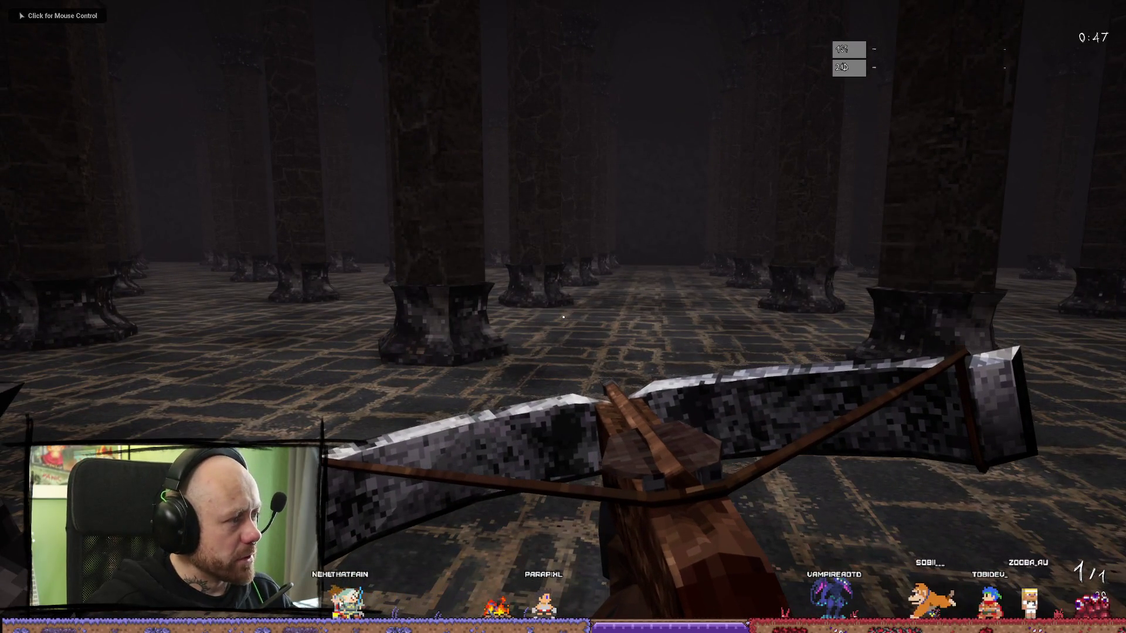
{"action": "left_click", "coordinate": [484, 315]}
- Walk down the long pillar corridor onto the light-shafted engraved octagon floor
{"action": "key", "text": "w"}
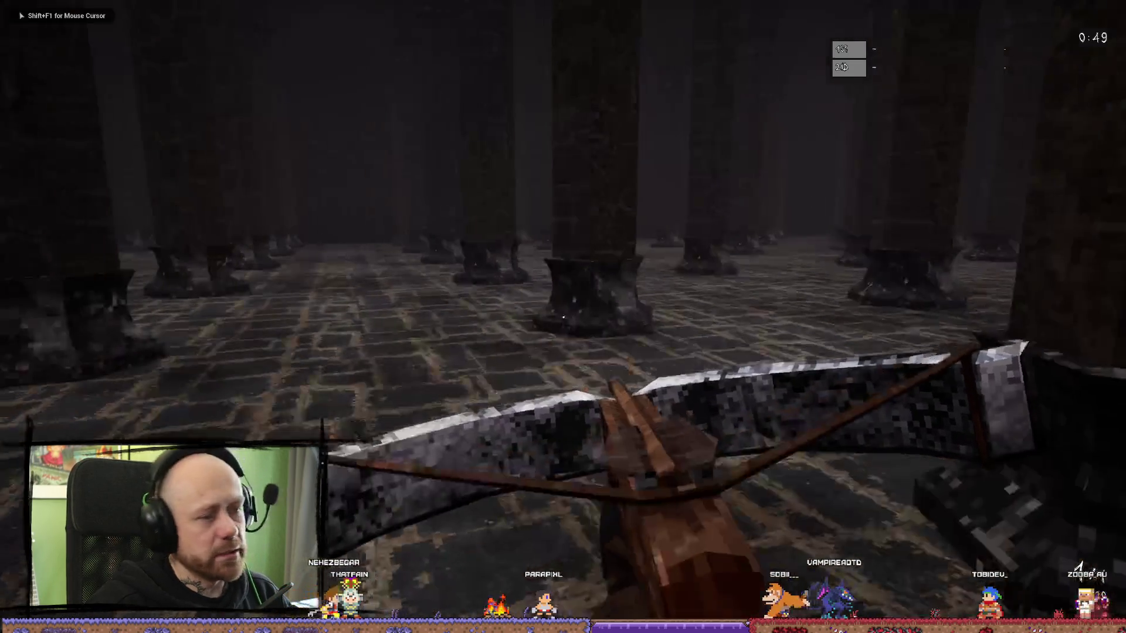
{"action": "key", "text": "w"}
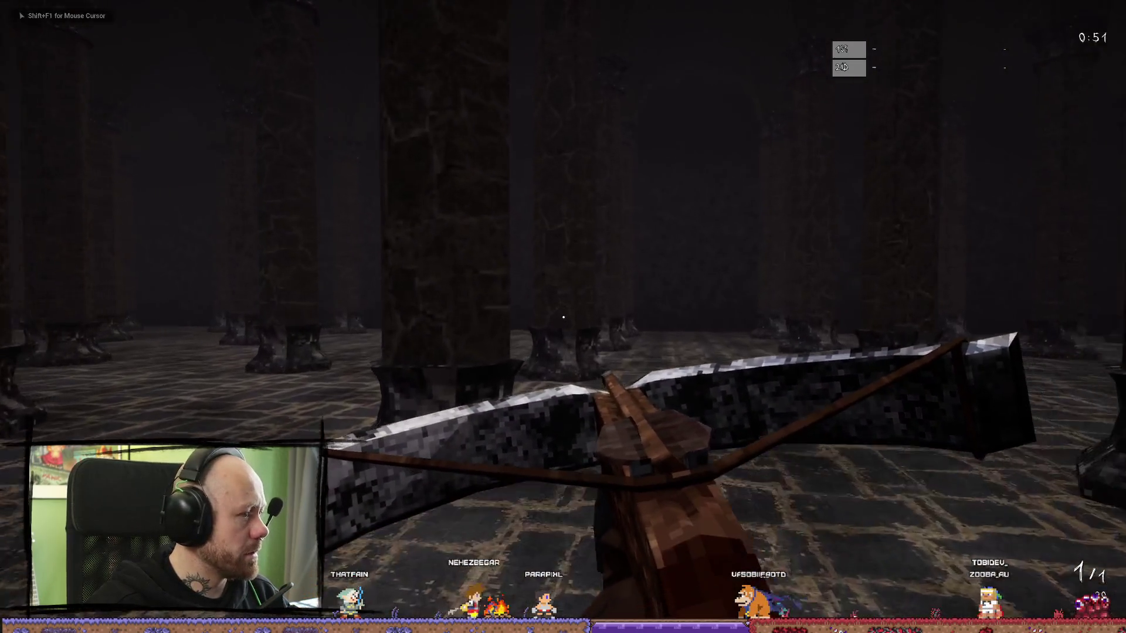
{"action": "key", "text": "w"}
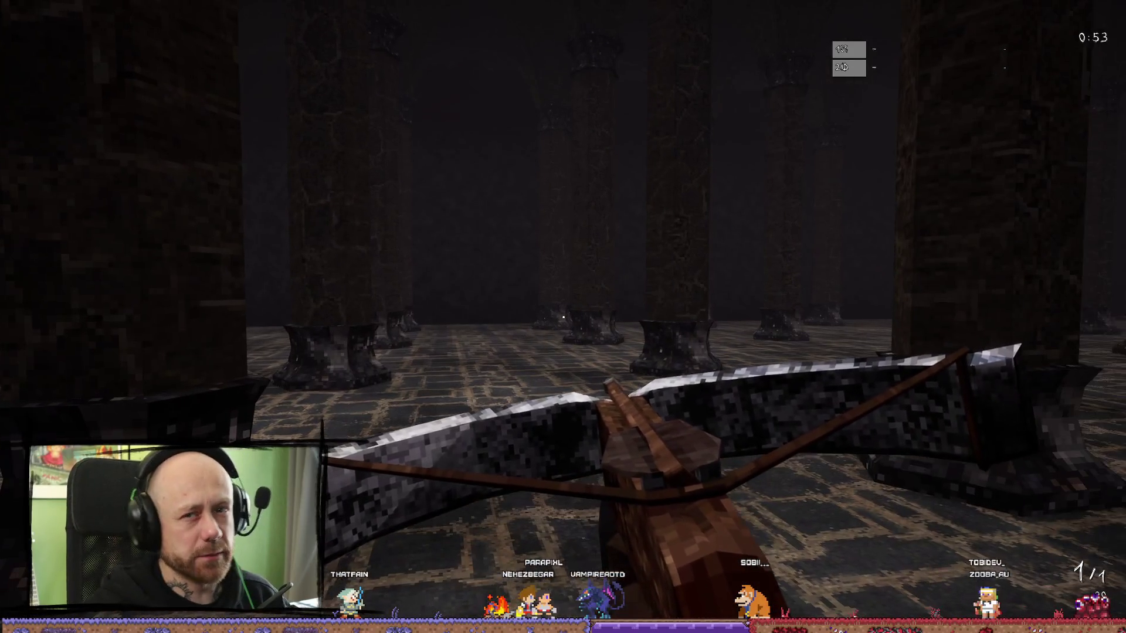
{"action": "key", "text": "w"}
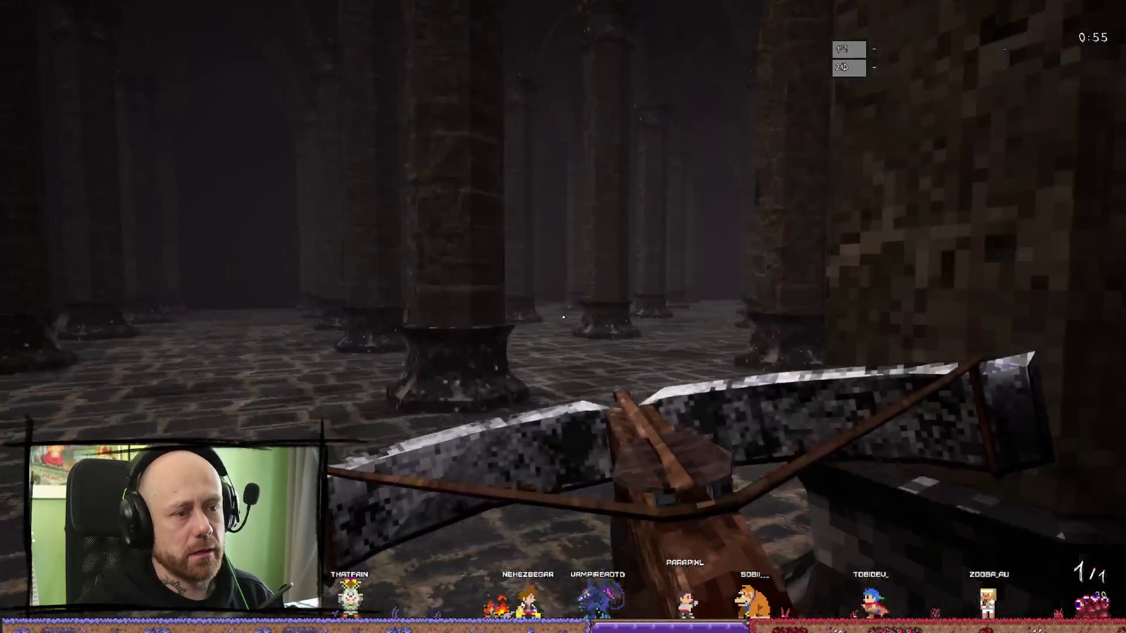
{"action": "key", "text": "w"}
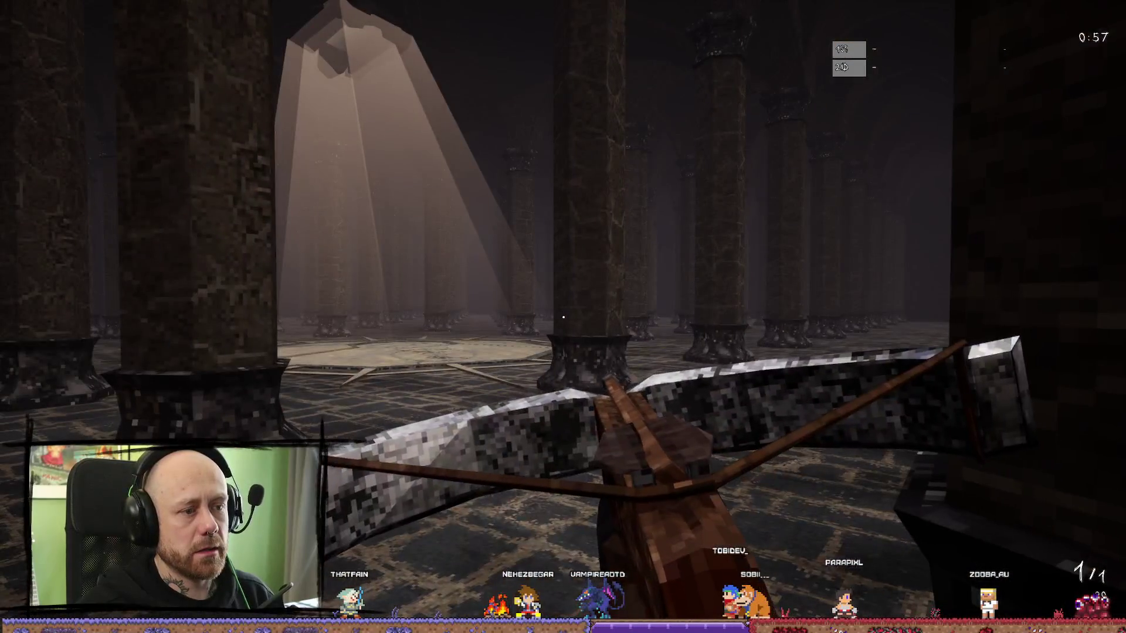
{"action": "key", "text": "w"}
{"action": "key", "text": "w"}
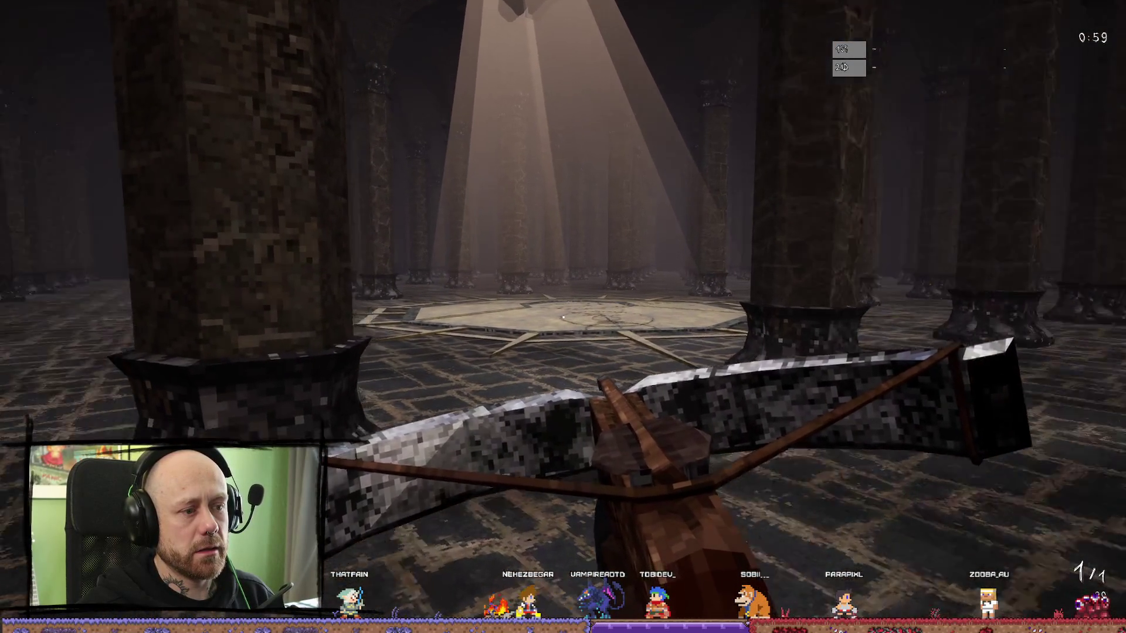
{"action": "key", "text": "w"}
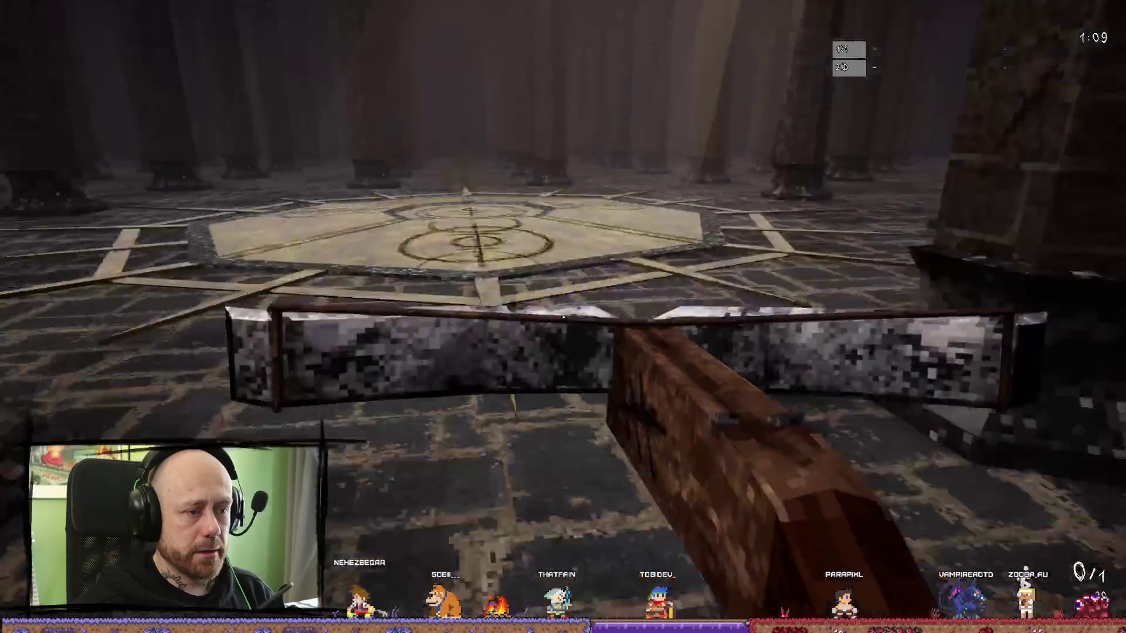
{"action": "key", "text": "w"}
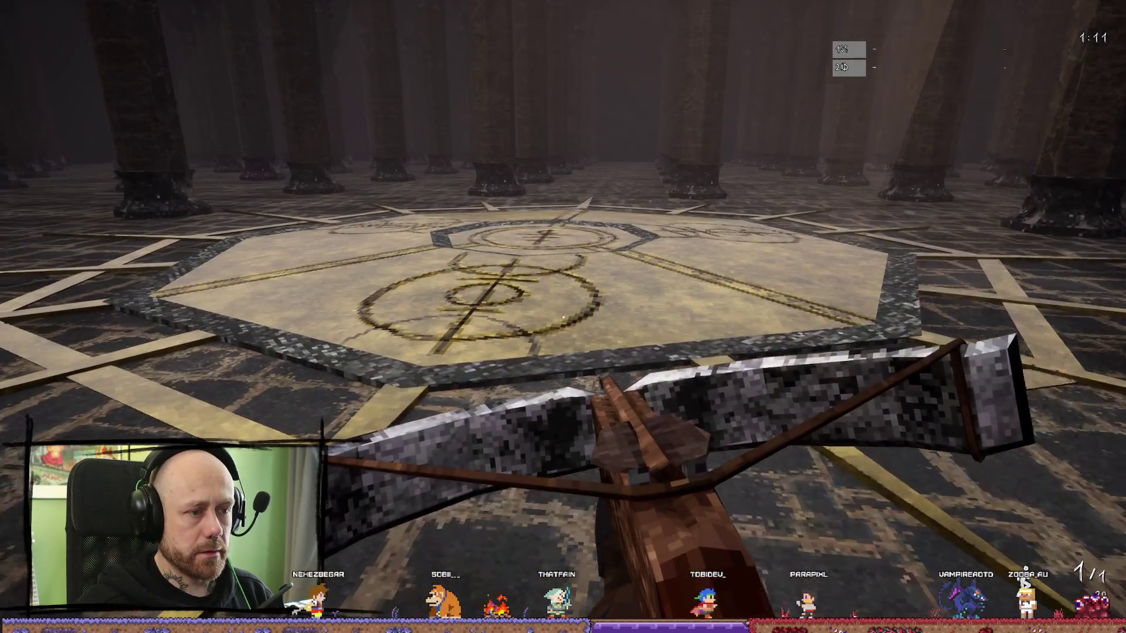
{"action": "key", "text": "w"}
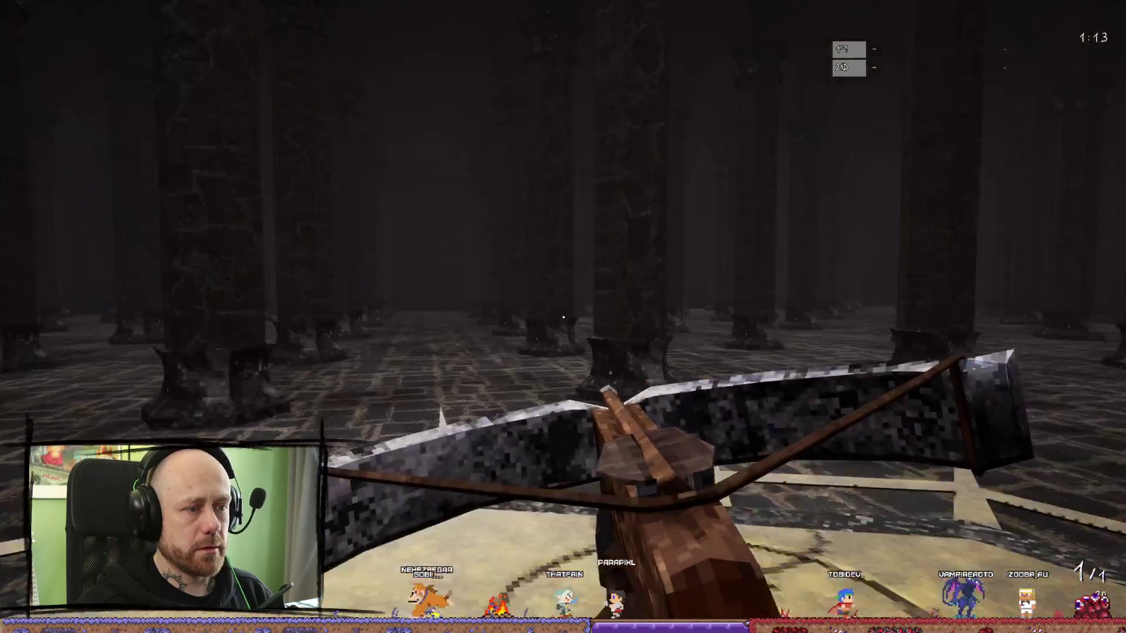
{"action": "key", "text": "w"}
{"action": "key", "text": "w"}
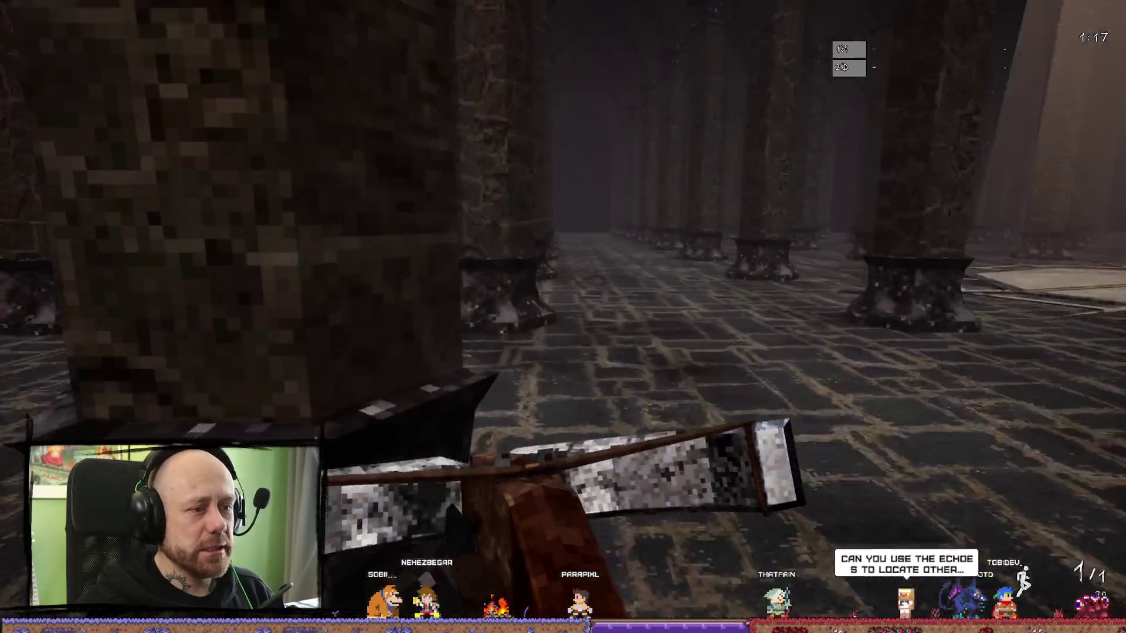
{"action": "key", "text": "w"}
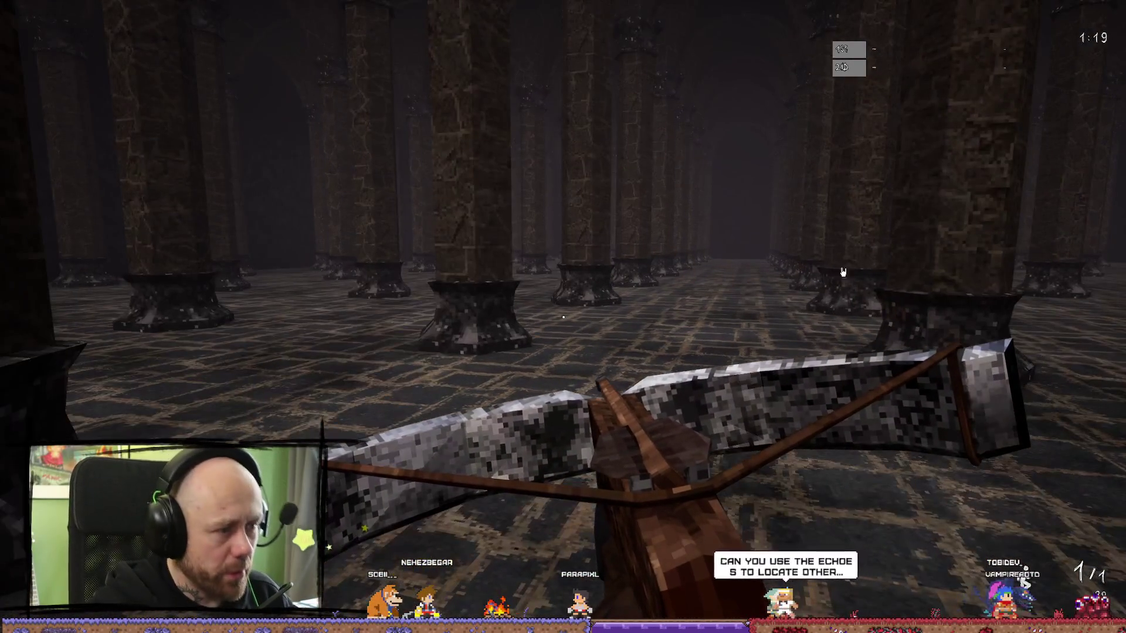
{"action": "key", "text": "w"}
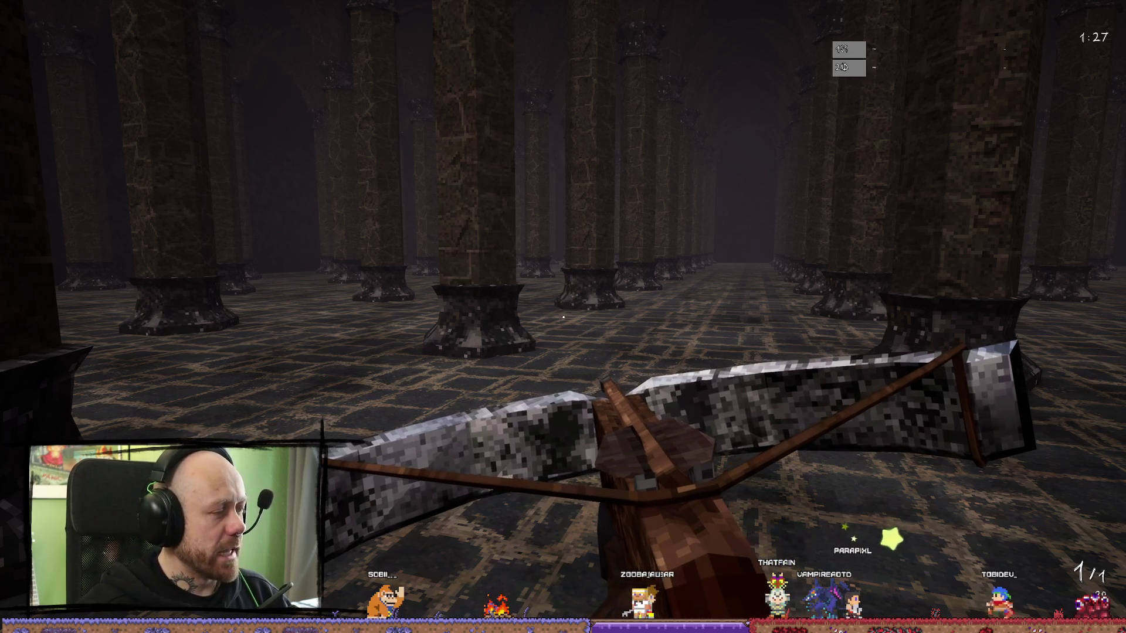
{"action": "left_click", "coordinate": [563, 317]}
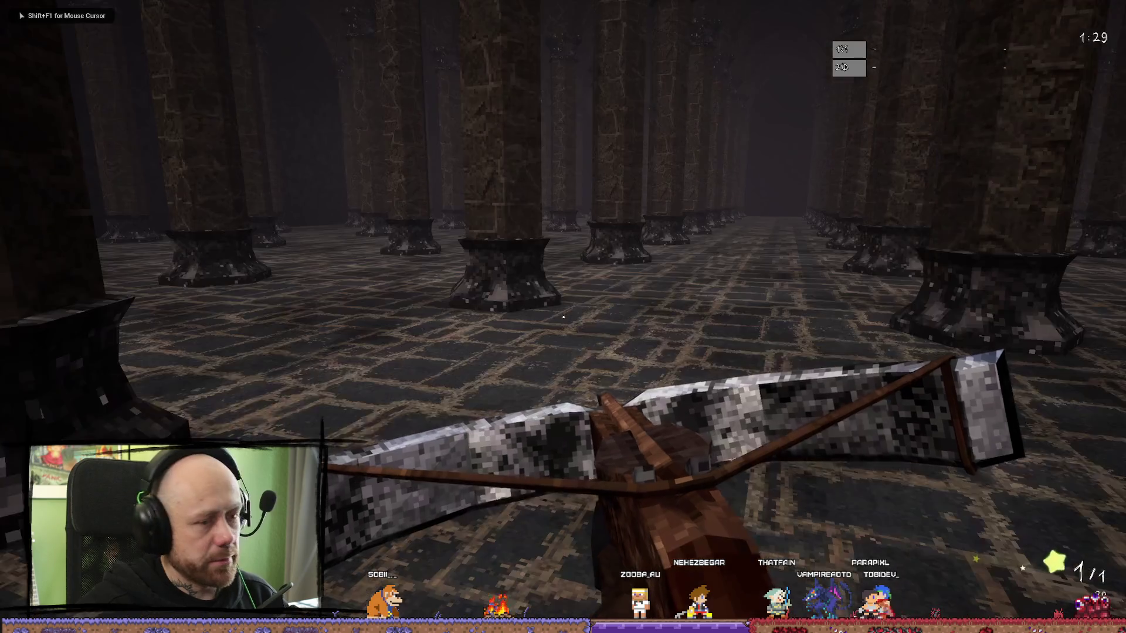
{"action": "key", "text": "w"}
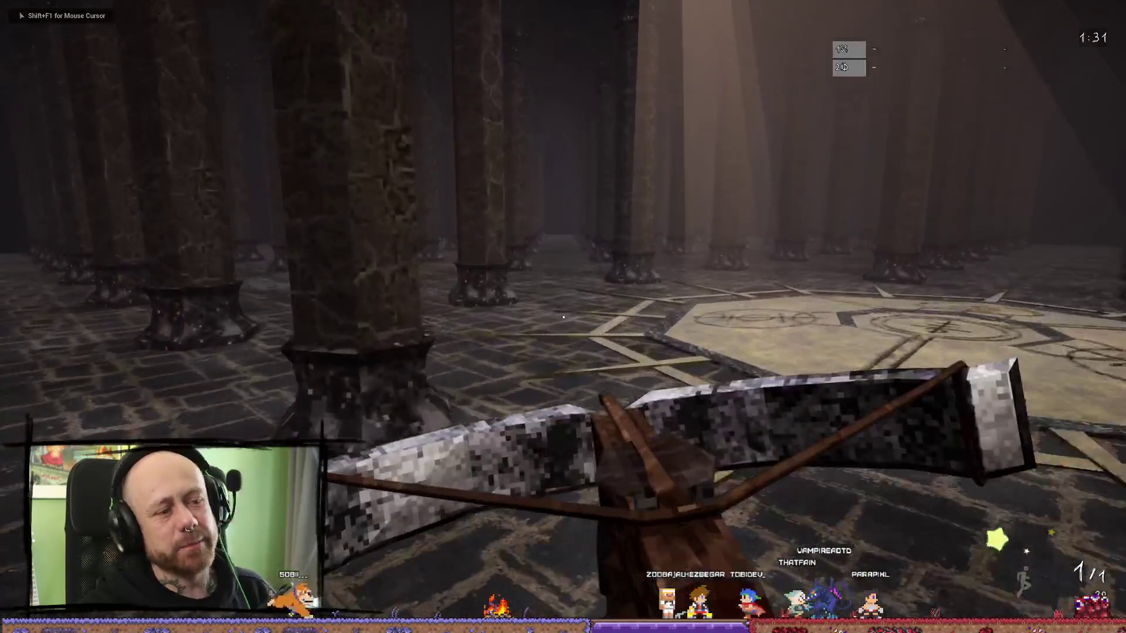
{"action": "key", "text": "w"}
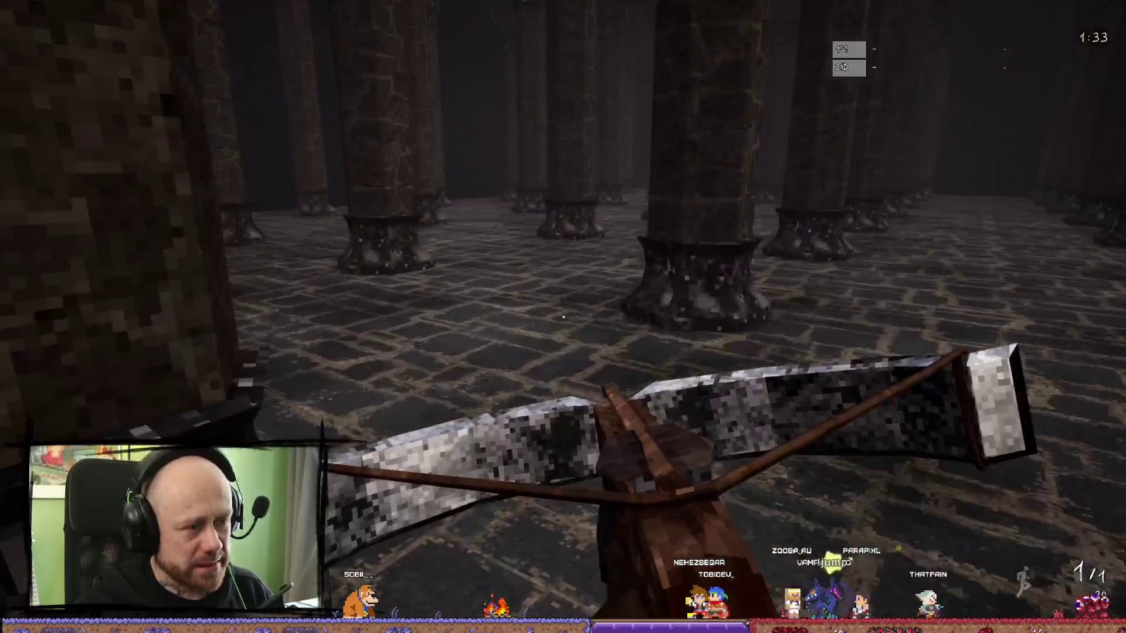
{"action": "key", "text": "w"}
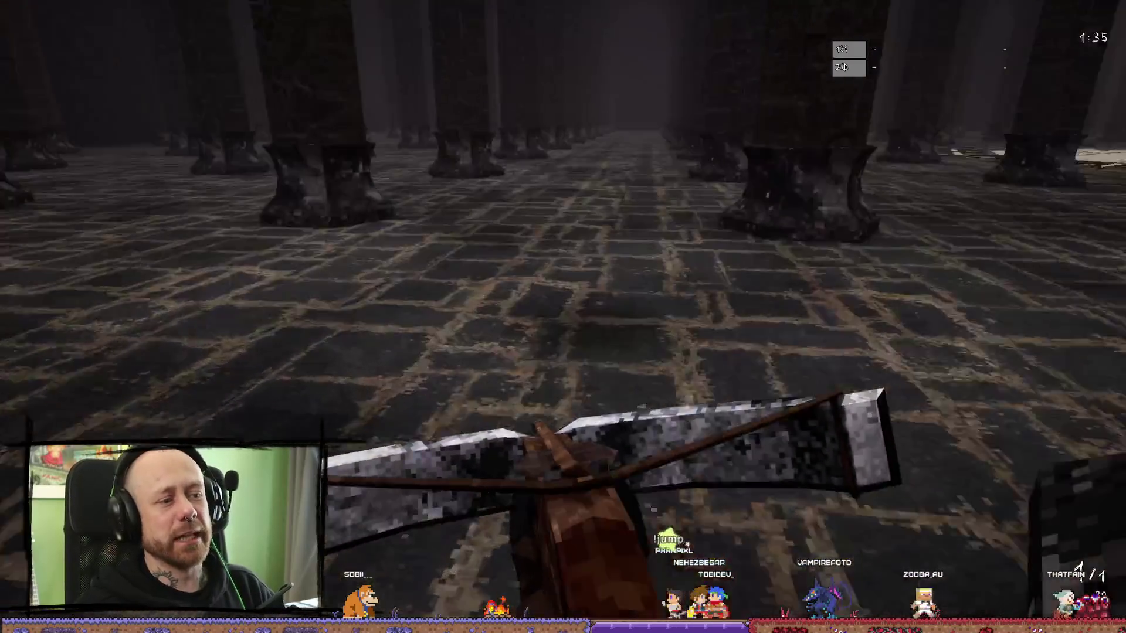
{"action": "key", "text": "w"}
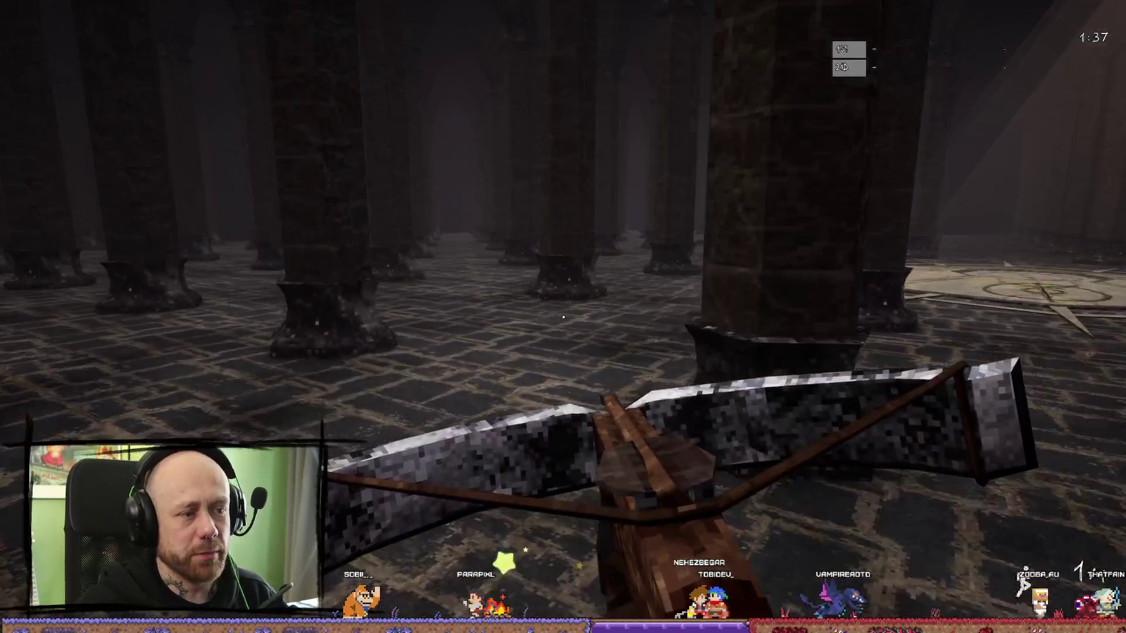
{"action": "key", "text": "w"}
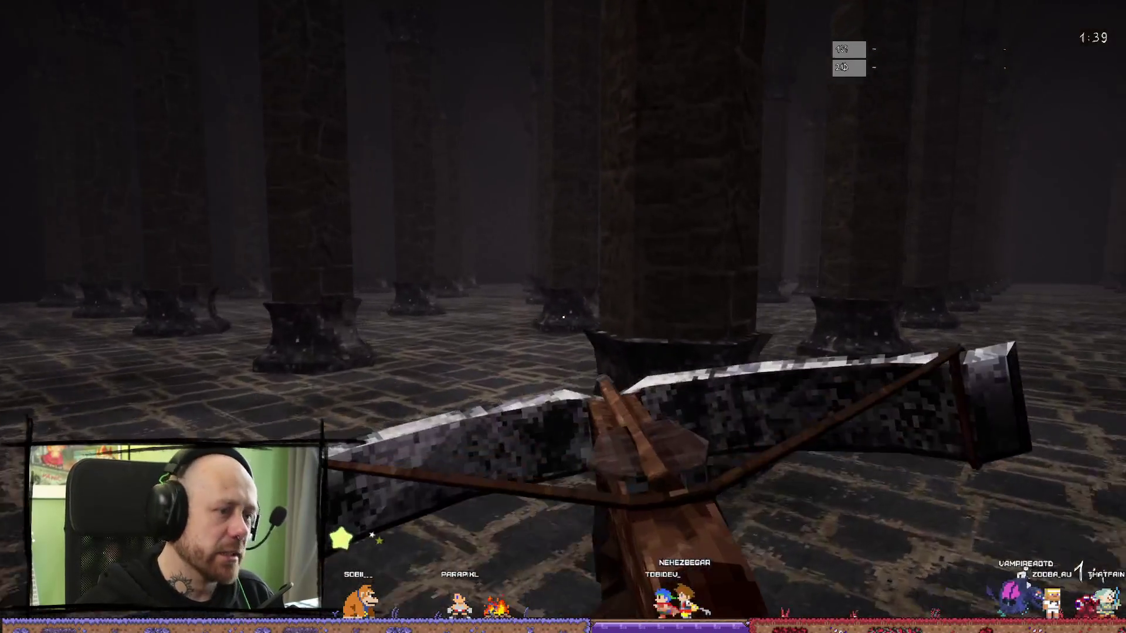
{"action": "key", "text": "w"}
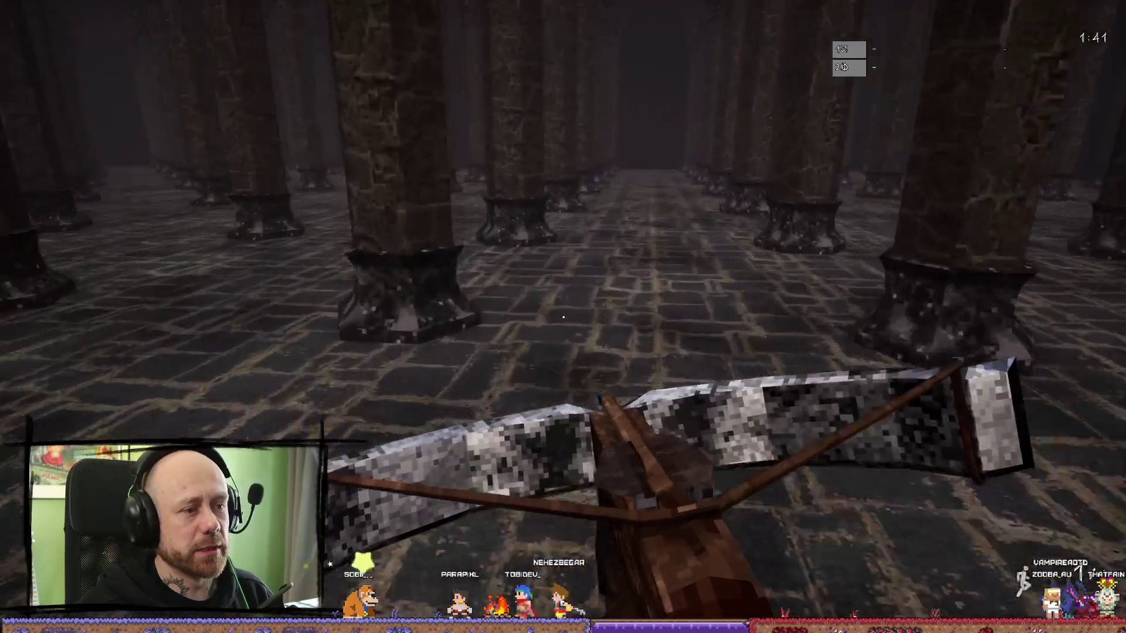
{"action": "key", "text": "w"}
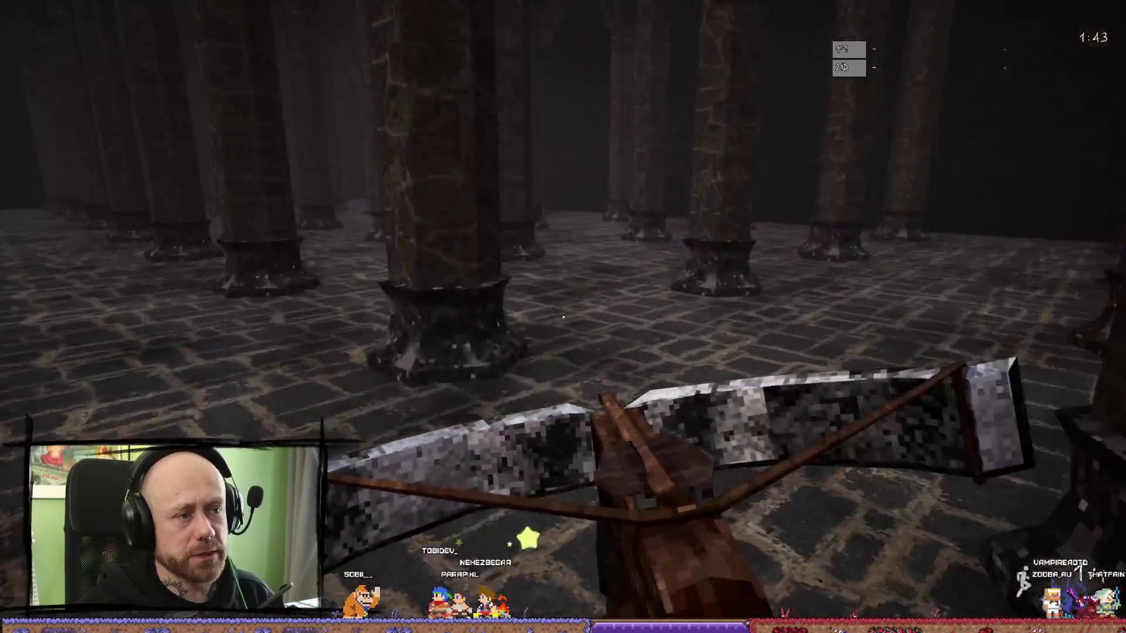
{"action": "key", "text": "w"}
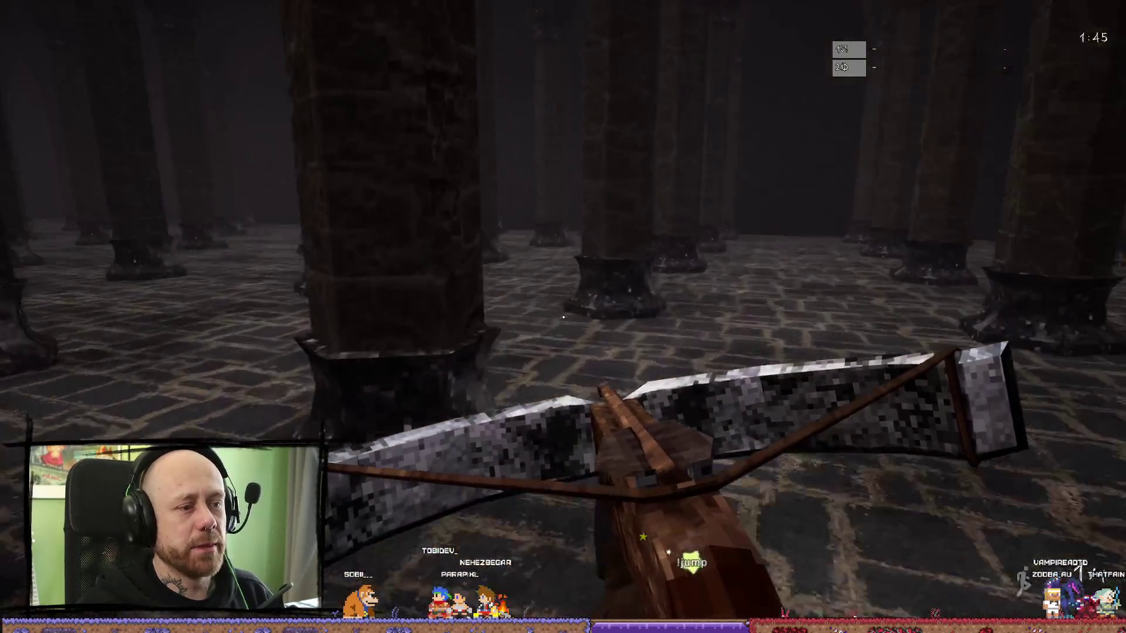
{"action": "key", "text": "w"}
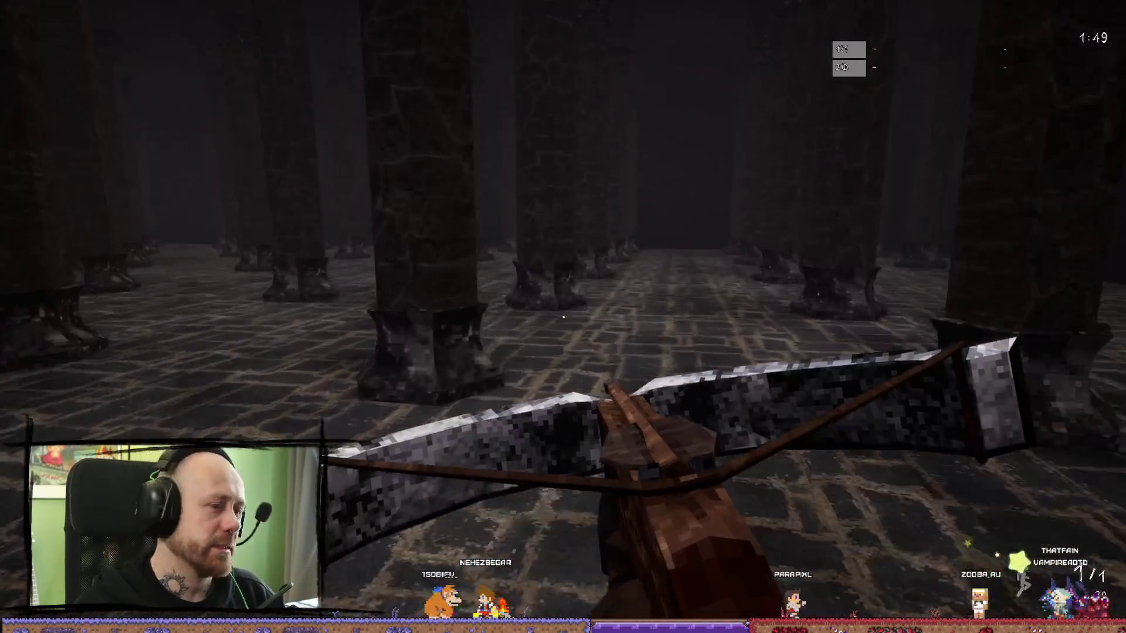
{"action": "key", "text": "w"}
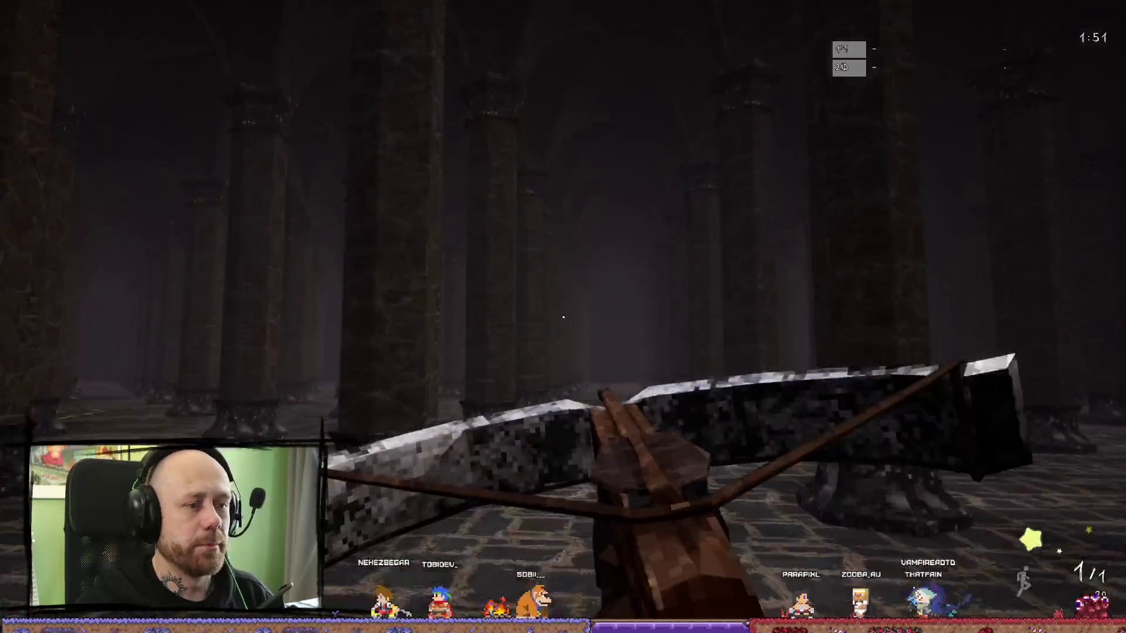
{"action": "key", "text": "w"}
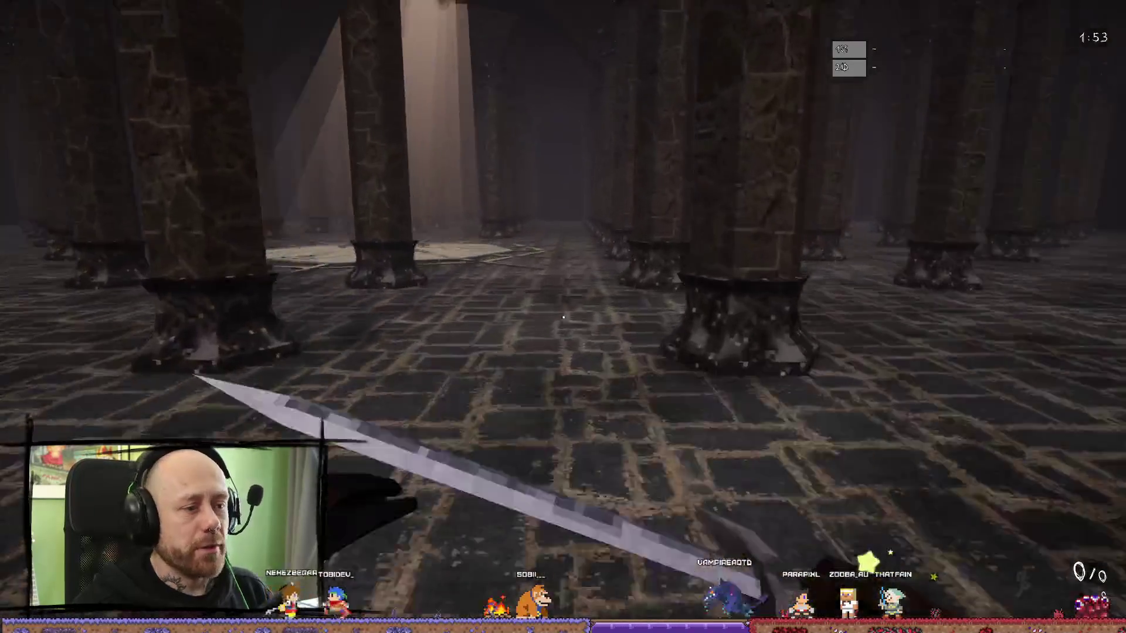
- Swing the sword twice on the lit altar, then circle a pillar back to the octagon
{"action": "key", "text": "w"}
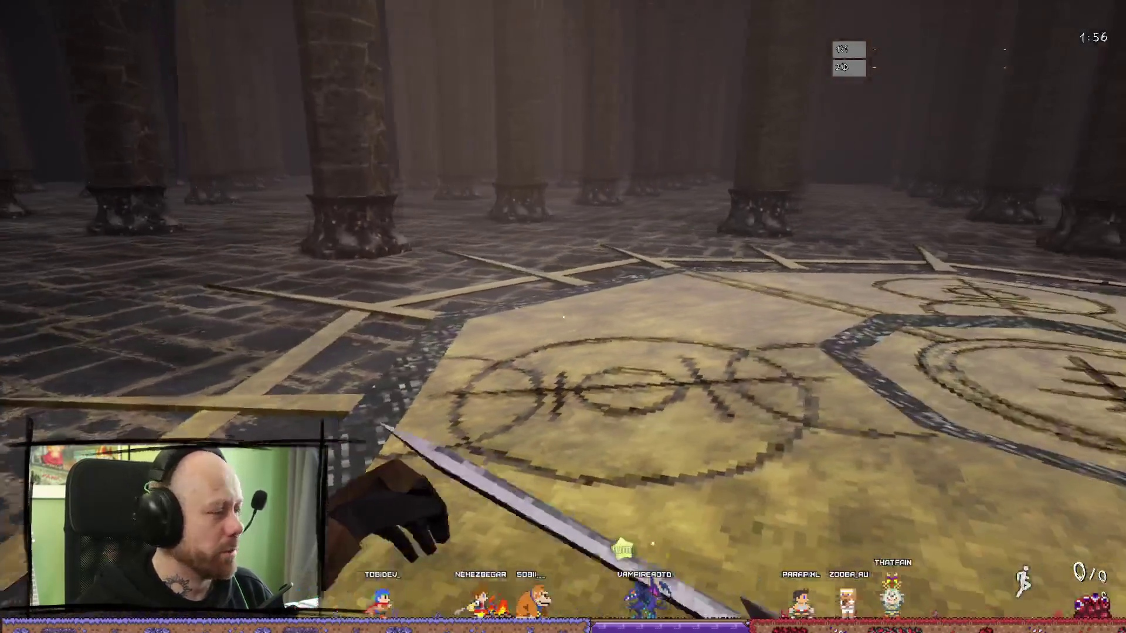
{"action": "left_click", "coordinate": [563, 317]}
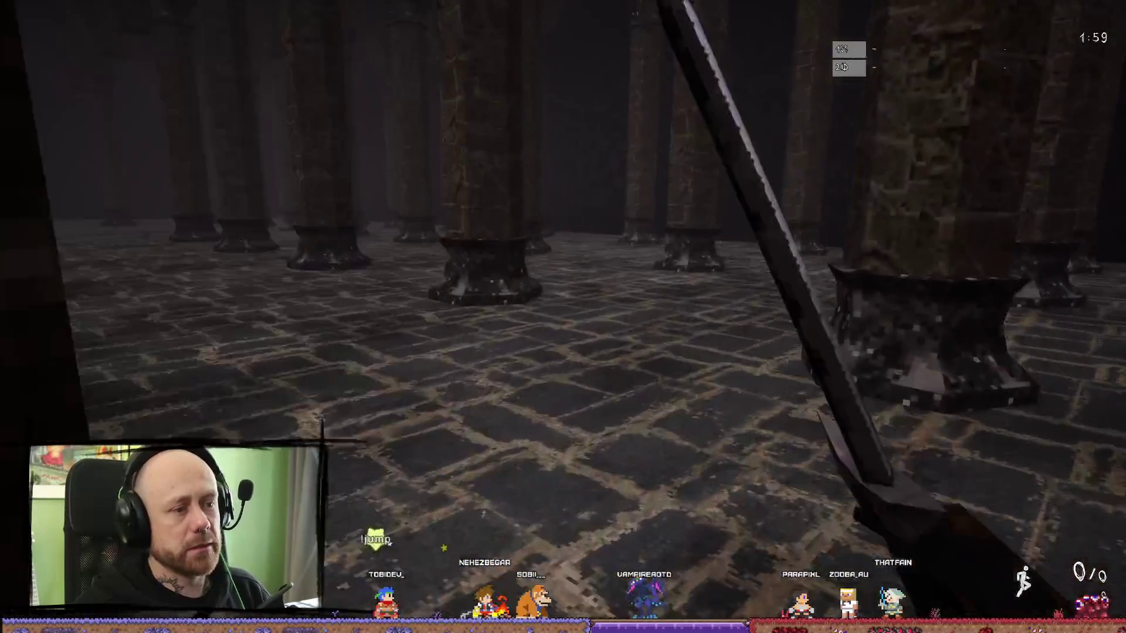
{"action": "left_click", "coordinate": [562, 317]}
{"action": "key", "text": "w"}
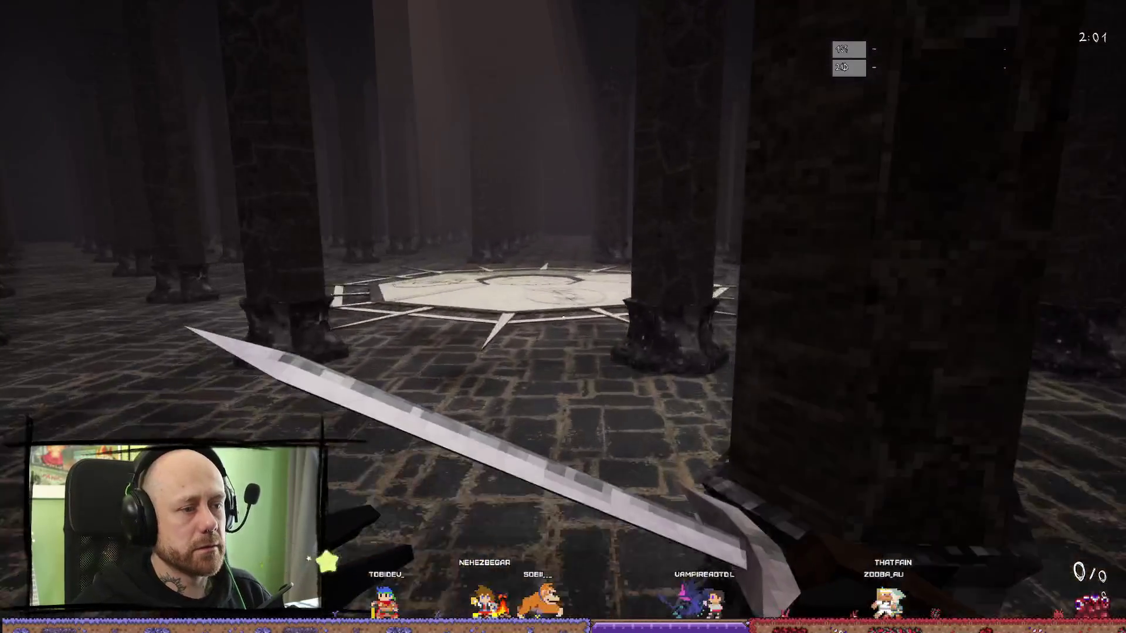
{"action": "key", "text": "w"}
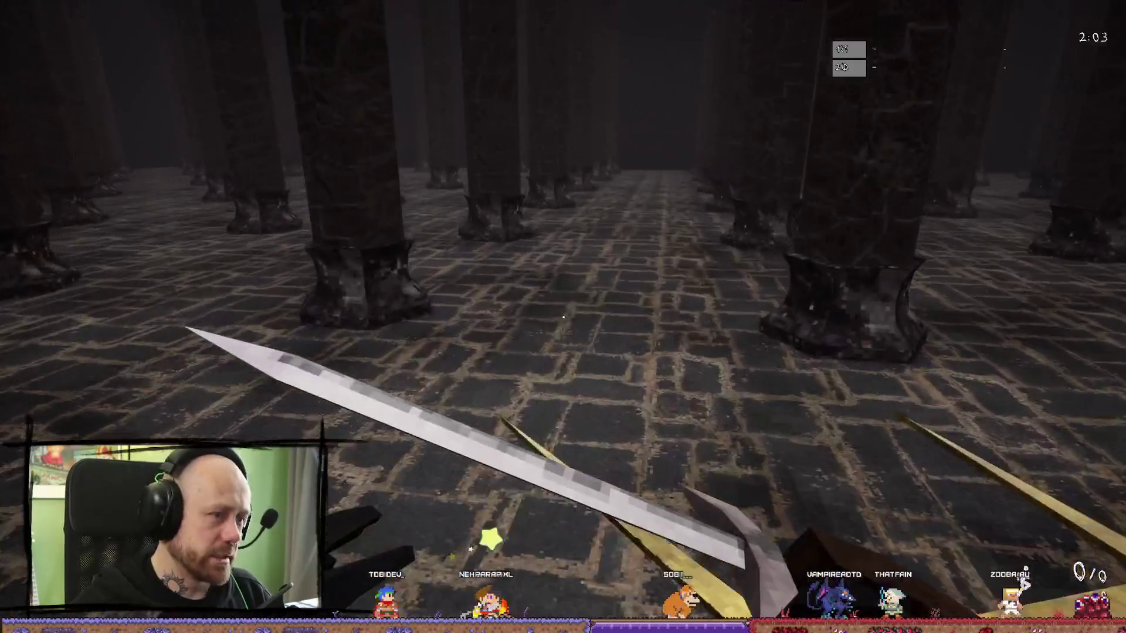
{"action": "key", "text": "w"}
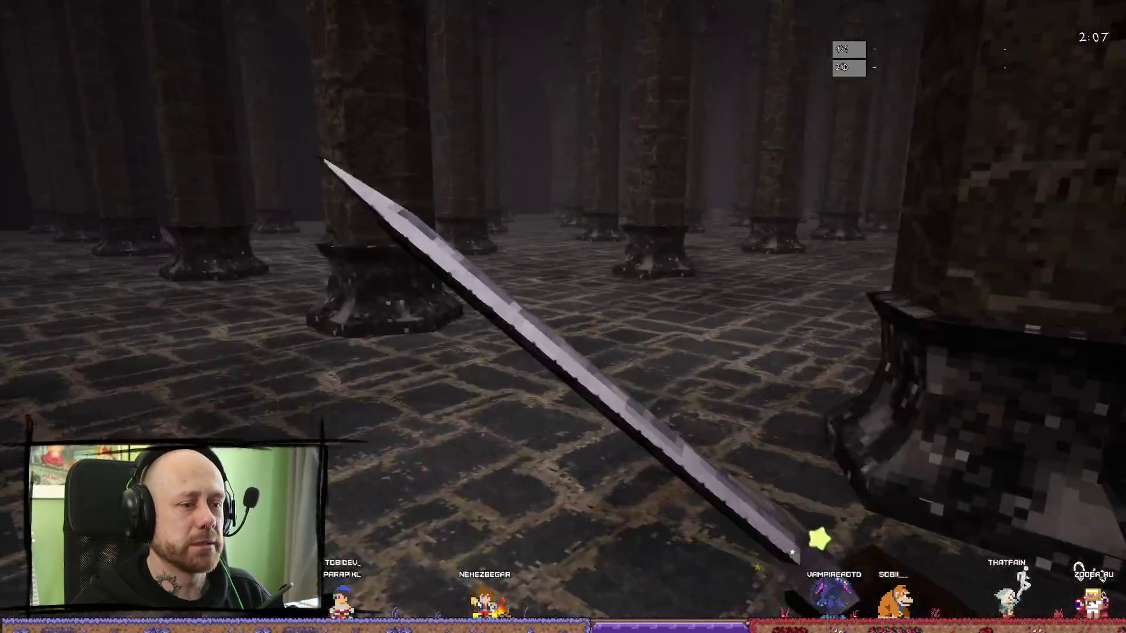
{"action": "key", "text": "w"}
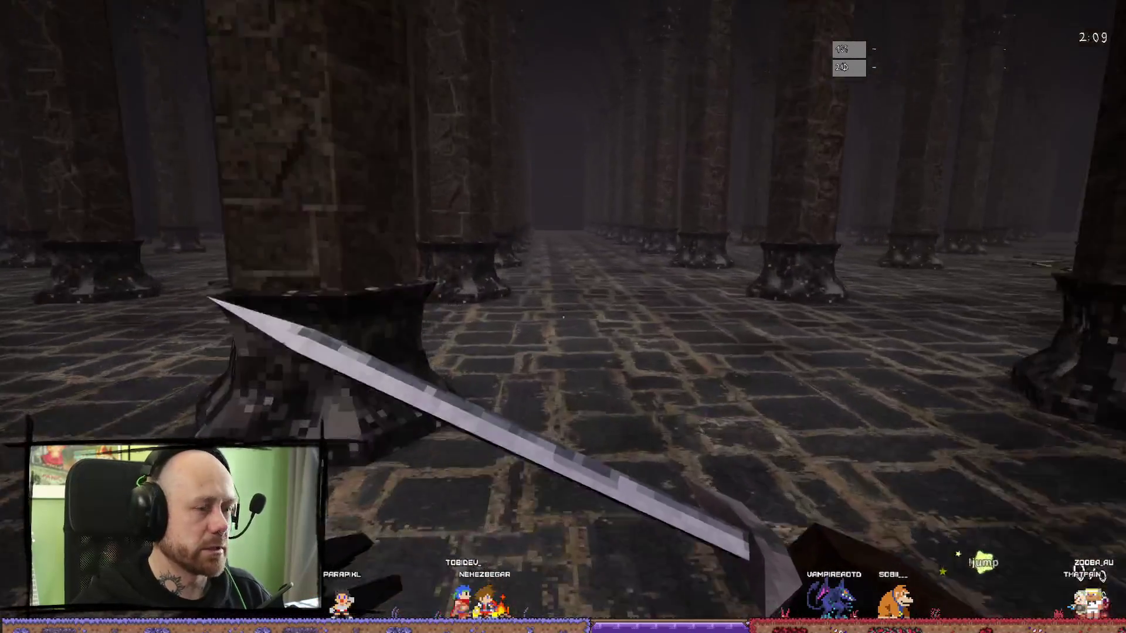
{"action": "key", "text": "w"}
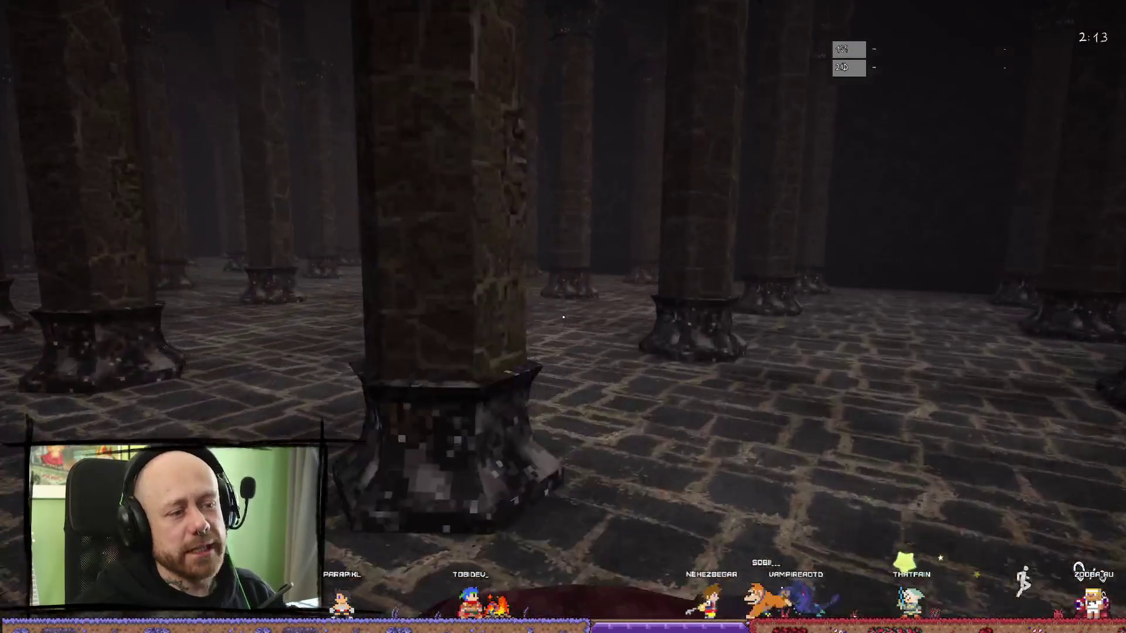
- Cross back and forth between the altar floor and surrounding pillars
{"action": "key", "text": "w"}
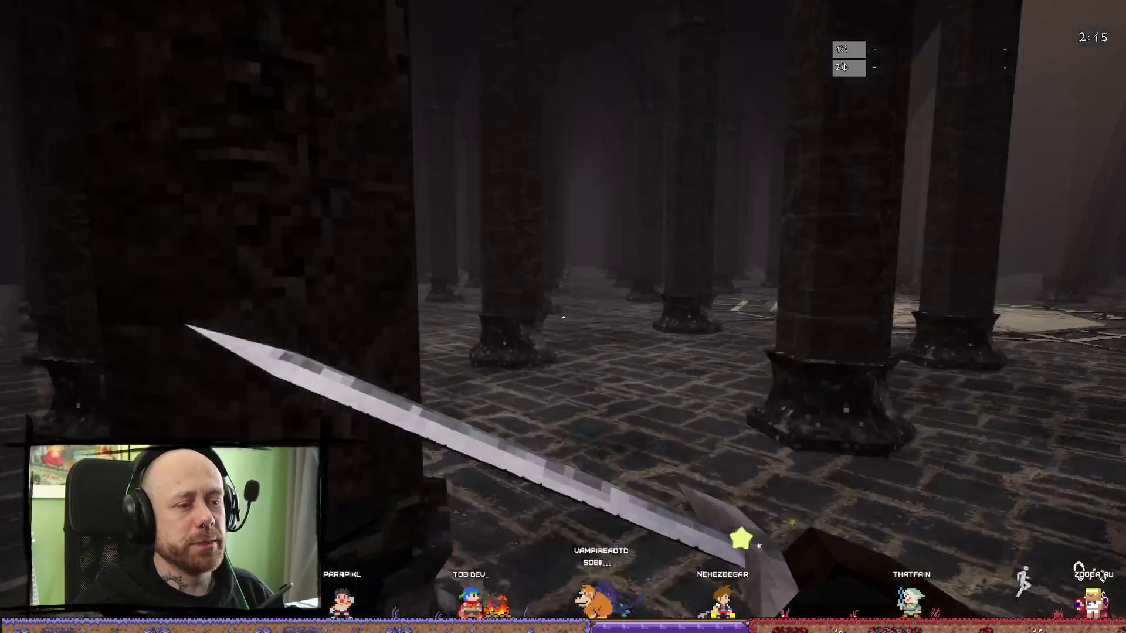
{"action": "key", "text": "w"}
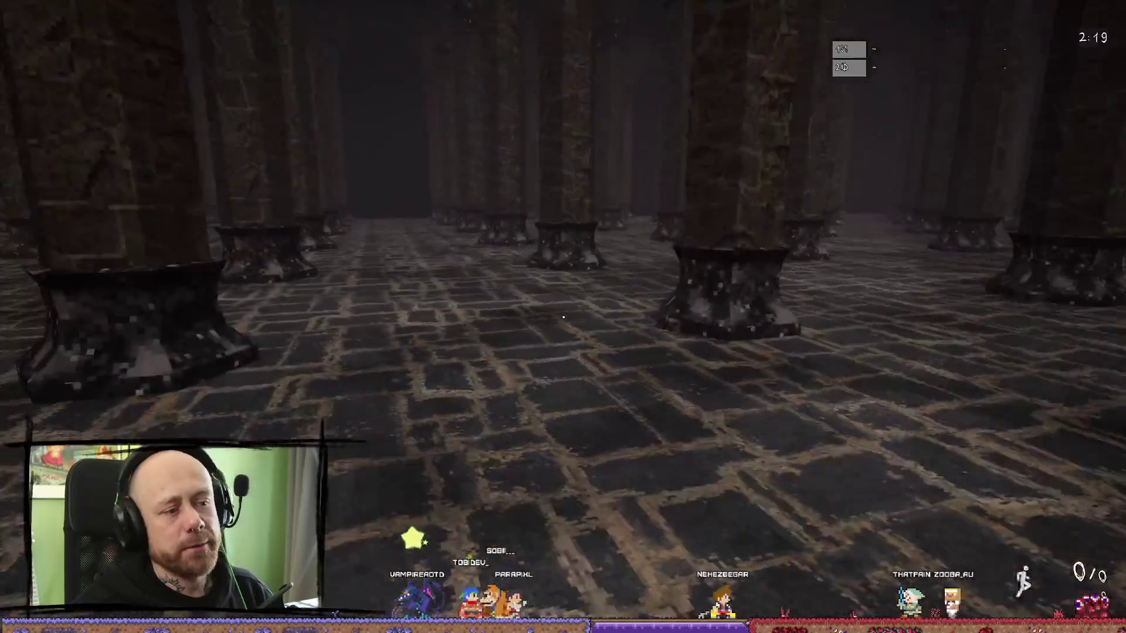
{"action": "key", "text": "w"}
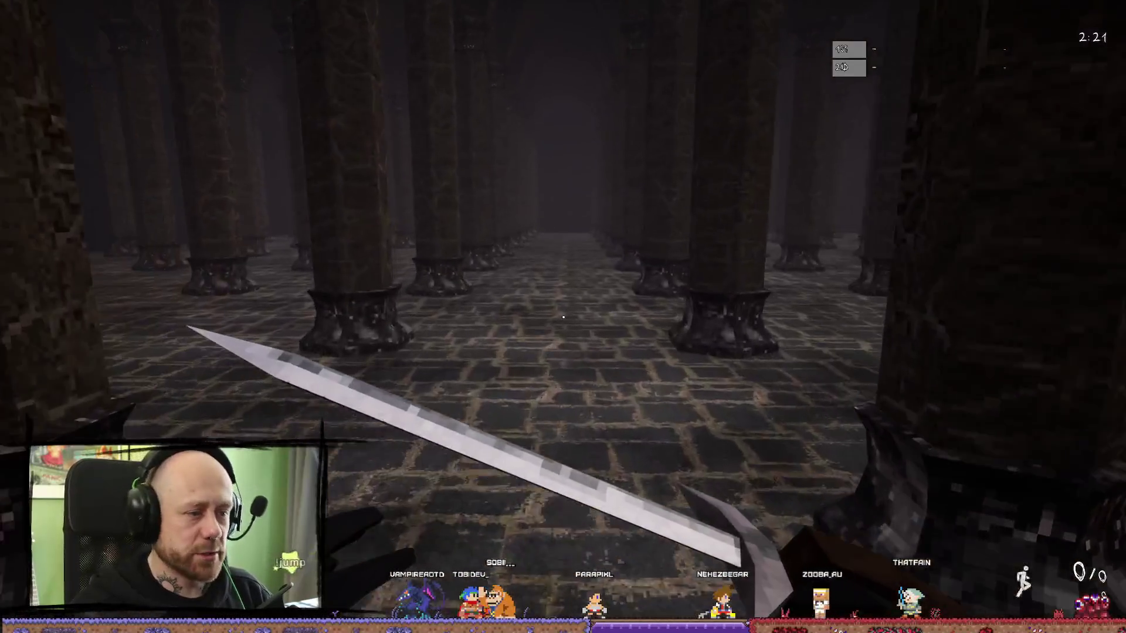
{"action": "key", "text": "w"}
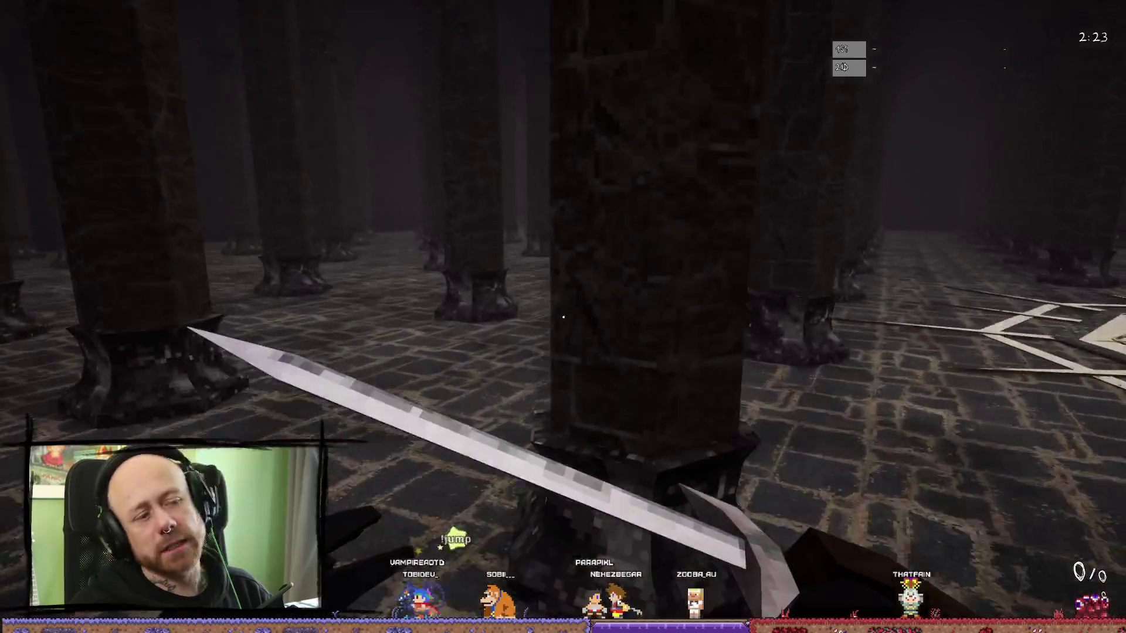
{"action": "key", "text": "w"}
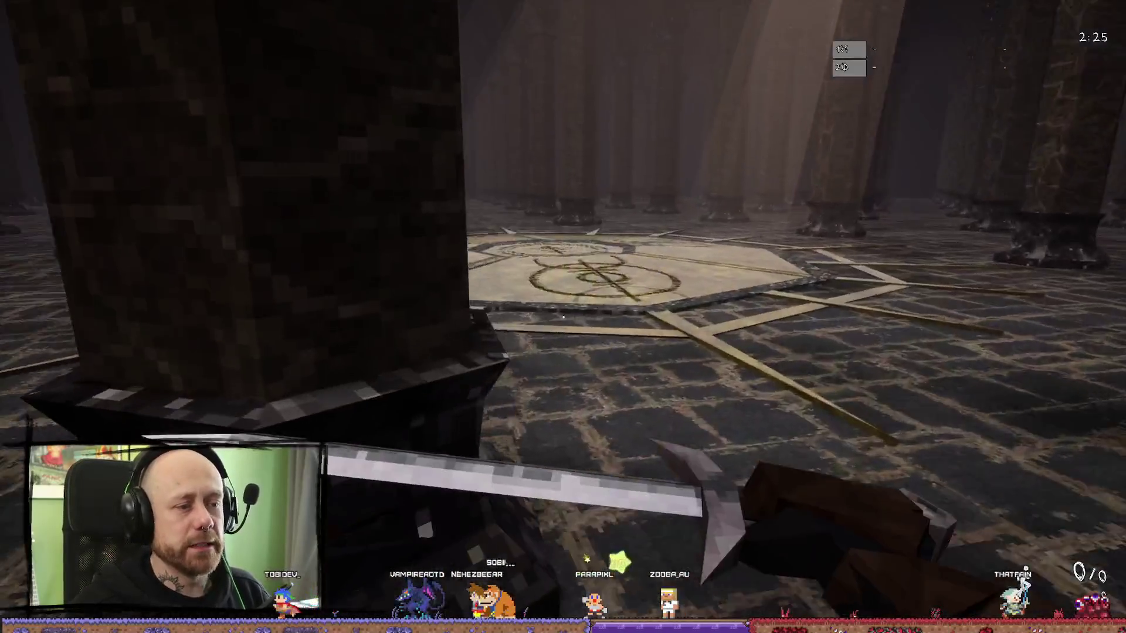
{"action": "key", "text": "w"}
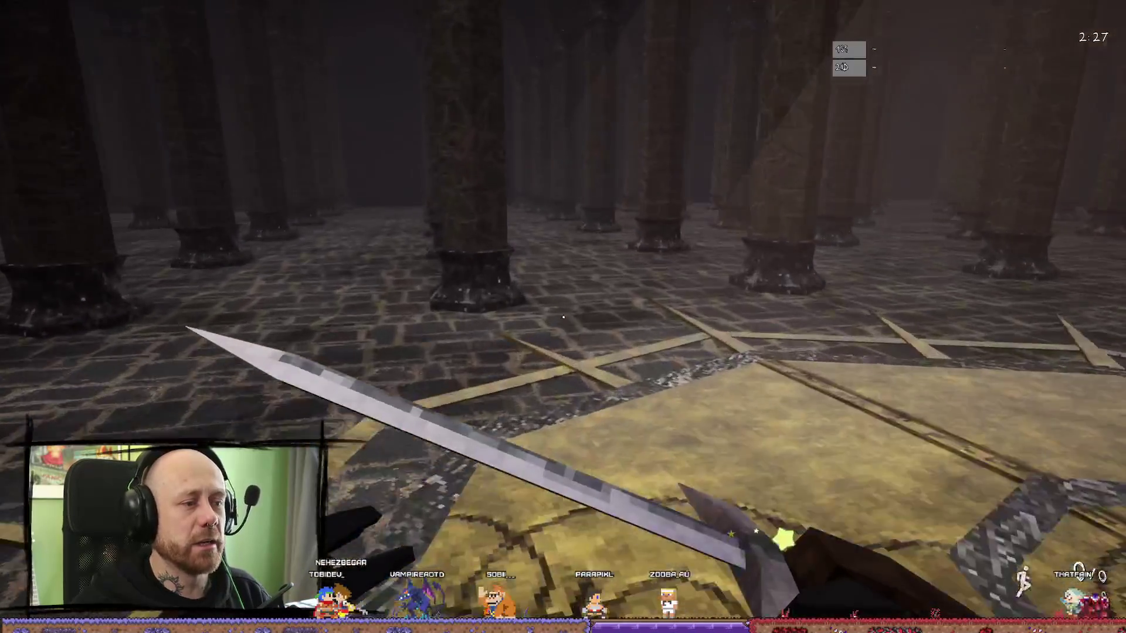
{"action": "key", "text": "w"}
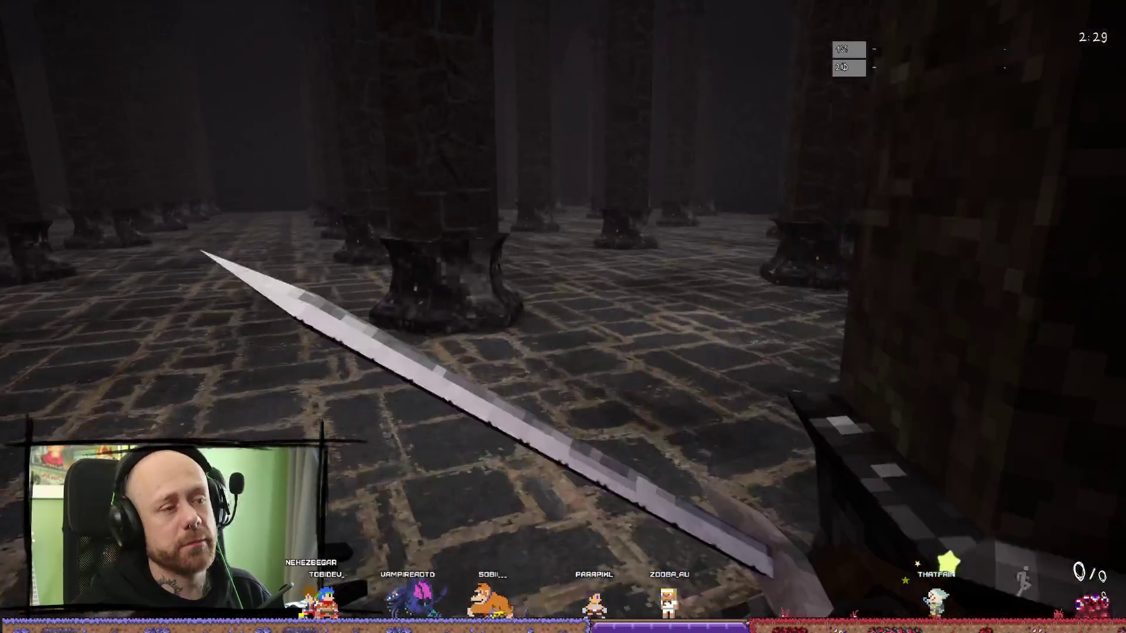
{"action": "key", "text": "w"}
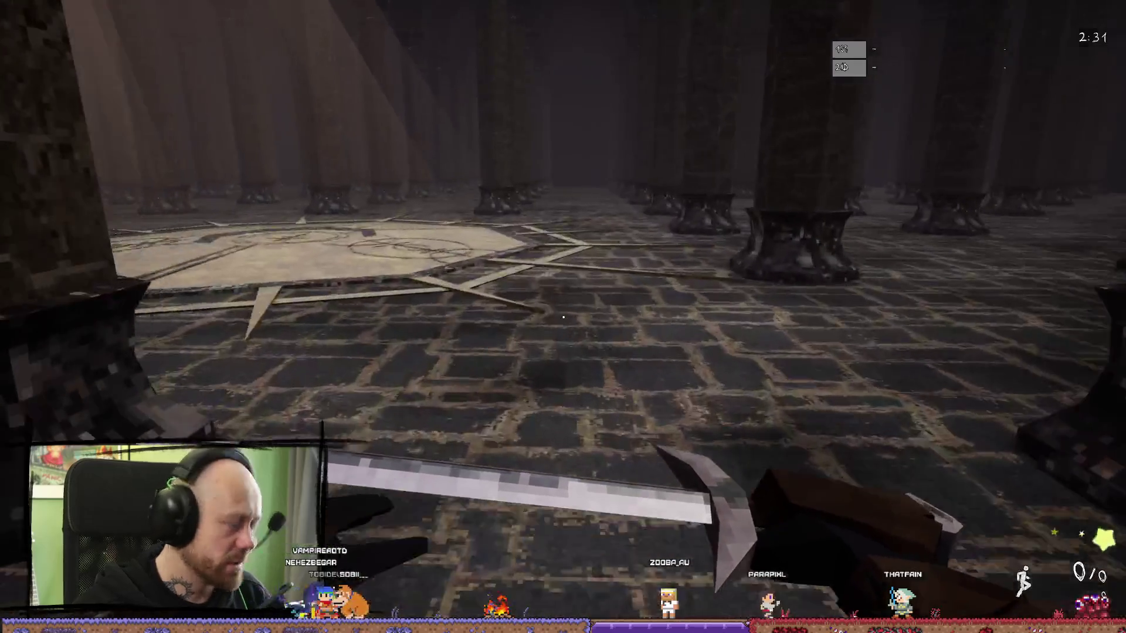
{"action": "key", "text": "w"}
{"action": "key", "text": "w"}
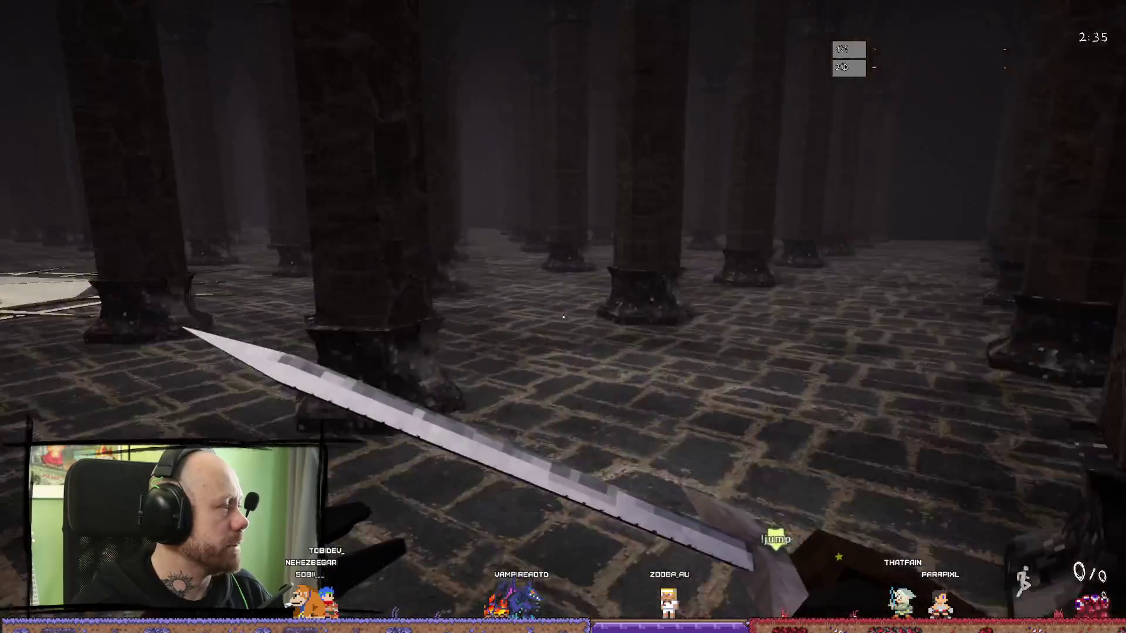
{"action": "key", "text": "w"}
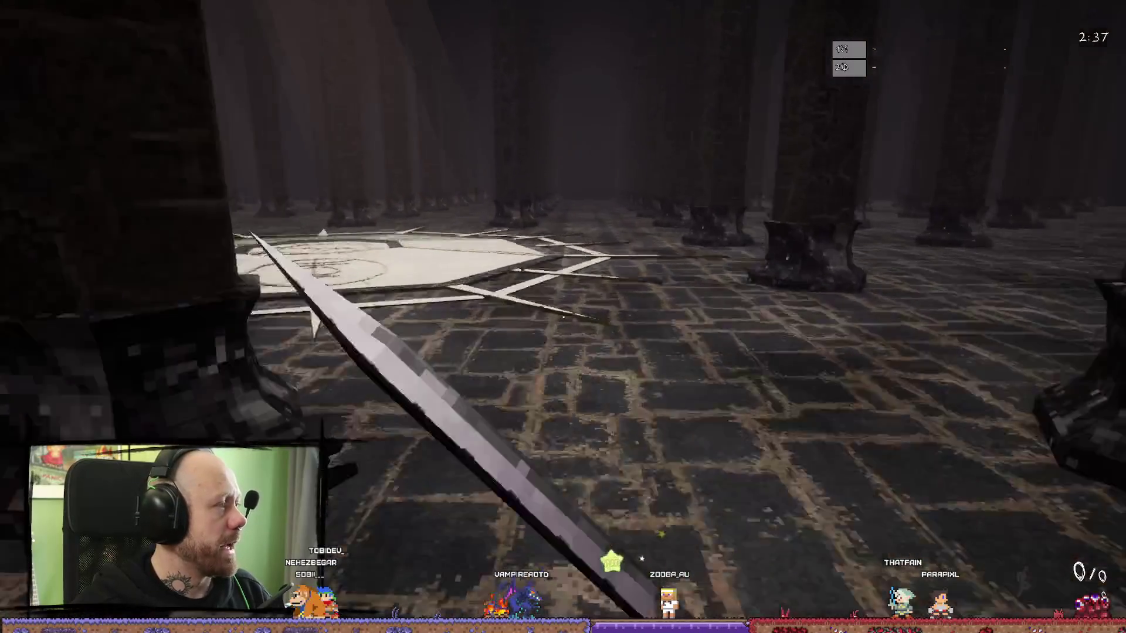
{"action": "key", "text": "w"}
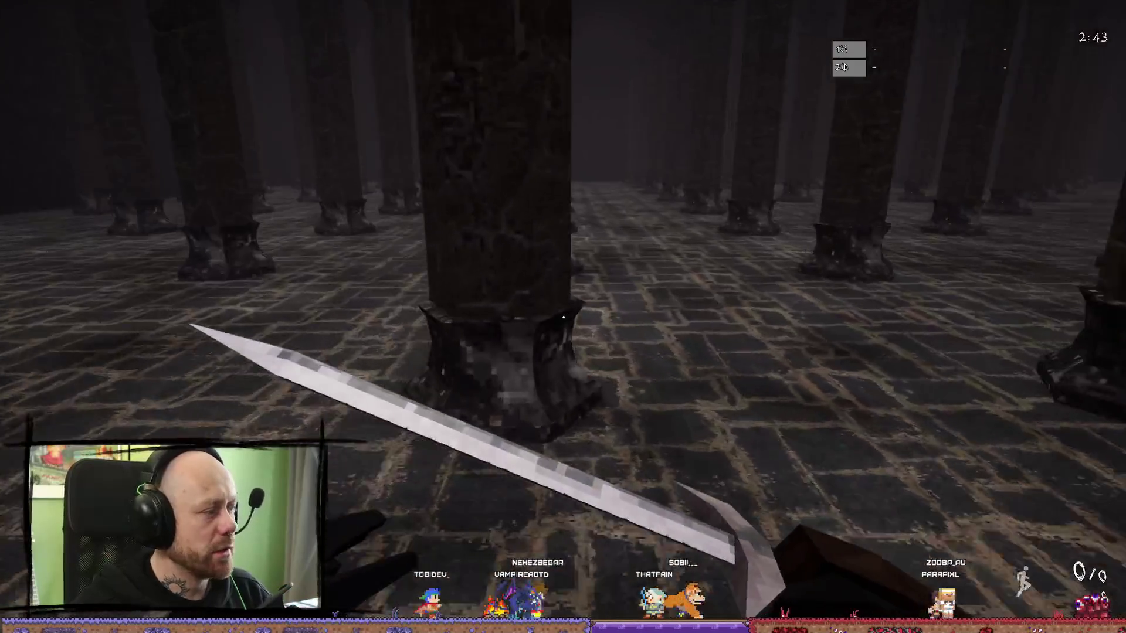
- Walk back and forth between the pillar hall and the lit altar floor
{"action": "key", "text": "w"}
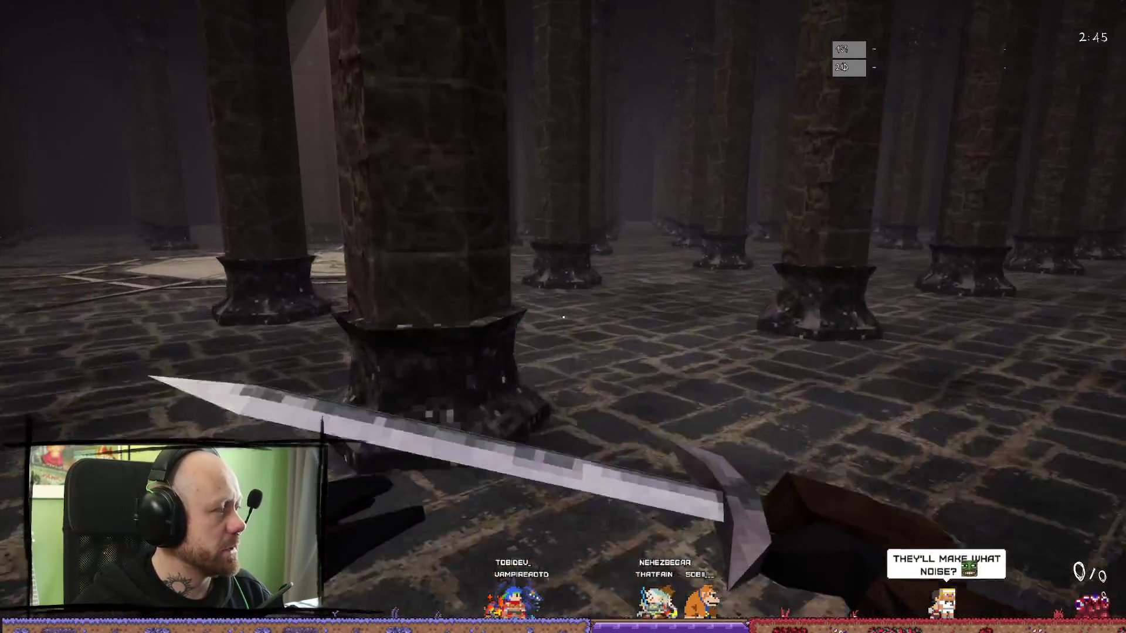
{"action": "key", "text": "w"}
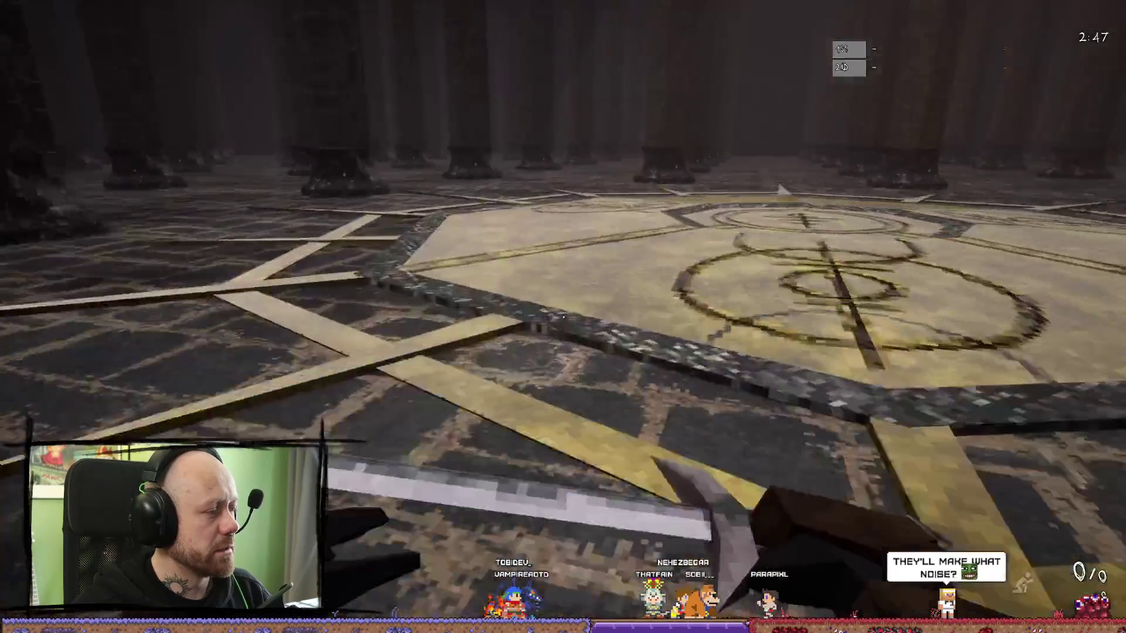
{"action": "key", "text": "w"}
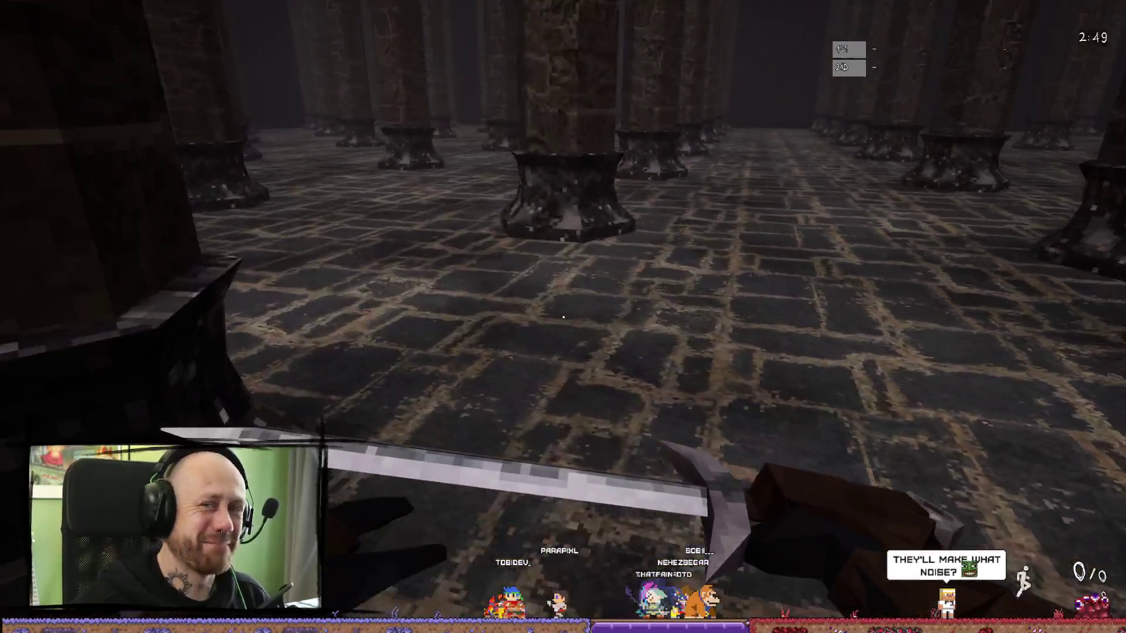
{"action": "key", "text": "w"}
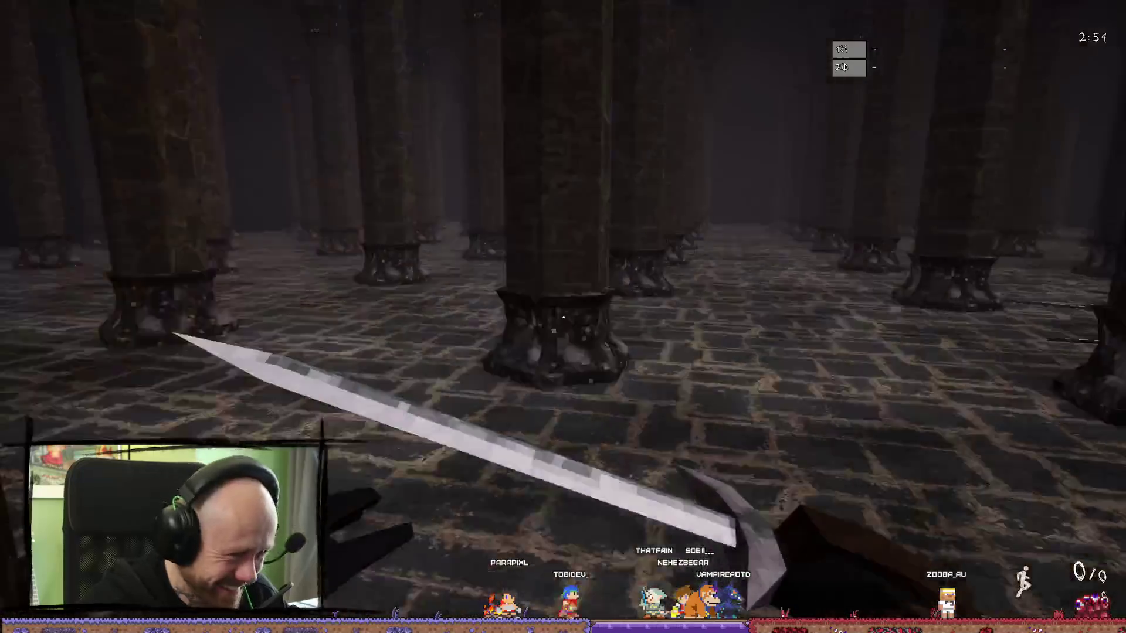
{"action": "key", "text": "w"}
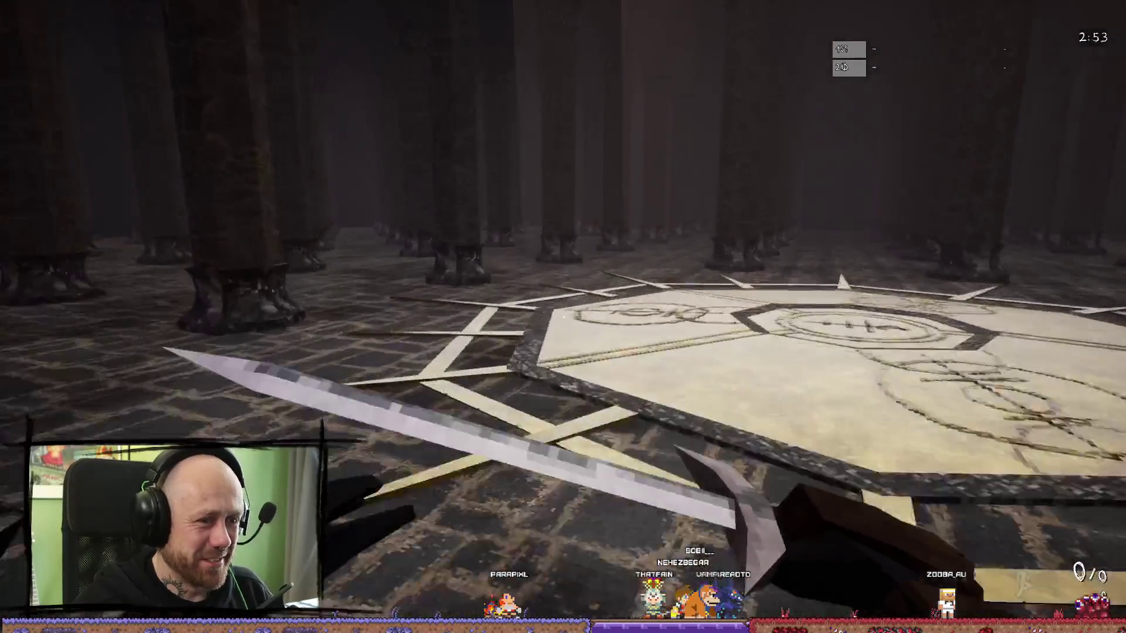
{"action": "key", "text": "w"}
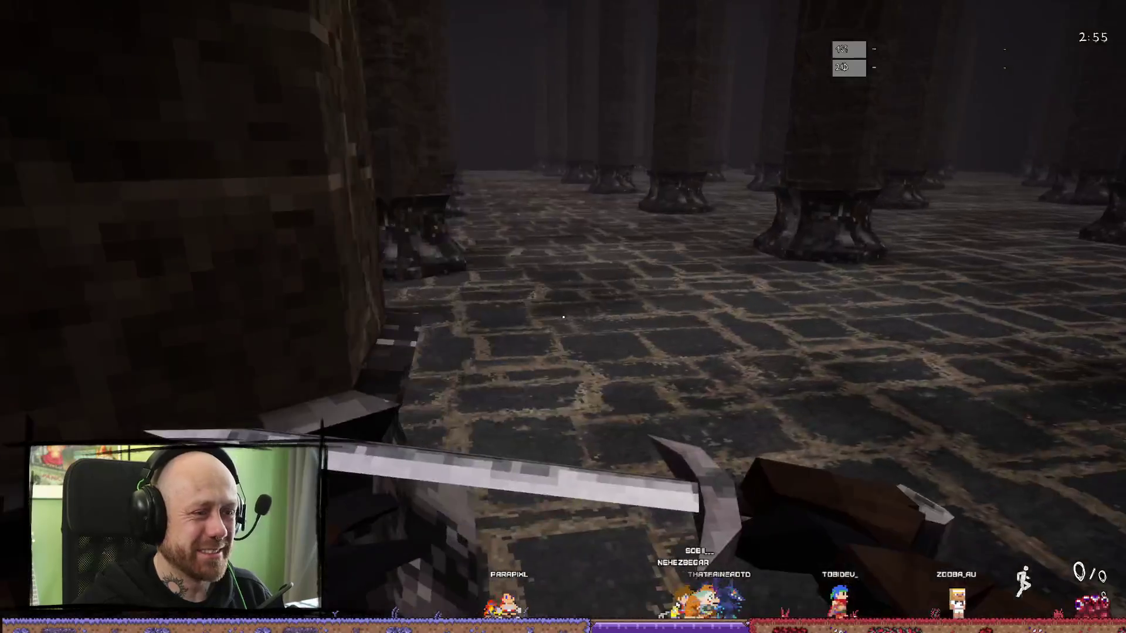
{"action": "key", "text": "w"}
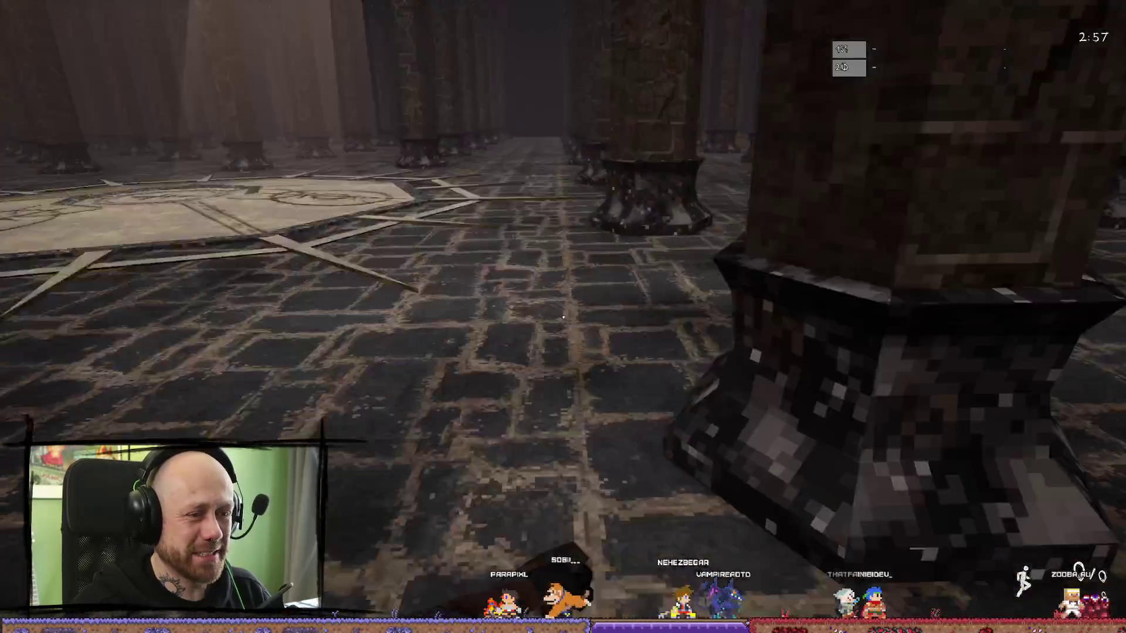
{"action": "key", "text": "w"}
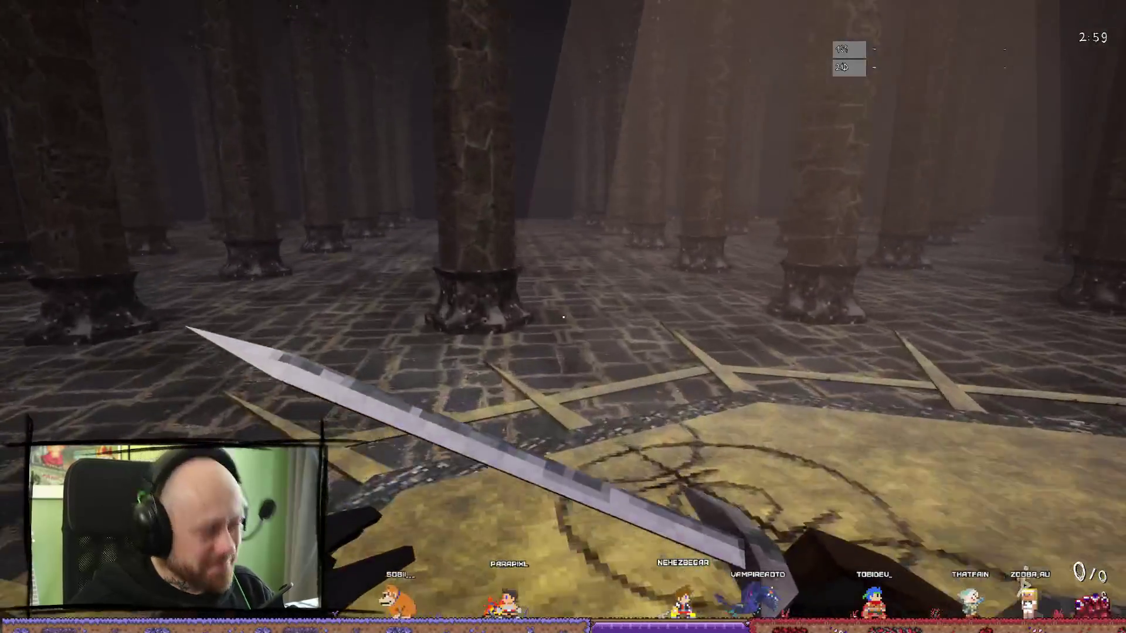
{"action": "key", "text": "w"}
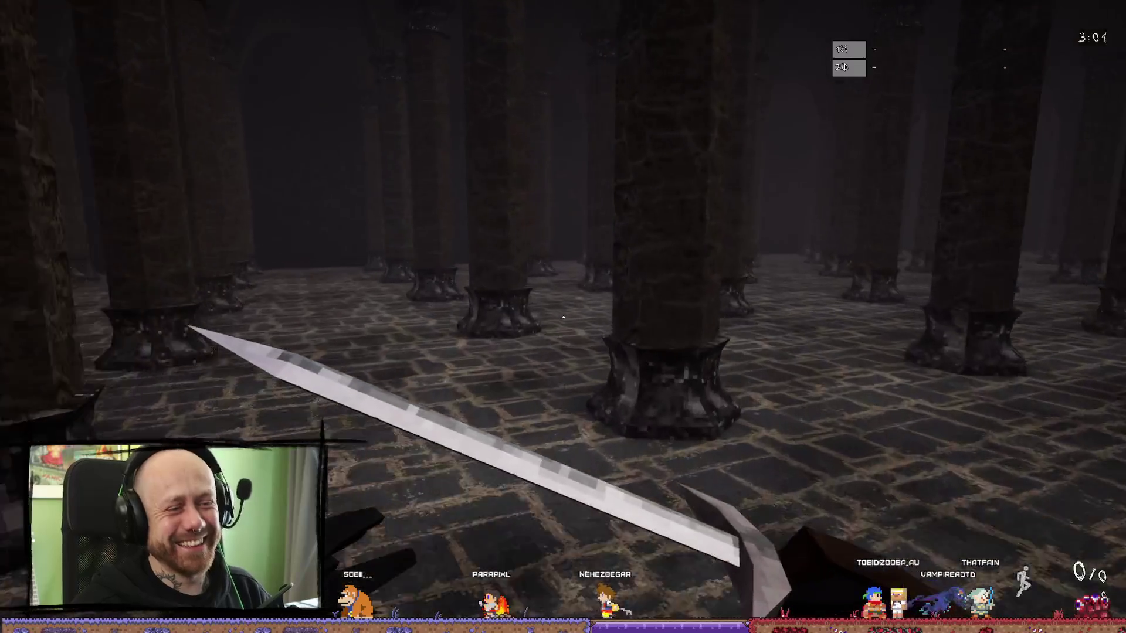
{"action": "key", "text": "w"}
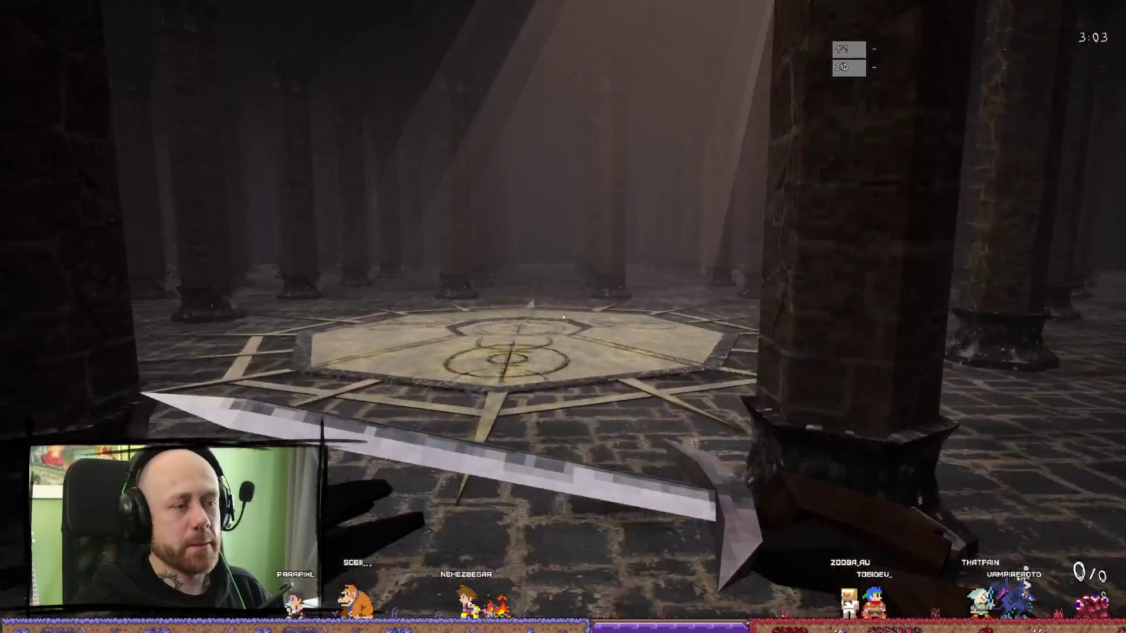
- Load the crossbow, switch back to swing the sword twice, then respawn
{"action": "key", "text": "2"}
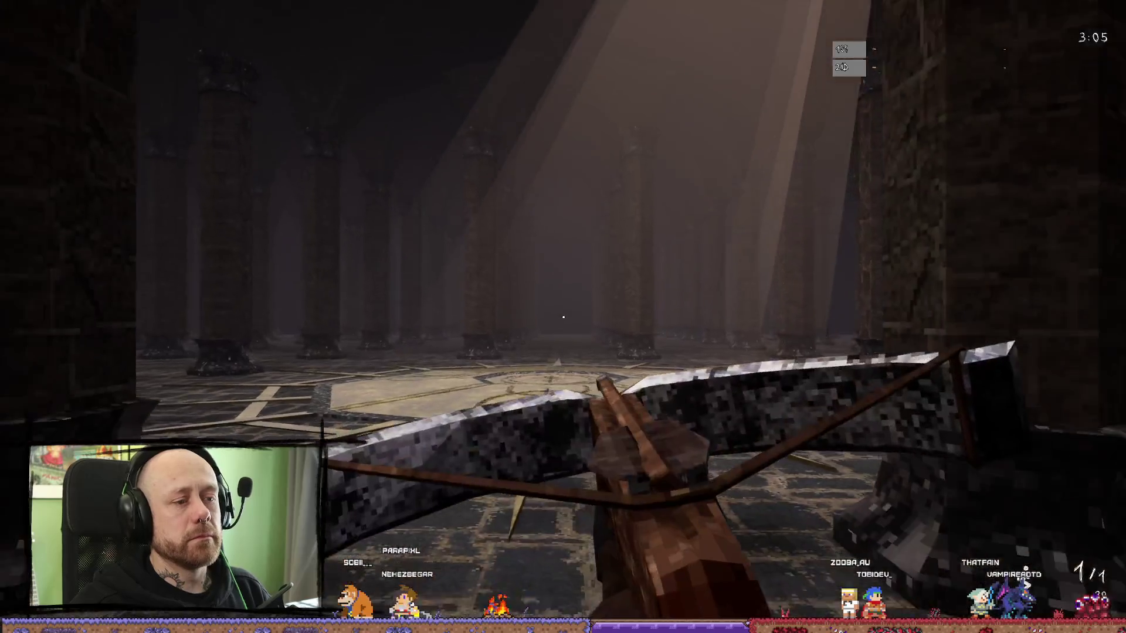
{"action": "key", "text": "r"}
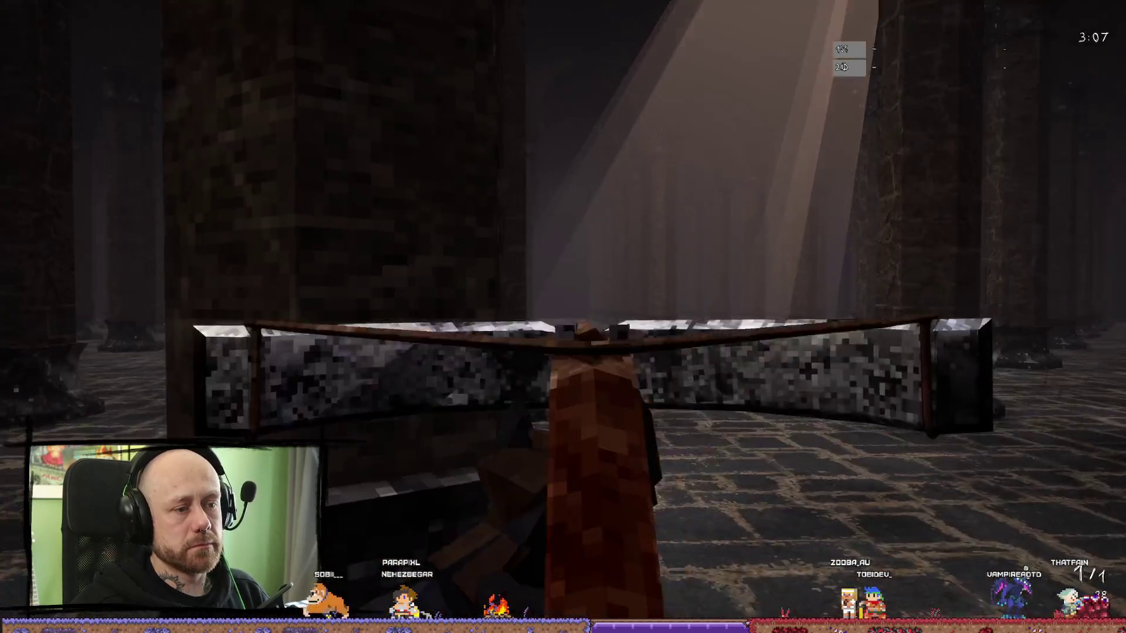
{"action": "key", "text": "w"}
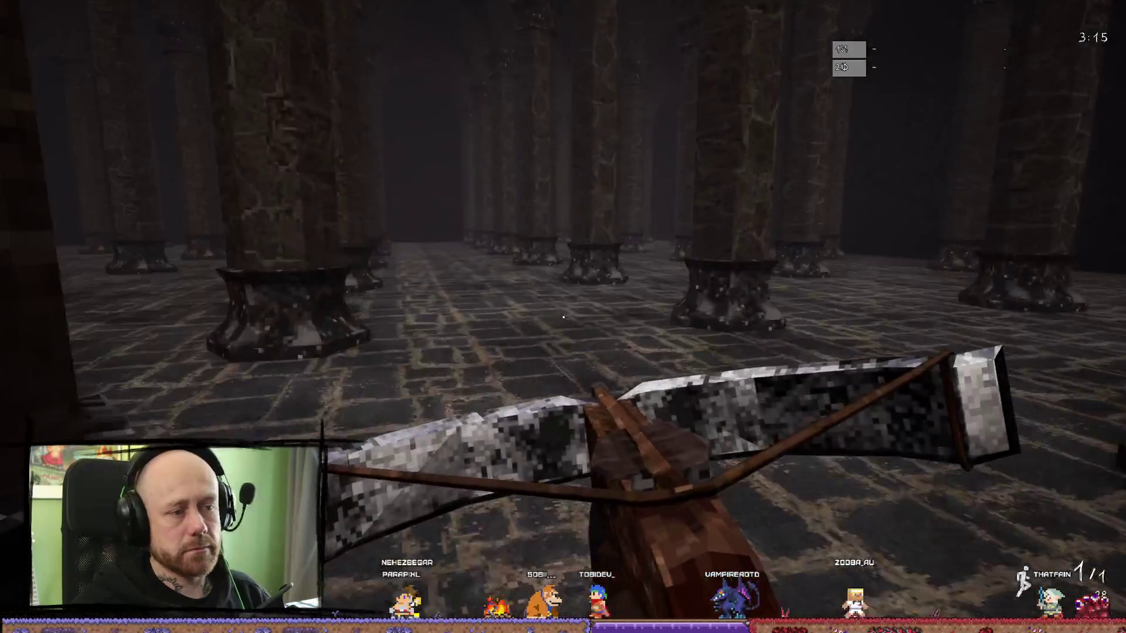
{"action": "key", "text": "1"}
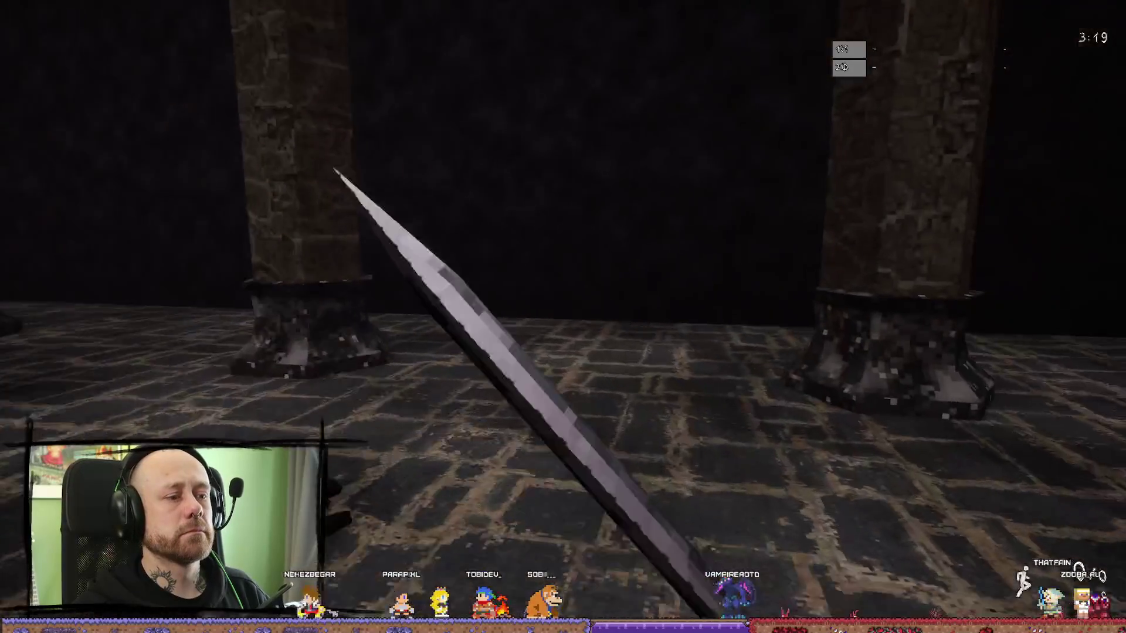
{"action": "left_click", "coordinate": [562, 317]}
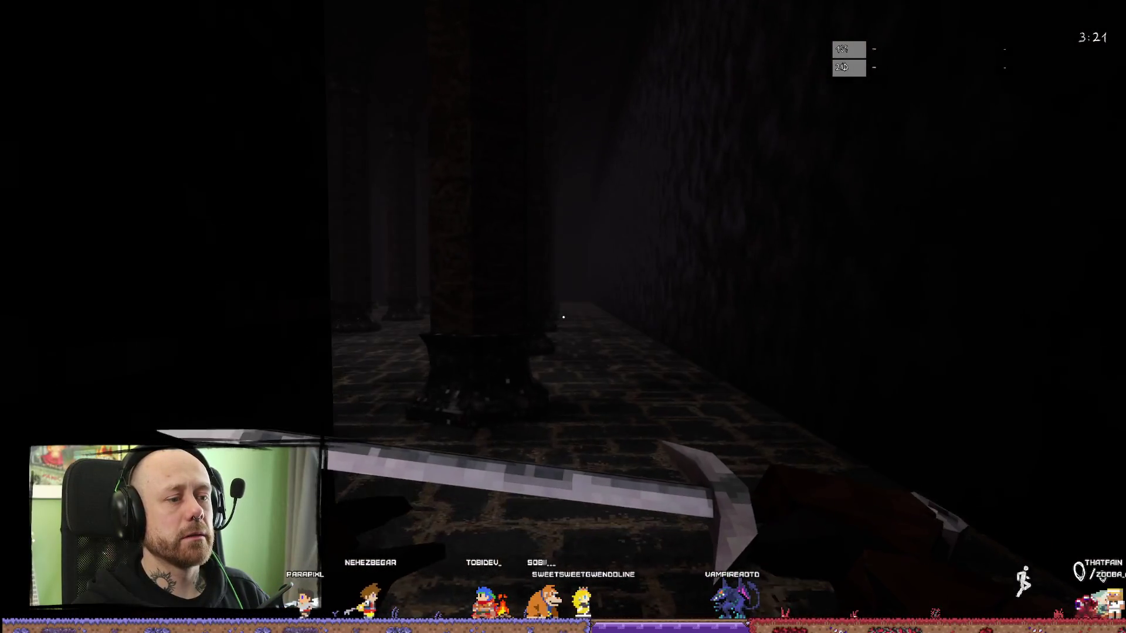
{"action": "left_click", "coordinate": [563, 316]}
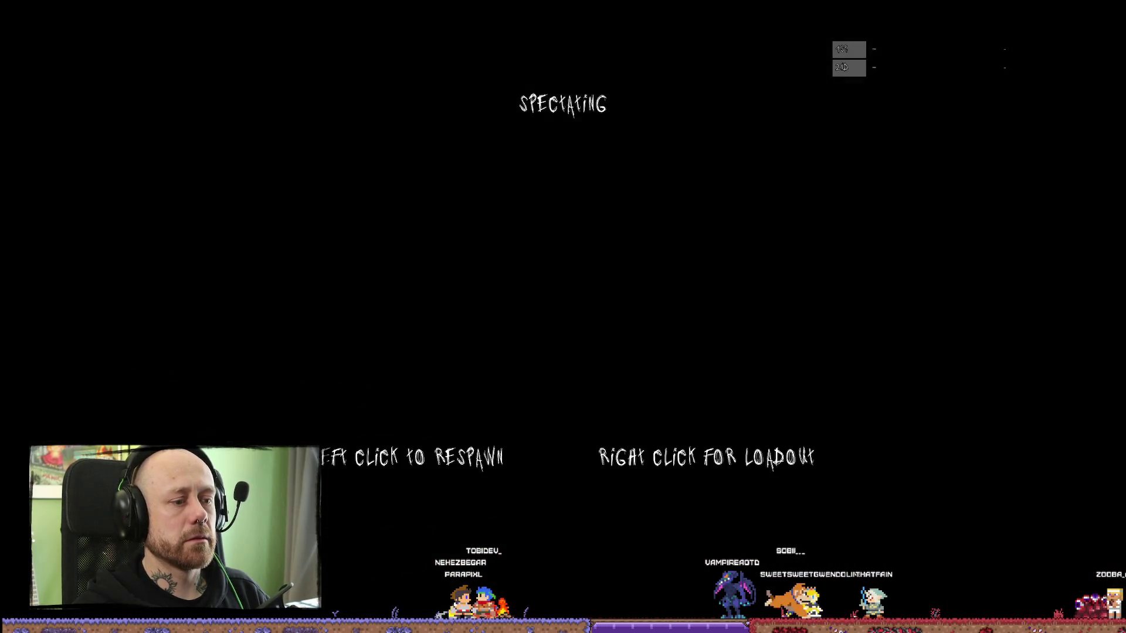
{"action": "left_click", "coordinate": [563, 317]}
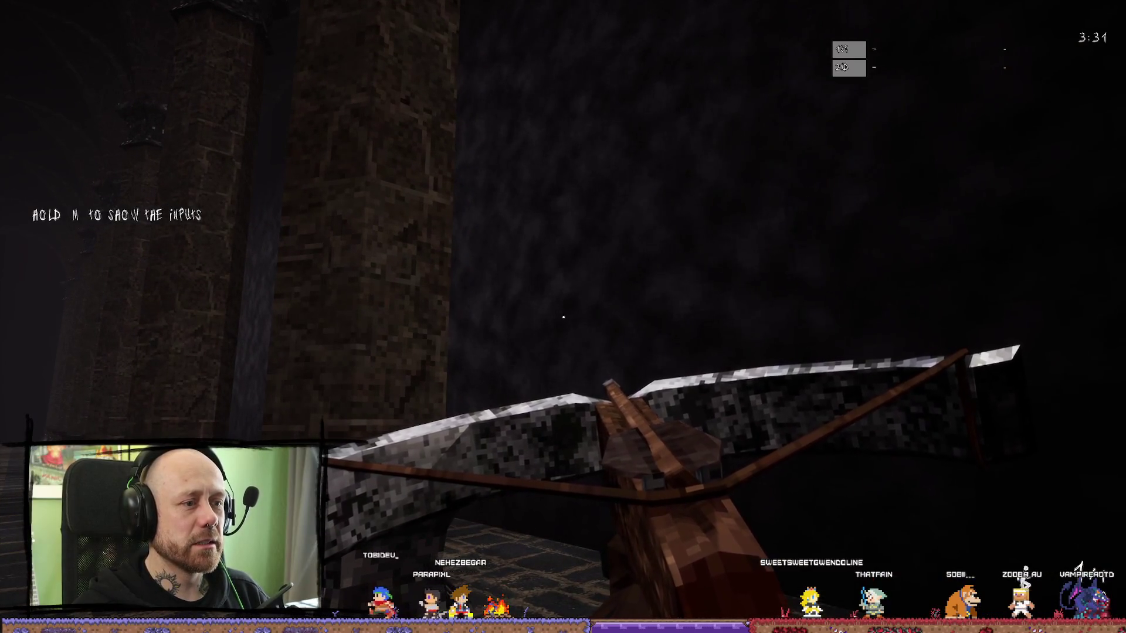
- Advance through the hall, stop the playtest, and close the error log window
{"action": "mouse_move", "coordinate": [563, 316]}
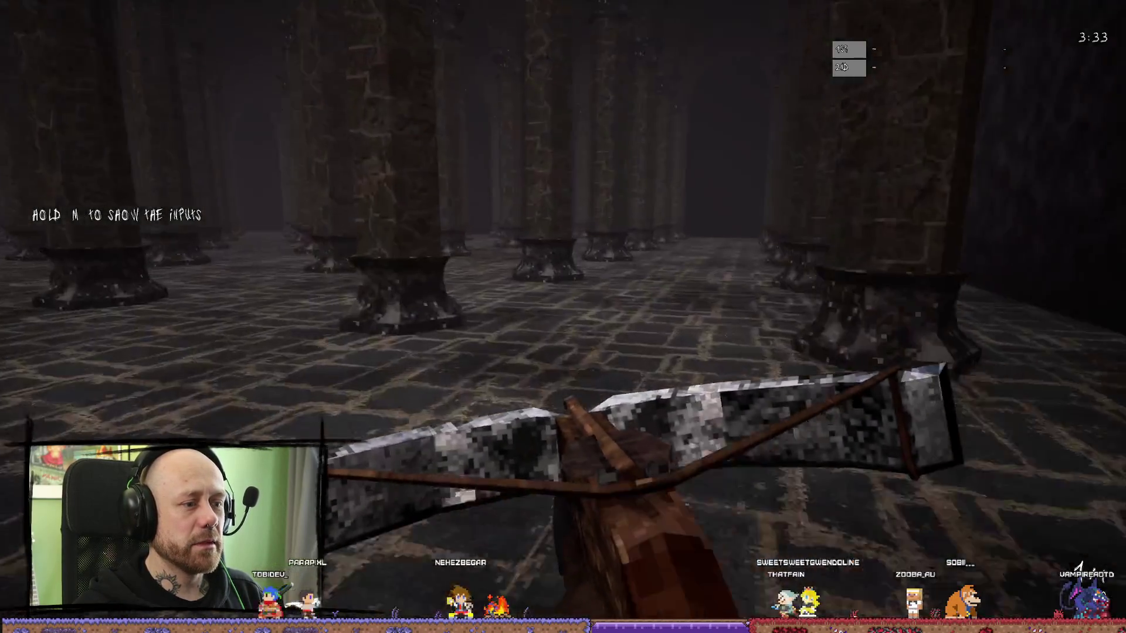
{"action": "key", "text": "w"}
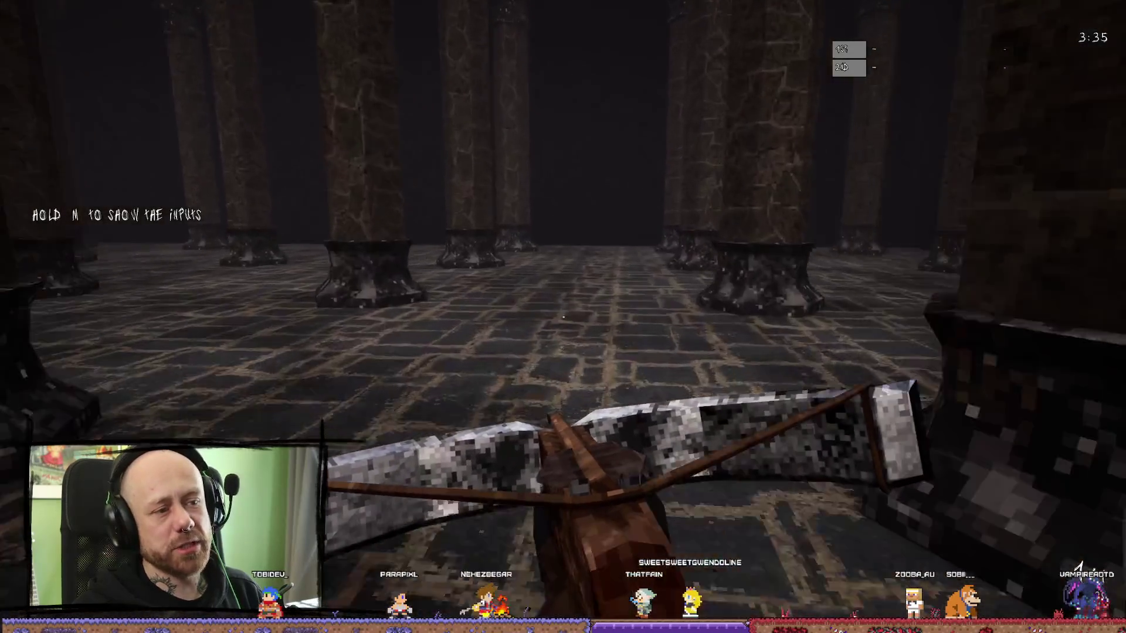
{"action": "key", "text": "Escape"}
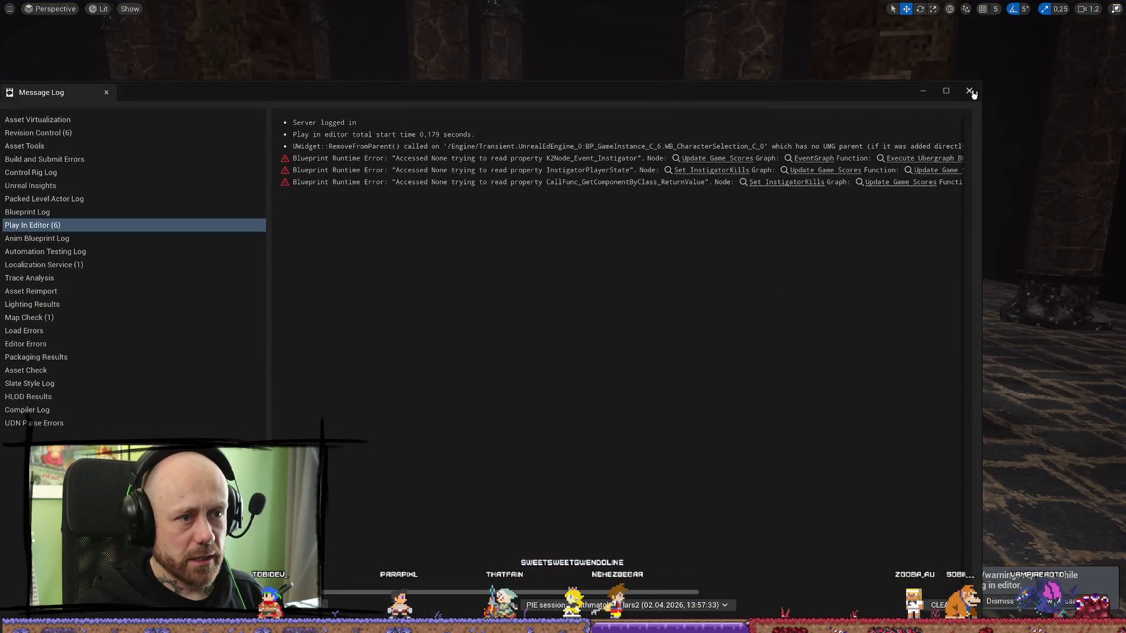
{"action": "left_click", "coordinate": [969, 91]}
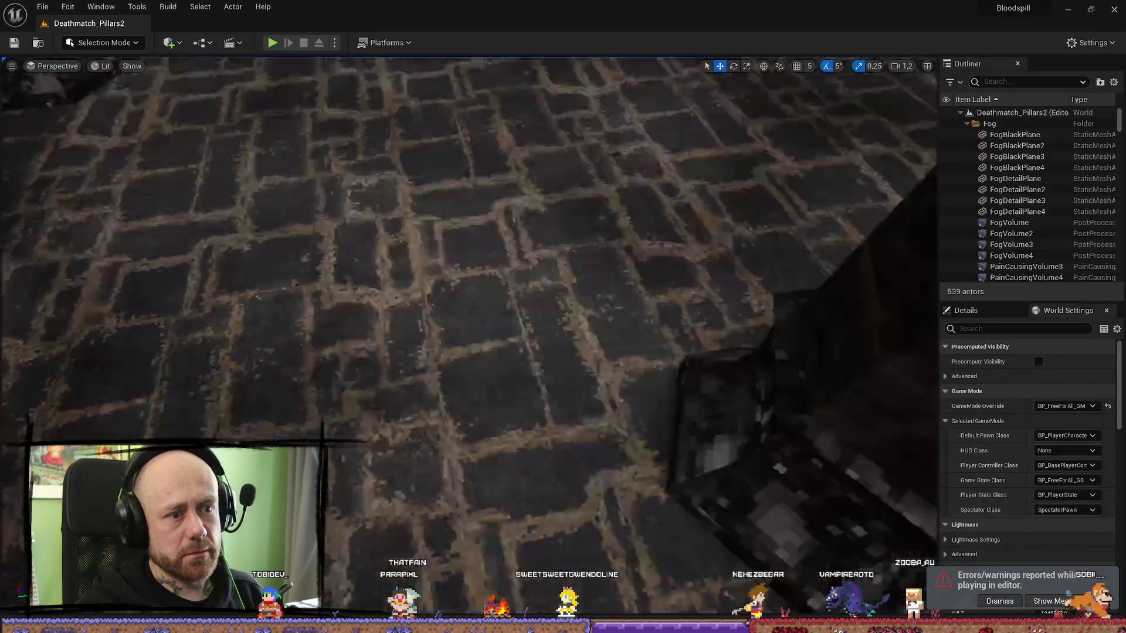
- Fly up over the arcade wall and filter the Outliner by 'volu'
{"action": "scroll", "coordinate": [793, 281], "scroll_direction": "up", "scroll_amount": 2}
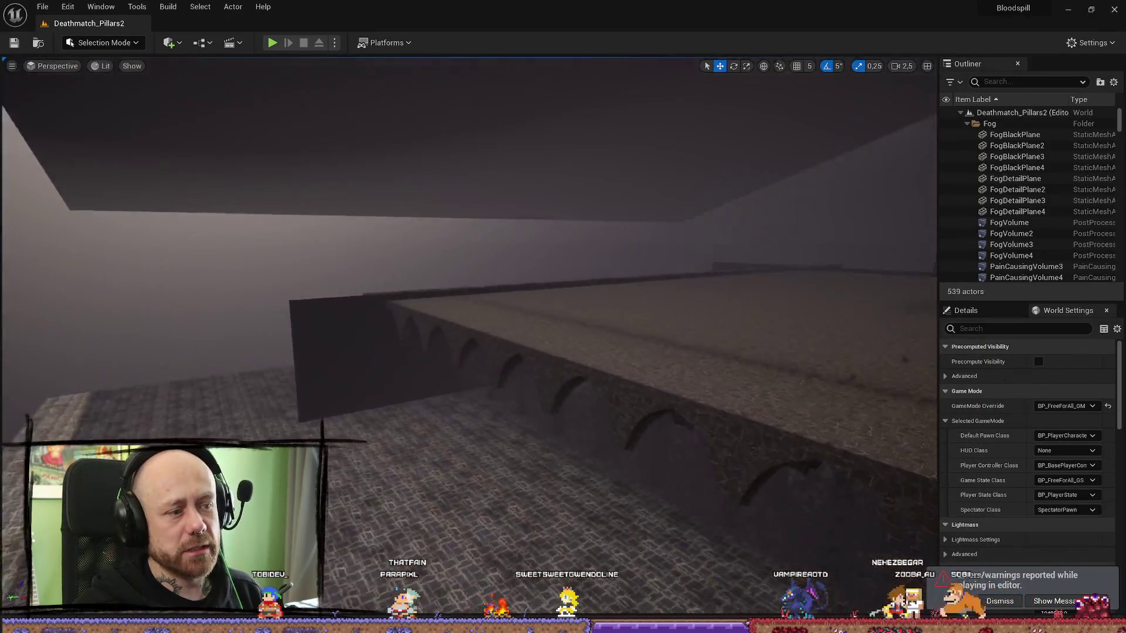
{"action": "key", "text": "s"}
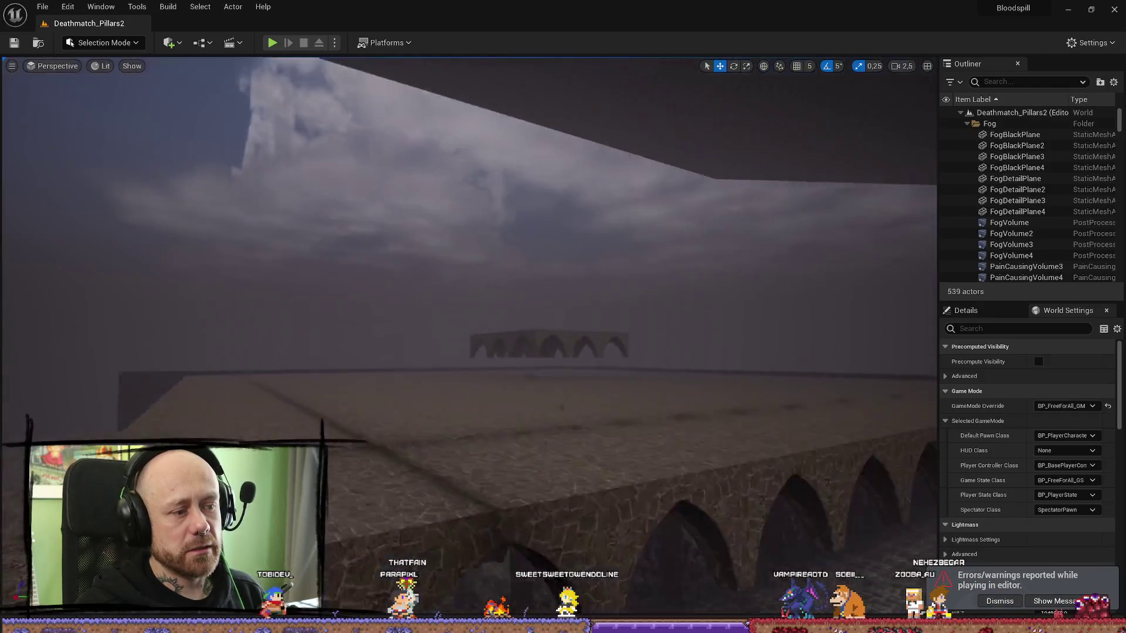
{"action": "scroll", "coordinate": [532, 256], "scroll_direction": "down", "scroll_amount": 3}
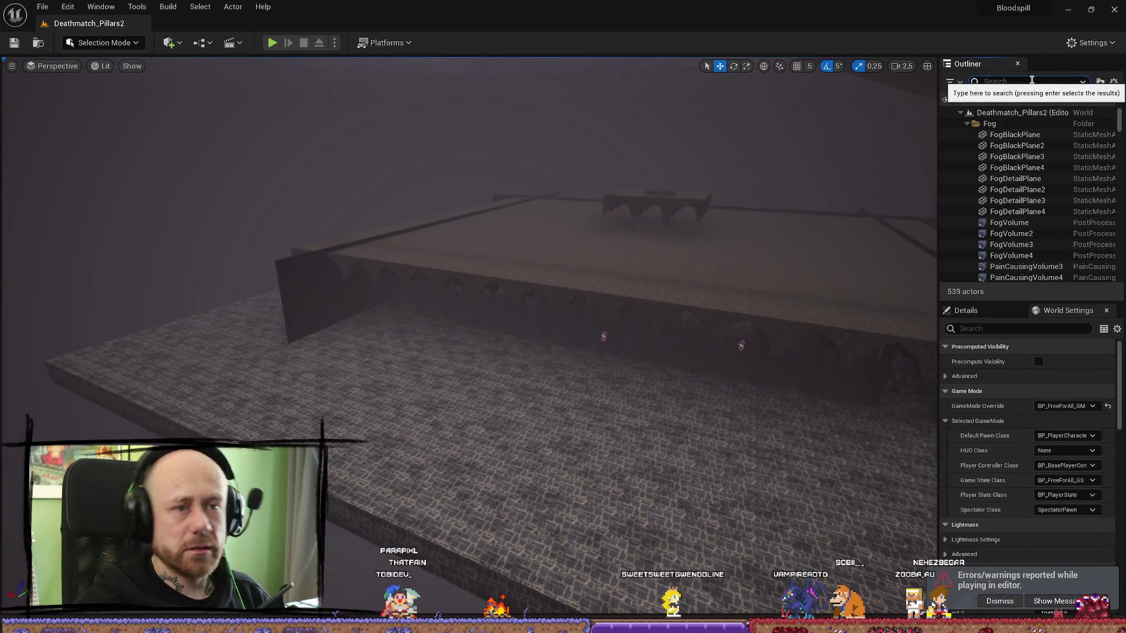
{"action": "type", "text": "voll"}
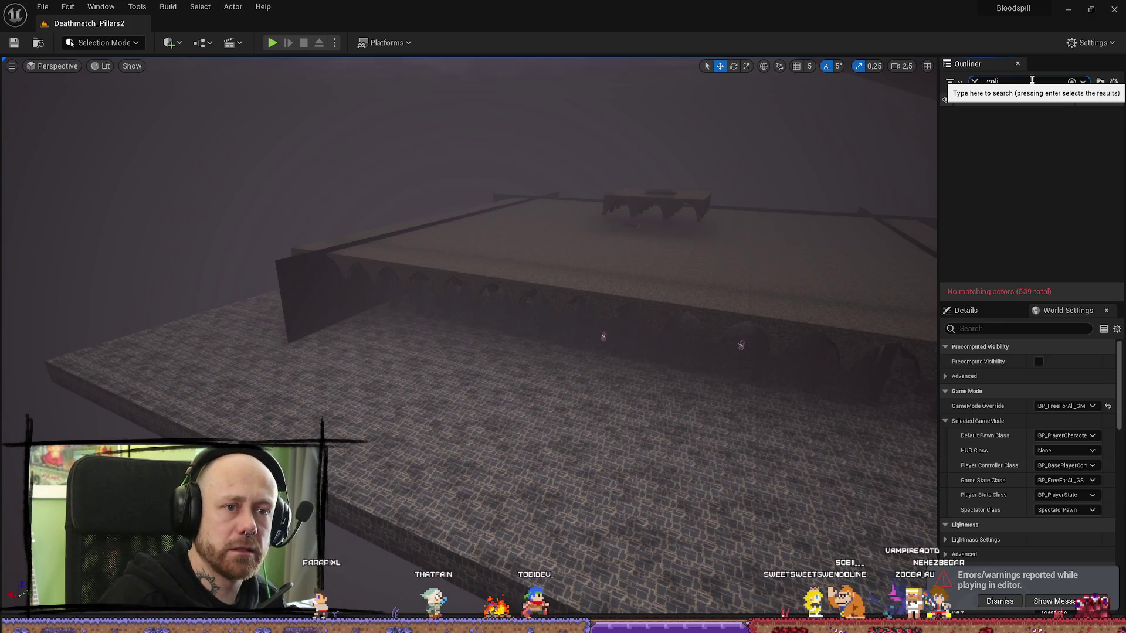
{"action": "key", "text": "BackSpace"}
{"action": "type", "text": "u"}
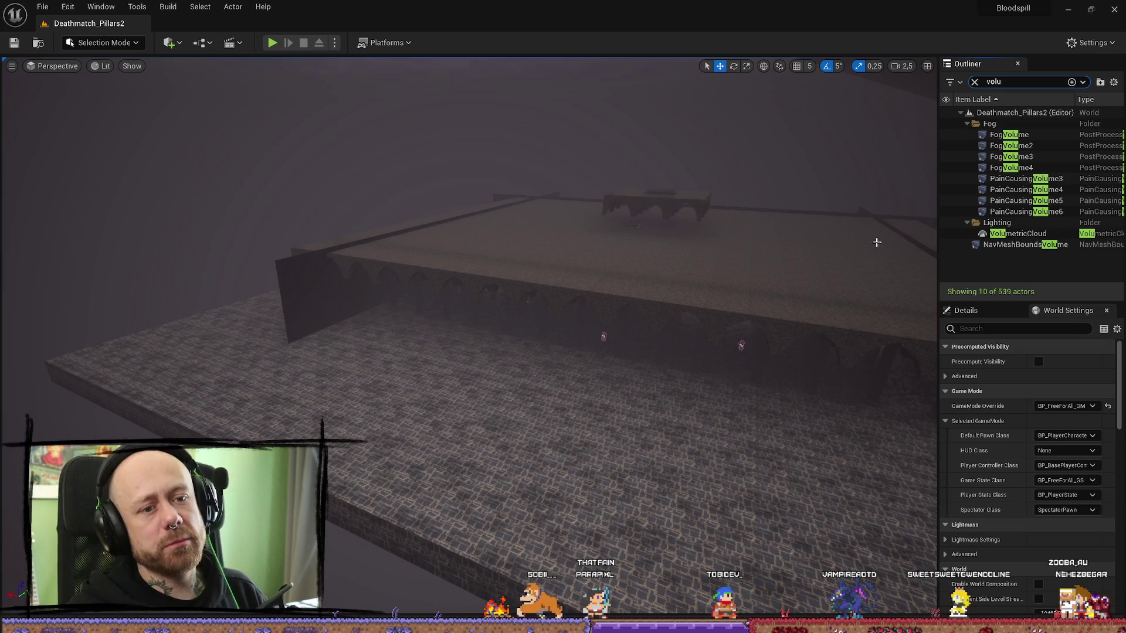
- Descend into the pillar hall beneath the platform and clear the Outliner filter
{"action": "left_click_drag", "start_coordinate": [598, 236], "coordinate": [396, 284]}
{"action": "scroll", "coordinate": [397, 285], "scroll_direction": "down", "scroll_amount": 1}
{"action": "key", "text": "q"}
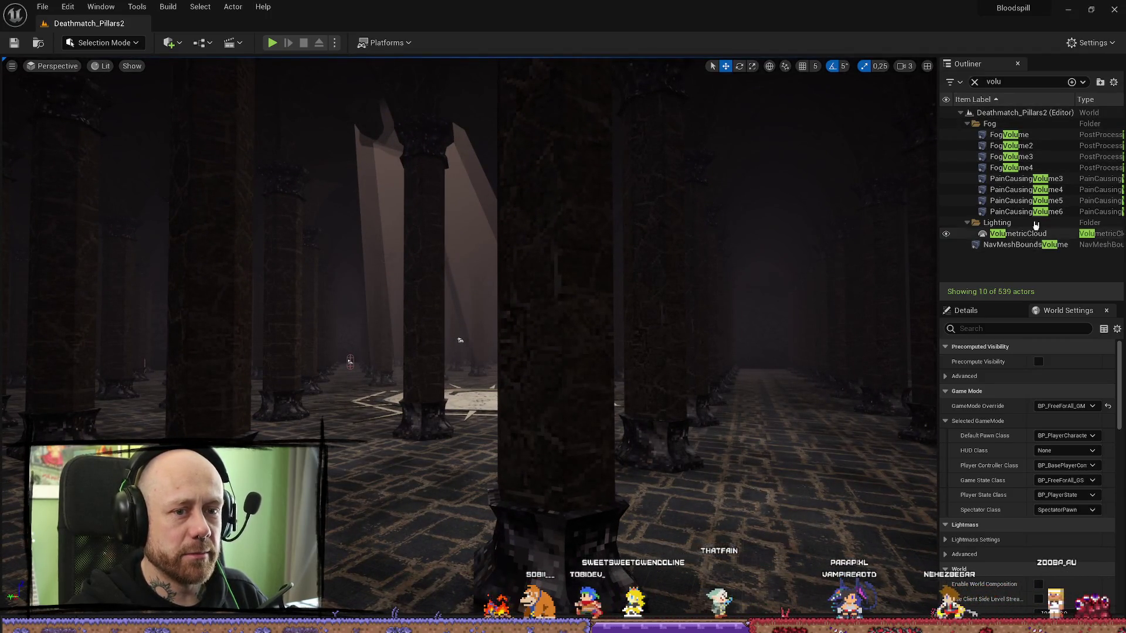
{"action": "key", "text": "Escape"}
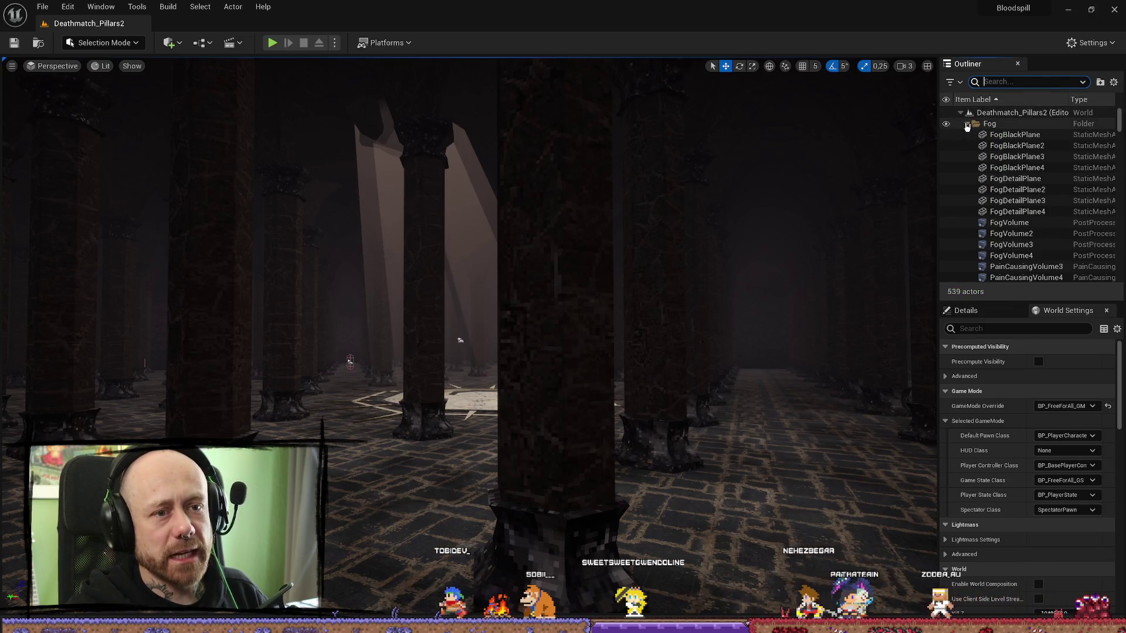
- Collapse the Fog folder and select ExponentialHeightFog, then SkyAtmosphere, then the fog again
{"action": "left_click", "coordinate": [966, 124]}
{"action": "left_click", "coordinate": [1012, 158]}
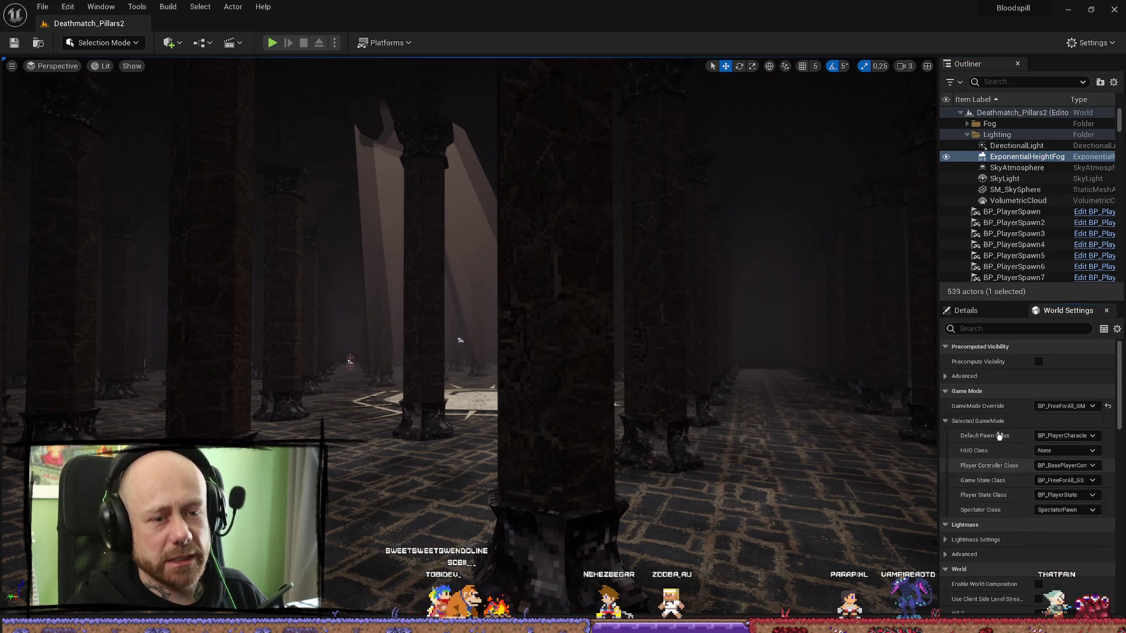
{"action": "scroll", "coordinate": [993, 457], "scroll_direction": "down", "scroll_amount": 2}
{"action": "scroll", "coordinate": [997, 472], "scroll_direction": "up", "scroll_amount": 2}
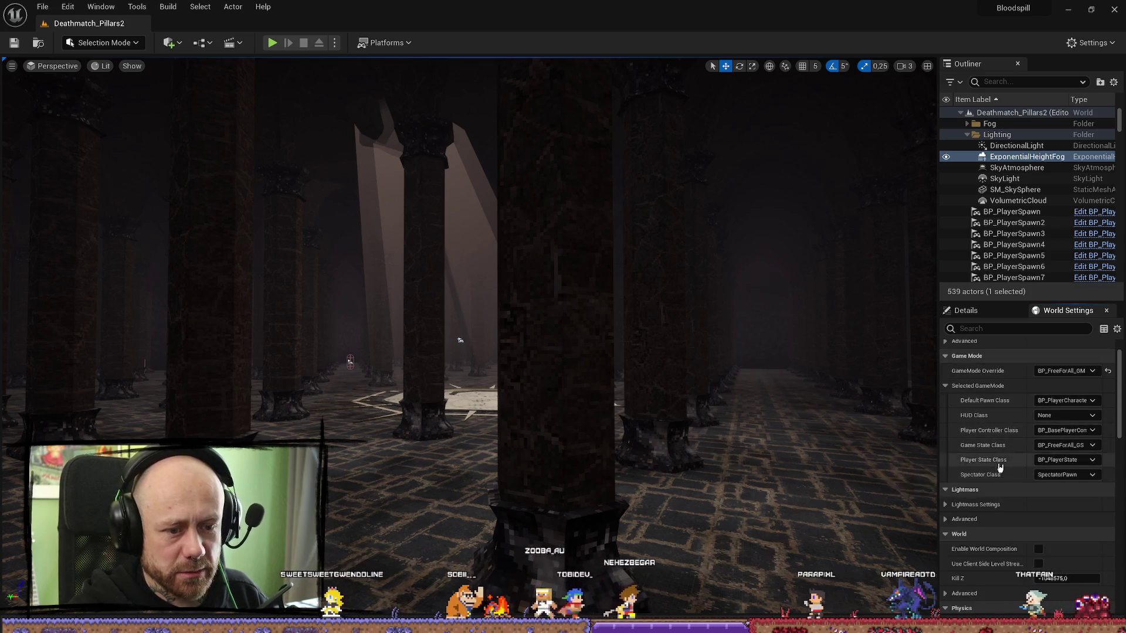
{"action": "left_click", "coordinate": [1028, 167]}
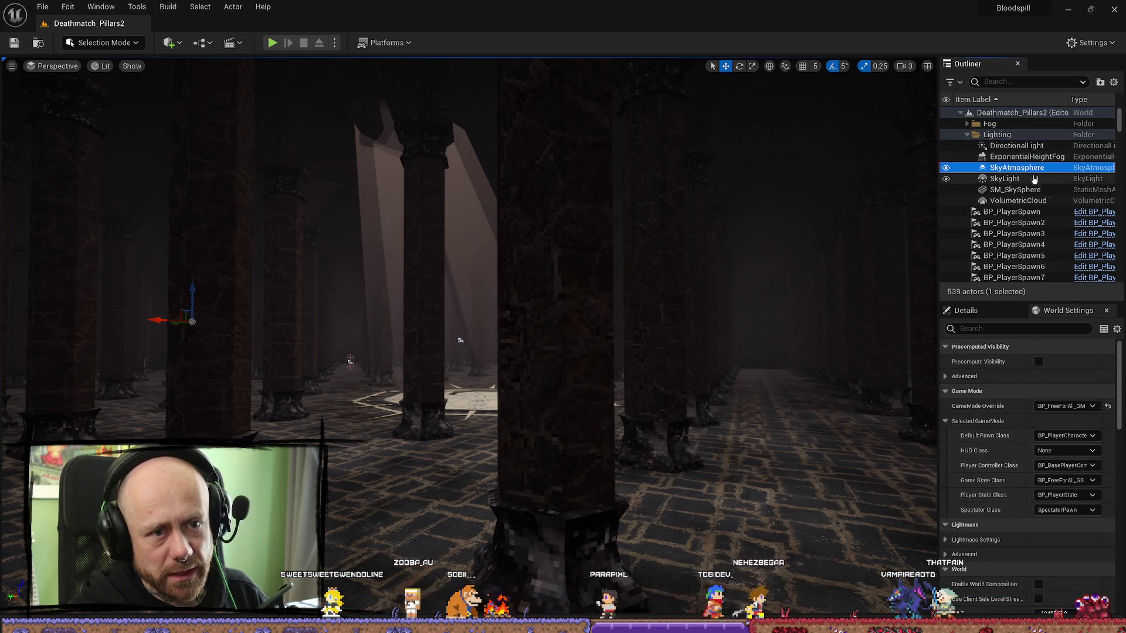
{"action": "left_click", "coordinate": [1023, 156]}
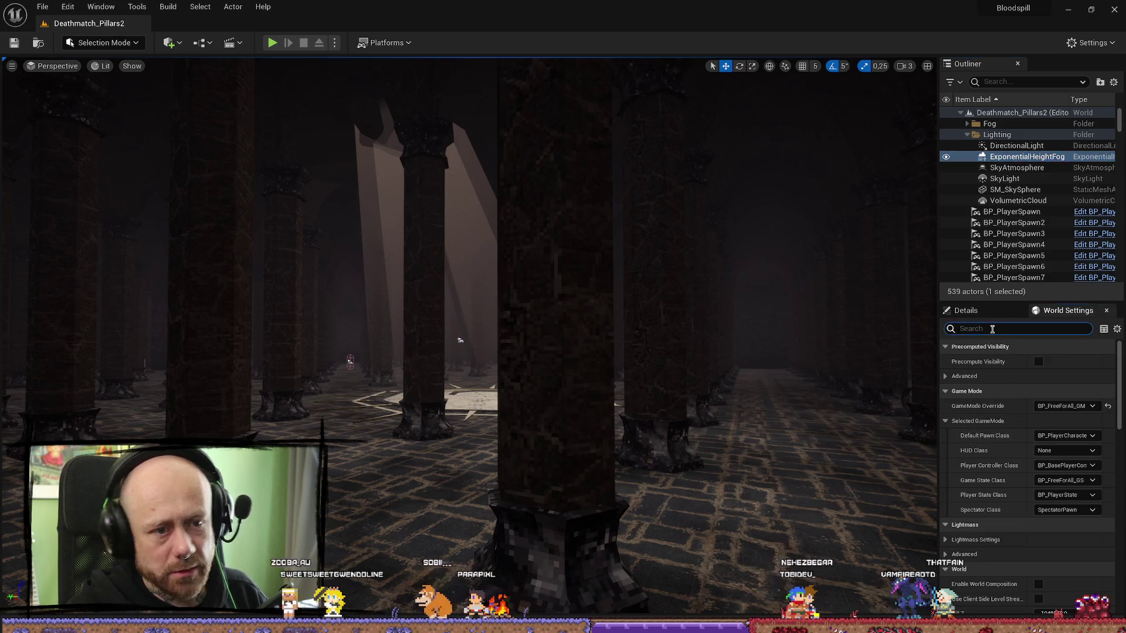
- Search World Settings for 'vol', clear it, and step through DirectionalLight, SkyLight, SM_SkySphere and VolumetricCloud
{"action": "left_click", "coordinate": [992, 328]}
{"action": "type", "text": "vol"}
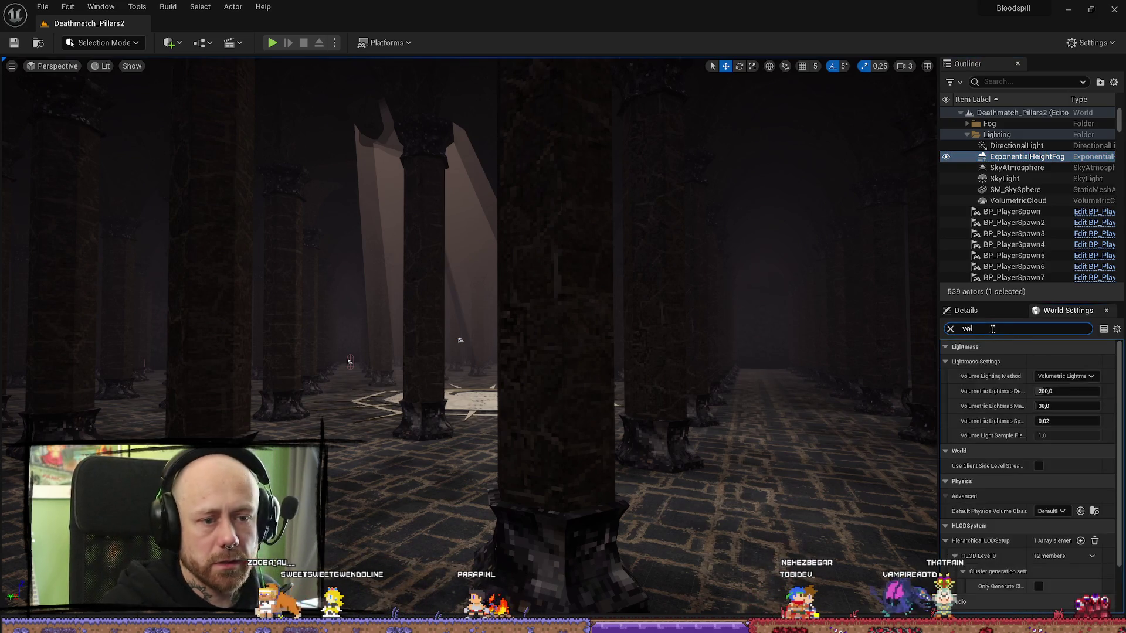
{"action": "key", "text": "BackSpace"}
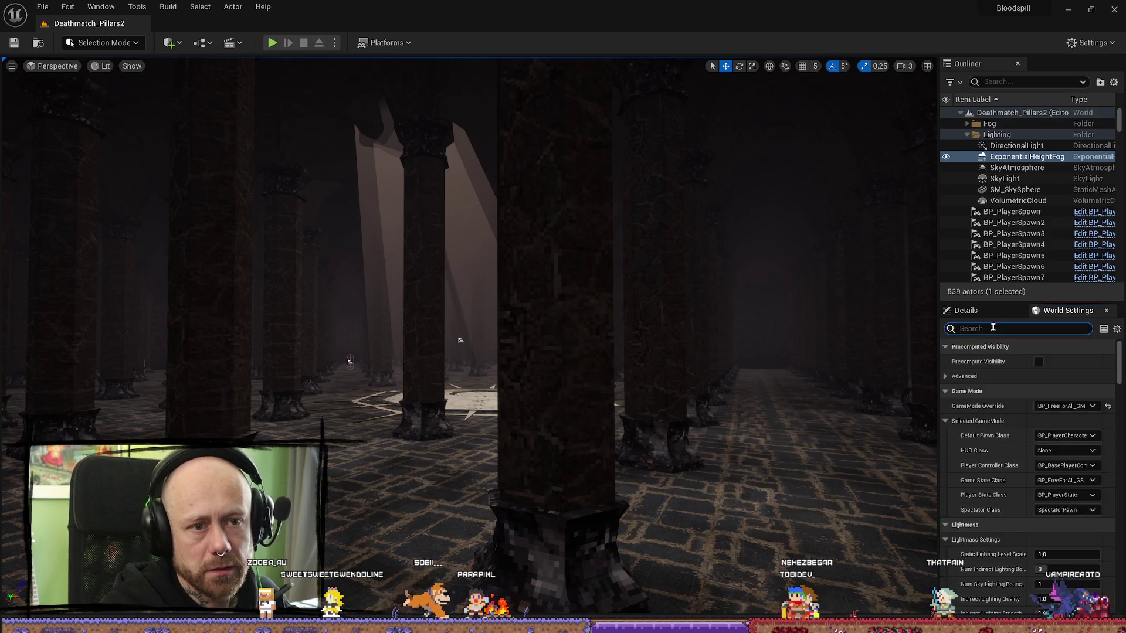
{"action": "left_click", "coordinate": [1041, 146]}
{"action": "left_click", "coordinate": [1040, 178]}
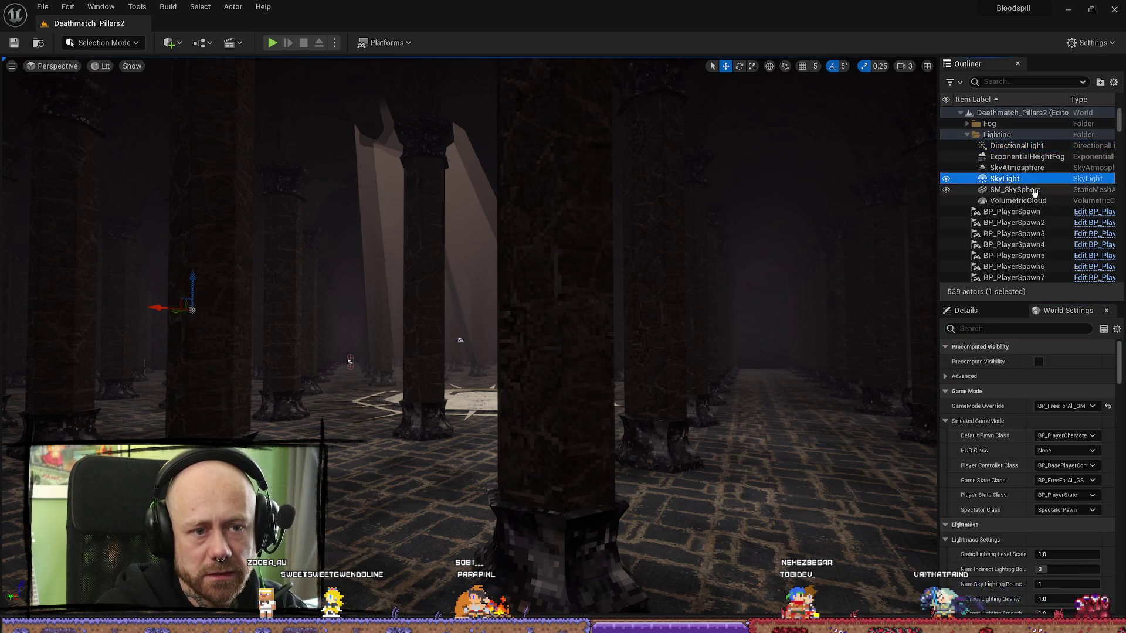
{"action": "left_click", "coordinate": [1038, 189]}
{"action": "left_click", "coordinate": [1037, 201]}
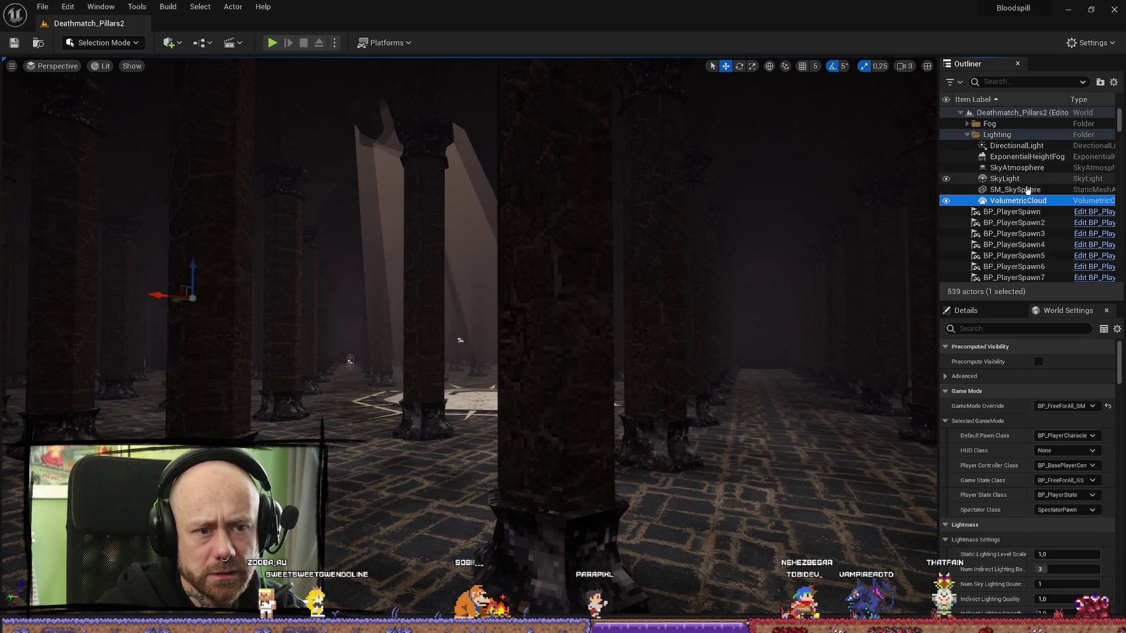
{"action": "key", "text": "Up"}
{"action": "key", "text": "Up"}
{"action": "key", "text": "Up"}
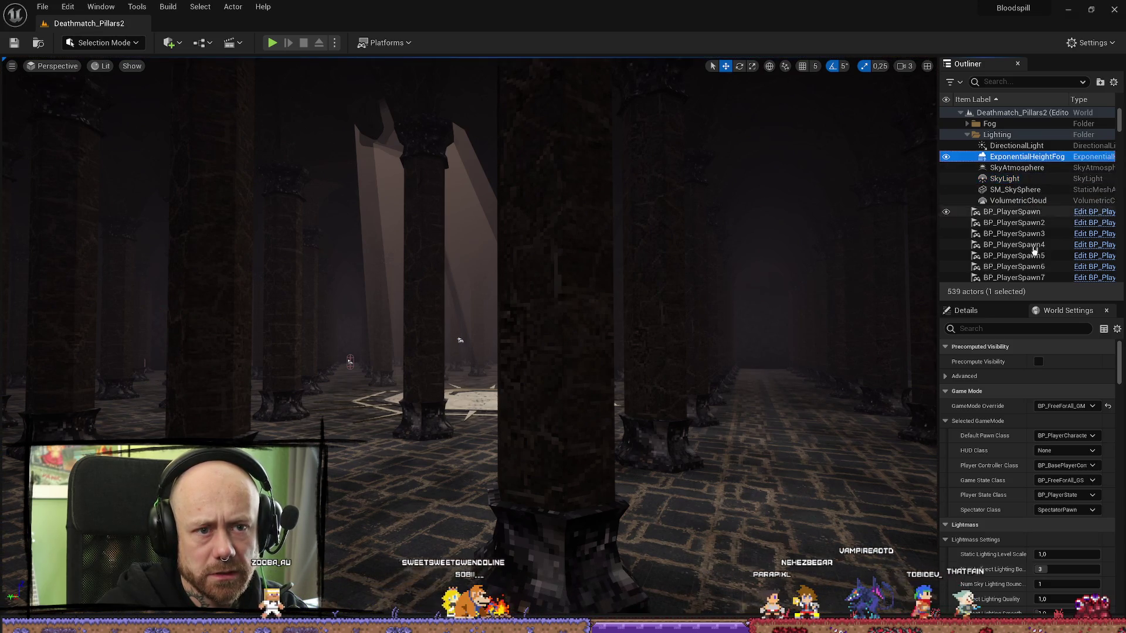
- Expand and collapse advanced precomputed visibility, then switch between the fog's Details and World Settings
{"action": "left_click", "coordinate": [1019, 378]}
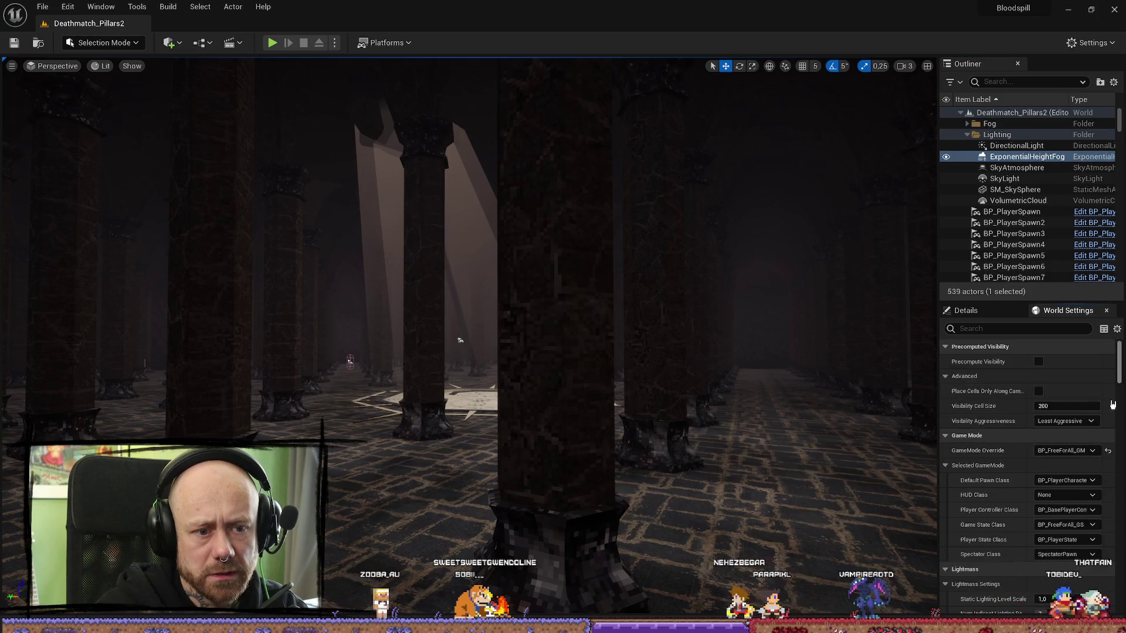
{"action": "left_click", "coordinate": [947, 378]}
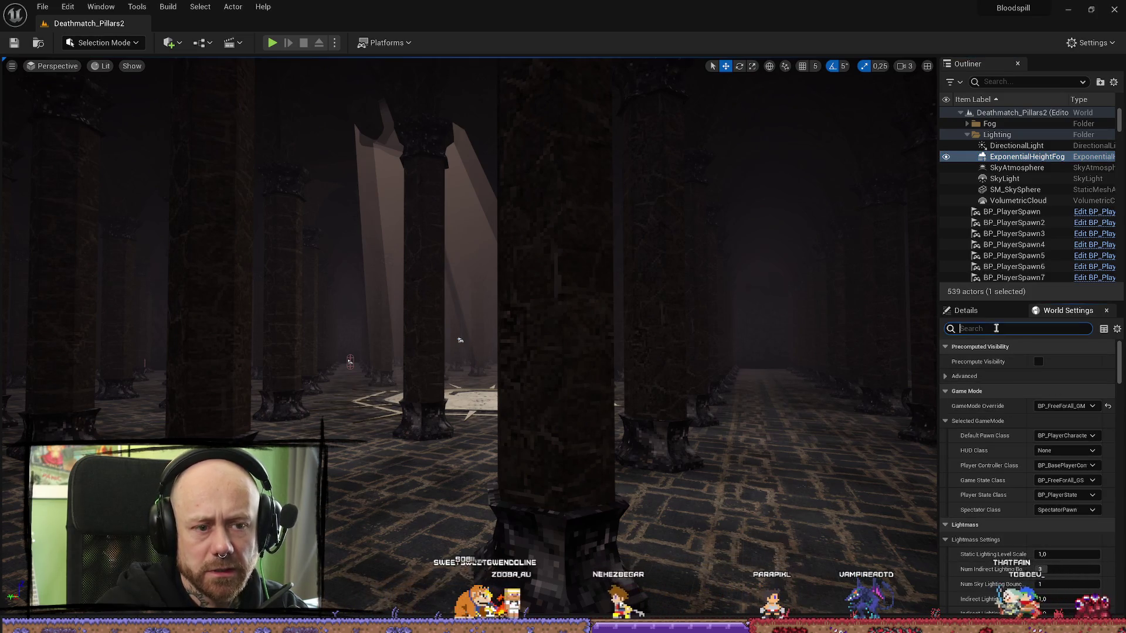
{"action": "left_click", "coordinate": [966, 310]}
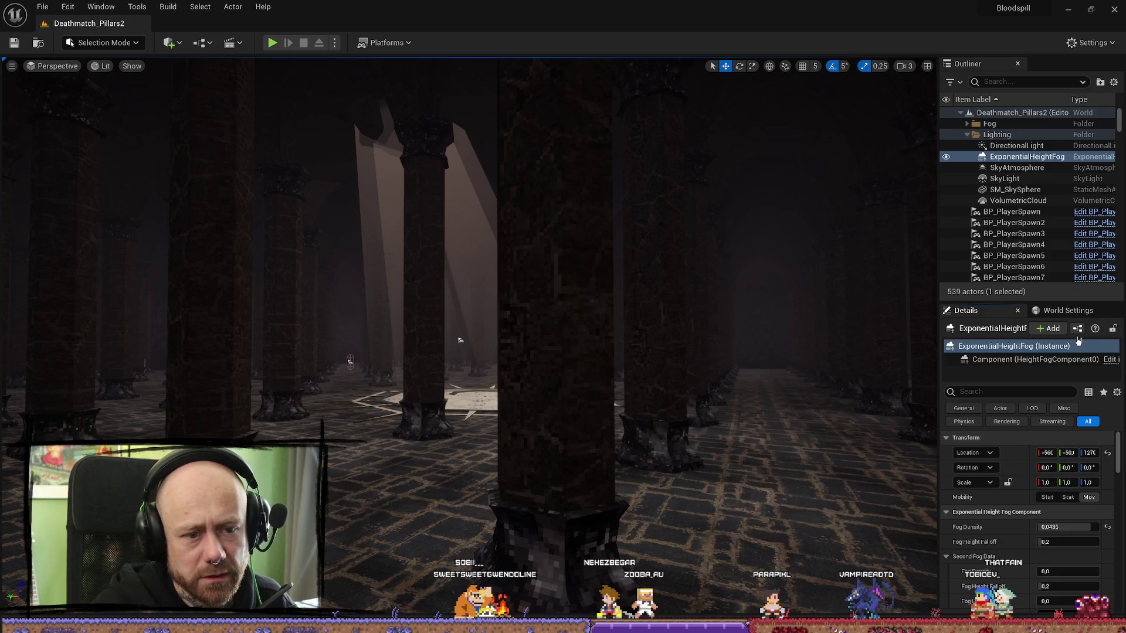
{"action": "left_click", "coordinate": [1064, 312]}
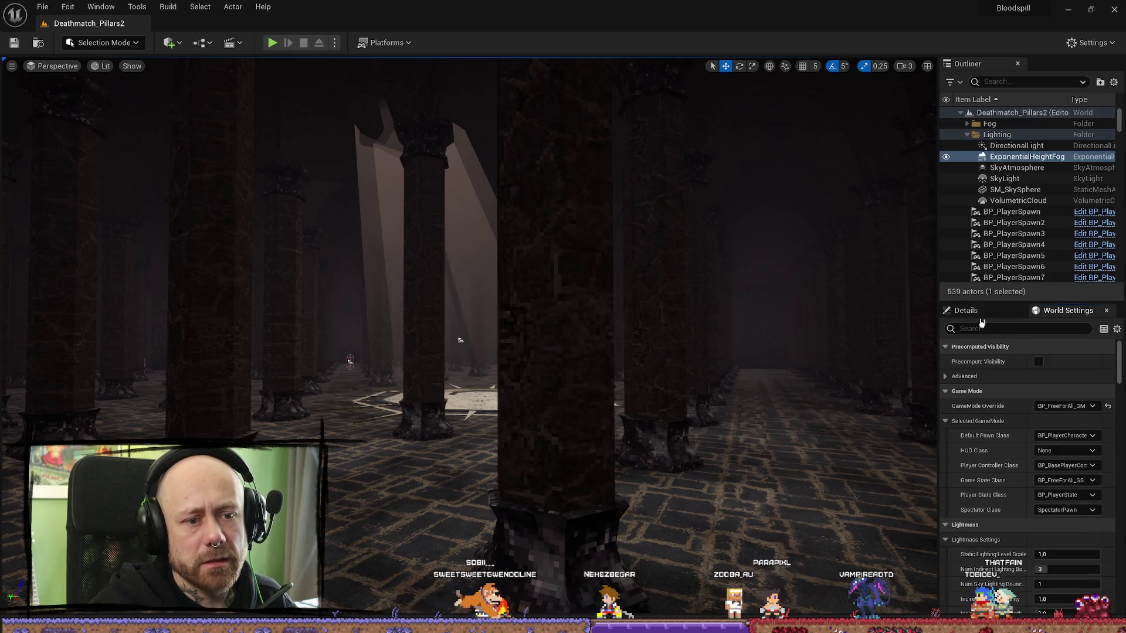
{"action": "left_click", "coordinate": [983, 311]}
- Select the height fog component and instance, then DirectionalLight and VolumetricCloud
{"action": "left_click", "coordinate": [1006, 366]}
{"action": "left_click", "coordinate": [1005, 345]}
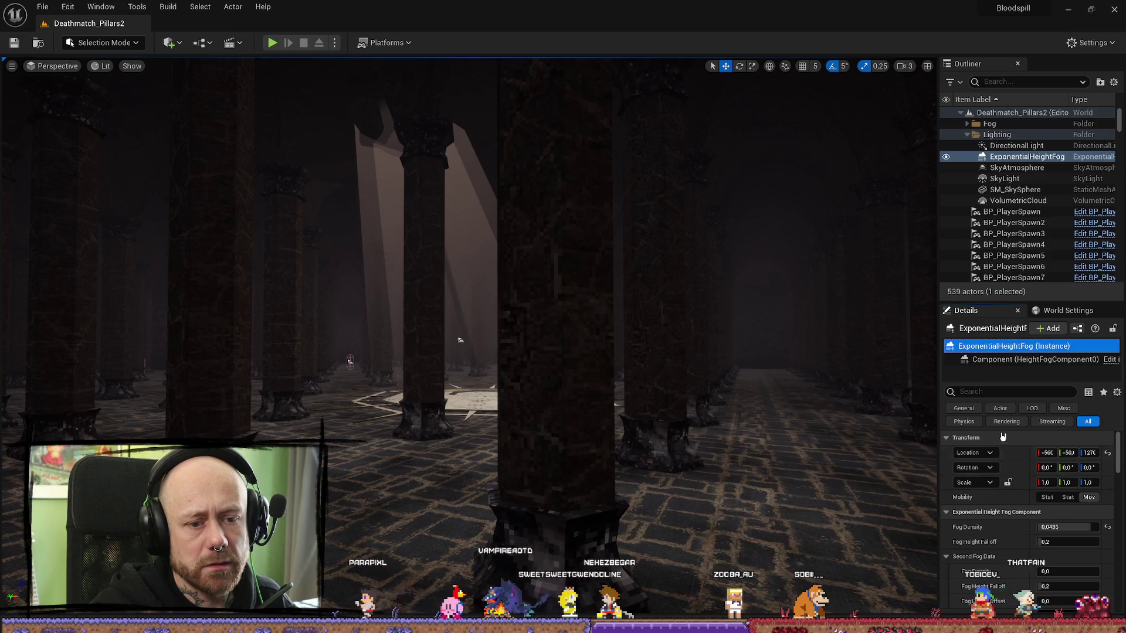
{"action": "left_click", "coordinate": [1016, 147]}
{"action": "left_click", "coordinate": [1016, 202]}
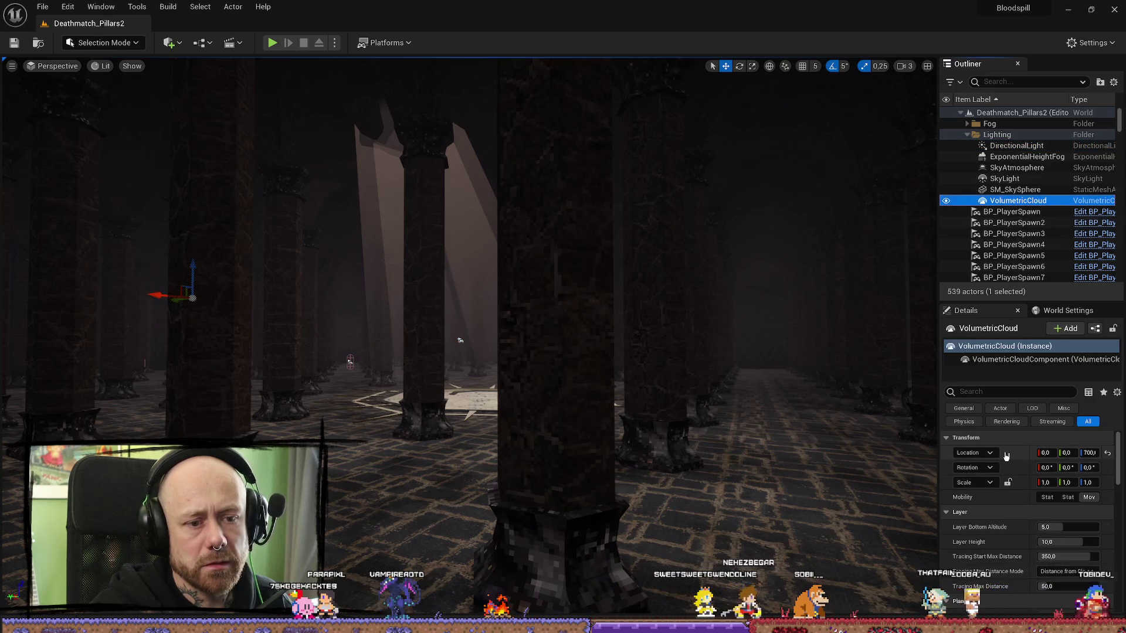
- Select ExponentialHeightFog and filter its Details with 'fogvolu'
{"action": "left_click", "coordinate": [1026, 157]}
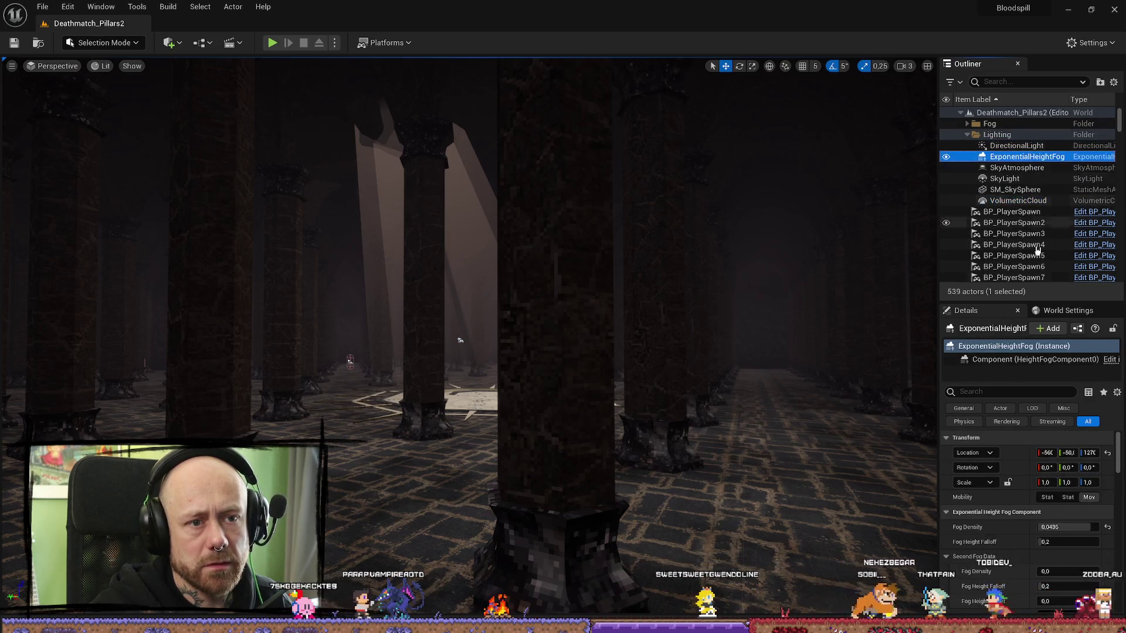
{"action": "left_click", "coordinate": [1007, 391]}
{"action": "type", "text": "f"}
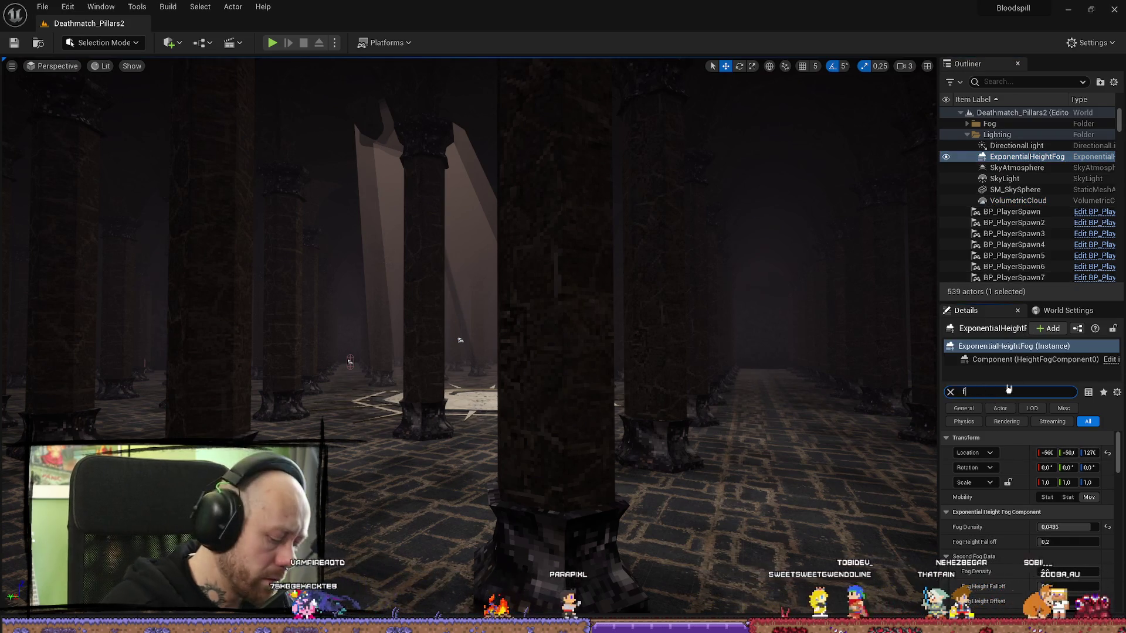
{"action": "type", "text": "og"}
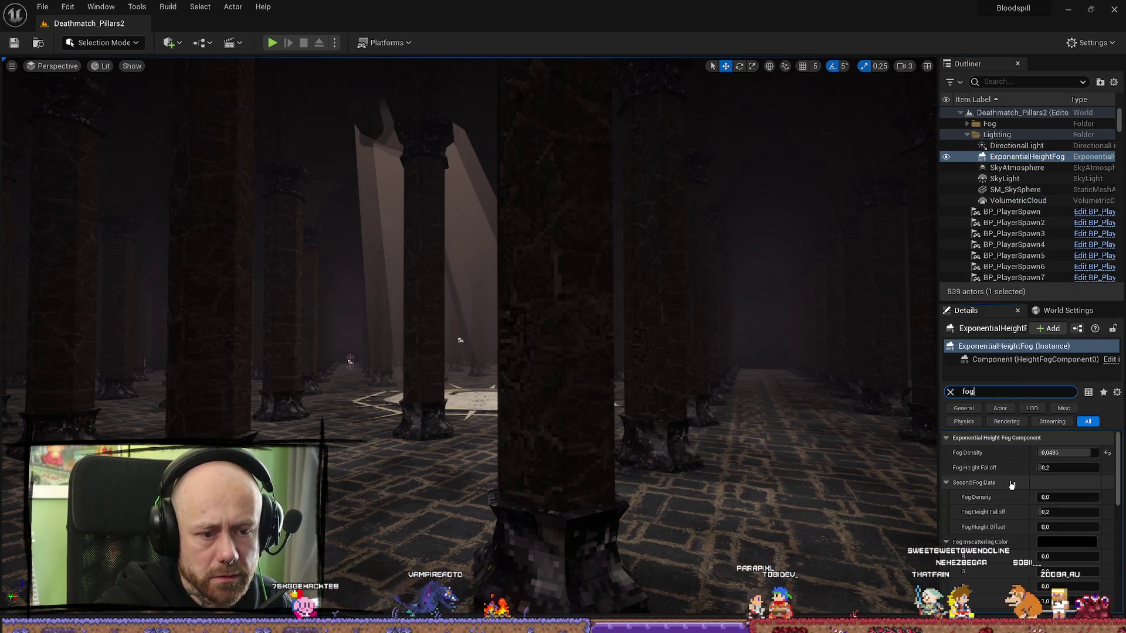
{"action": "type", "text": "volu"}
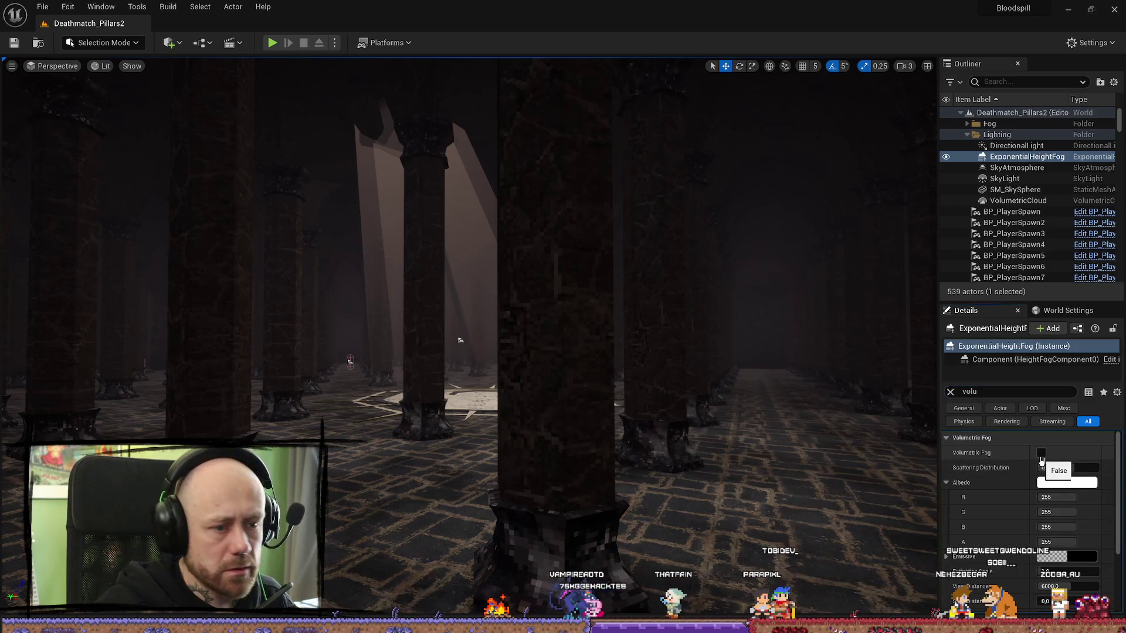
- Toggle Volumetric Fog on and off several times, leaving it unchecked
{"action": "left_click", "coordinate": [1041, 454]}
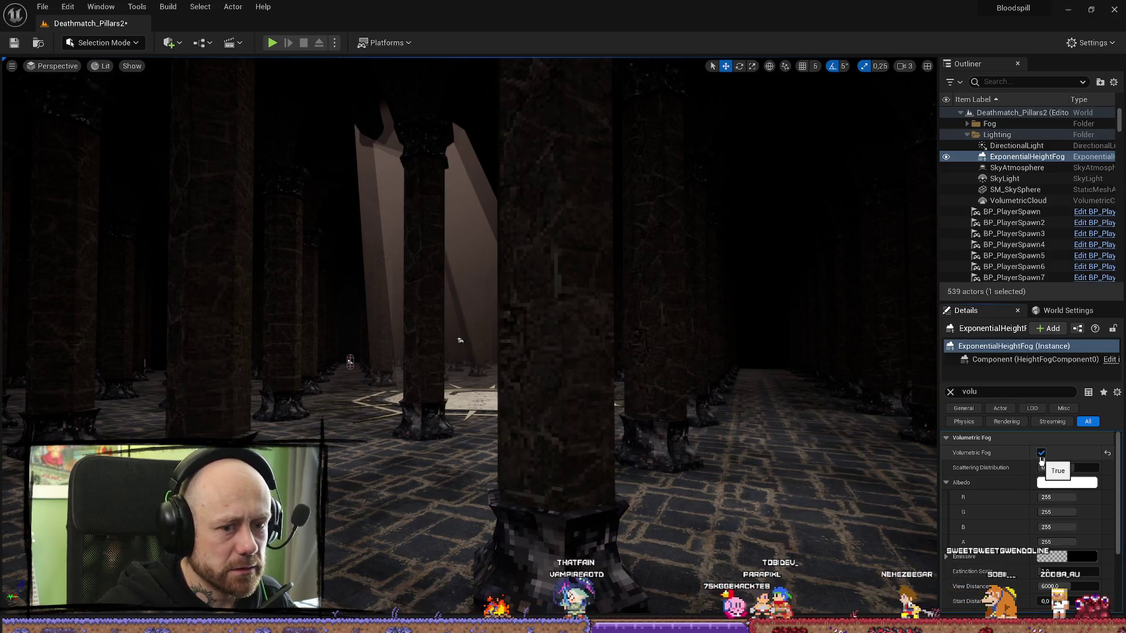
{"action": "left_click", "coordinate": [1042, 454]}
{"action": "left_click", "coordinate": [1042, 453]}
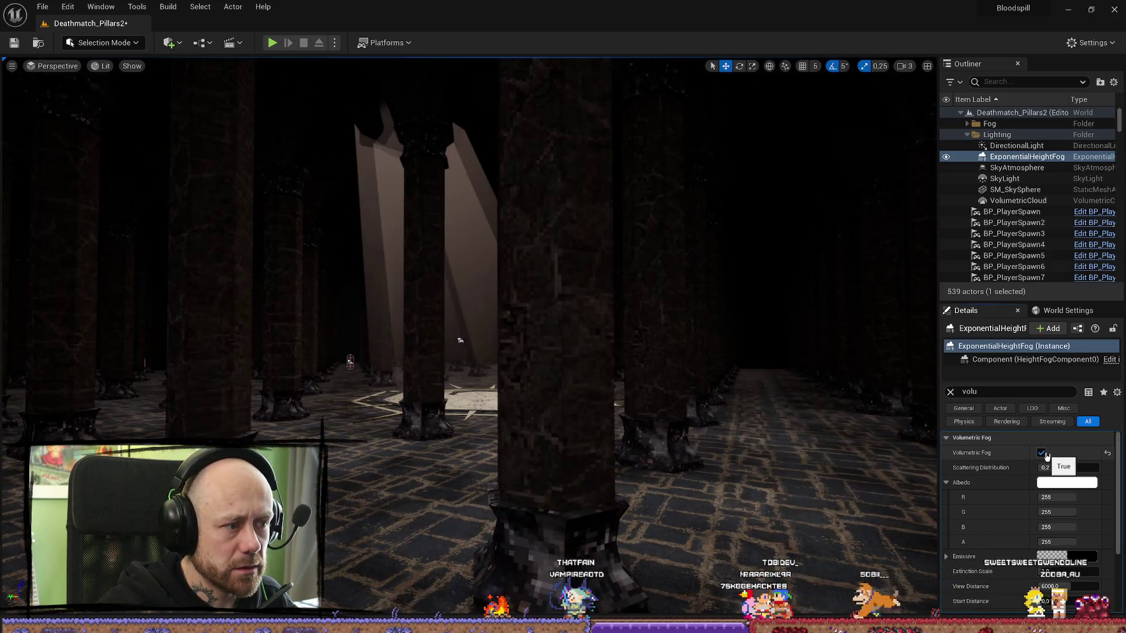
{"action": "left_click", "coordinate": [1042, 454]}
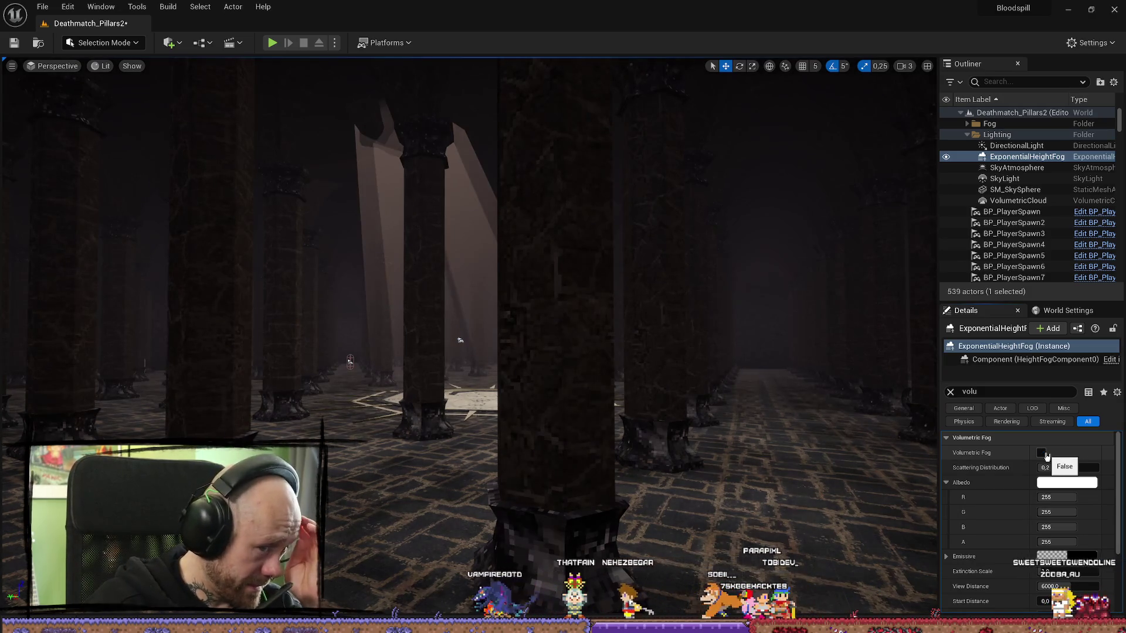
{"action": "left_click", "coordinate": [1042, 453]}
{"action": "left_click", "coordinate": [1041, 453]}
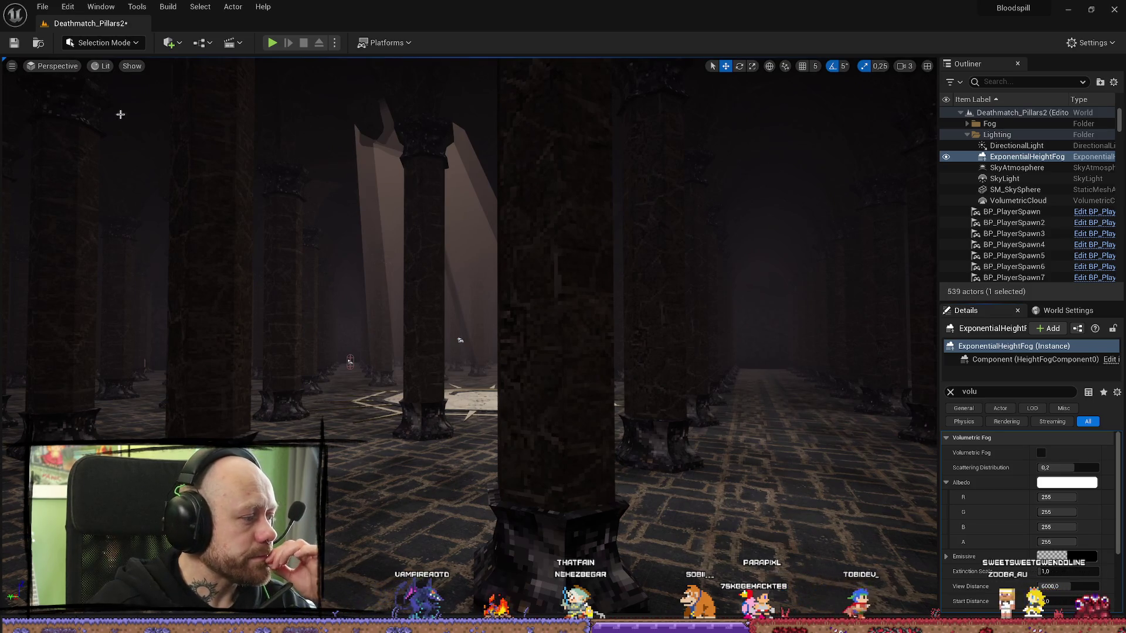
{"action": "scroll", "coordinate": [461, 340], "scroll_direction": "up", "scroll_amount": 1}
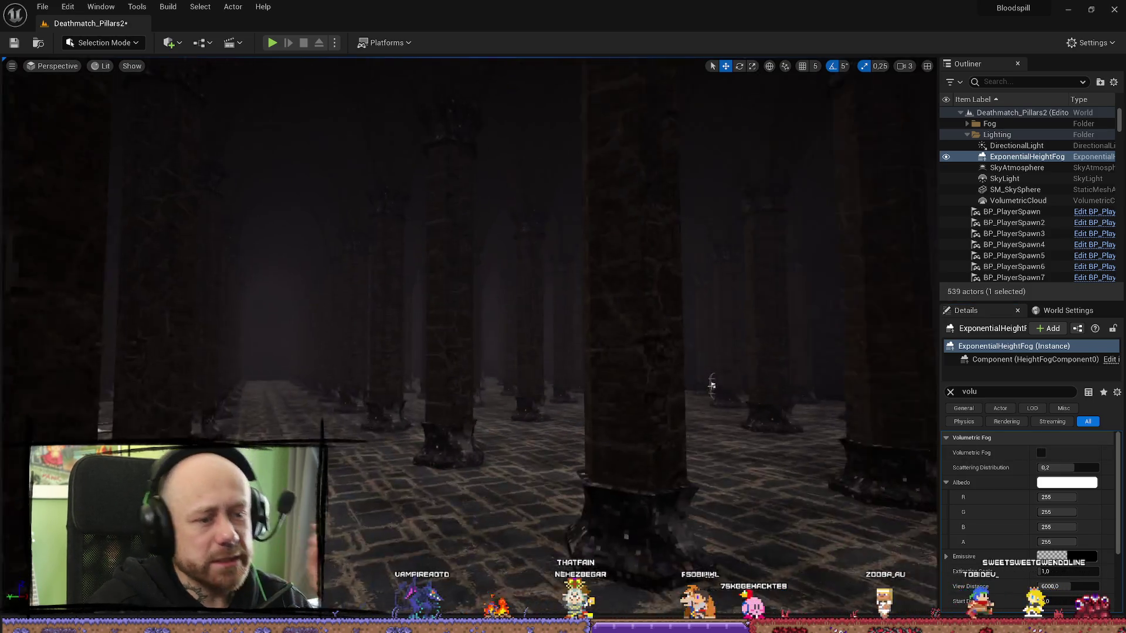
- Fly through the pillar hall to the arched wall and place a Cube from Quick Add > Shapes
{"action": "key", "text": "e"}
{"action": "key", "text": "q"}
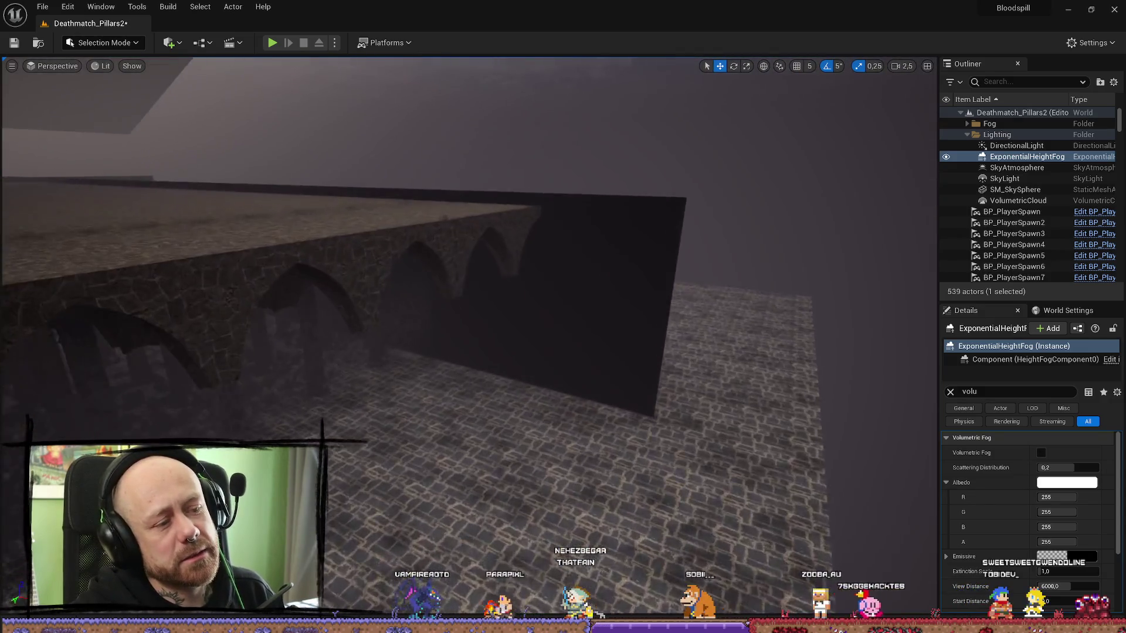
{"action": "scroll", "coordinate": [304, 352], "scroll_direction": "down", "scroll_amount": 4}
{"action": "mouse_move", "coordinate": [210, 368]}
{"action": "left_mouse_down"}
{"action": "mouse_move", "coordinate": [251, 352]}
{"action": "mouse_move", "coordinate": [572, 407]}
{"action": "left_mouse_up"}
{"action": "mouse_move", "coordinate": [695, 378]}
{"action": "left_mouse_down"}
{"action": "mouse_move", "coordinate": [694, 335]}
{"action": "mouse_move", "coordinate": [190, 81]}
{"action": "left_mouse_up"}
{"action": "scroll", "coordinate": [695, 334], "scroll_direction": "up", "scroll_amount": 2}
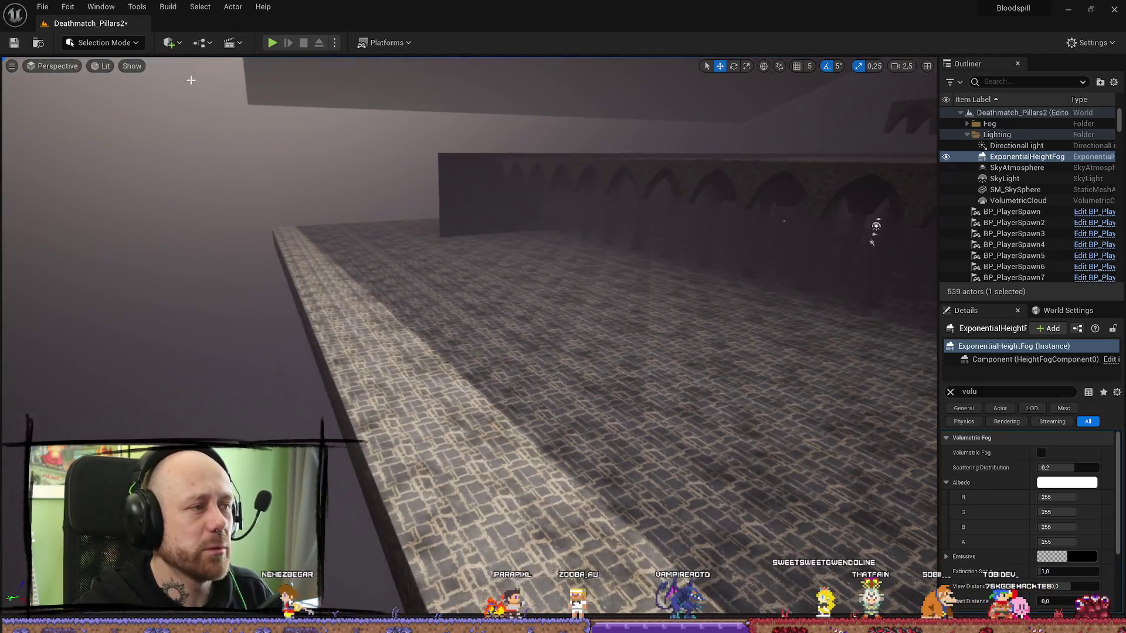
{"action": "left_click", "coordinate": [170, 42]}
{"action": "mouse_move", "coordinate": [226, 166]}
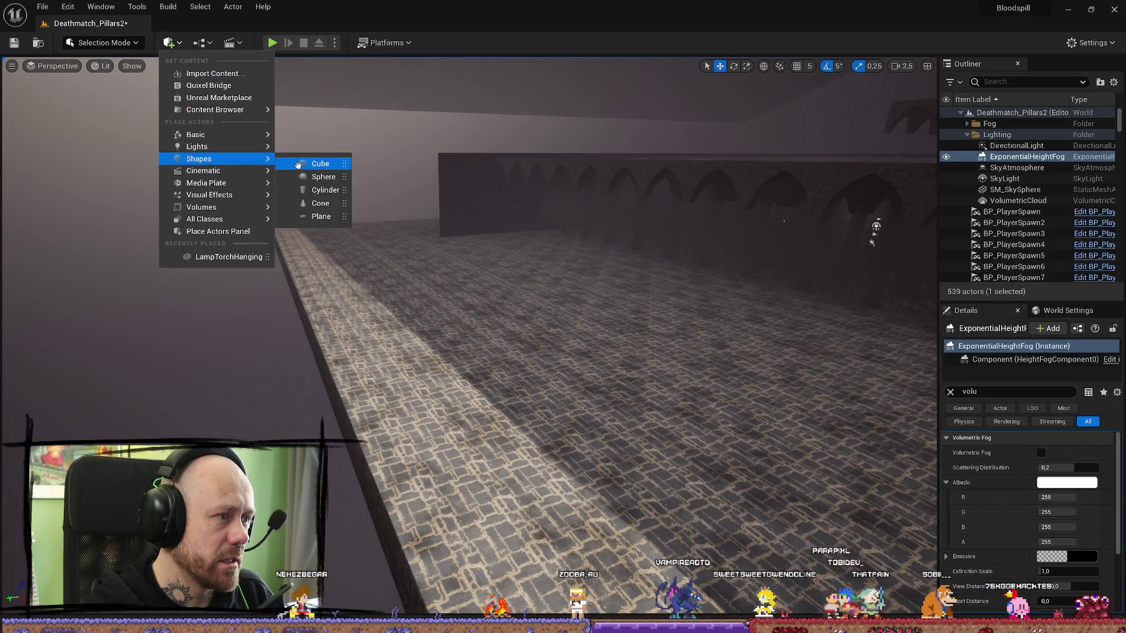
{"action": "left_click", "coordinate": [297, 165]}
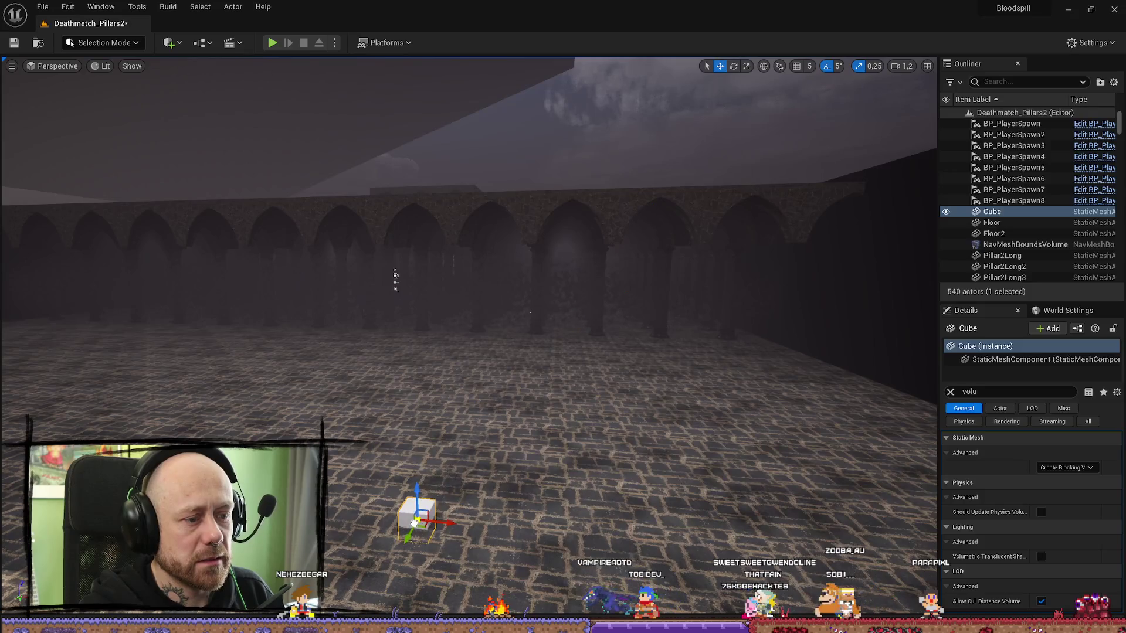
- Scale the cube up into a large block and clear the Details filter
{"action": "left_click_drag", "start_coordinate": [385, 438], "coordinate": [422, 405]}
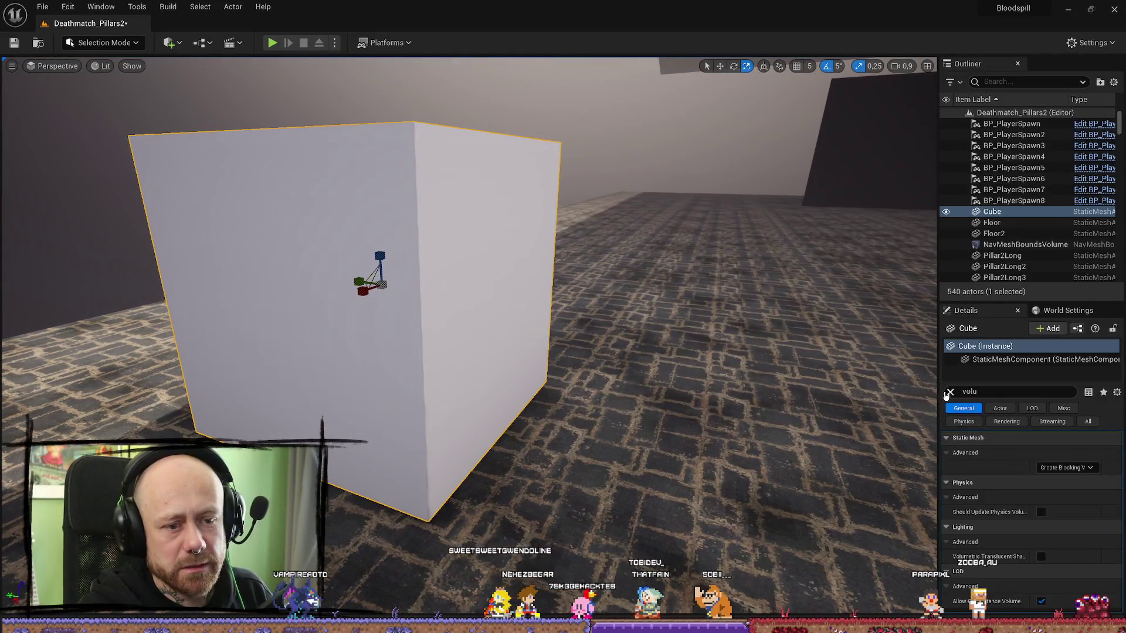
{"action": "left_click", "coordinate": [949, 391]}
{"action": "scroll", "coordinate": [1085, 532], "scroll_direction": "down", "scroll_amount": 1}
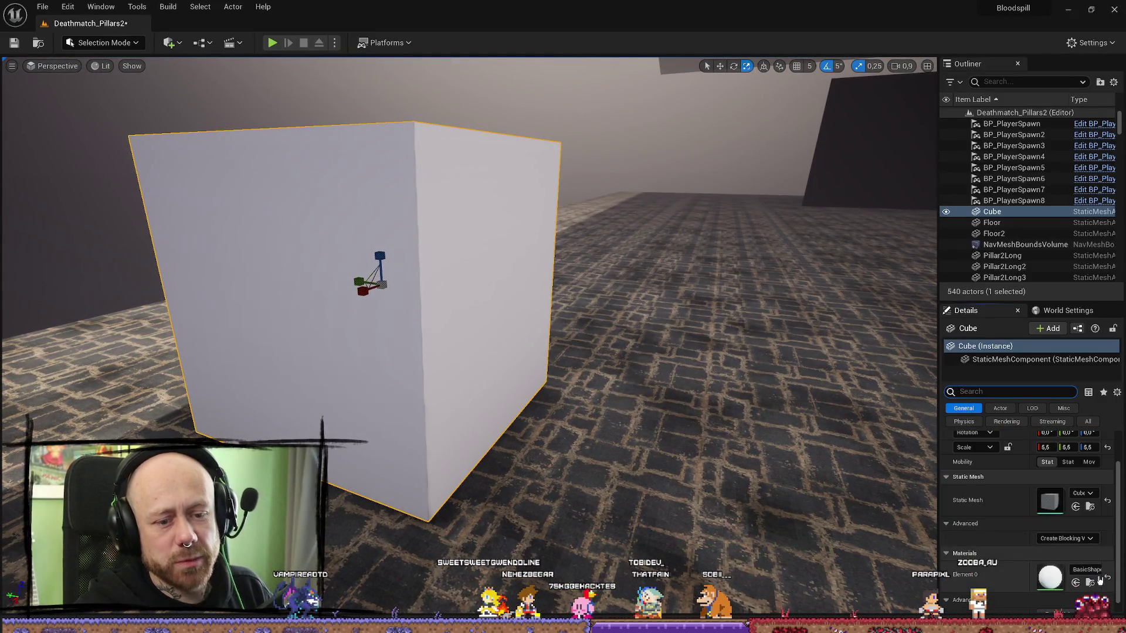
- Set the cube's Element 0 material to DarkFog and browse to it in the Content Browser
{"action": "left_click", "coordinate": [1088, 569]}
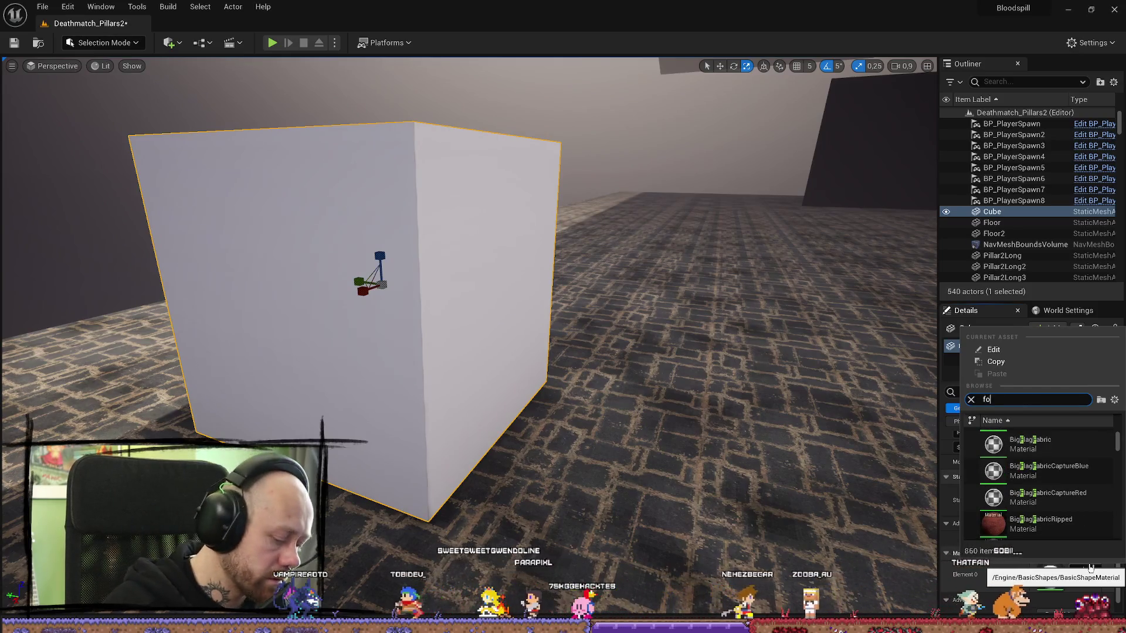
{"action": "type", "text": "fog"}
{"action": "scroll", "coordinate": [1088, 494], "scroll_direction": "up", "scroll_amount": 3}
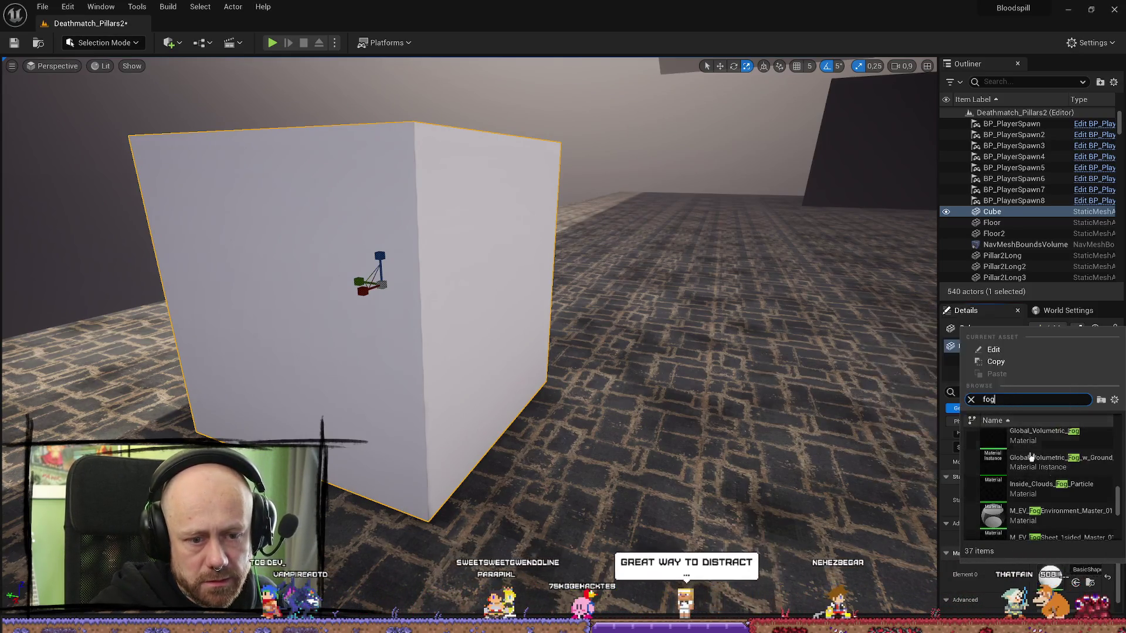
{"action": "left_click_drag", "start_coordinate": [1116, 478], "coordinate": [1117, 431]}
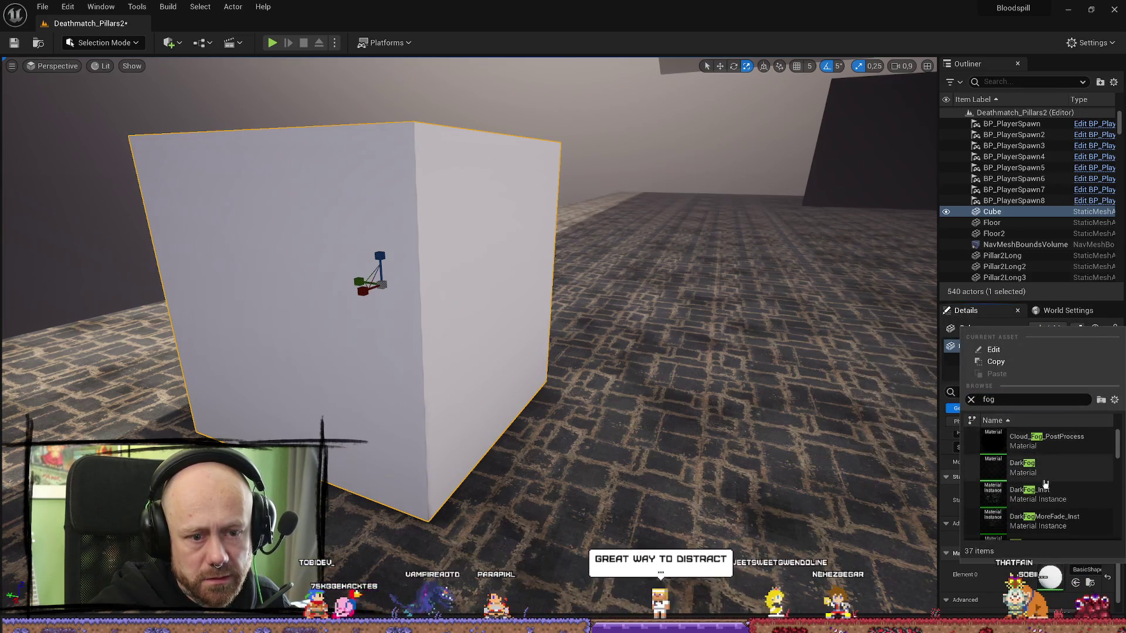
{"action": "mouse_move", "coordinate": [1040, 471]}
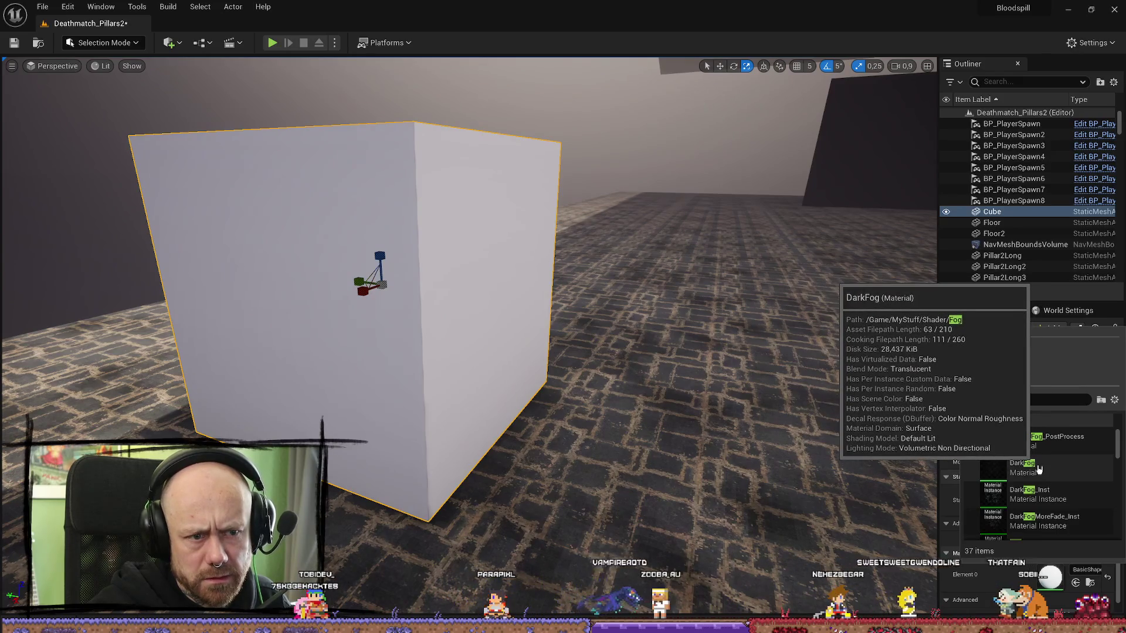
{"action": "left_click", "coordinate": [1034, 468]}
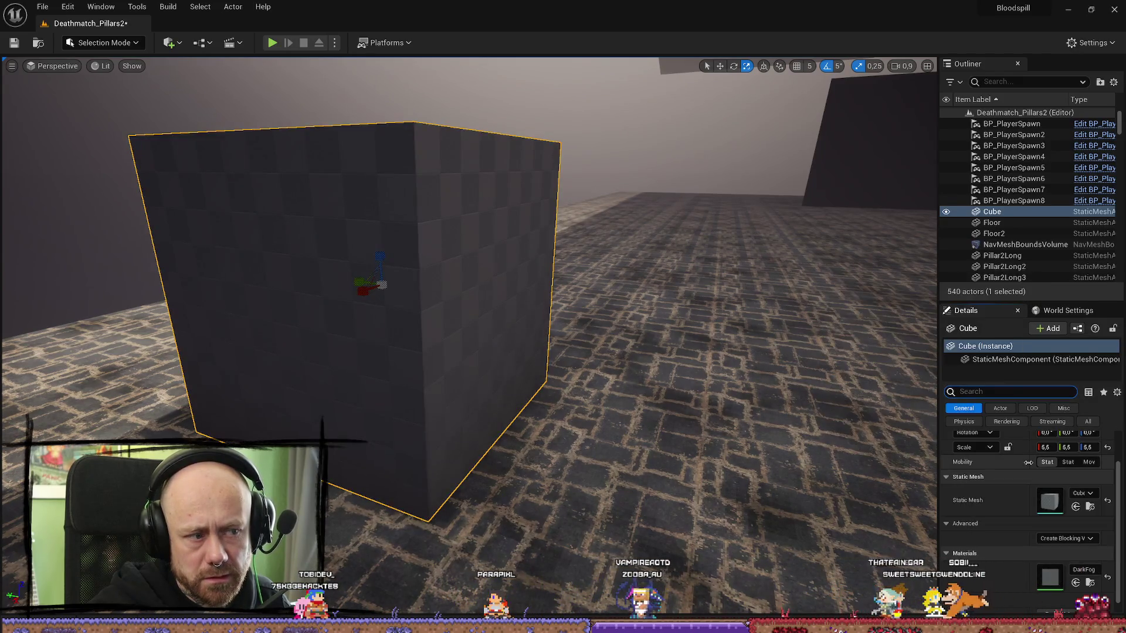
{"action": "left_click", "coordinate": [1090, 583]}
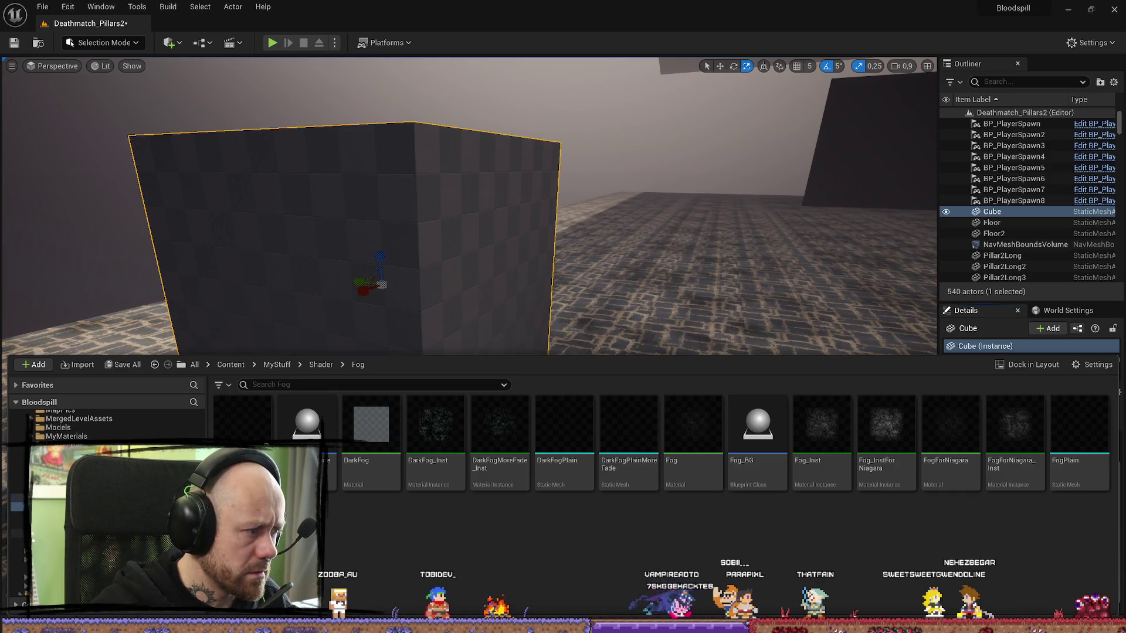
- Open MyMaterials, search for 'fog', and drag the VolumeFog material onto the large cube
{"action": "left_click", "coordinate": [98, 439]}
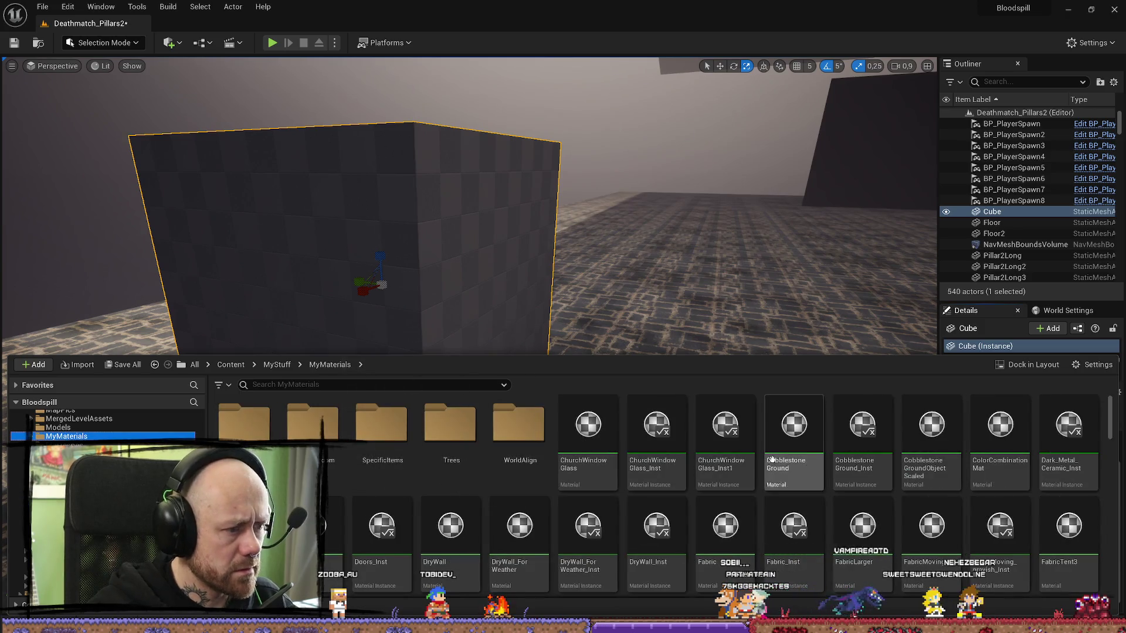
{"action": "scroll", "coordinate": [588, 482], "scroll_direction": "down", "scroll_amount": 5}
{"action": "scroll", "coordinate": [588, 482], "scroll_direction": "up", "scroll_amount": 2}
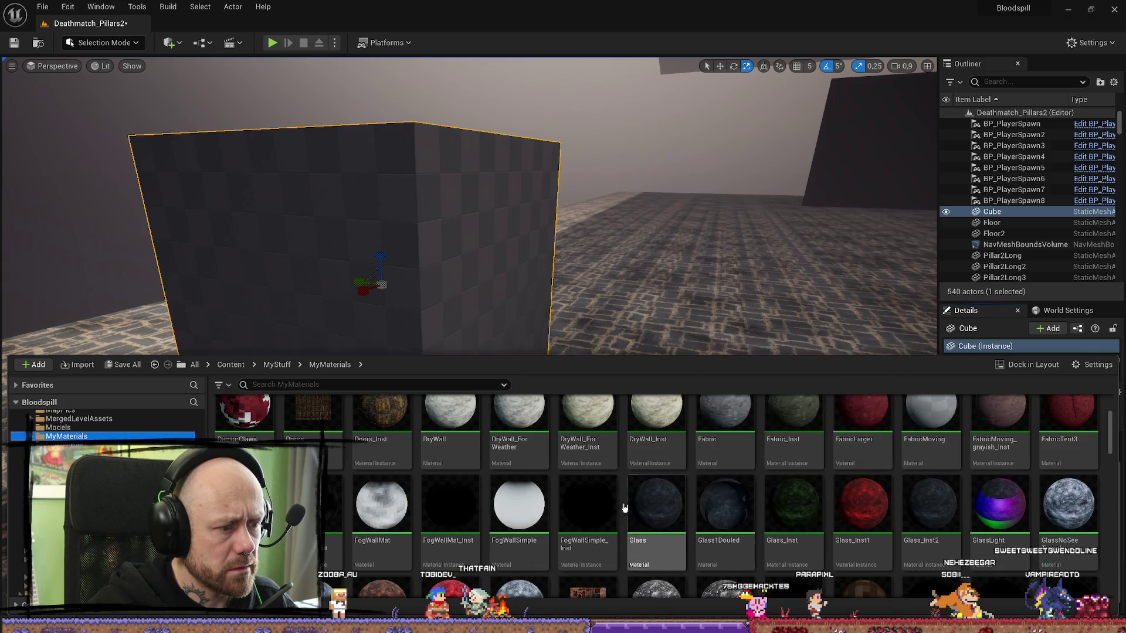
{"action": "mouse_move", "coordinate": [452, 511]}
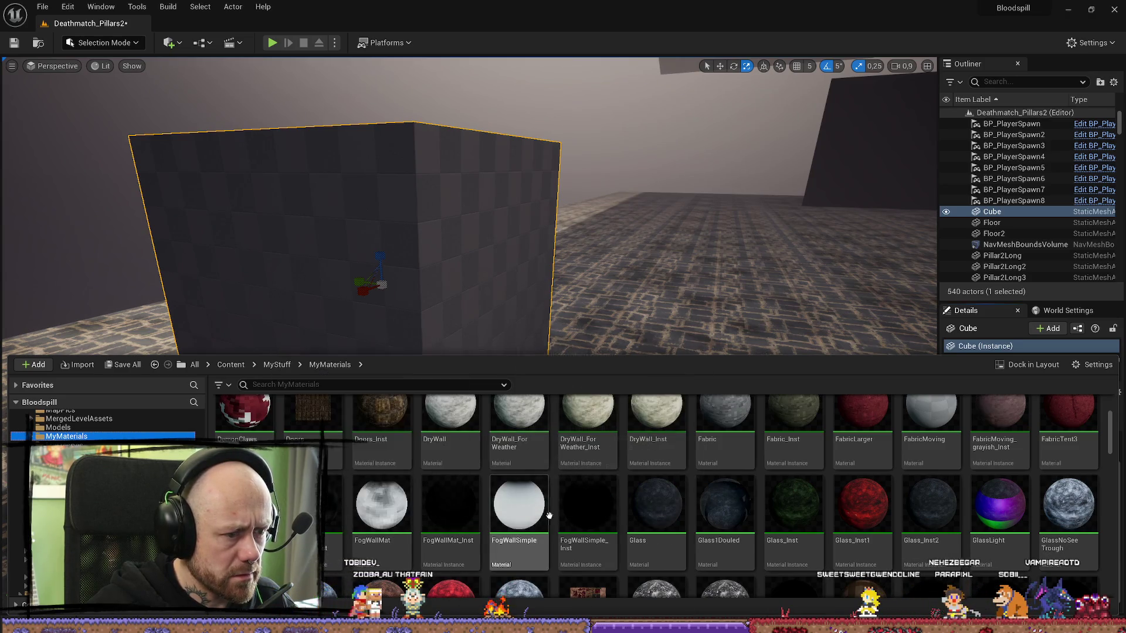
{"action": "left_click", "coordinate": [344, 384]}
{"action": "type", "text": "fog"}
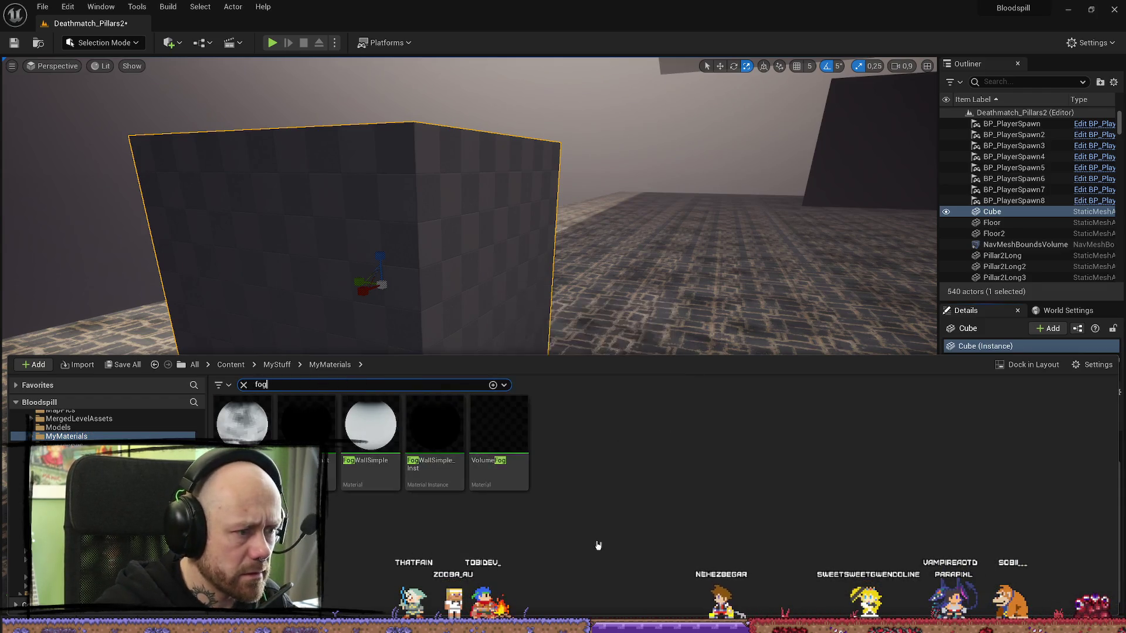
{"action": "left_click_drag", "start_coordinate": [524, 460], "coordinate": [443, 271]}
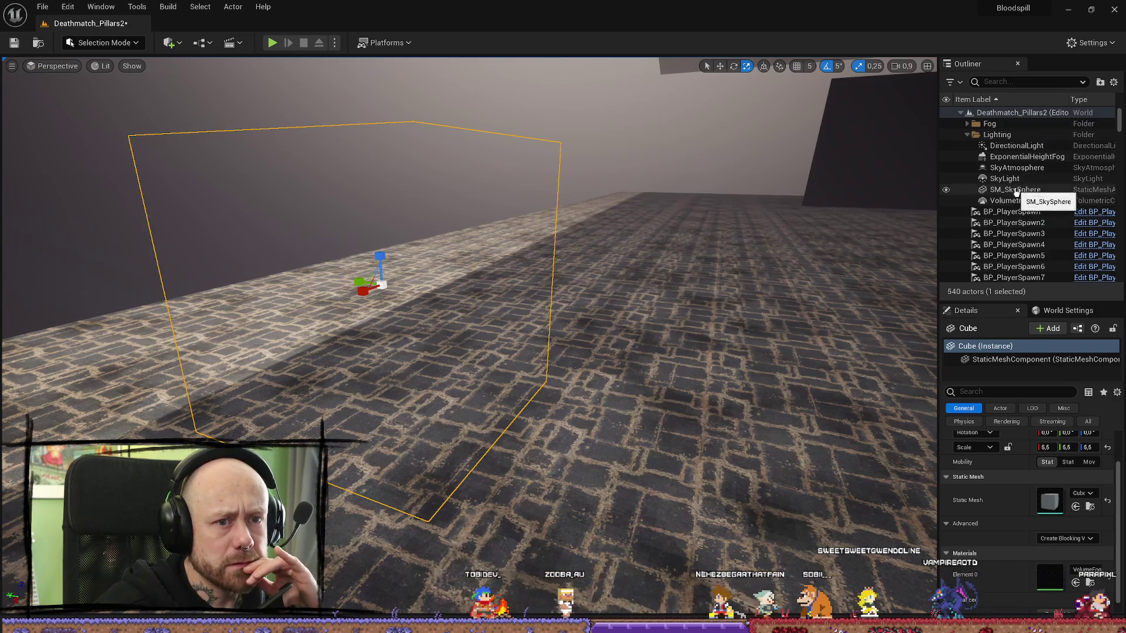
{"action": "left_click", "coordinate": [1026, 156]}
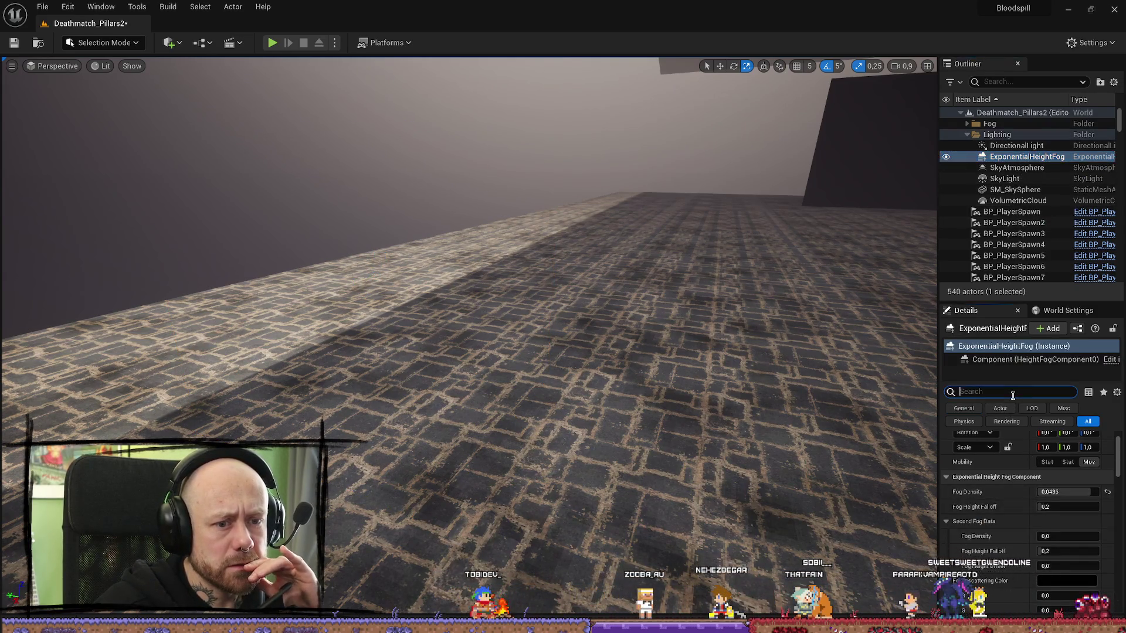
- Enable Volumetric Fog on ExponentialHeightFog, then reselect the VolumeFog cube
{"action": "type", "text": "volu"}
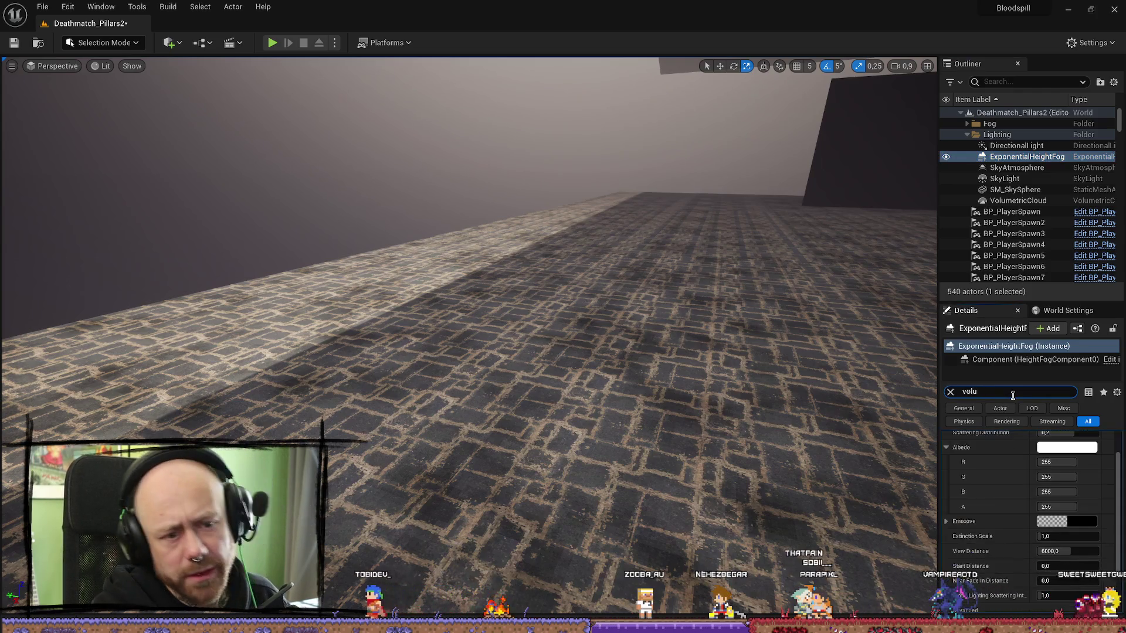
{"action": "scroll", "coordinate": [1055, 496], "scroll_direction": "up", "scroll_amount": 2}
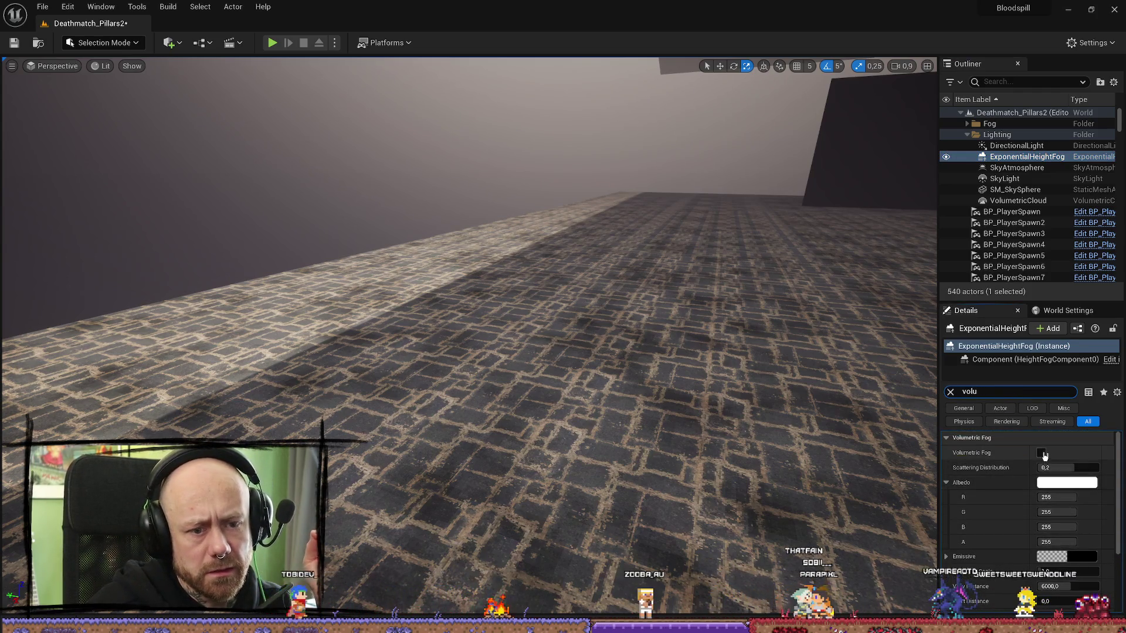
{"action": "left_click", "coordinate": [1041, 453]}
{"action": "scroll", "coordinate": [636, 376], "scroll_direction": "down", "scroll_amount": 3}
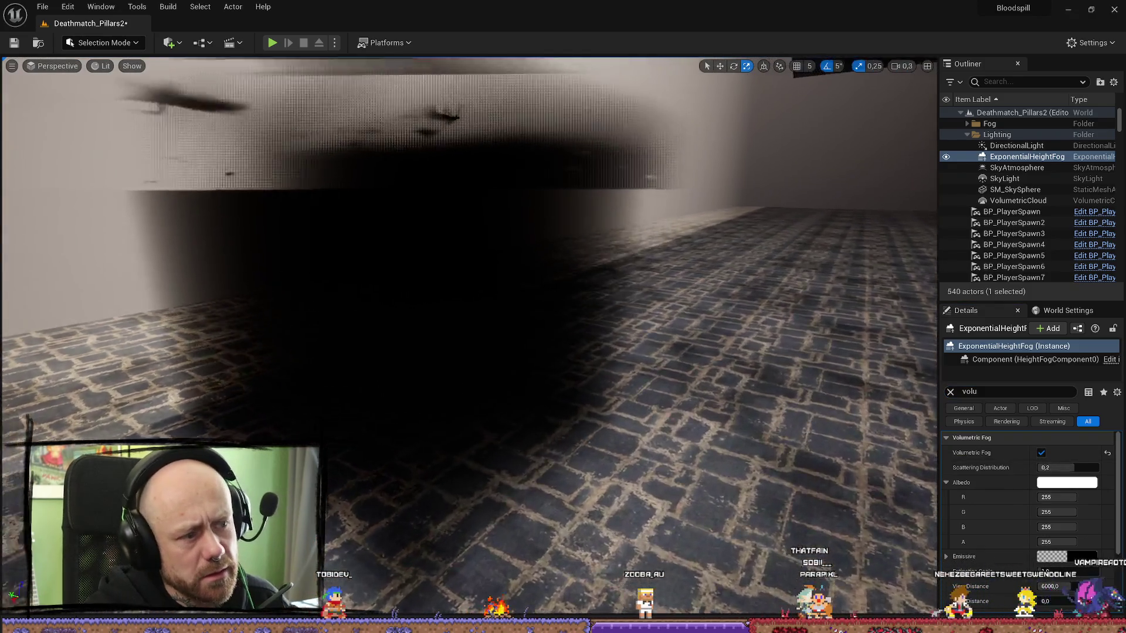
{"action": "scroll", "coordinate": [469, 338], "scroll_direction": "up", "scroll_amount": 4}
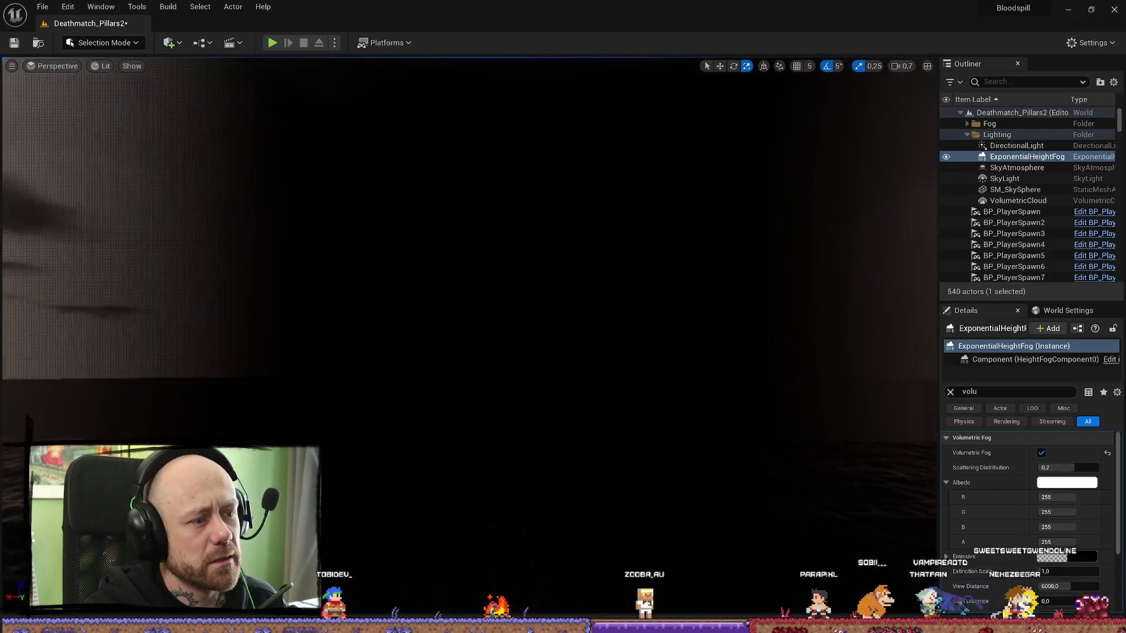
{"action": "scroll", "coordinate": [469, 337], "scroll_direction": "up", "scroll_amount": 5}
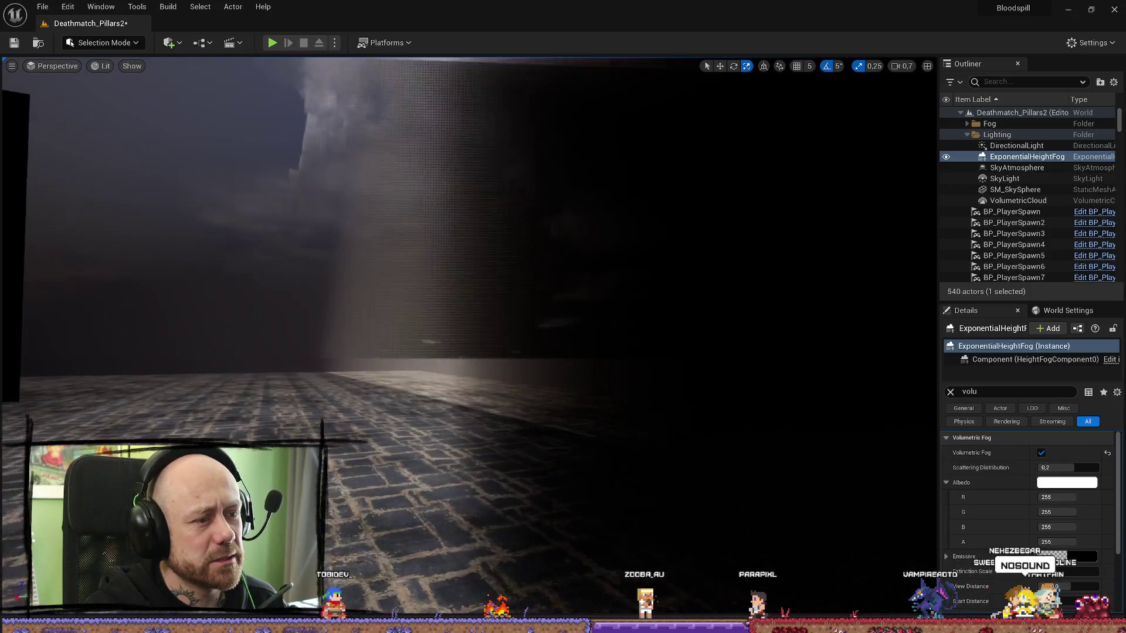
{"action": "scroll", "coordinate": [469, 337], "scroll_direction": "up", "scroll_amount": 2}
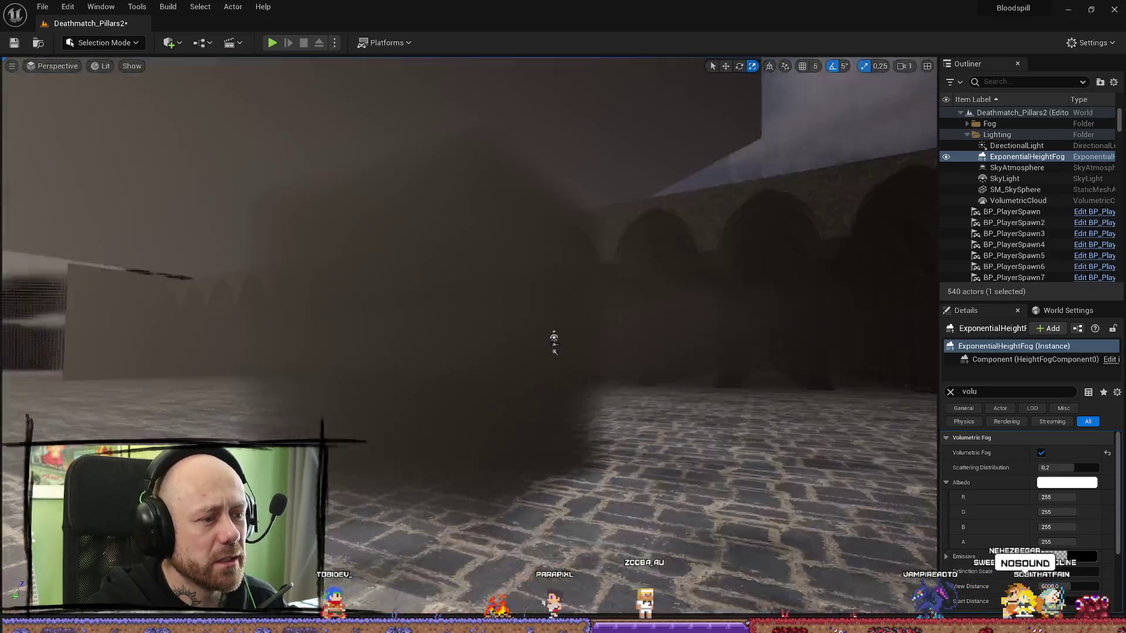
{"action": "scroll", "coordinate": [469, 338], "scroll_direction": "up", "scroll_amount": 2}
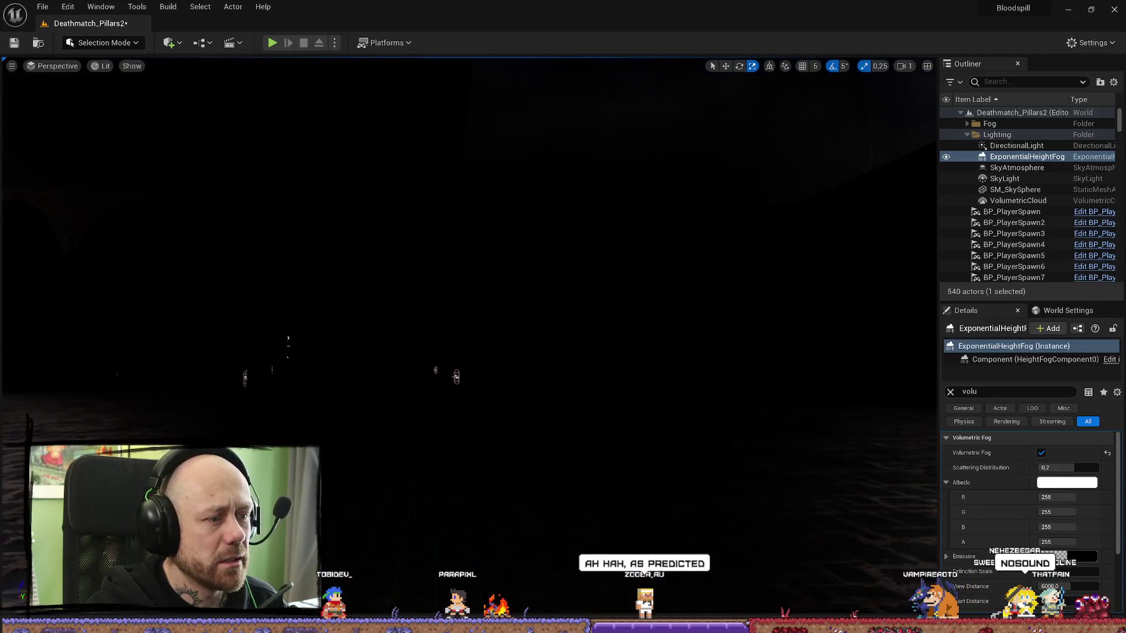
{"action": "scroll", "coordinate": [469, 338], "scroll_direction": "down", "scroll_amount": 3}
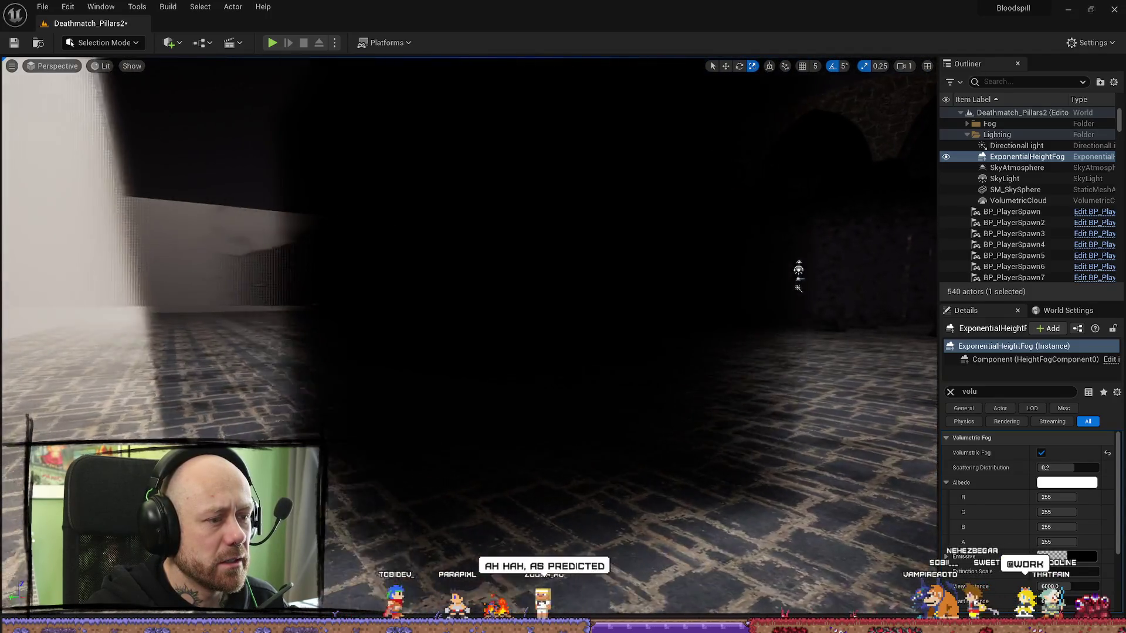
{"action": "scroll", "coordinate": [722, 291], "scroll_direction": "down", "scroll_amount": 3}
{"action": "left_click", "coordinate": [503, 306]}
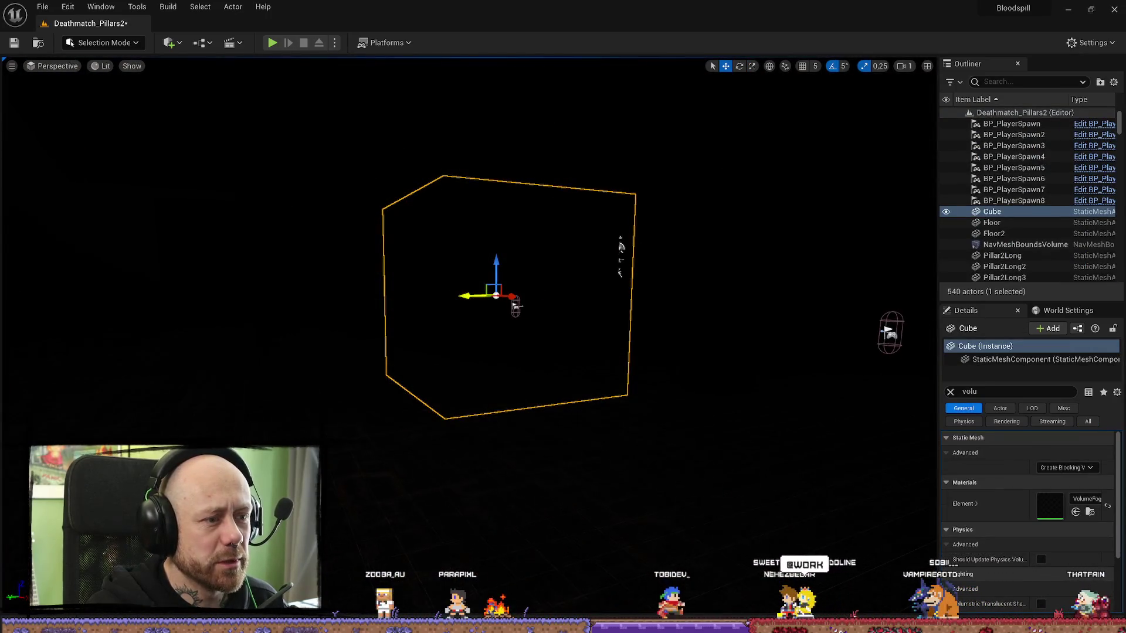
- Frame the fog cube among the pillars, playtest the level, and exit with Esc
{"action": "mouse_move", "coordinate": [445, 294]}
{"action": "left_mouse_down"}
{"action": "mouse_move", "coordinate": [592, 284]}
{"action": "mouse_move", "coordinate": [698, 305]}
{"action": "left_mouse_up"}
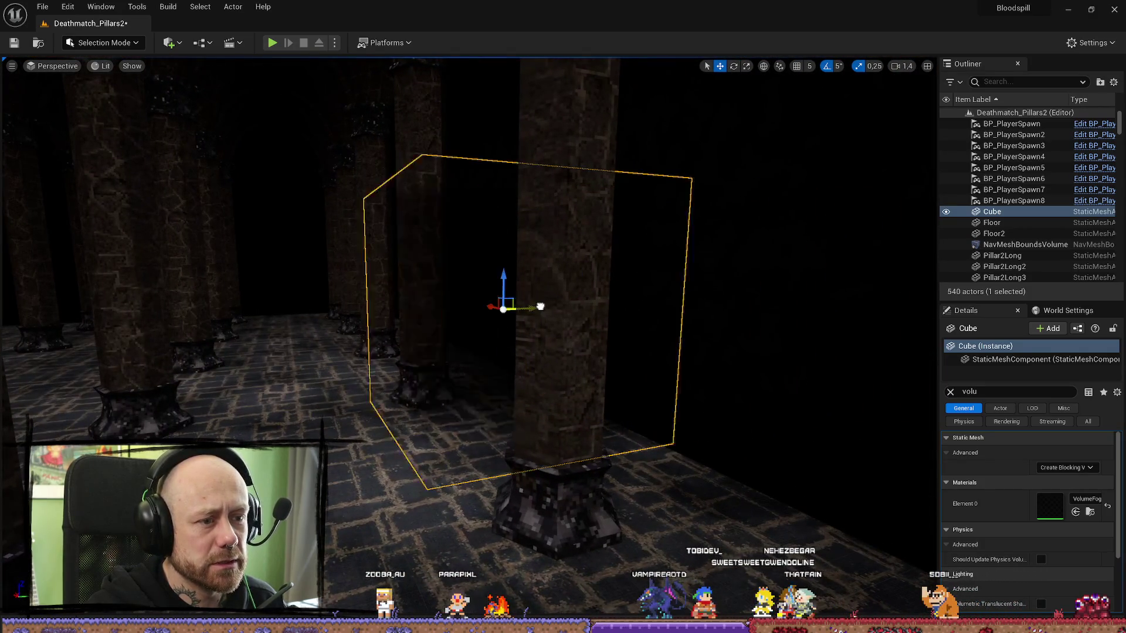
{"action": "left_click_drag", "start_coordinate": [418, 319], "coordinate": [363, 293]}
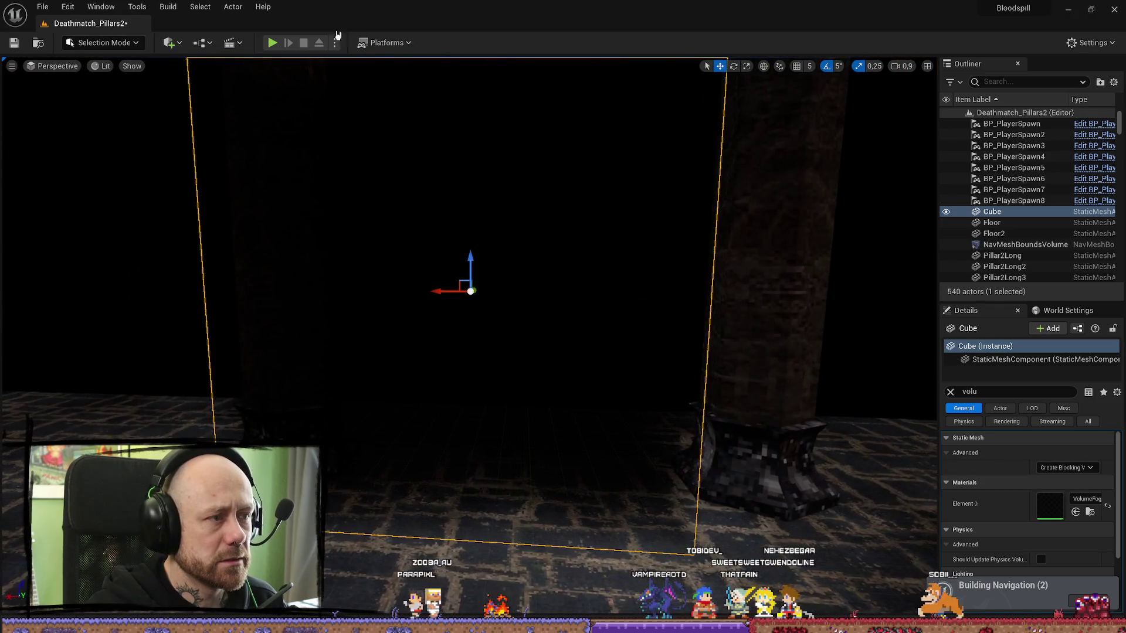
{"action": "left_click", "coordinate": [270, 43]}
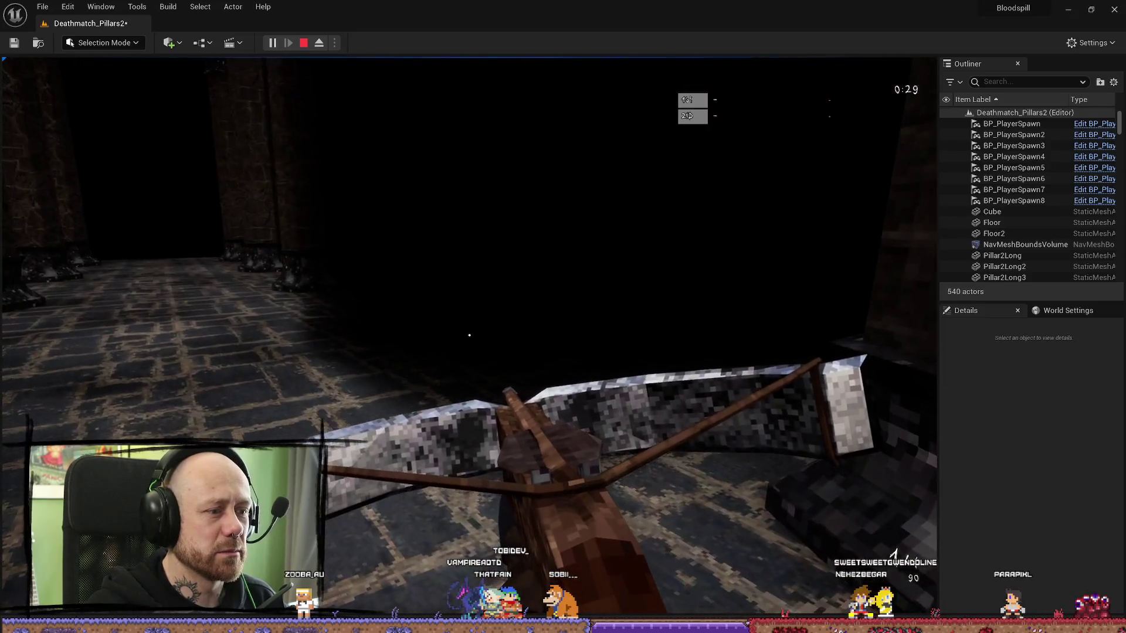
{"action": "key", "text": "Escape"}
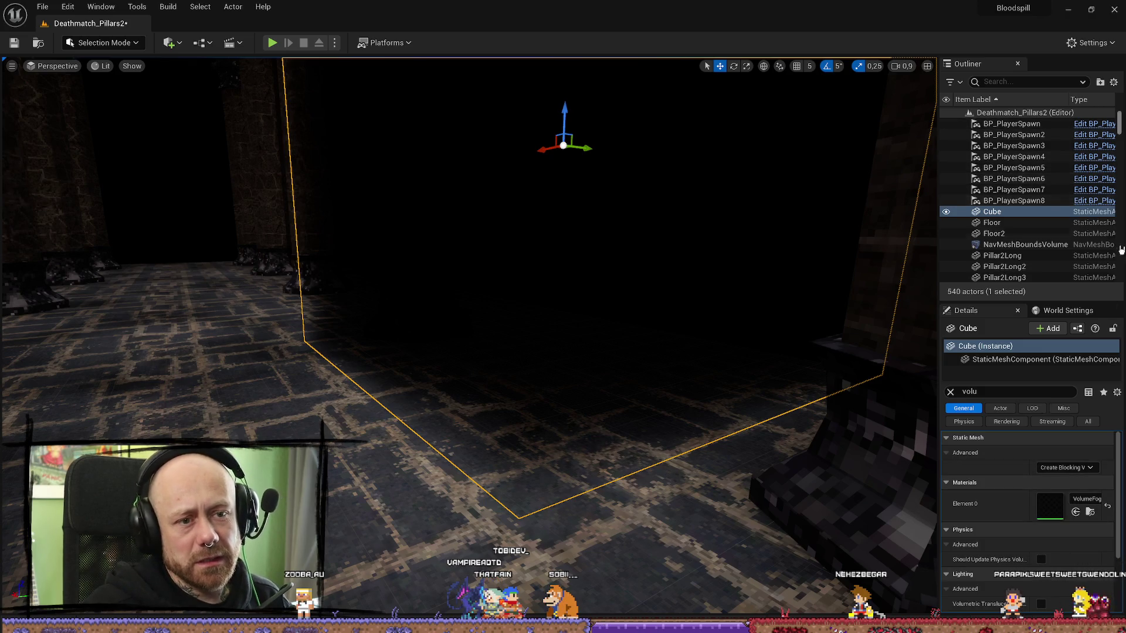
- Toggle the height fog's Volumetric Fog off and back on, then delete the fog volume cube
{"action": "scroll", "coordinate": [1048, 136], "scroll_direction": "up", "scroll_amount": 3}
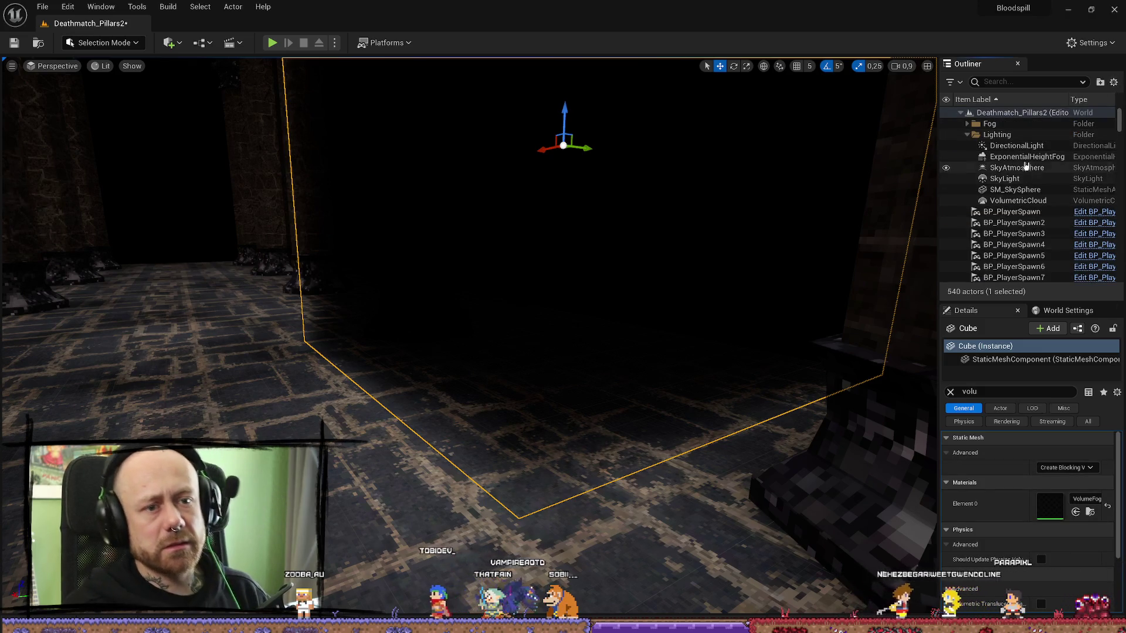
{"action": "left_click", "coordinate": [1035, 157]}
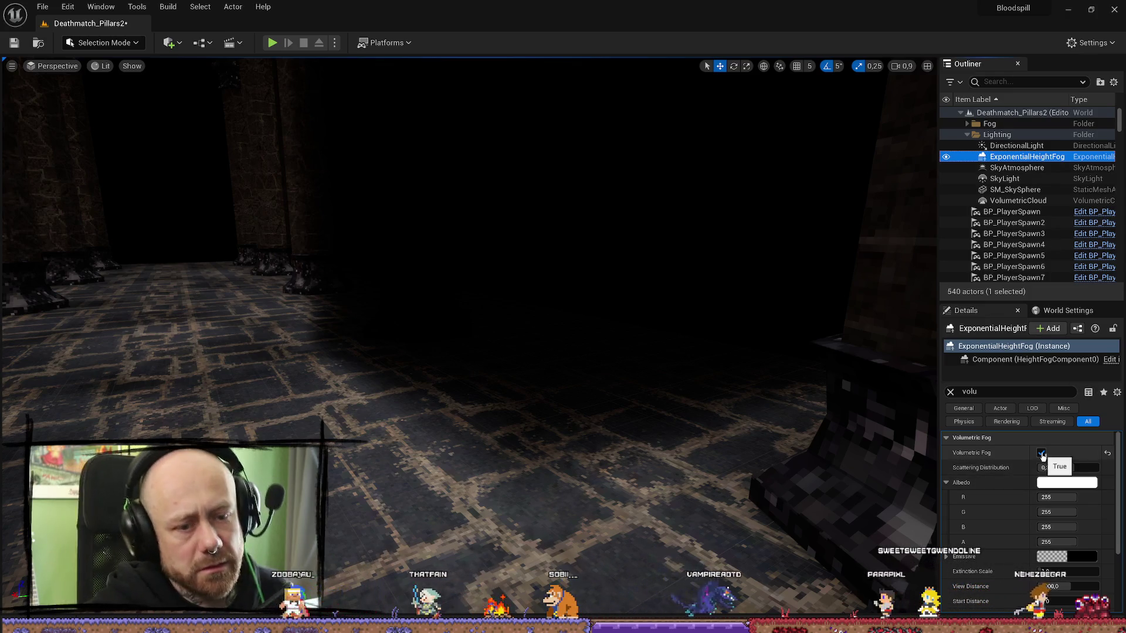
{"action": "left_click", "coordinate": [1041, 452]}
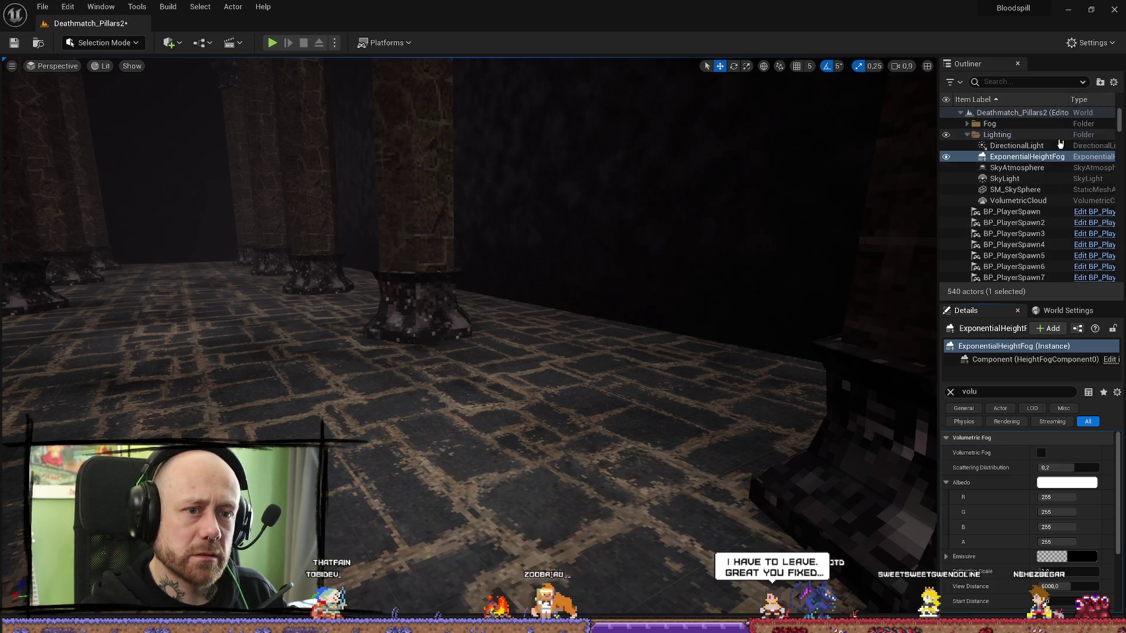
{"action": "left_click", "coordinate": [1040, 452]}
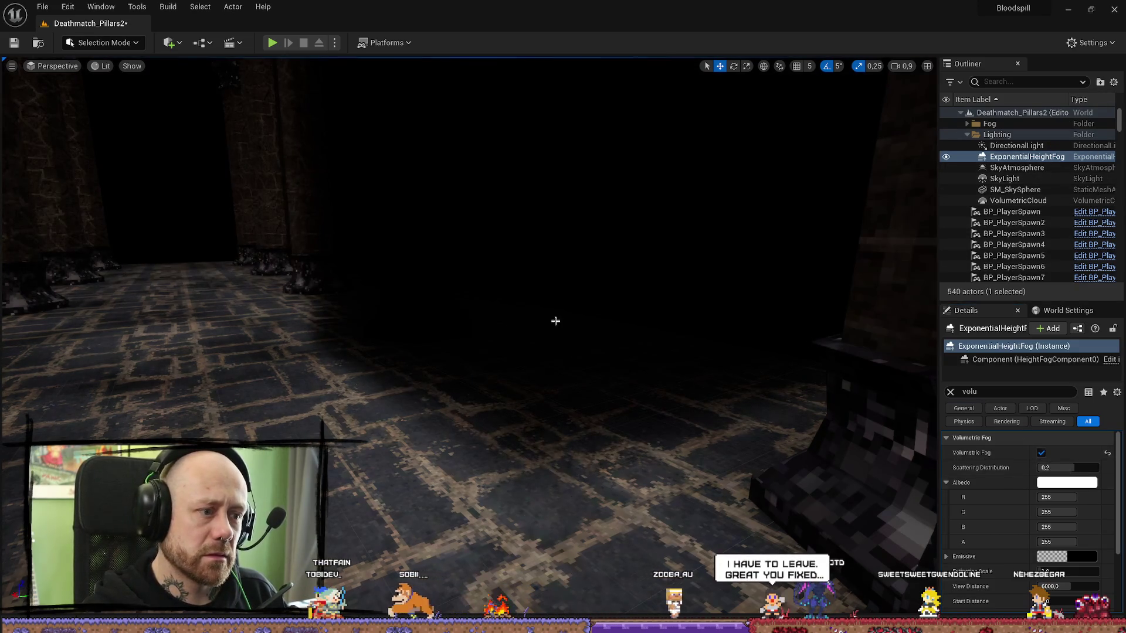
{"action": "left_click", "coordinate": [756, 352]}
{"action": "key", "text": "Delete"}
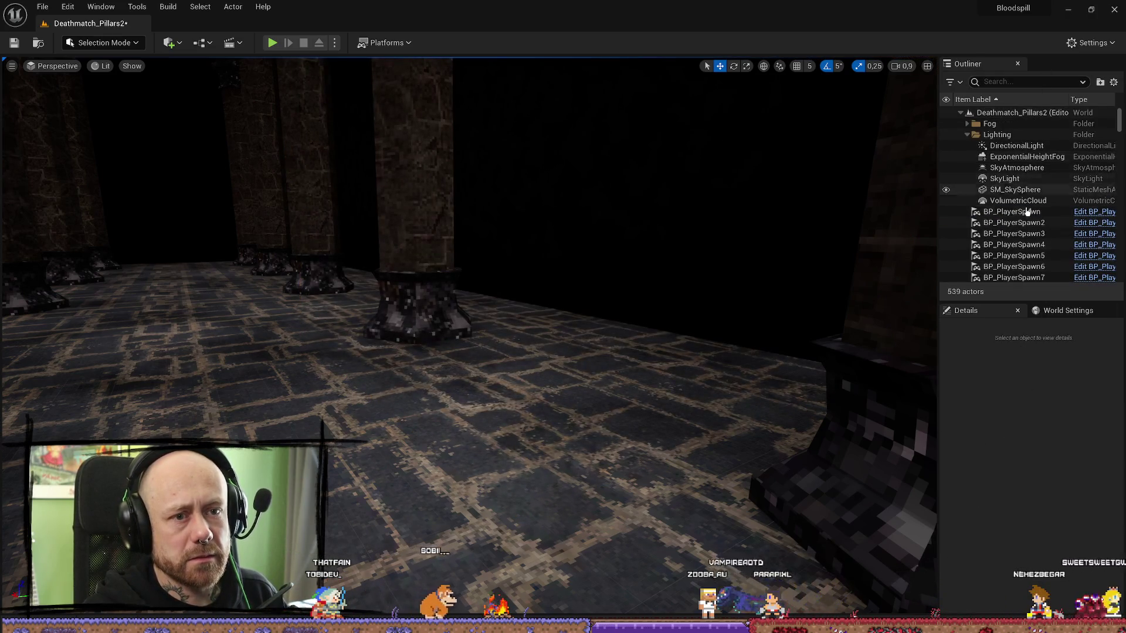
- Turn off ExponentialHeightFog's Volumetric Fog and save the level
{"action": "left_click", "coordinate": [1035, 203]}
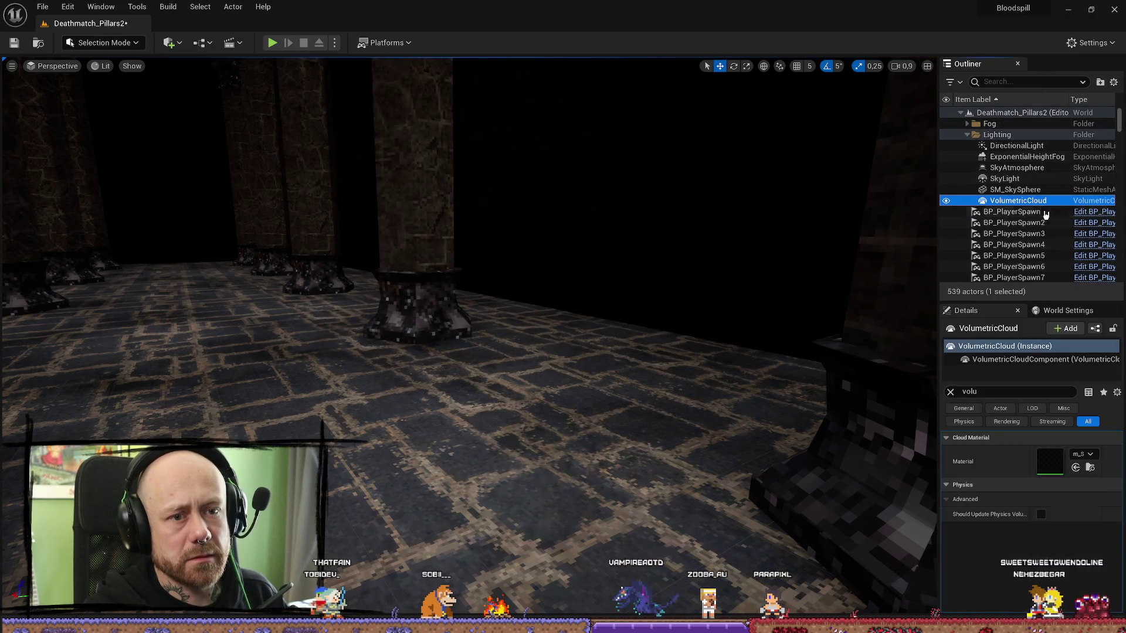
{"action": "left_click", "coordinate": [1021, 190]}
{"action": "left_click", "coordinate": [1023, 157]}
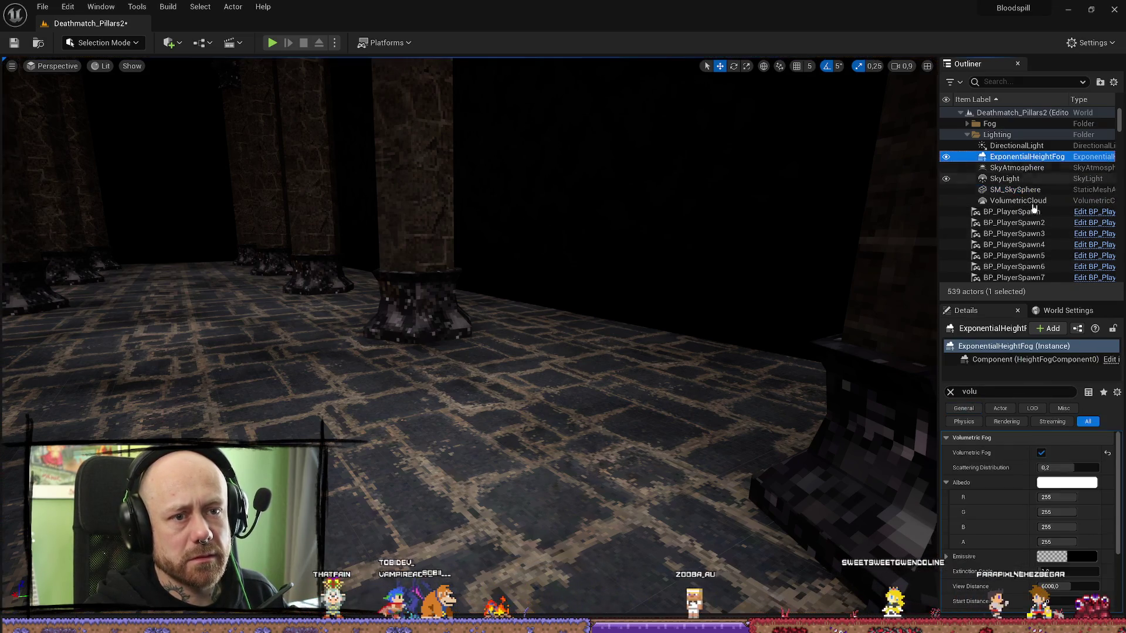
{"action": "left_click", "coordinate": [1041, 452]}
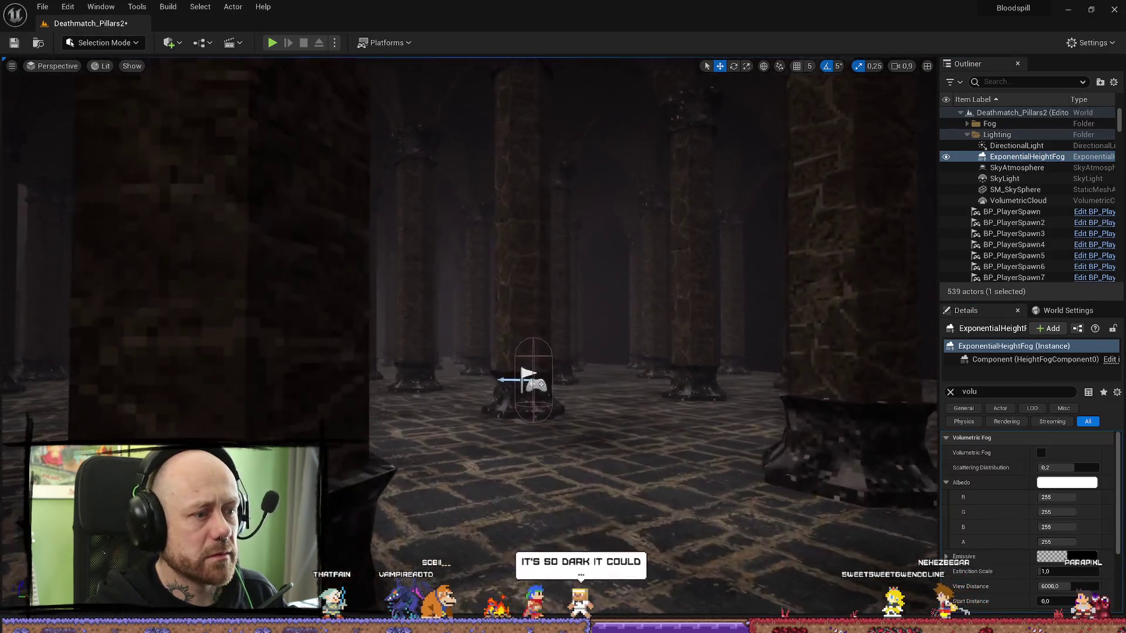
{"action": "left_click_drag", "start_coordinate": [469, 352], "coordinate": [376, 234]}
{"action": "left_click", "coordinate": [14, 43]}
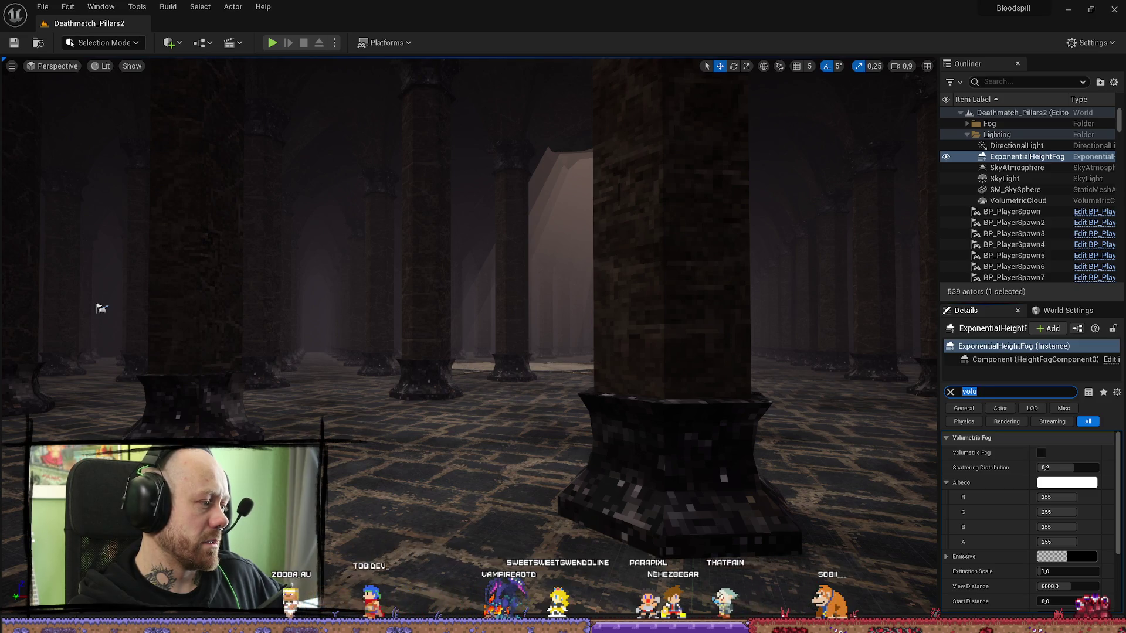
{"action": "scroll", "coordinate": [765, 475], "scroll_direction": "up", "scroll_amount": 2}
{"action": "key", "text": "w"}
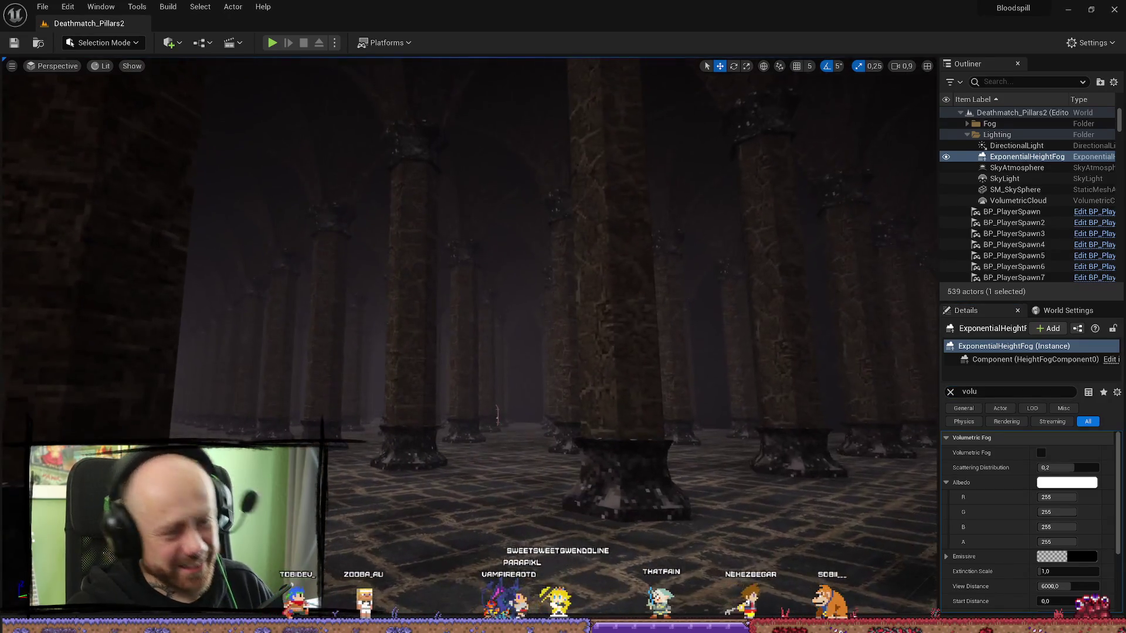
{"action": "key", "text": "w"}
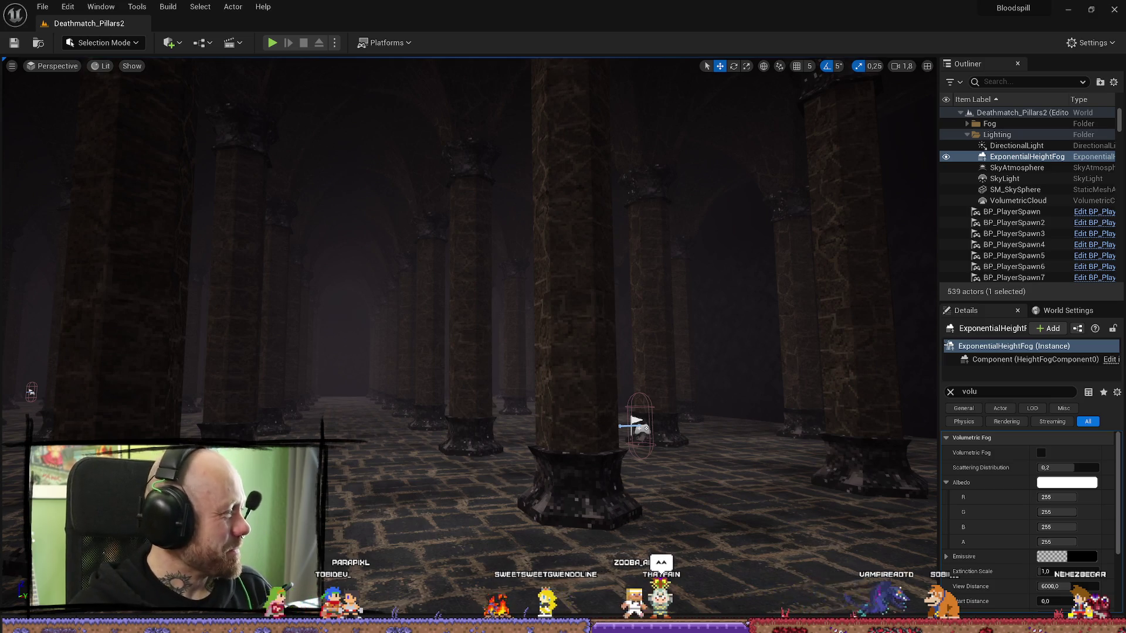
{"action": "key", "text": "w"}
{"action": "scroll", "coordinate": [469, 294], "scroll_direction": "down", "scroll_amount": 2}
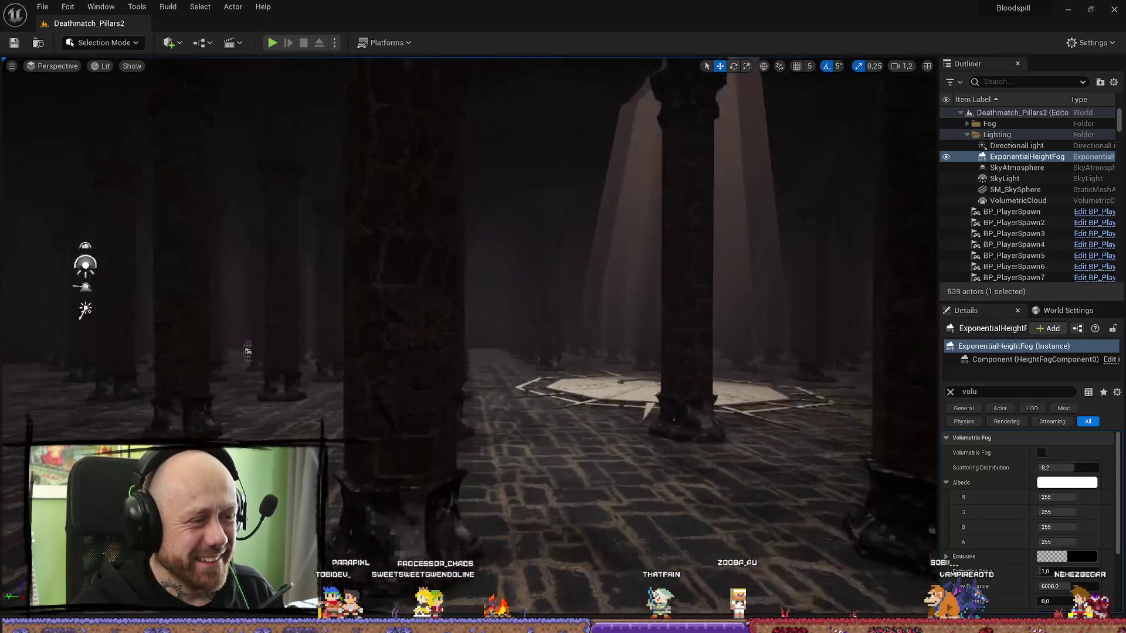
{"action": "scroll", "coordinate": [729, 351], "scroll_direction": "down", "scroll_amount": 1}
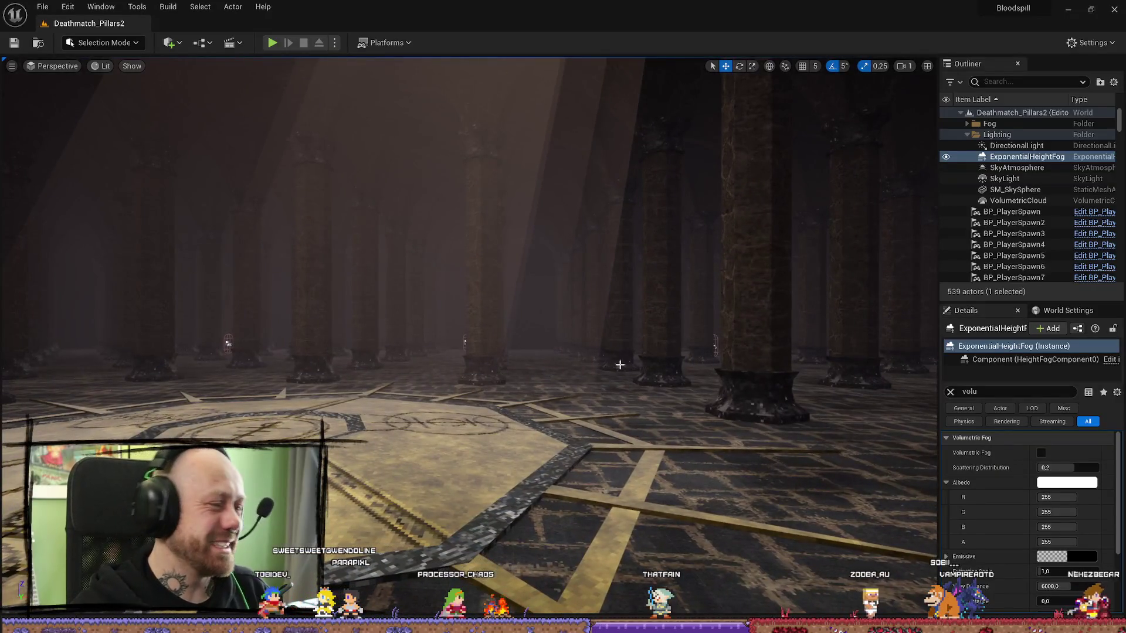
{"action": "scroll", "coordinate": [620, 364], "scroll_direction": "up", "scroll_amount": 2}
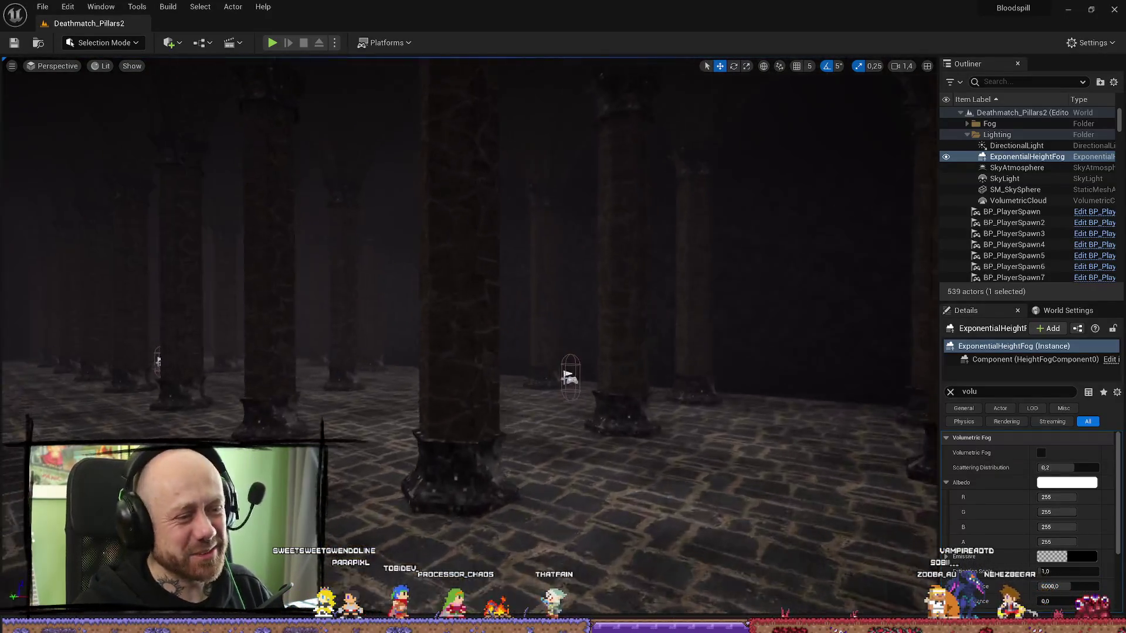
{"action": "key", "text": "w"}
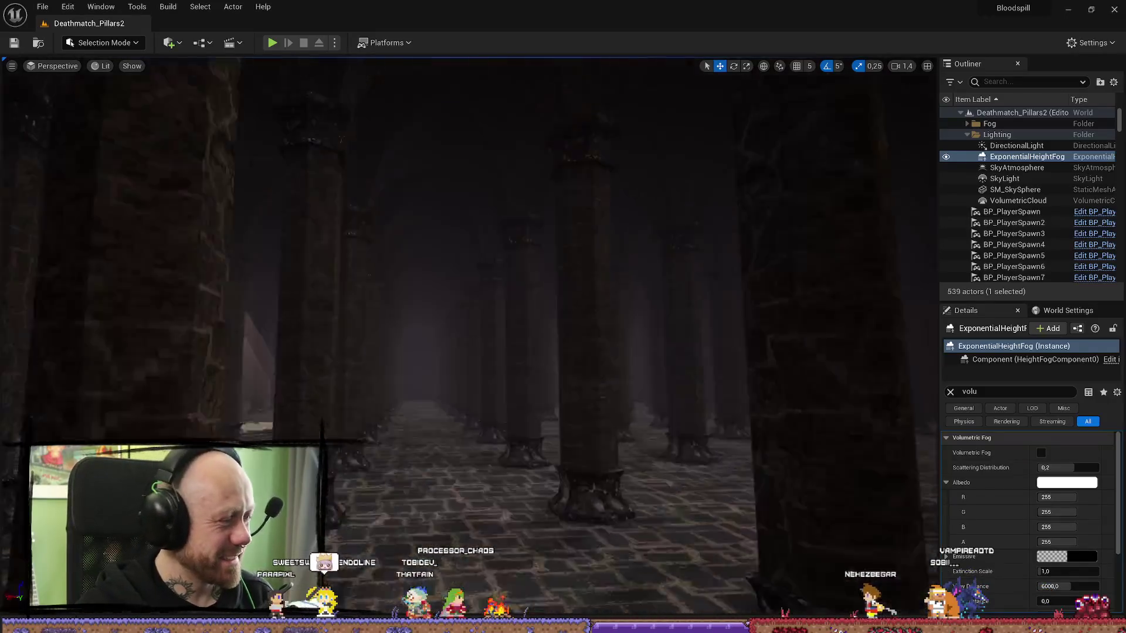
{"action": "key", "text": "w"}
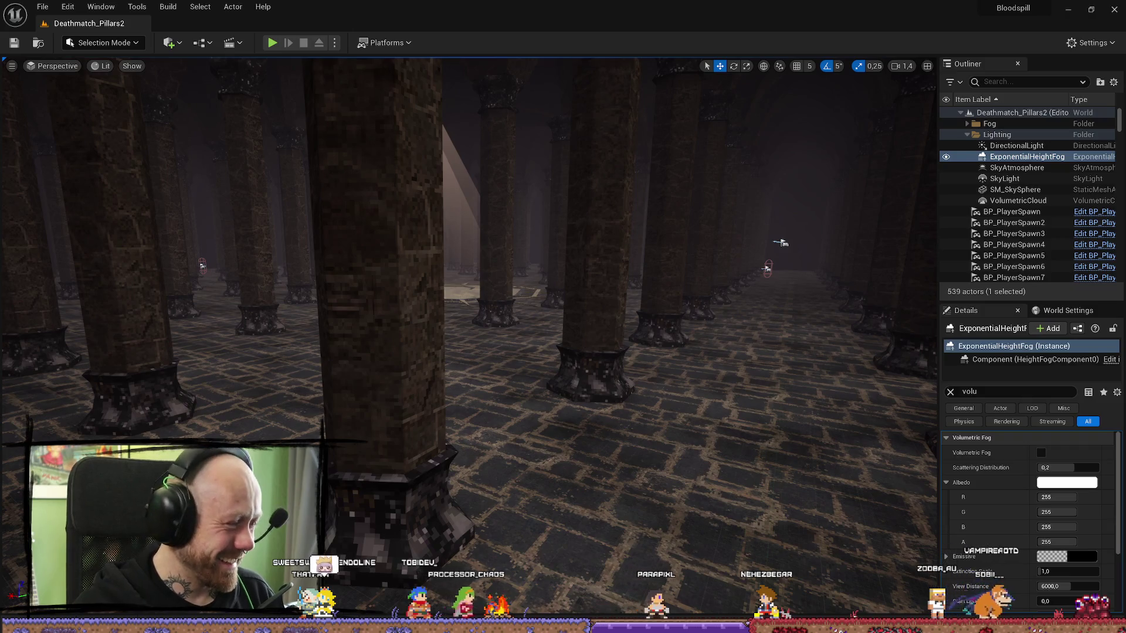
{"action": "key", "text": "w"}
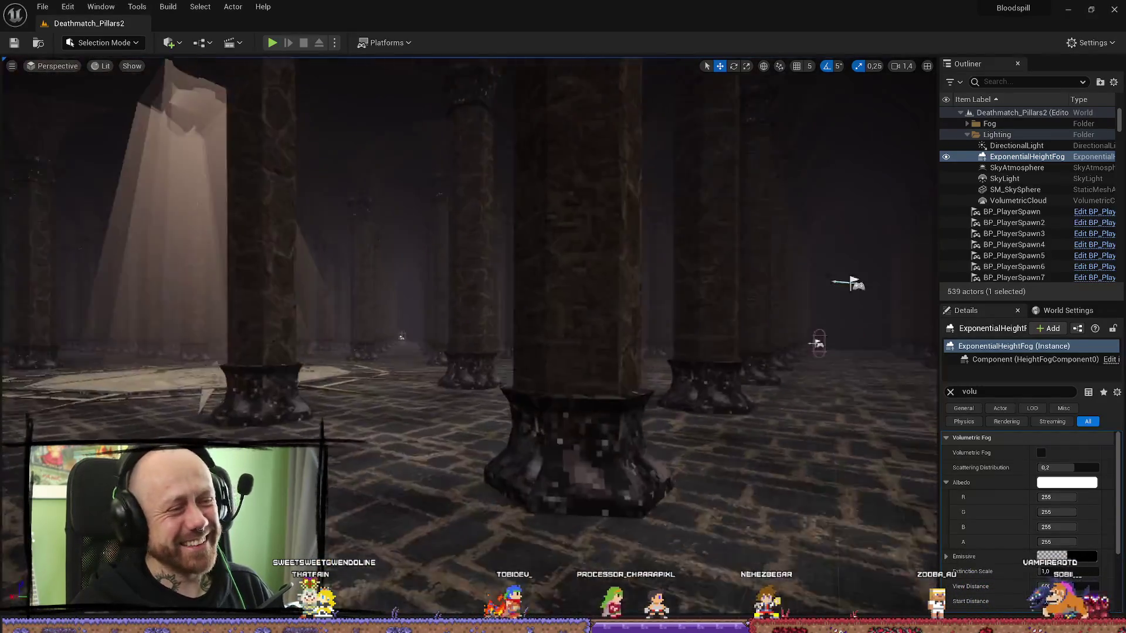
{"action": "key", "text": "w"}
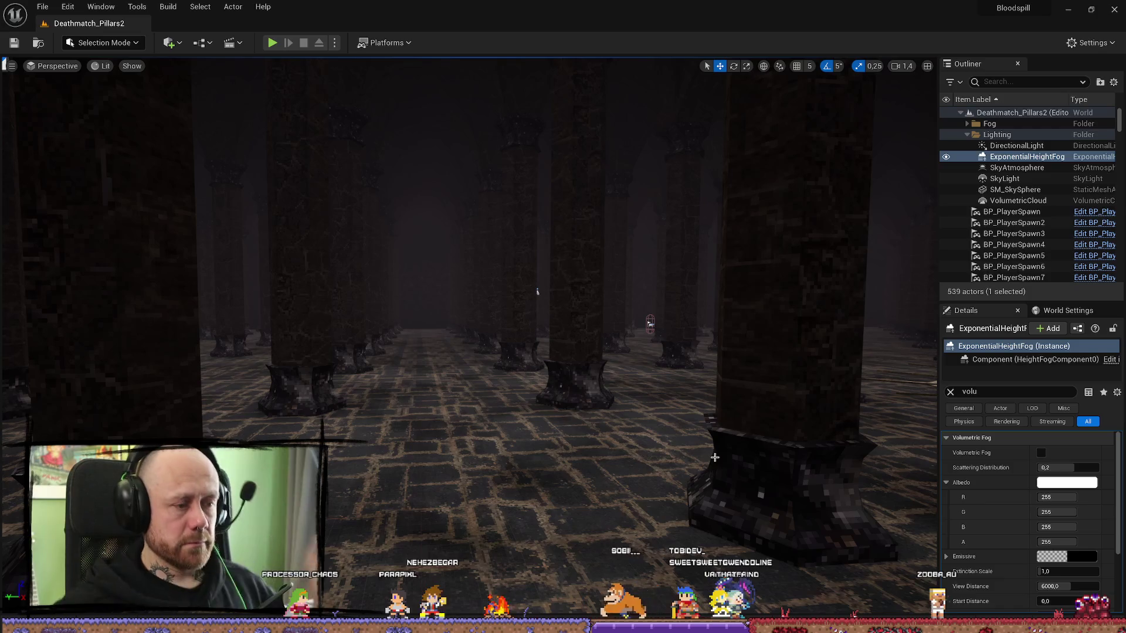
{"action": "mouse_move", "coordinate": [650, 533]}
{"action": "left_mouse_down"}
{"action": "mouse_move", "coordinate": [627, 481]}
{"action": "mouse_move", "coordinate": [580, 473]}
{"action": "mouse_move", "coordinate": [644, 414]}
{"action": "mouse_move", "coordinate": [708, 388]}
{"action": "left_mouse_up"}
{"action": "left_click_drag", "start_coordinate": [588, 440], "coordinate": [588, 440]}
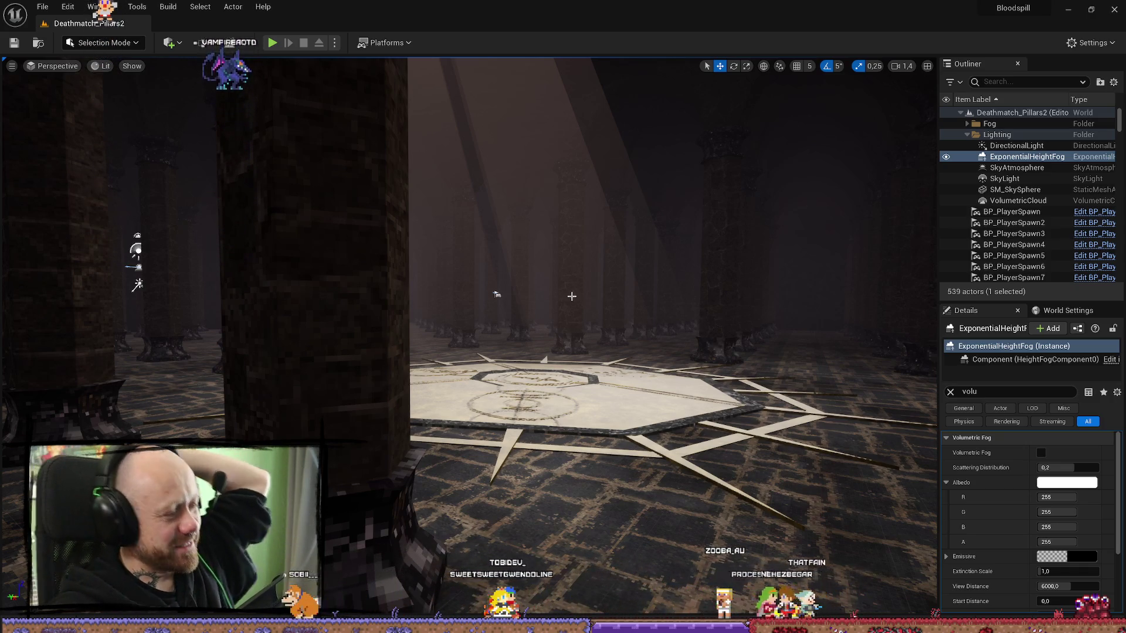
{"action": "mouse_move", "coordinate": [603, 277]}
{"action": "left_mouse_down"}
{"action": "mouse_move", "coordinate": [251, 289]}
{"action": "mouse_move", "coordinate": [406, 273]}
{"action": "mouse_move", "coordinate": [328, 223]}
{"action": "mouse_move", "coordinate": [202, 176]}
{"action": "mouse_move", "coordinate": [695, 184]}
{"action": "mouse_move", "coordinate": [668, 317]}
{"action": "mouse_move", "coordinate": [801, 344]}
{"action": "mouse_move", "coordinate": [807, 435]}
{"action": "left_mouse_up"}
- Focus on the PSXLight mesh, test-move it and undo, then clear the Details filter
{"action": "left_click", "coordinate": [668, 317]}
{"action": "key", "text": "f"}
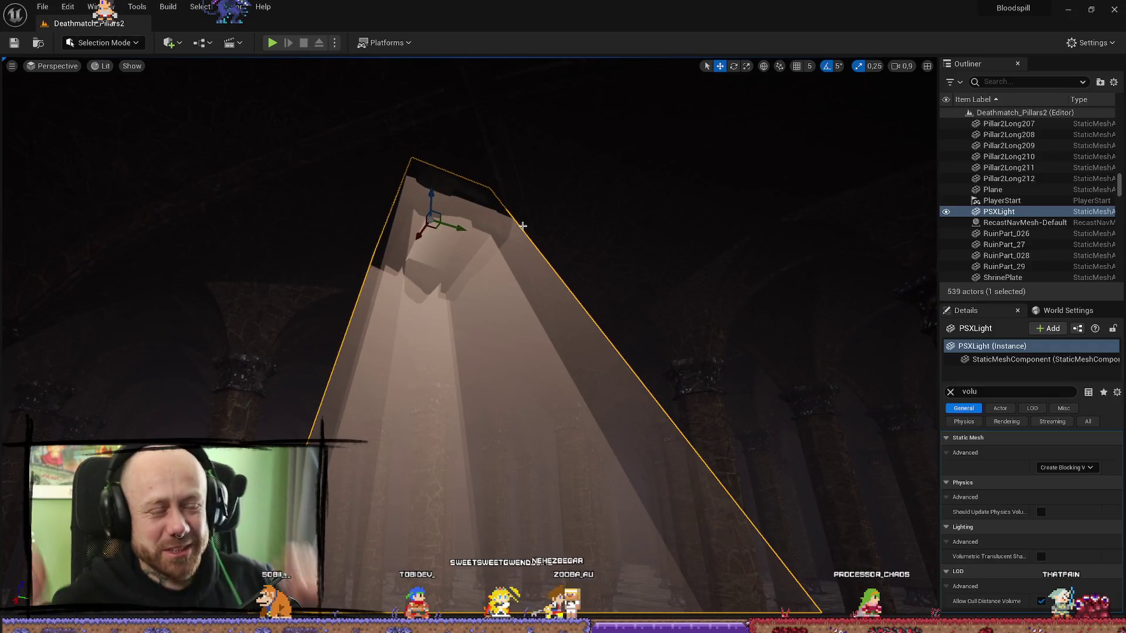
{"action": "left_click_drag", "start_coordinate": [458, 229], "coordinate": [512, 242]}
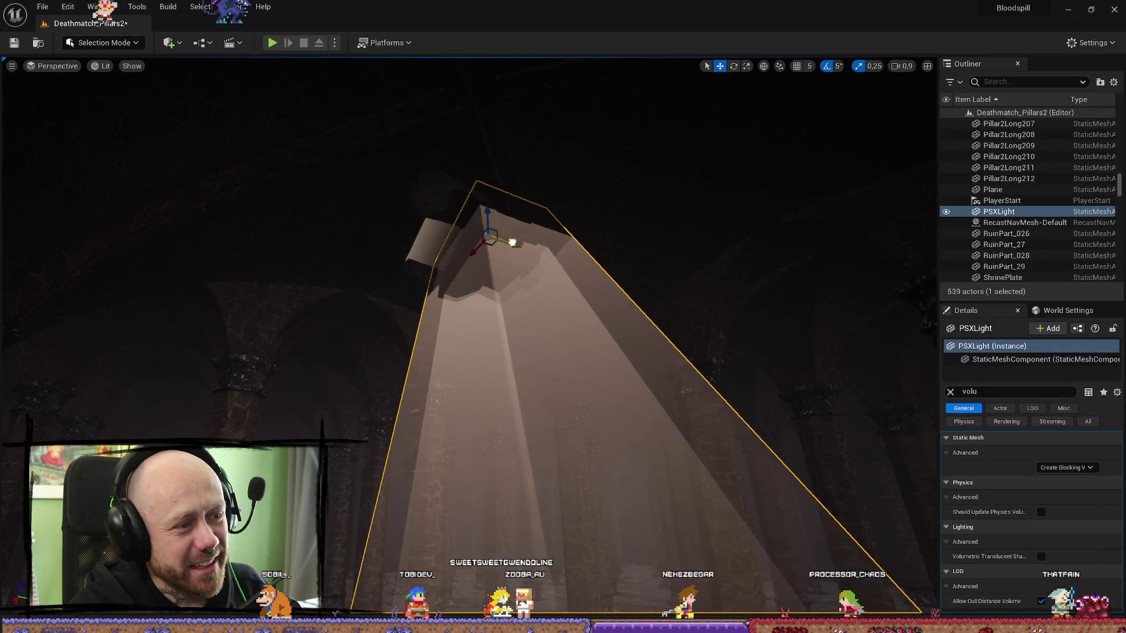
{"action": "key", "text": "ctrl+z"}
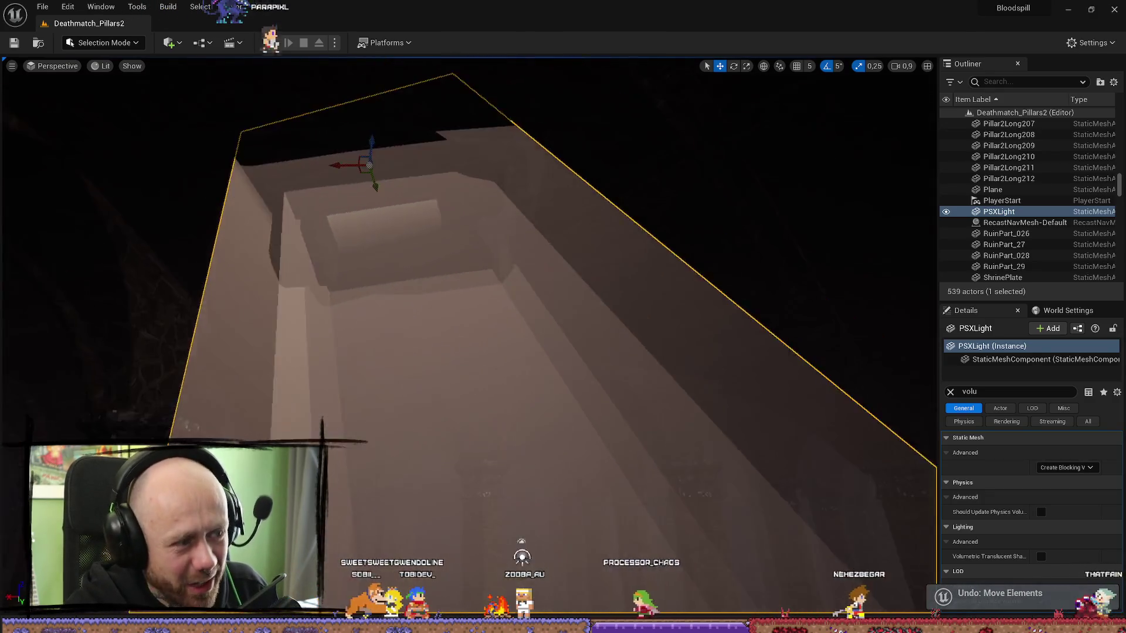
{"action": "left_click_drag", "start_coordinate": [342, 182], "coordinate": [342, 181]}
{"action": "left_click_drag", "start_coordinate": [545, 341], "coordinate": [545, 341]}
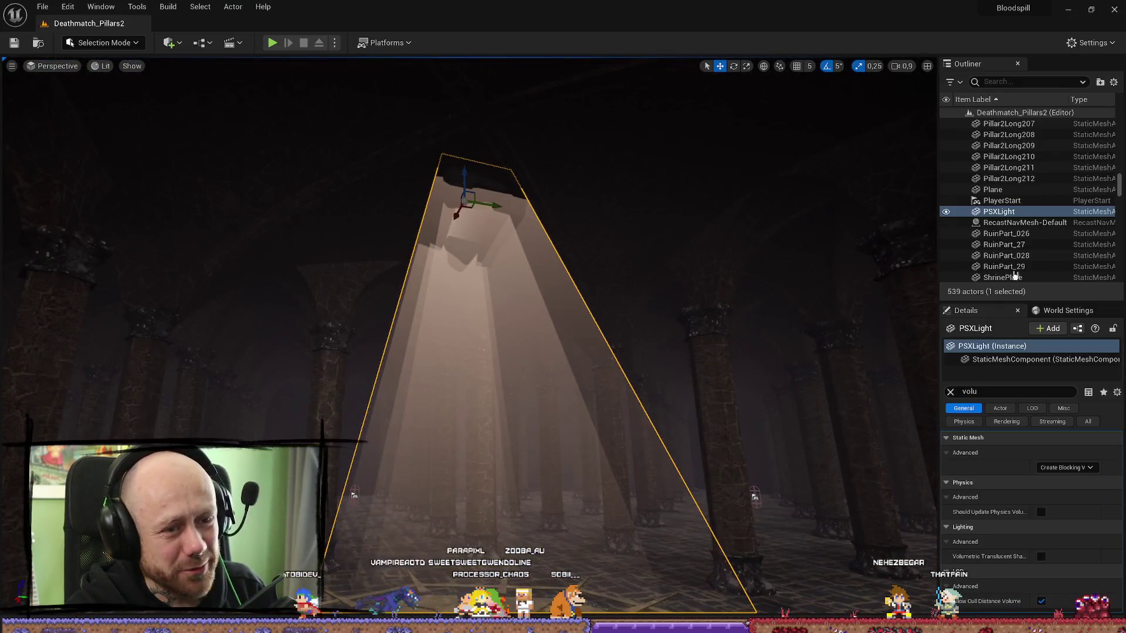
{"action": "left_click", "coordinate": [951, 391]}
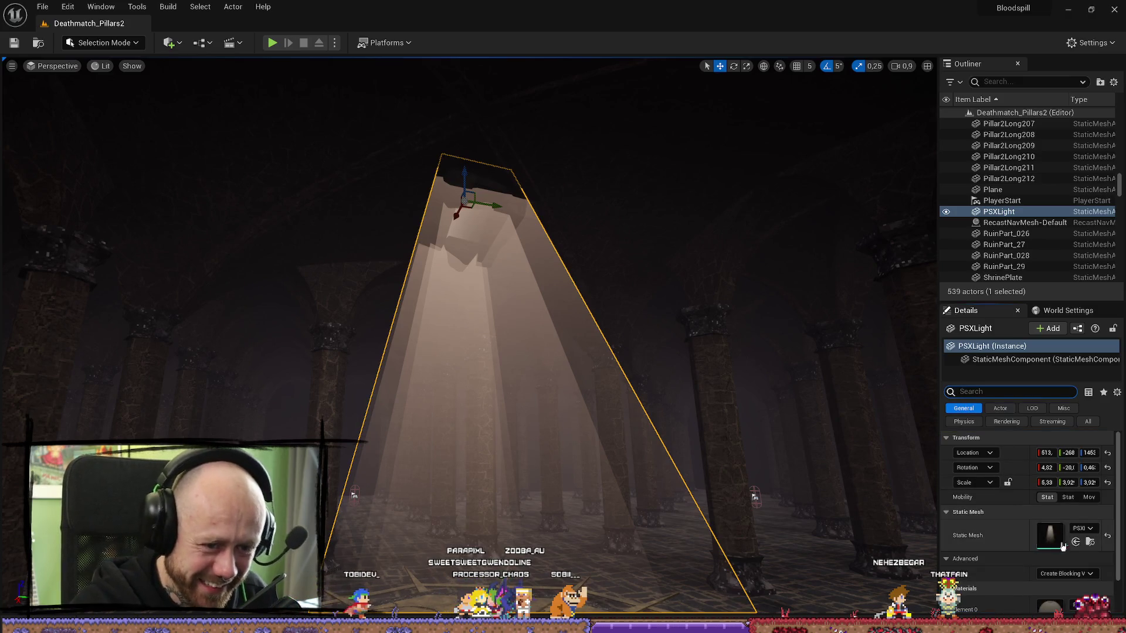
{"action": "left_click", "coordinate": [1087, 543]}
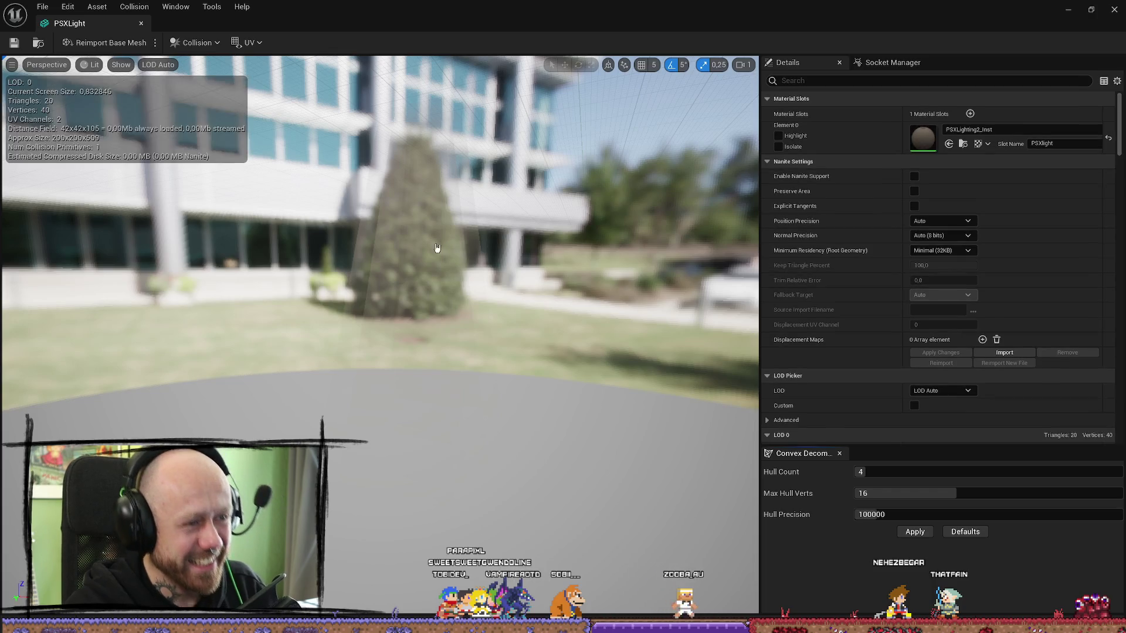
- Open PSXLight in the mesh editor, try the Questboard material, then revert to PSXLighting2_Inst
{"action": "left_click_drag", "start_coordinate": [433, 246], "coordinate": [562, 258]}
{"action": "left_click", "coordinate": [1023, 130]}
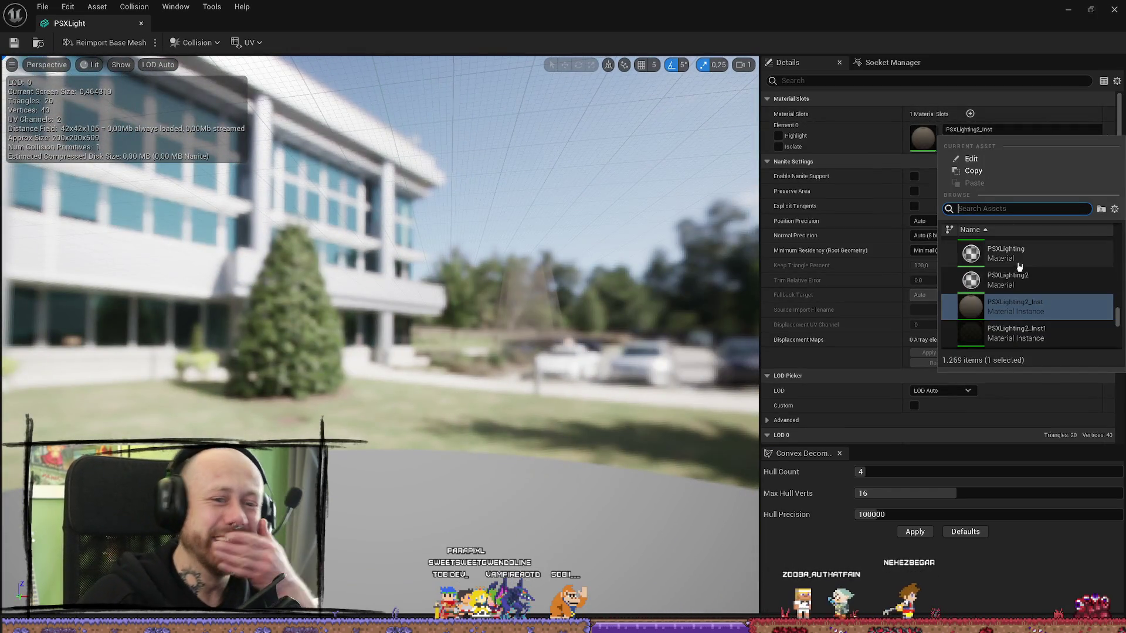
{"action": "scroll", "coordinate": [1010, 306], "scroll_direction": "down", "scroll_amount": 5}
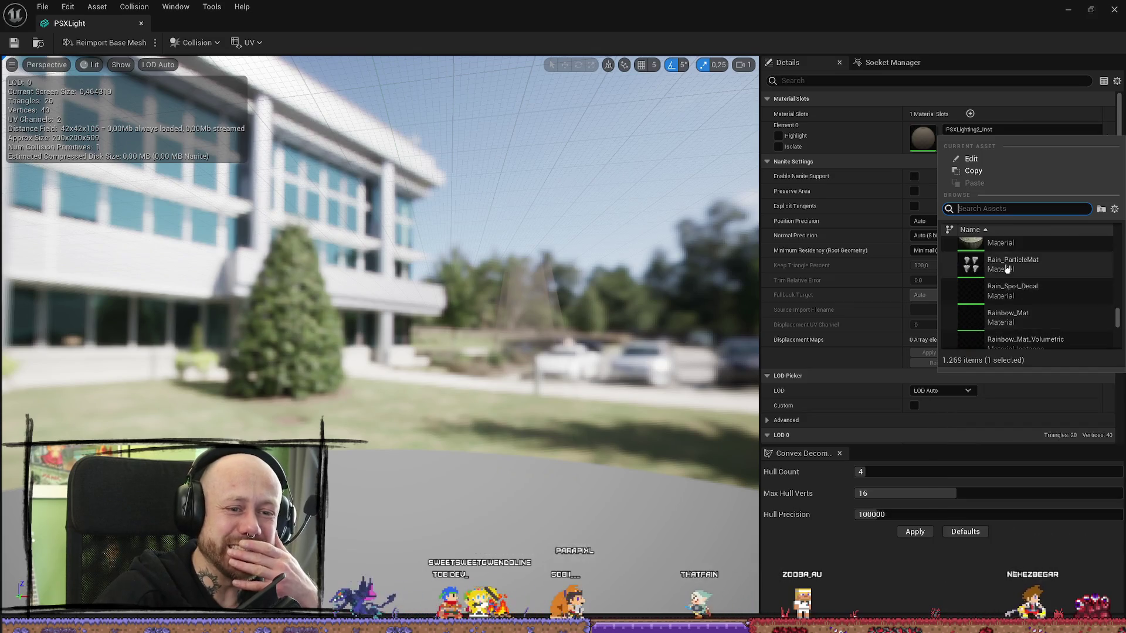
{"action": "left_click", "coordinate": [1019, 278]}
{"action": "left_click_drag", "start_coordinate": [411, 293], "coordinate": [504, 299]}
{"action": "left_click_drag", "start_coordinate": [645, 311], "coordinate": [729, 314]}
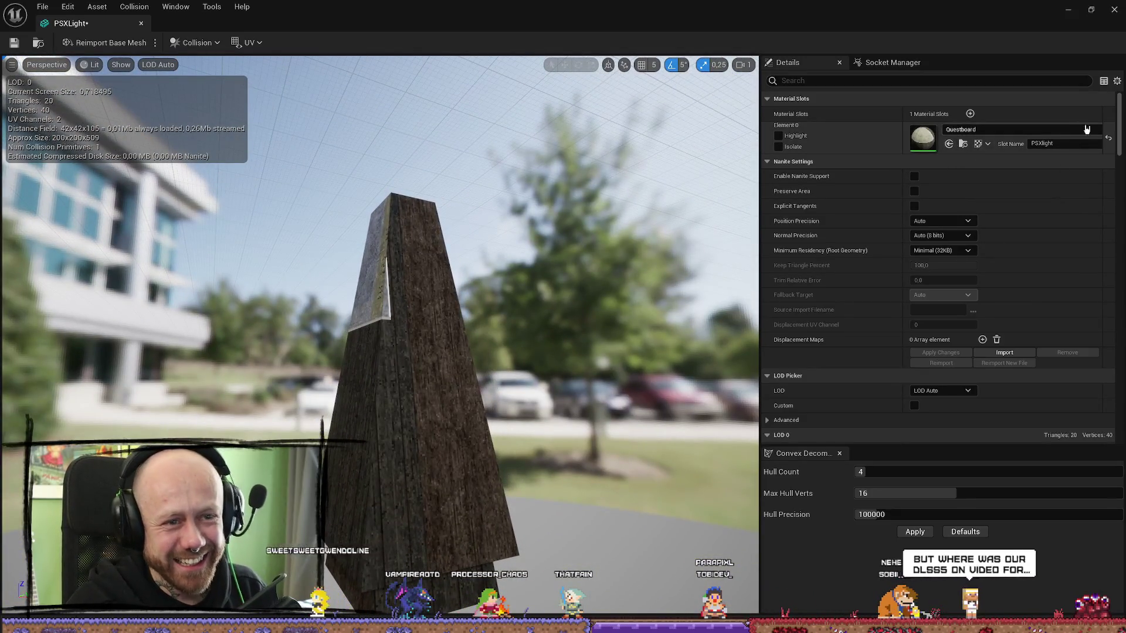
{"action": "key", "text": "ctrl+z"}
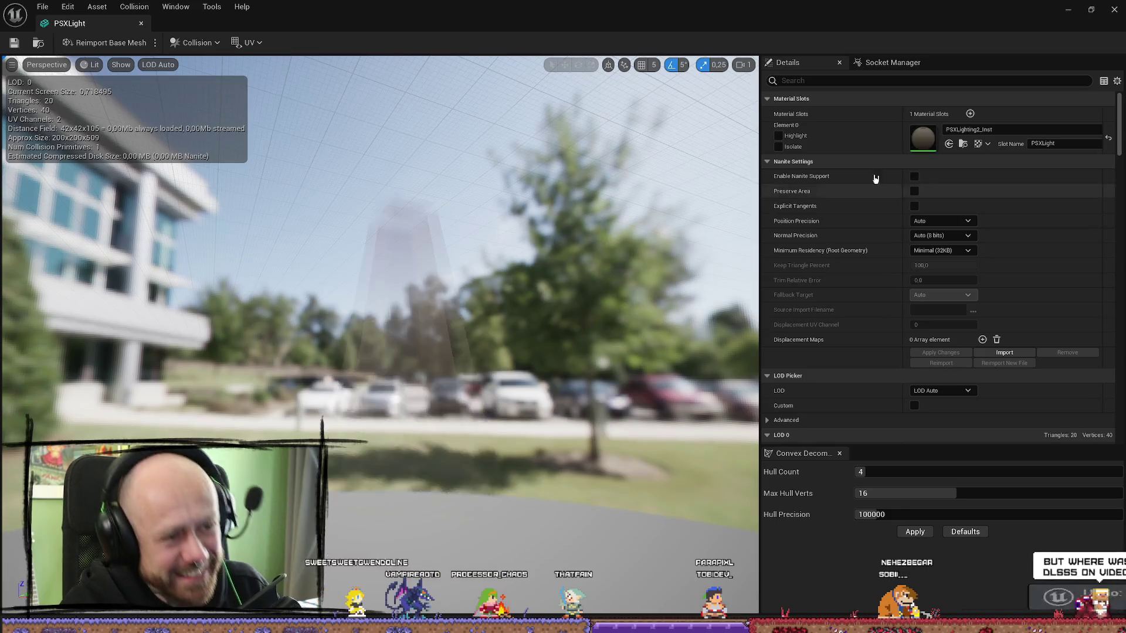
- Open the PSXLighting2 material from MyMaterials and inspect its Texture Sample, Emissive and Multiply nodes
{"action": "left_click", "coordinate": [963, 144]}
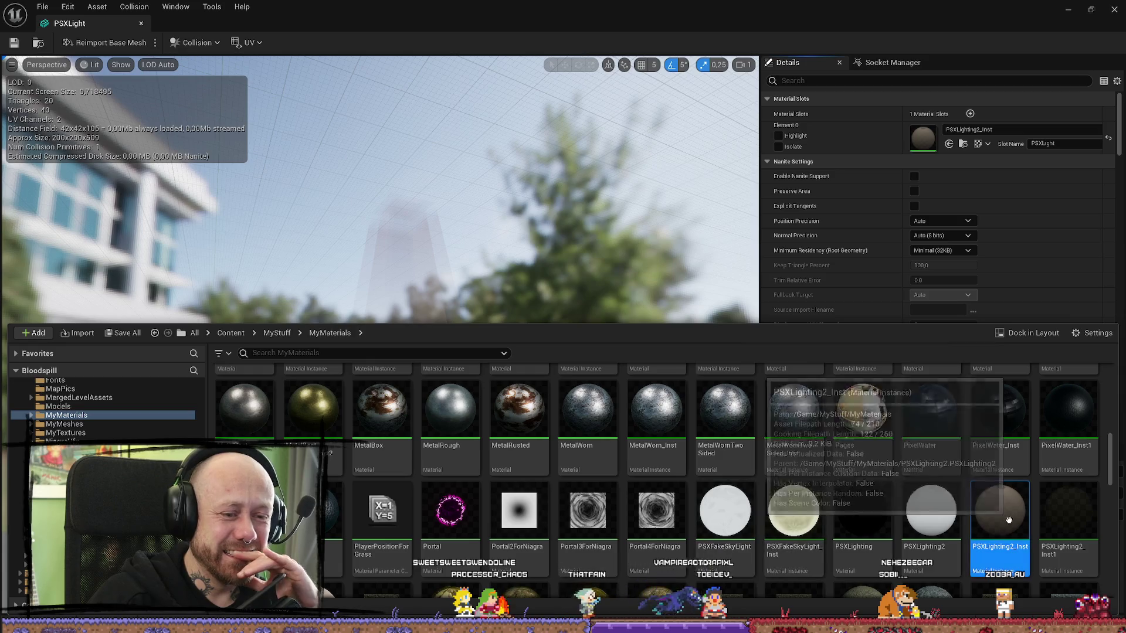
{"action": "mouse_move", "coordinate": [924, 498]}
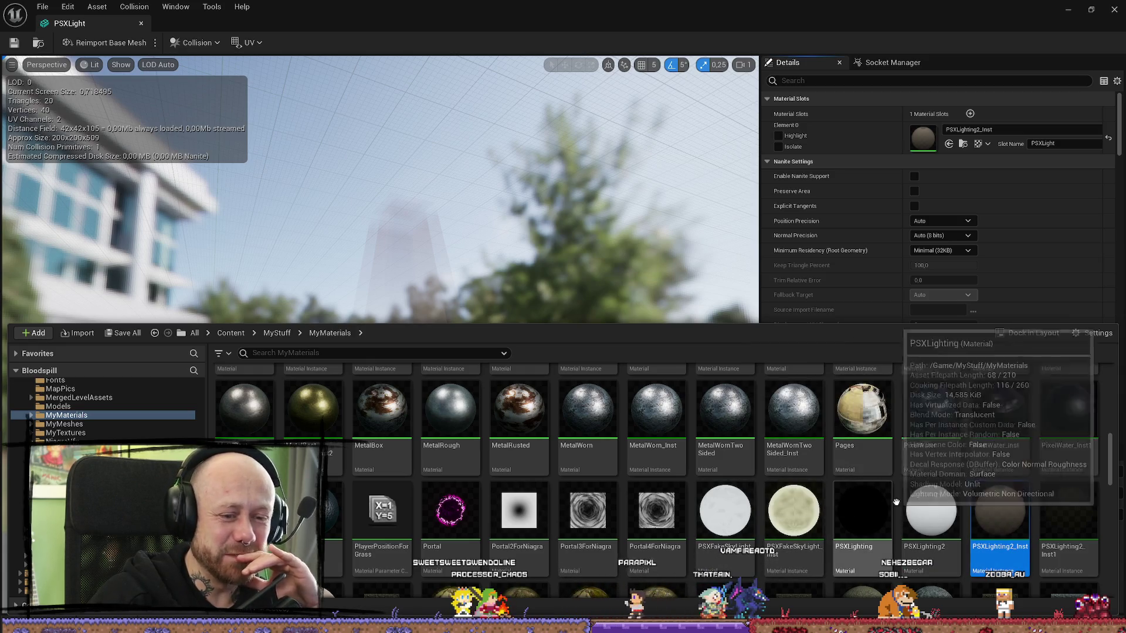
{"action": "double_click", "coordinate": [923, 499]}
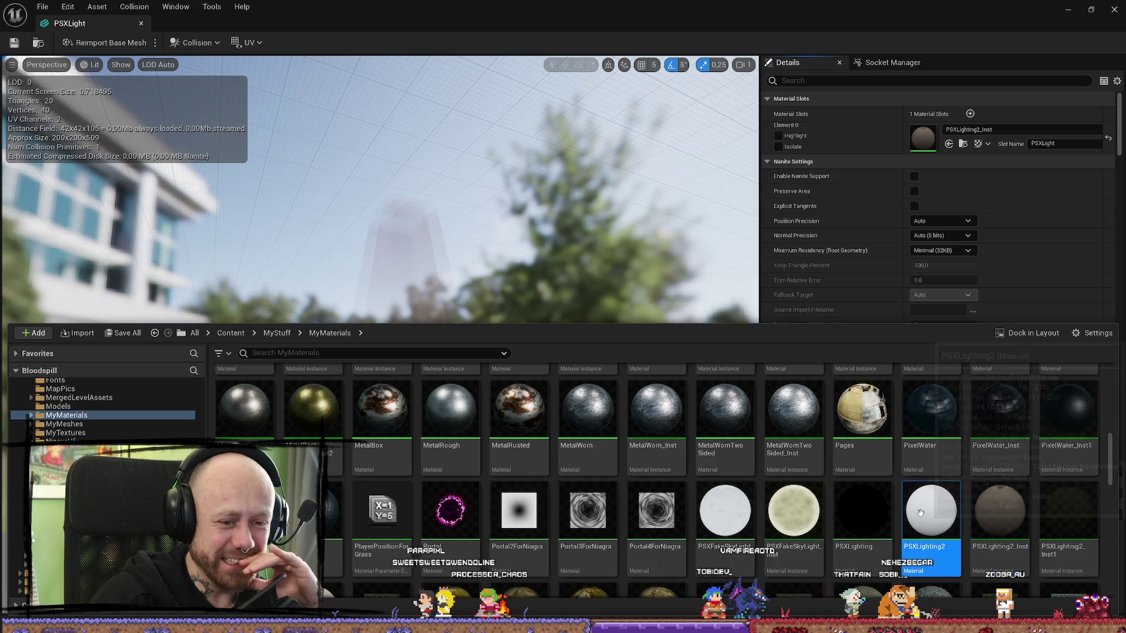
{"action": "scroll", "coordinate": [490, 222], "scroll_direction": "down", "scroll_amount": 4}
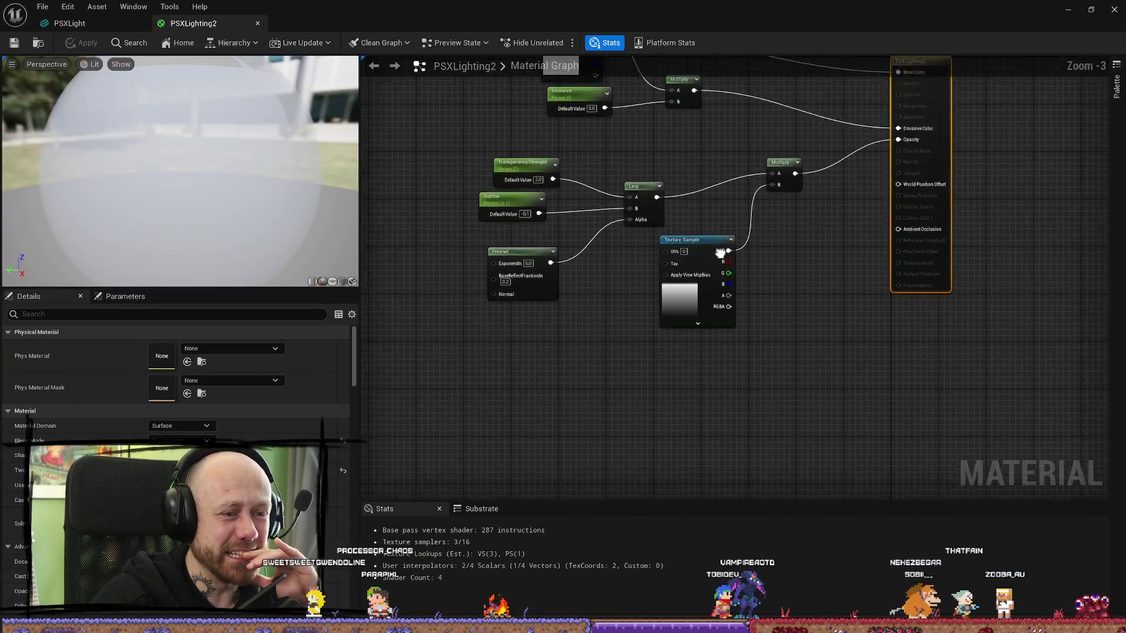
{"action": "scroll", "coordinate": [594, 285], "scroll_direction": "up", "scroll_amount": 4}
{"action": "left_click", "coordinate": [594, 286]}
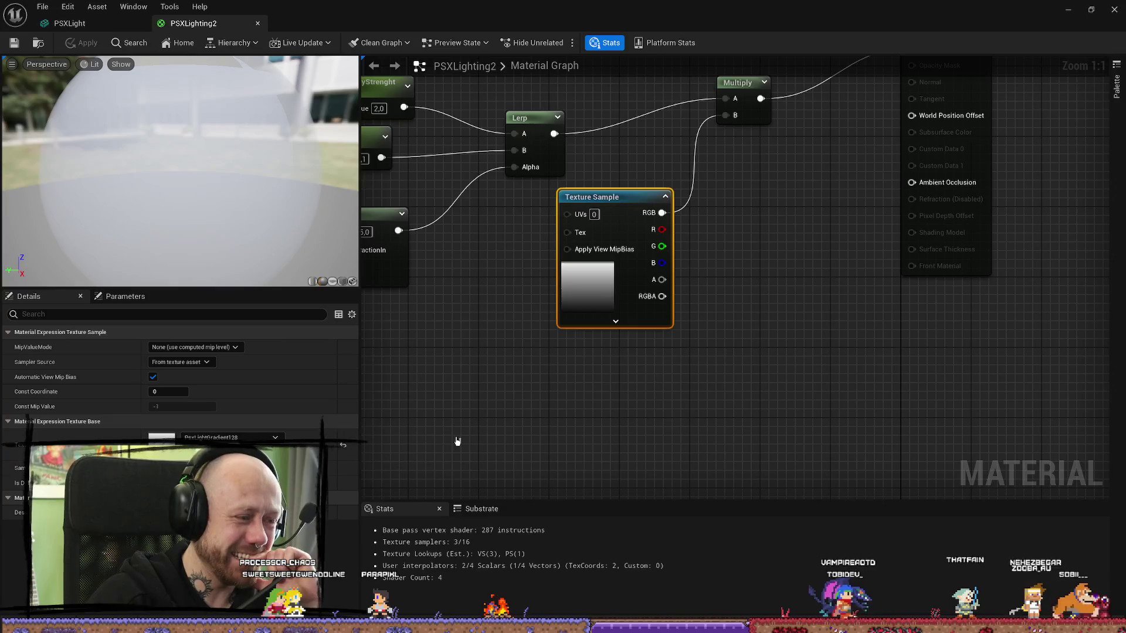
{"action": "left_click_drag", "start_coordinate": [674, 333], "coordinate": [666, 460]}
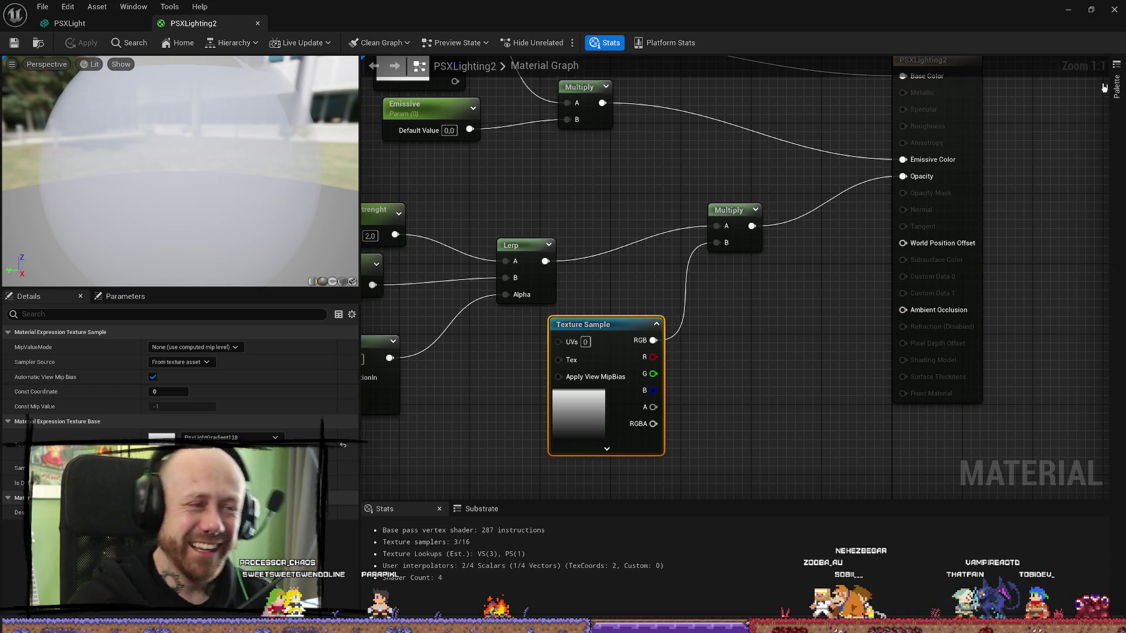
- Look through the material editor's File menu save options, then switch back out to the level
{"action": "left_click", "coordinate": [49, 5]}
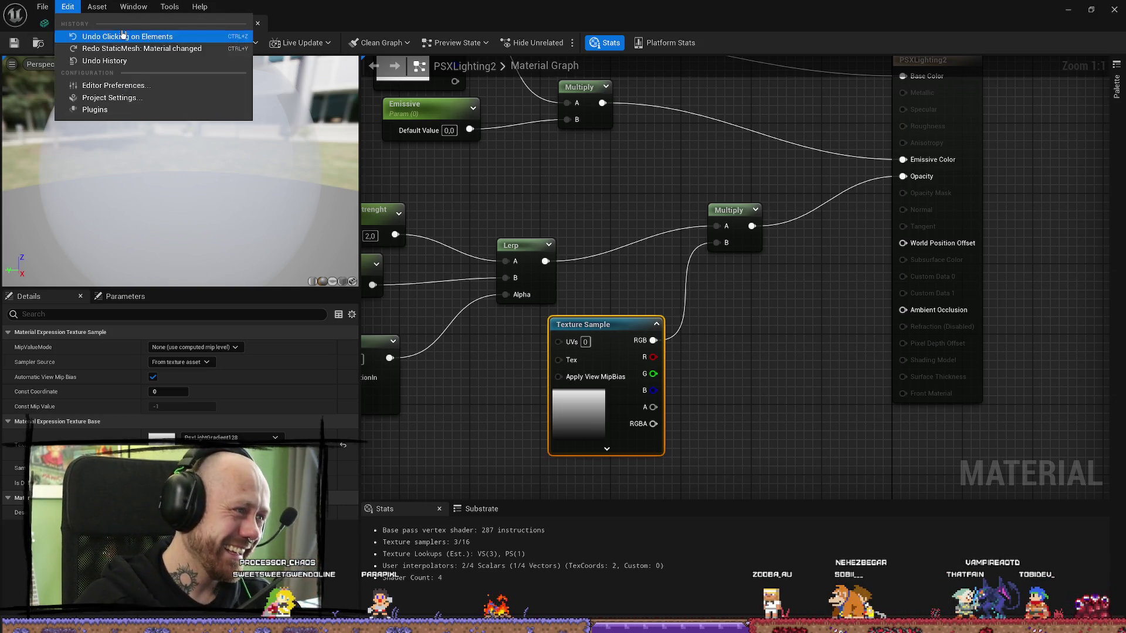
{"action": "left_click", "coordinate": [44, 6]}
{"action": "left_click", "coordinate": [42, 6]}
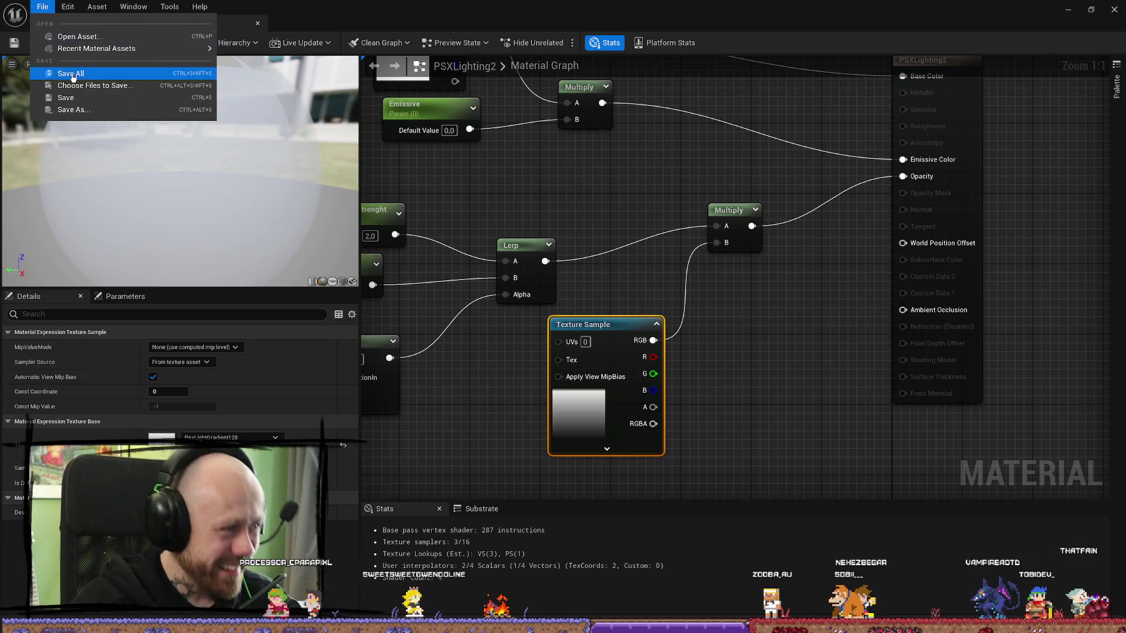
{"action": "key", "text": "alt+Tab"}
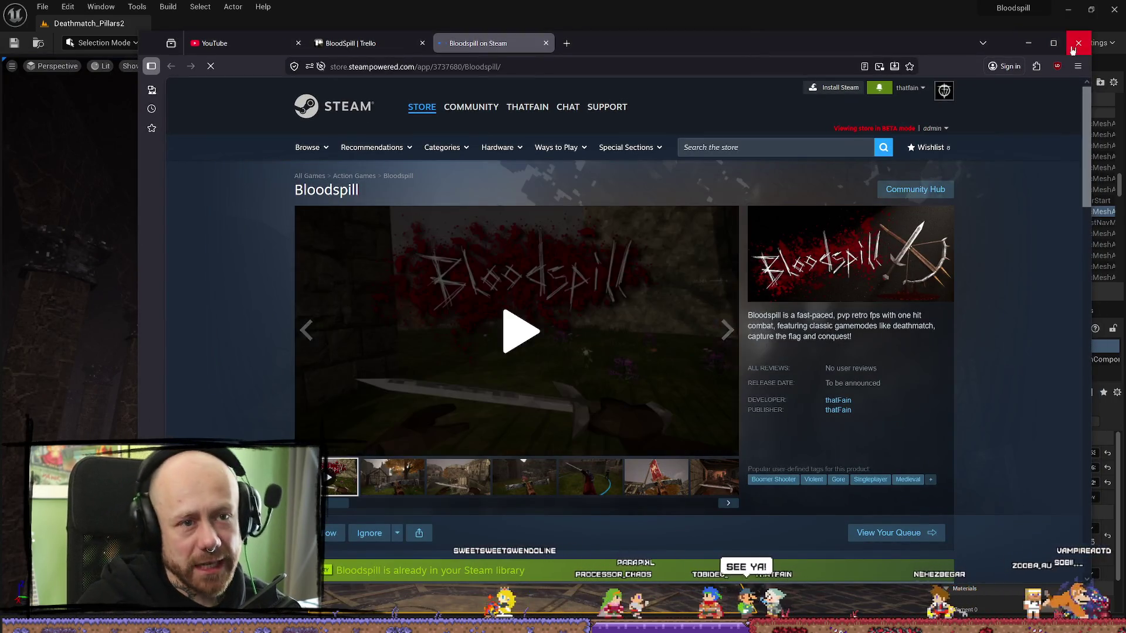
- Maximize the browser, watch the Bloodspill trailer full screen to its 1:13 end, then close the store page
{"action": "left_click", "coordinate": [1053, 43]}
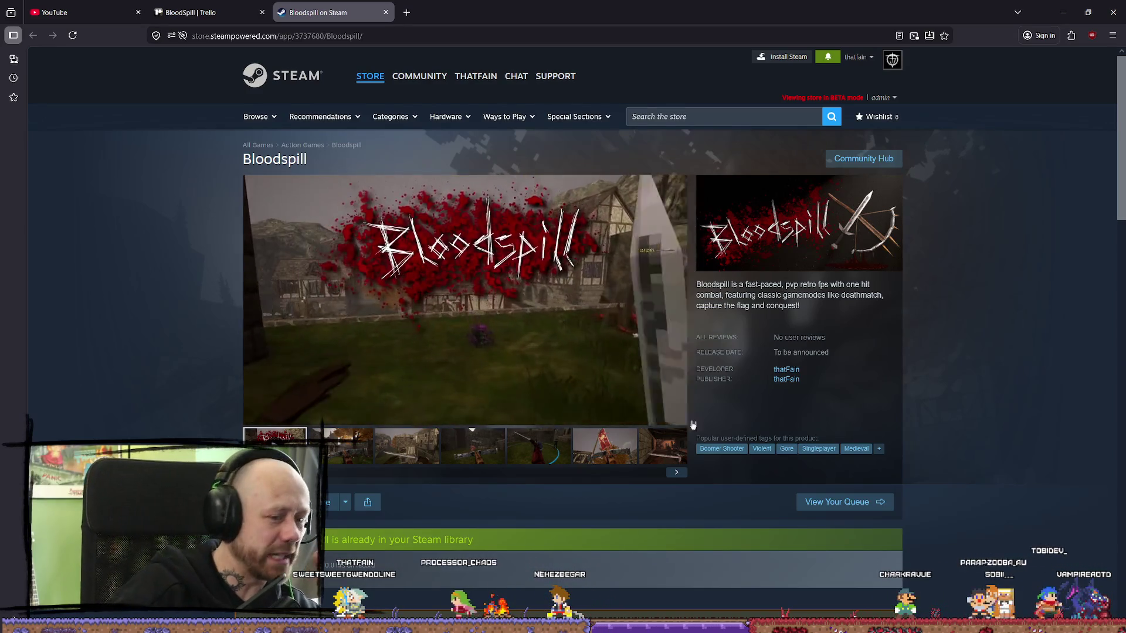
{"action": "left_click", "coordinate": [674, 415]}
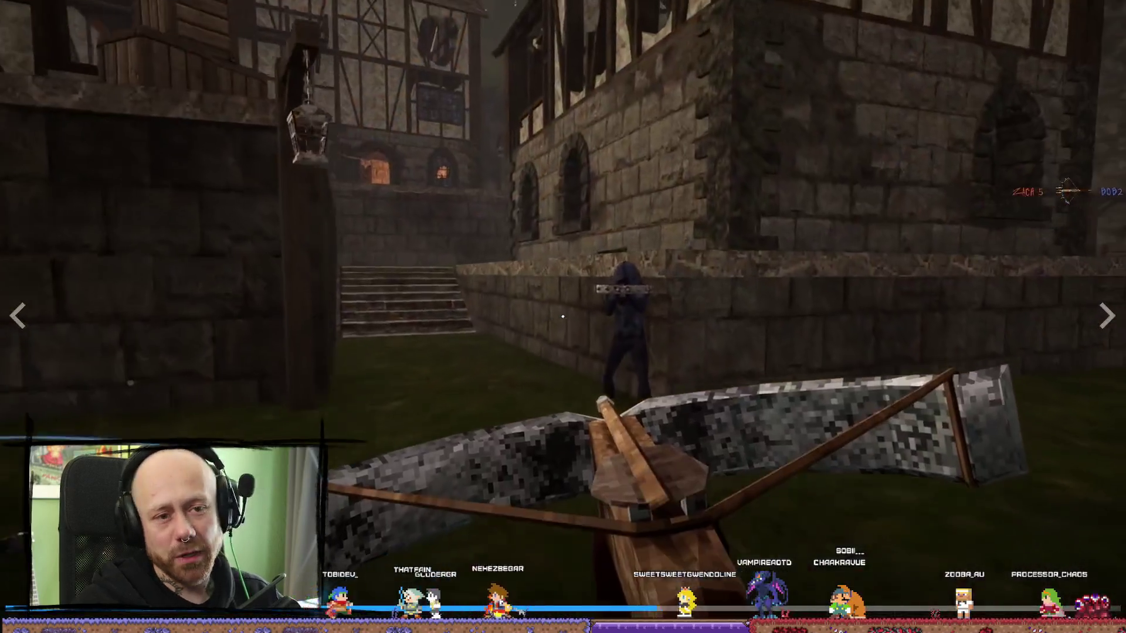
{"action": "left_click", "coordinate": [562, 317]}
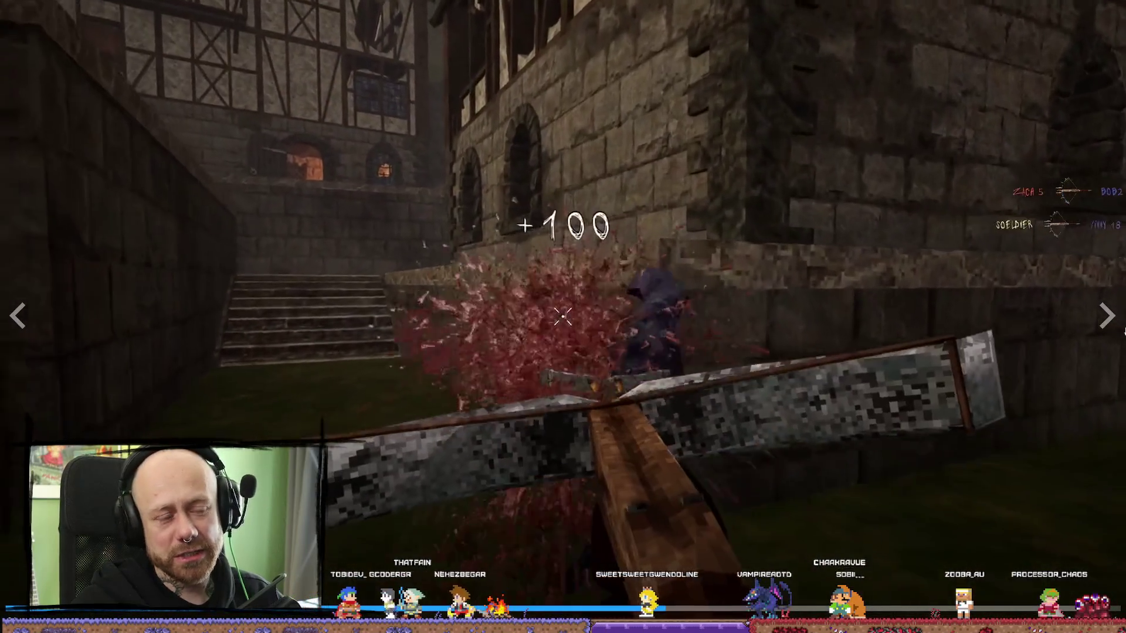
{"action": "key", "text": "w"}
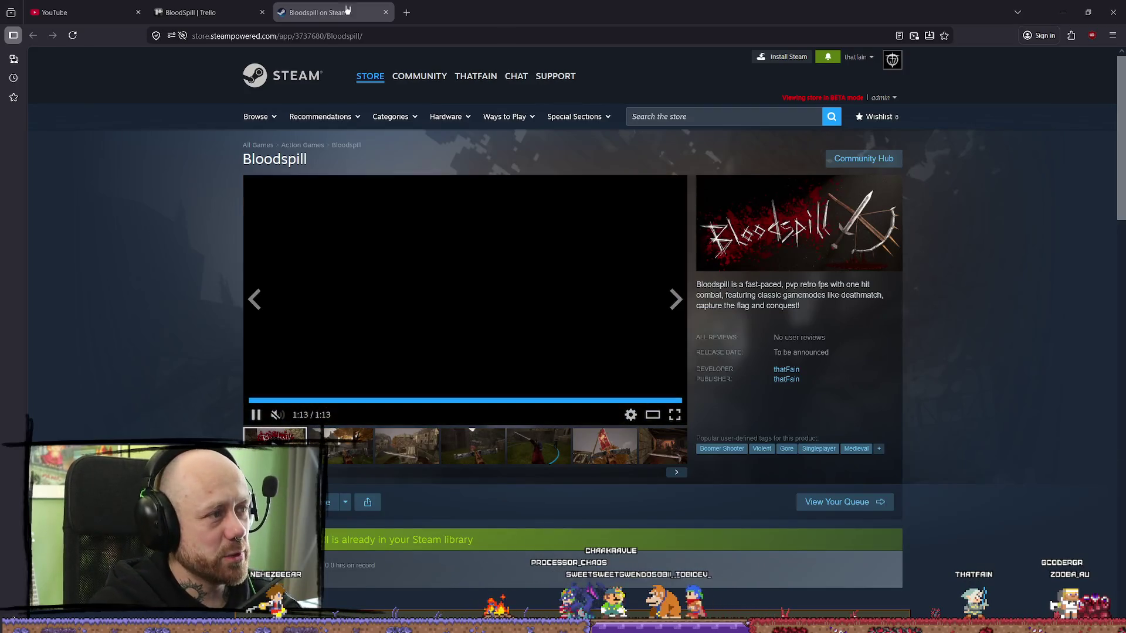
{"action": "left_click", "coordinate": [385, 12]}
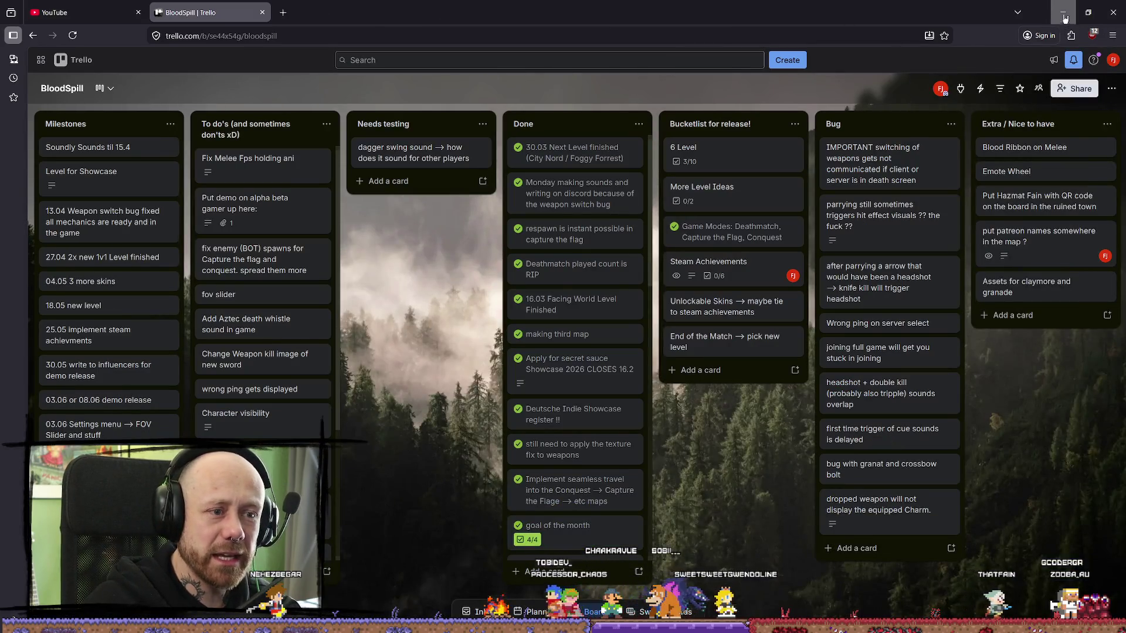
- Minimize the browser and fly the Unreal camera through the pillar hall toward the lit shrine floor
{"action": "left_click", "coordinate": [1065, 18]}
{"action": "left_click_drag", "start_coordinate": [750, 201], "coordinate": [750, 201]}
{"action": "left_click_drag", "start_coordinate": [573, 295], "coordinate": [631, 308]}
{"action": "scroll", "coordinate": [573, 295], "scroll_direction": "down", "scroll_amount": 2}
{"action": "scroll", "coordinate": [574, 296], "scroll_direction": "up", "scroll_amount": 2}
{"action": "left_click_drag", "start_coordinate": [18, 313], "coordinate": [394, 292]}
- In the Content Drawer, browse from MyStuff into FPS > Maps > Menus and GameModes folders
{"action": "key", "text": "ctrl+space"}
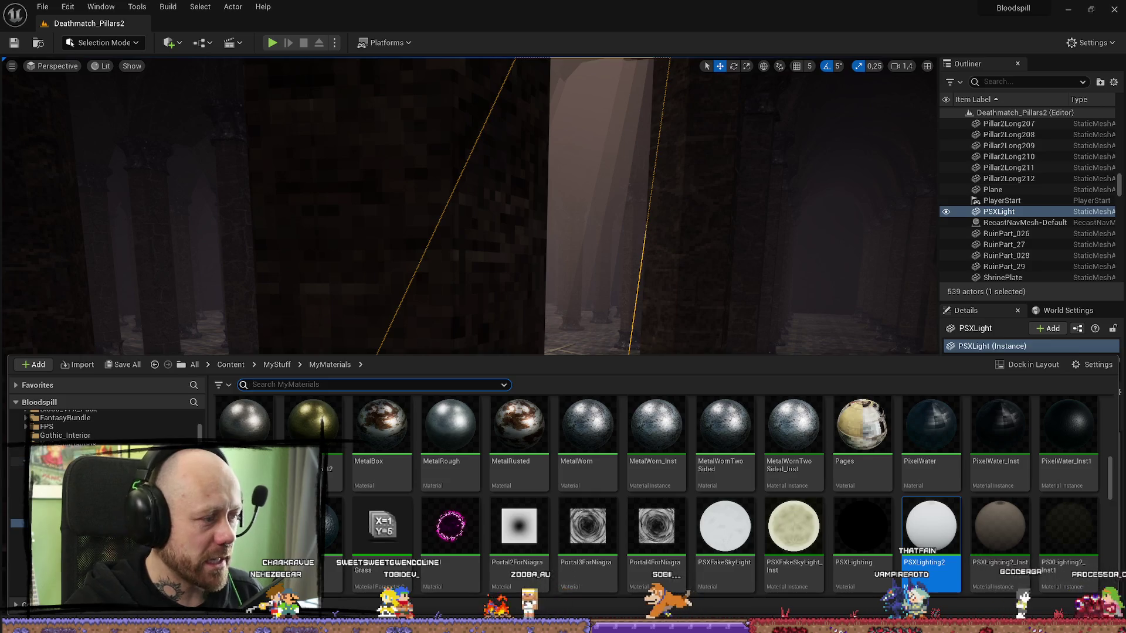
{"action": "key", "text": "alt+Left"}
{"action": "key", "text": "alt+Left"}
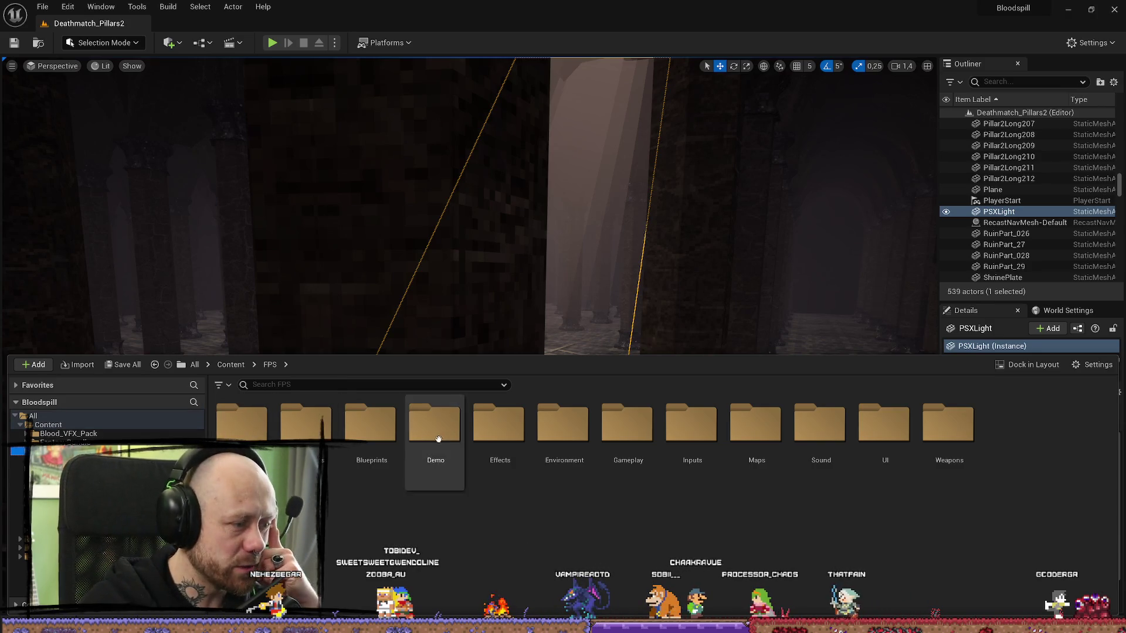
{"action": "double_click", "coordinate": [756, 427]}
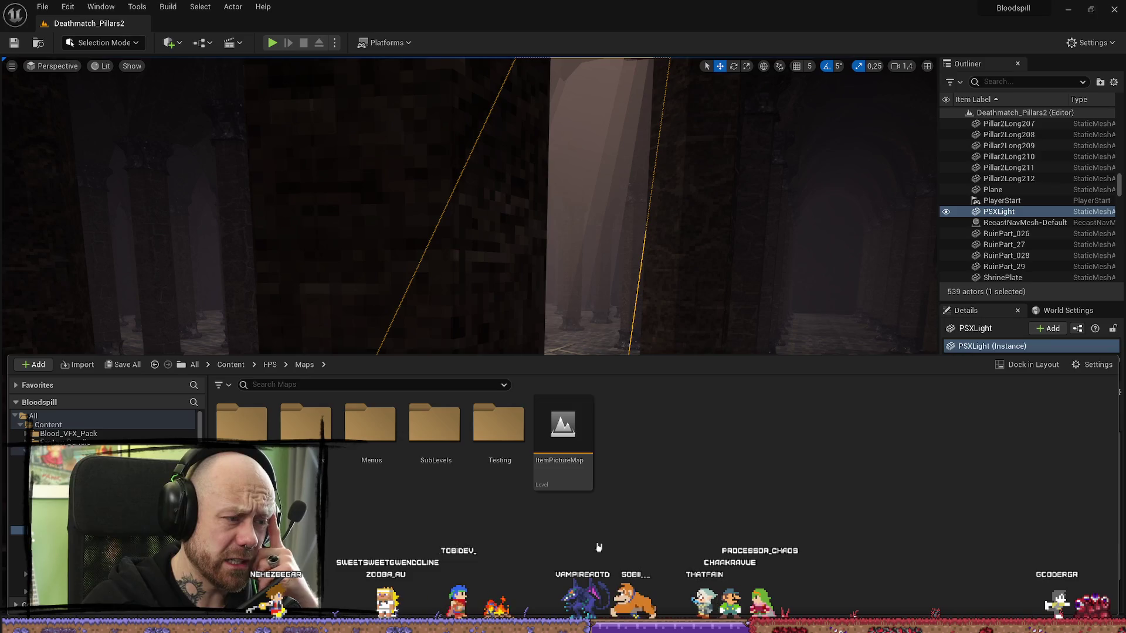
{"action": "double_click", "coordinate": [363, 452]}
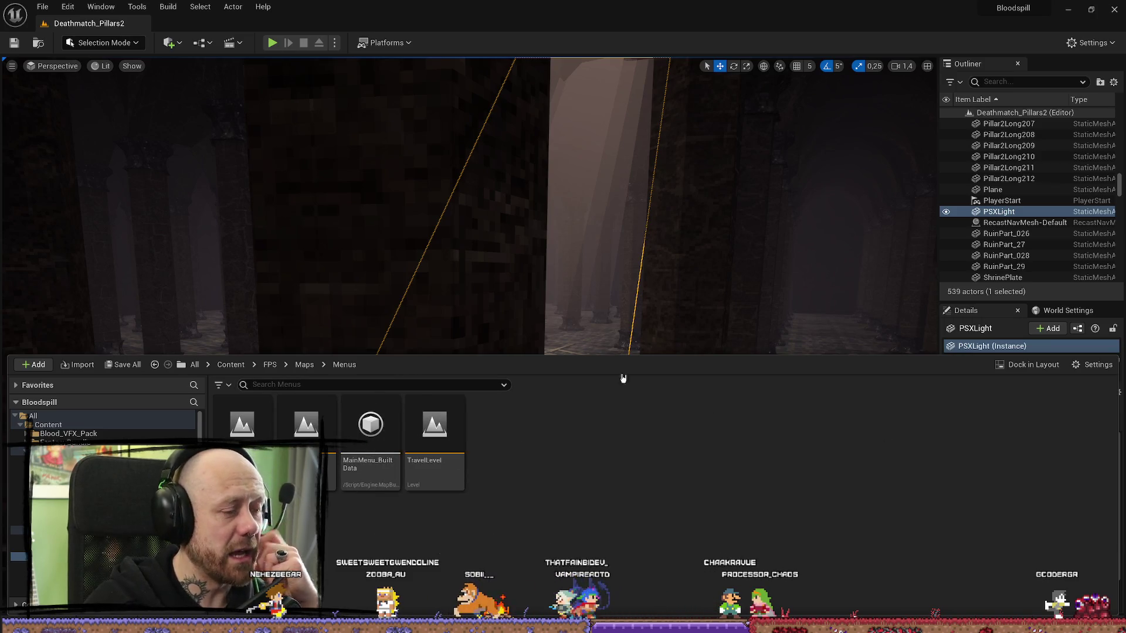
{"action": "double_click", "coordinate": [498, 485]}
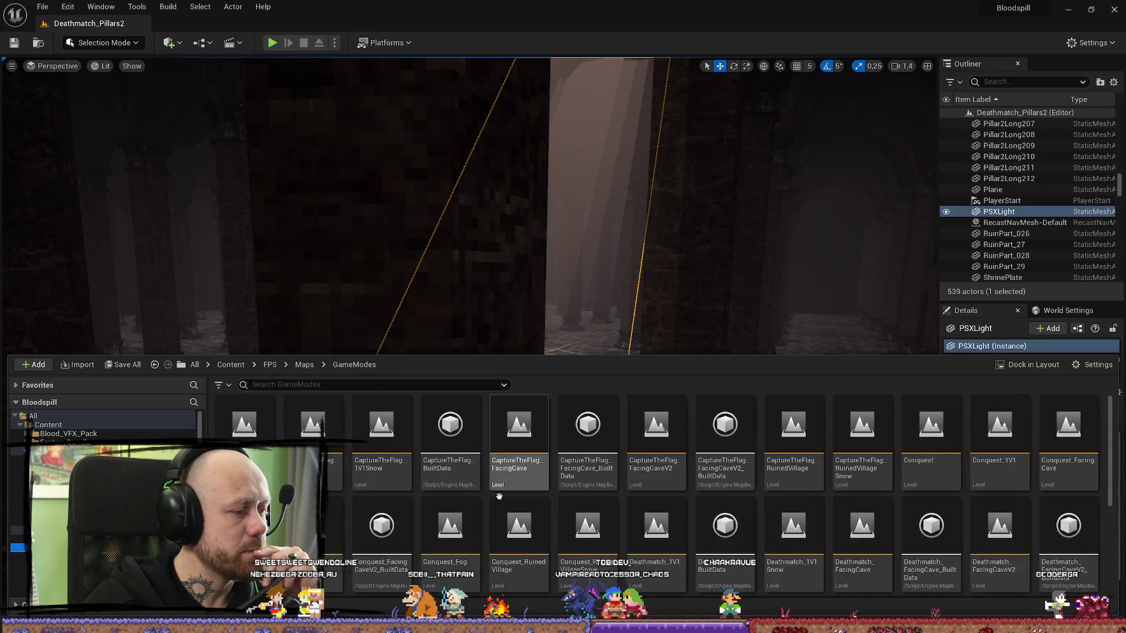
{"action": "scroll", "coordinate": [426, 410], "scroll_direction": "down", "scroll_amount": 1}
- Fly back to a wide hall view, select the Floor mesh, and switch to the Trello board
{"action": "mouse_move", "coordinate": [424, 289]}
{"action": "left_mouse_down"}
{"action": "mouse_move", "coordinate": [424, 352]}
{"action": "mouse_move", "coordinate": [434, 340]}
{"action": "mouse_move", "coordinate": [425, 345]}
{"action": "left_mouse_up"}
{"action": "mouse_move", "coordinate": [50, 276]}
{"action": "left_mouse_down"}
{"action": "mouse_move", "coordinate": [218, 346]}
{"action": "mouse_move", "coordinate": [115, 356]}
{"action": "mouse_move", "coordinate": [152, 268]}
{"action": "left_mouse_up"}
{"action": "left_click", "coordinate": [100, 297]}
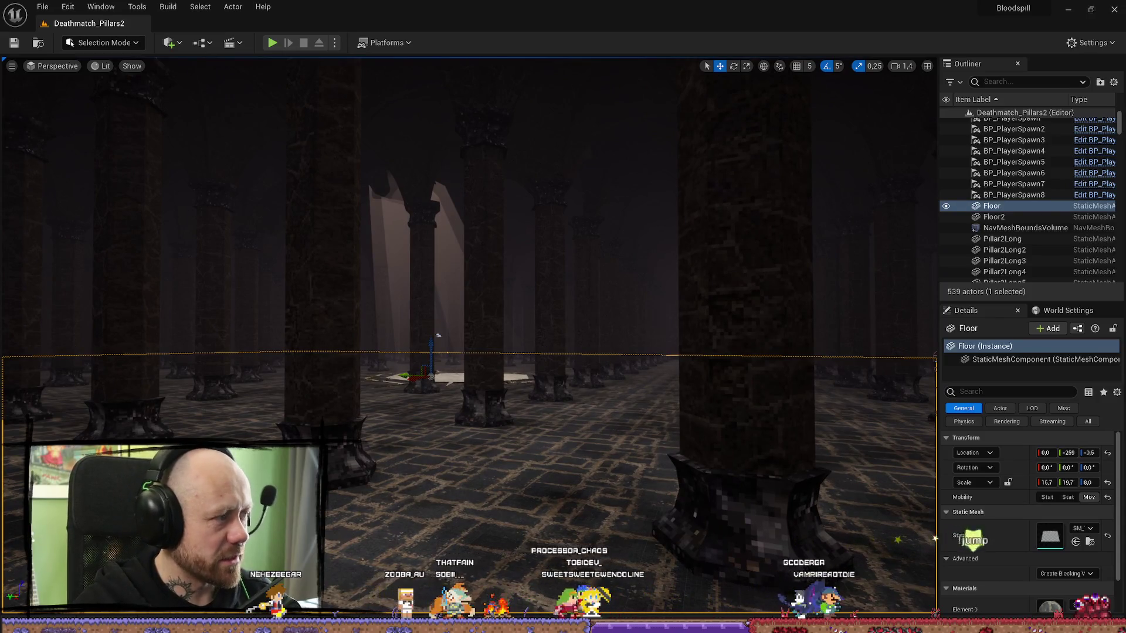
{"action": "key", "text": "alt+Tab"}
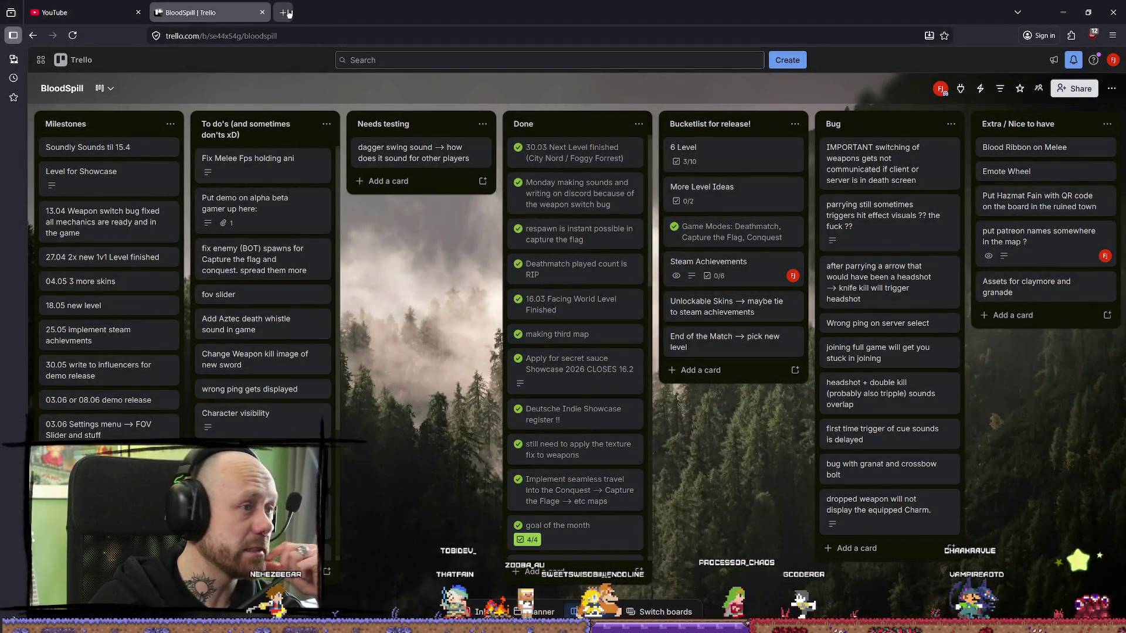
{"action": "left_click", "coordinate": [289, 13]}
- Load the Miro board in the new tab via the 'miro' address-bar suggestion
{"action": "type", "text": "mi"}
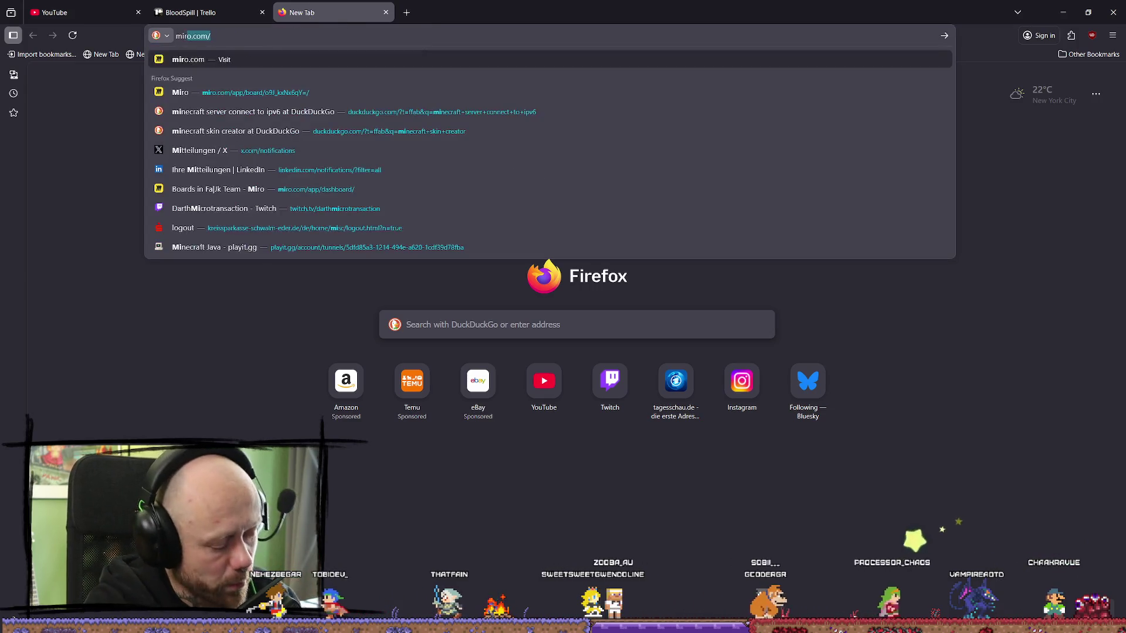
{"action": "type", "text": "ro"}
{"action": "key", "text": "Down"}
{"action": "key", "text": "Down"}
{"action": "key", "text": "Down"}
{"action": "key", "text": "Down"}
{"action": "key", "text": "Down"}
{"action": "key", "text": "Down"}
{"action": "key", "text": "Return"}
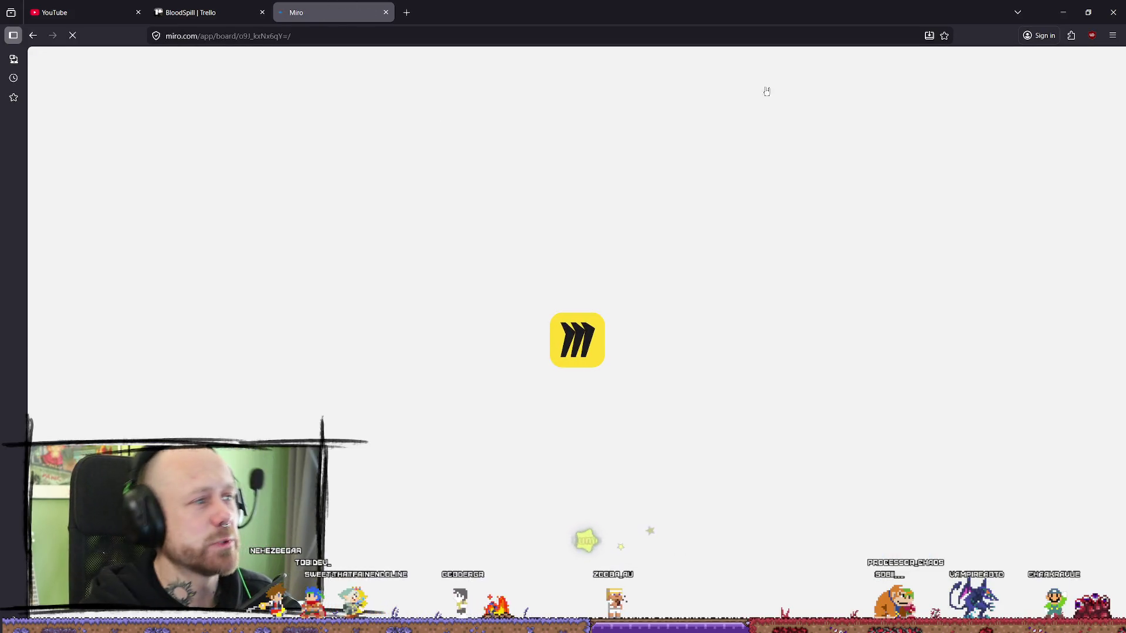
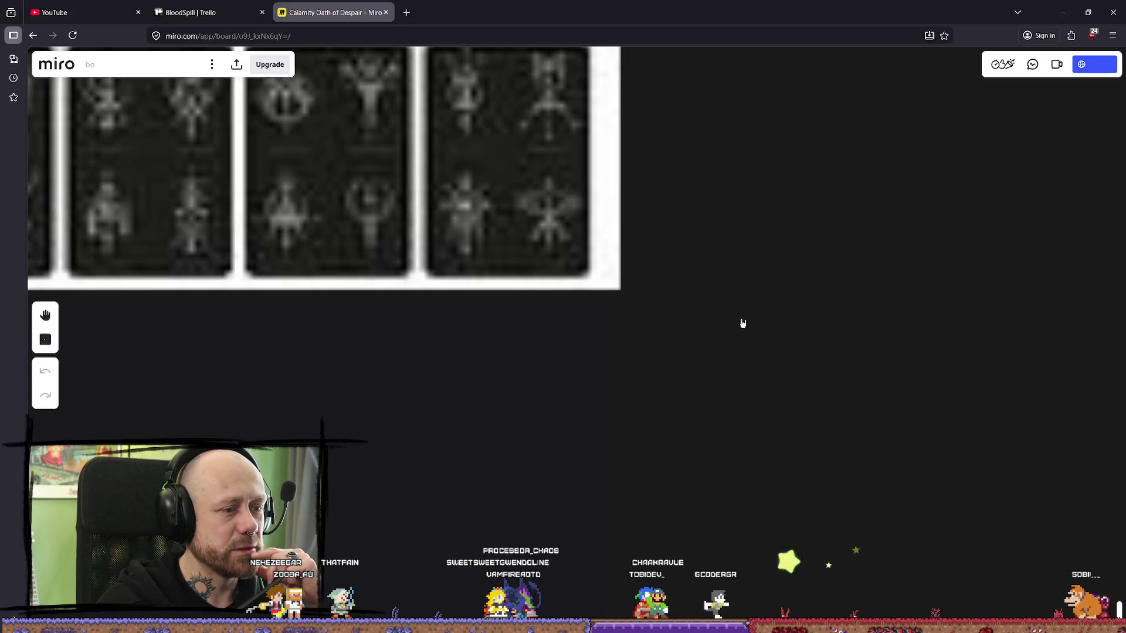
- Pan and zoom the Miro board around the rune card and its nearby images
{"action": "mouse_move", "coordinate": [772, 391]}
{"action": "left_mouse_down"}
{"action": "mouse_move", "coordinate": [668, 291]}
{"action": "mouse_move", "coordinate": [846, 307]}
{"action": "mouse_move", "coordinate": [660, 297]}
{"action": "mouse_move", "coordinate": [732, 287]}
{"action": "mouse_move", "coordinate": [527, 254]}
{"action": "mouse_move", "coordinate": [709, 254]}
{"action": "mouse_move", "coordinate": [538, 223]}
{"action": "mouse_move", "coordinate": [704, 248]}
{"action": "left_mouse_up"}
{"action": "scroll", "coordinate": [704, 248], "scroll_direction": "down", "scroll_amount": 5}
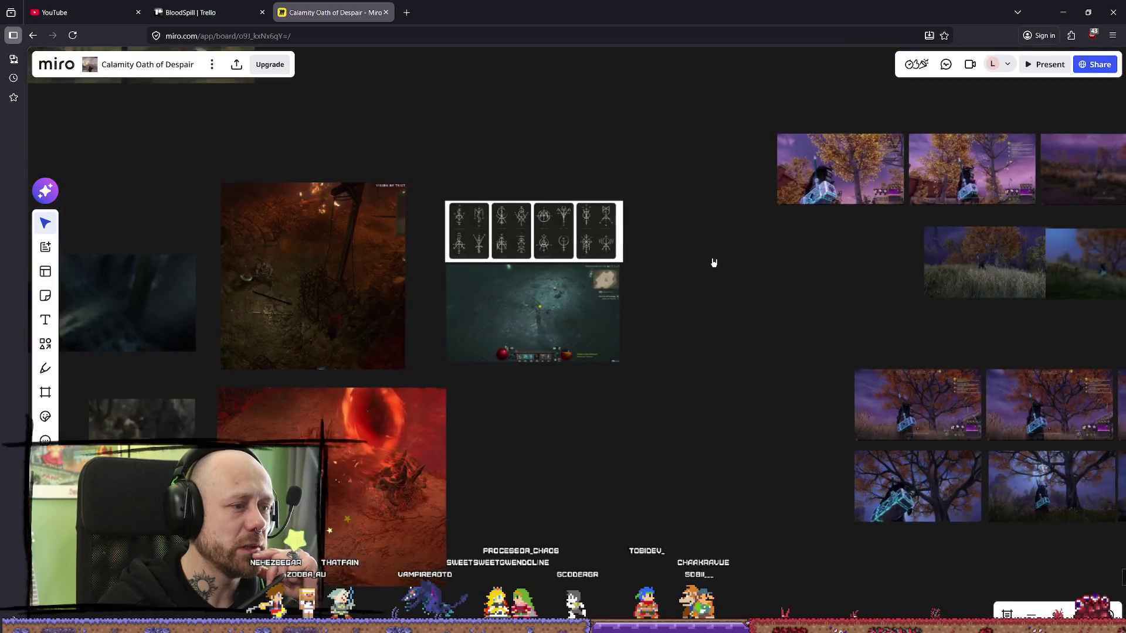
{"action": "scroll", "coordinate": [726, 314], "scroll_direction": "up", "scroll_amount": 1}
{"action": "scroll", "coordinate": [739, 291], "scroll_direction": "down", "scroll_amount": 5}
{"action": "scroll", "coordinate": [569, 284], "scroll_direction": "up", "scroll_amount": 5}
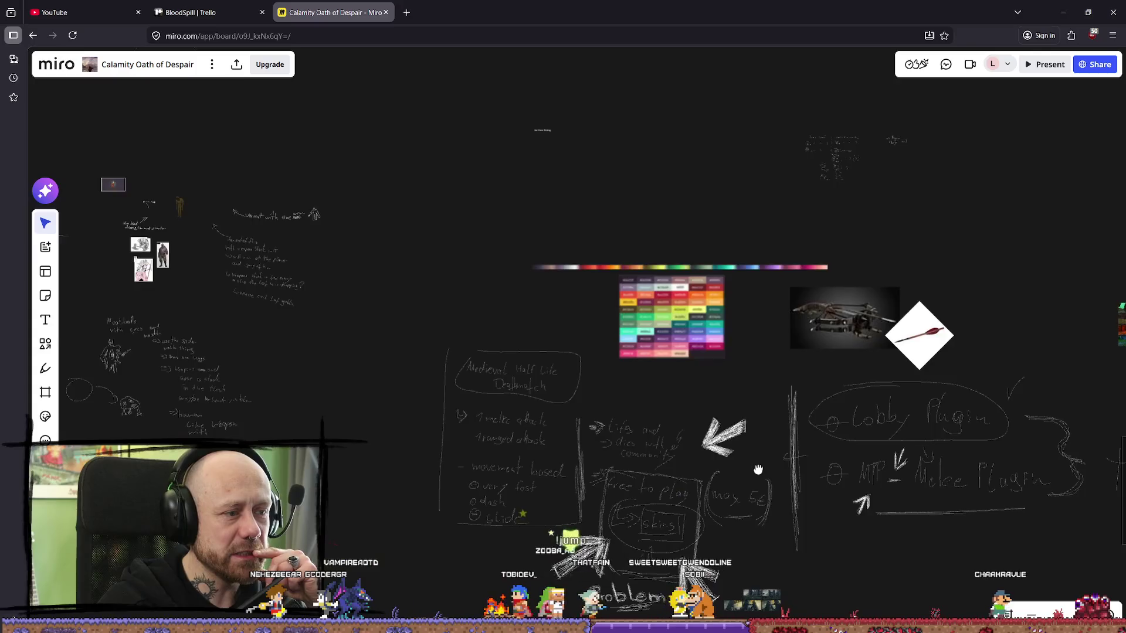
{"action": "scroll", "coordinate": [758, 469], "scroll_direction": "down", "scroll_amount": 5}
{"action": "scroll", "coordinate": [736, 498], "scroll_direction": "down", "scroll_amount": 5}
{"action": "scroll", "coordinate": [545, 427], "scroll_direction": "up", "scroll_amount": 5}
{"action": "scroll", "coordinate": [595, 320], "scroll_direction": "right", "scroll_amount": 10}
{"action": "scroll", "coordinate": [595, 320], "scroll_direction": "up", "scroll_amount": 8}
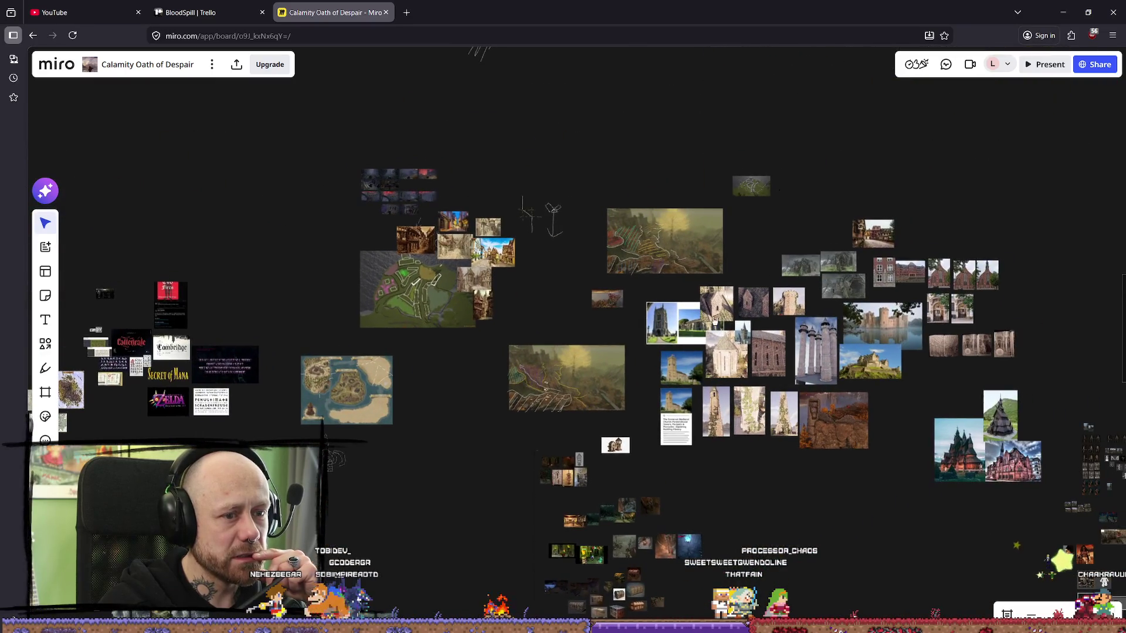
{"action": "scroll", "coordinate": [597, 317], "scroll_direction": "down", "scroll_amount": 3}
{"action": "scroll", "coordinate": [644, 329], "scroll_direction": "up", "scroll_amount": 6}
{"action": "scroll", "coordinate": [680, 396], "scroll_direction": "up", "scroll_amount": 3}
{"action": "scroll", "coordinate": [662, 340], "scroll_direction": "down", "scroll_amount": 5}
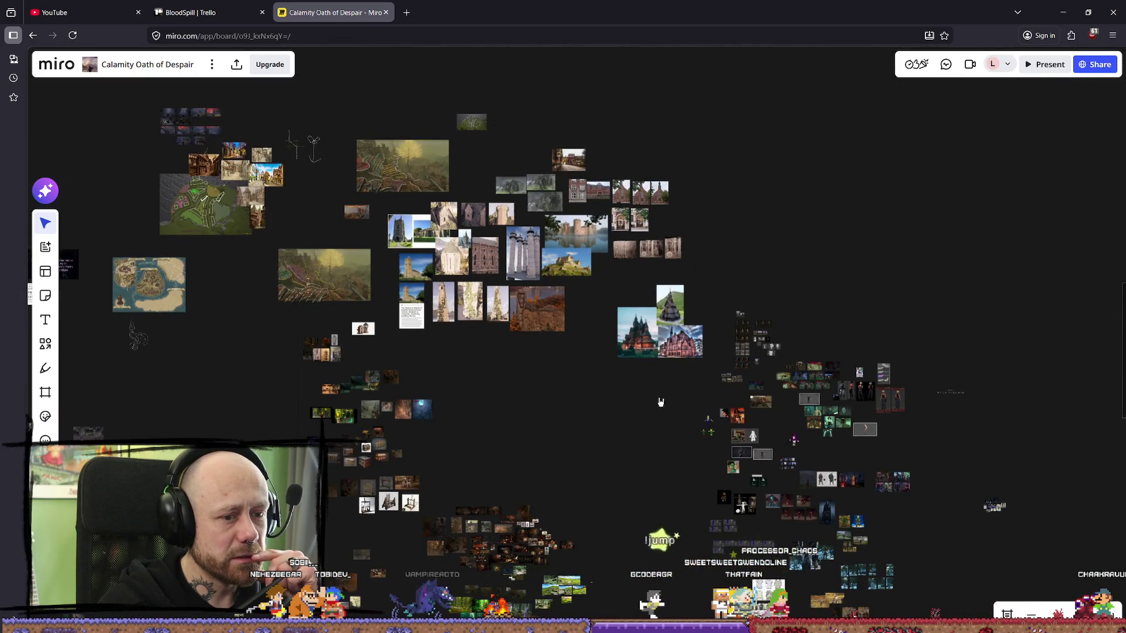
{"action": "scroll", "coordinate": [545, 340], "scroll_direction": "up", "scroll_amount": 3}
- Move across the map and church images to The scorched city image group
{"action": "left_click_drag", "start_coordinate": [554, 295], "coordinate": [598, 401]}
{"action": "scroll", "coordinate": [417, 334], "scroll_direction": "left", "scroll_amount": 5}
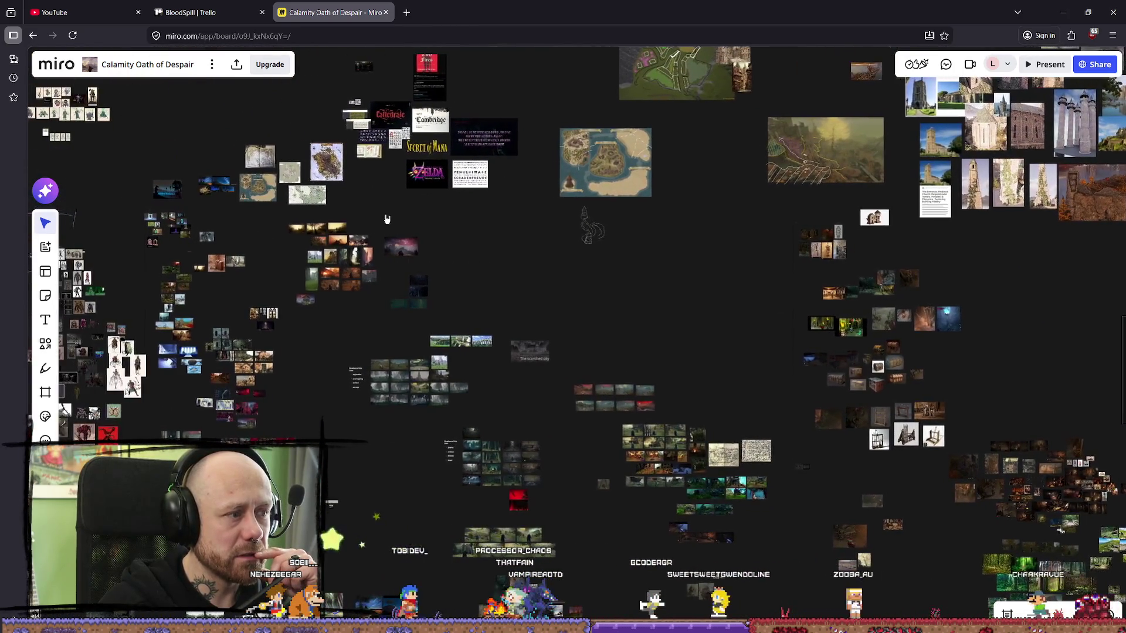
{"action": "scroll", "coordinate": [369, 192], "scroll_direction": "left", "scroll_amount": 6}
{"action": "scroll", "coordinate": [408, 219], "scroll_direction": "up", "scroll_amount": 3}
{"action": "left_click_drag", "start_coordinate": [601, 357], "coordinate": [566, 273]}
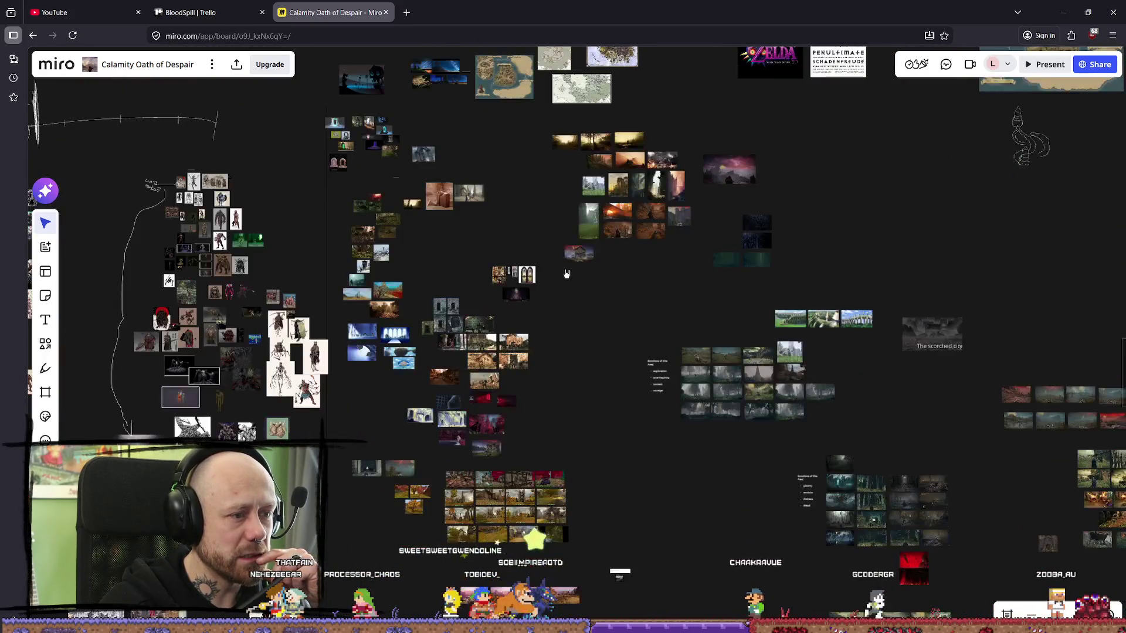
{"action": "left_click_drag", "start_coordinate": [732, 327], "coordinate": [686, 246]}
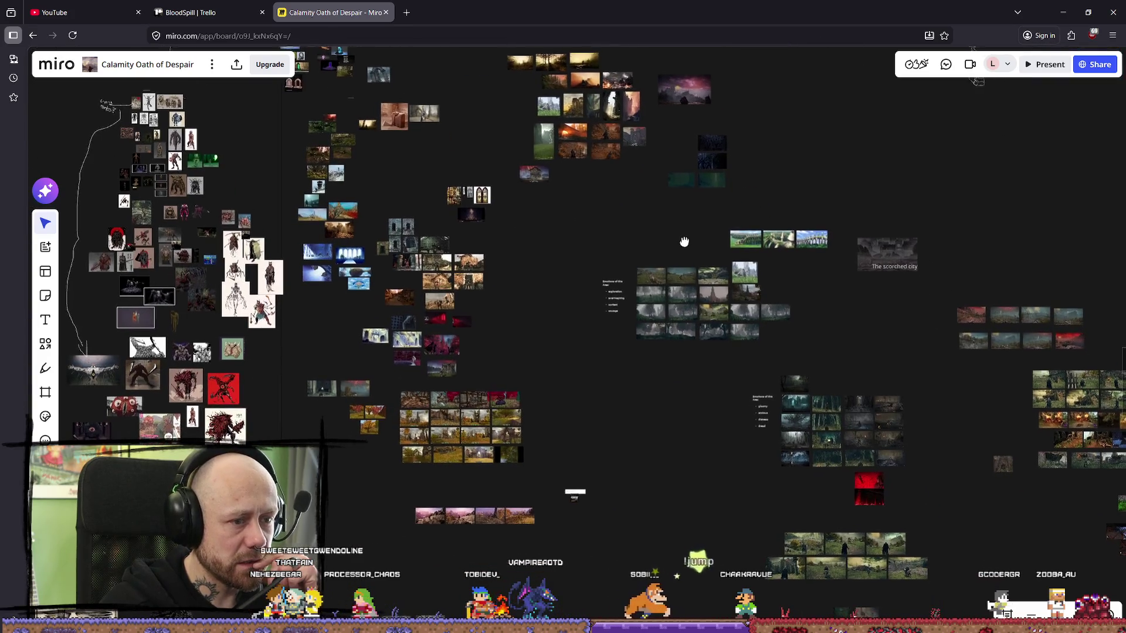
{"action": "scroll", "coordinate": [645, 281], "scroll_direction": "right", "scroll_amount": 10}
{"action": "scroll", "coordinate": [645, 282], "scroll_direction": "down", "scroll_amount": 3}
{"action": "scroll", "coordinate": [703, 301], "scroll_direction": "up", "scroll_amount": 10}
{"action": "scroll", "coordinate": [703, 301], "scroll_direction": "right", "scroll_amount": 5}
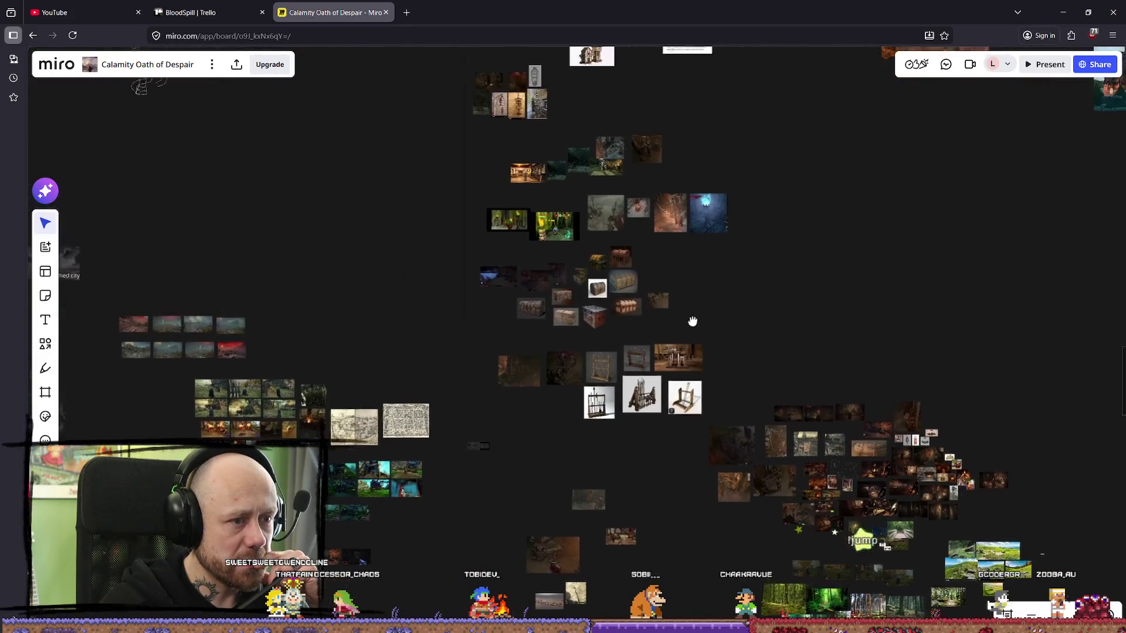
{"action": "scroll", "coordinate": [612, 383], "scroll_direction": "up", "scroll_amount": 3}
{"action": "scroll", "coordinate": [612, 383], "scroll_direction": "right", "scroll_amount": 5}
{"action": "scroll", "coordinate": [557, 304], "scroll_direction": "down", "scroll_amount": 7}
{"action": "scroll", "coordinate": [525, 267], "scroll_direction": "up", "scroll_amount": 3}
{"action": "scroll", "coordinate": [525, 268], "scroll_direction": "right", "scroll_amount": 7}
{"action": "scroll", "coordinate": [392, 382], "scroll_direction": "down", "scroll_amount": 8}
{"action": "scroll", "coordinate": [392, 383], "scroll_direction": "left", "scroll_amount": 10}
{"action": "scroll", "coordinate": [561, 245], "scroll_direction": "up", "scroll_amount": 2}
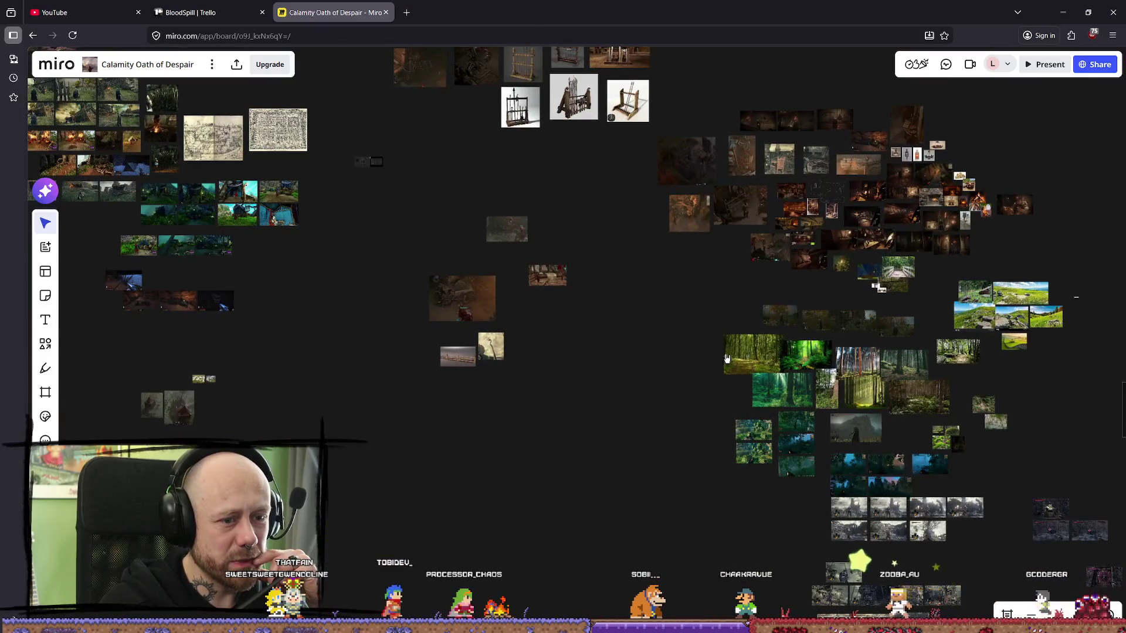
{"action": "scroll", "coordinate": [727, 359], "scroll_direction": "down", "scroll_amount": 2}
{"action": "scroll", "coordinate": [611, 329], "scroll_direction": "down", "scroll_amount": 5}
{"action": "scroll", "coordinate": [610, 329], "scroll_direction": "right", "scroll_amount": 5}
{"action": "scroll", "coordinate": [367, 175], "scroll_direction": "up", "scroll_amount": 5}
{"action": "scroll", "coordinate": [367, 176], "scroll_direction": "left", "scroll_amount": 5}
{"action": "scroll", "coordinate": [547, 334], "scroll_direction": "up", "scroll_amount": 4}
{"action": "scroll", "coordinate": [548, 334], "scroll_direction": "left", "scroll_amount": 7}
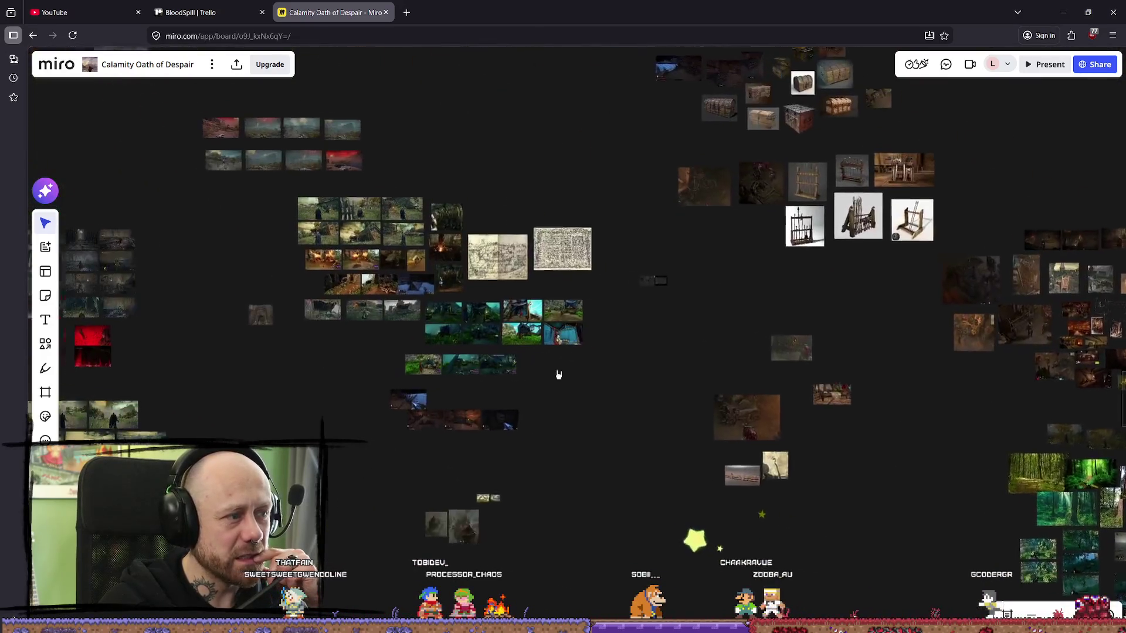
{"action": "scroll", "coordinate": [559, 375], "scroll_direction": "left", "scroll_amount": 5}
{"action": "scroll", "coordinate": [559, 375], "scroll_direction": "up", "scroll_amount": 1}
{"action": "scroll", "coordinate": [443, 189], "scroll_direction": "up", "scroll_amount": 5}
{"action": "scroll", "coordinate": [480, 349], "scroll_direction": "left", "scroll_amount": 4}
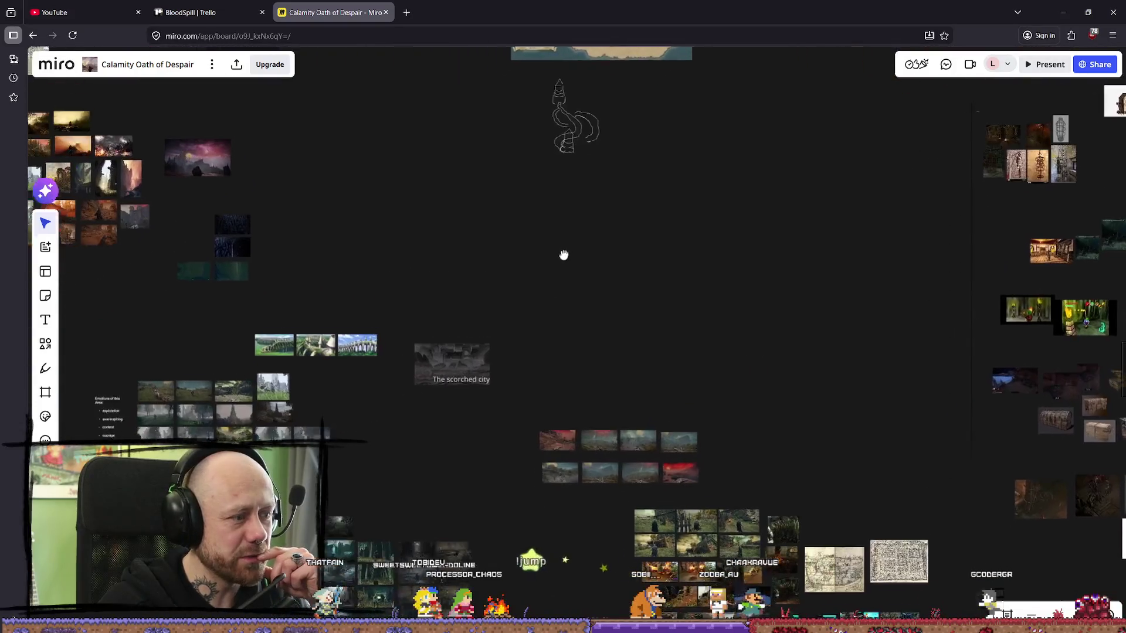
{"action": "scroll", "coordinate": [452, 238], "scroll_direction": "down", "scroll_amount": 4}
{"action": "scroll", "coordinate": [557, 150], "scroll_direction": "down", "scroll_amount": 5}
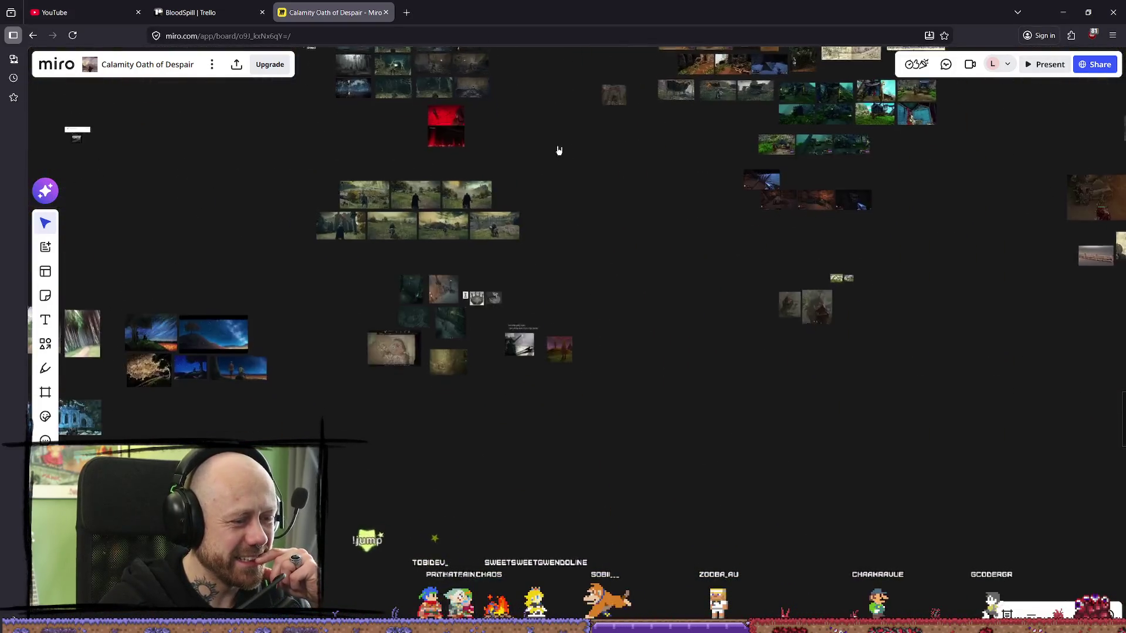
{"action": "scroll", "coordinate": [756, 224], "scroll_direction": "left", "scroll_amount": 4}
- Browse the landscape image clusters on the board
{"action": "mouse_move", "coordinate": [466, 245]}
{"action": "left_mouse_down"}
{"action": "mouse_move", "coordinate": [538, 194]}
{"action": "mouse_move", "coordinate": [518, 394]}
{"action": "left_mouse_up"}
{"action": "scroll", "coordinate": [519, 394], "scroll_direction": "up", "scroll_amount": 10}
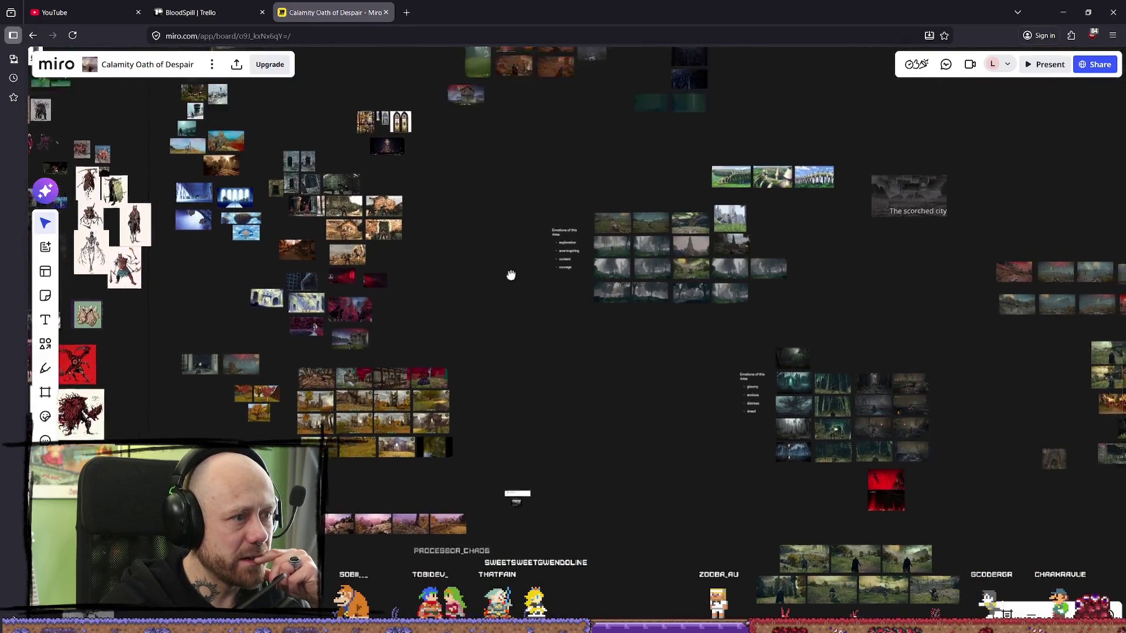
{"action": "scroll", "coordinate": [377, 289], "scroll_direction": "left", "scroll_amount": 3}
{"action": "scroll", "coordinate": [377, 289], "scroll_direction": "up", "scroll_amount": 1}
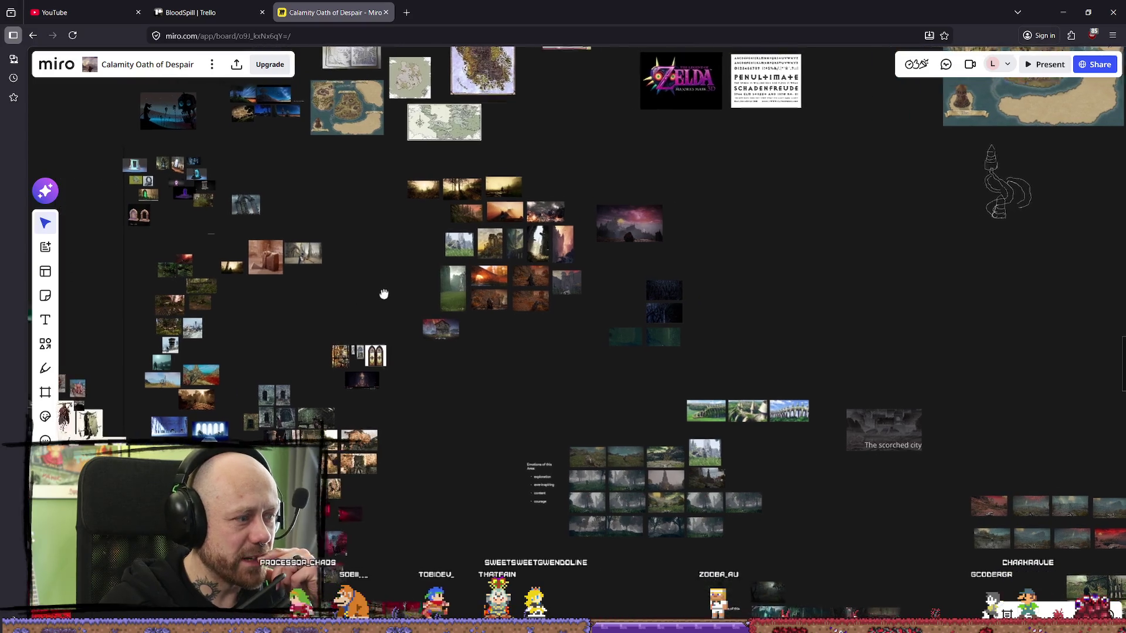
{"action": "scroll", "coordinate": [390, 299], "scroll_direction": "up", "scroll_amount": 7}
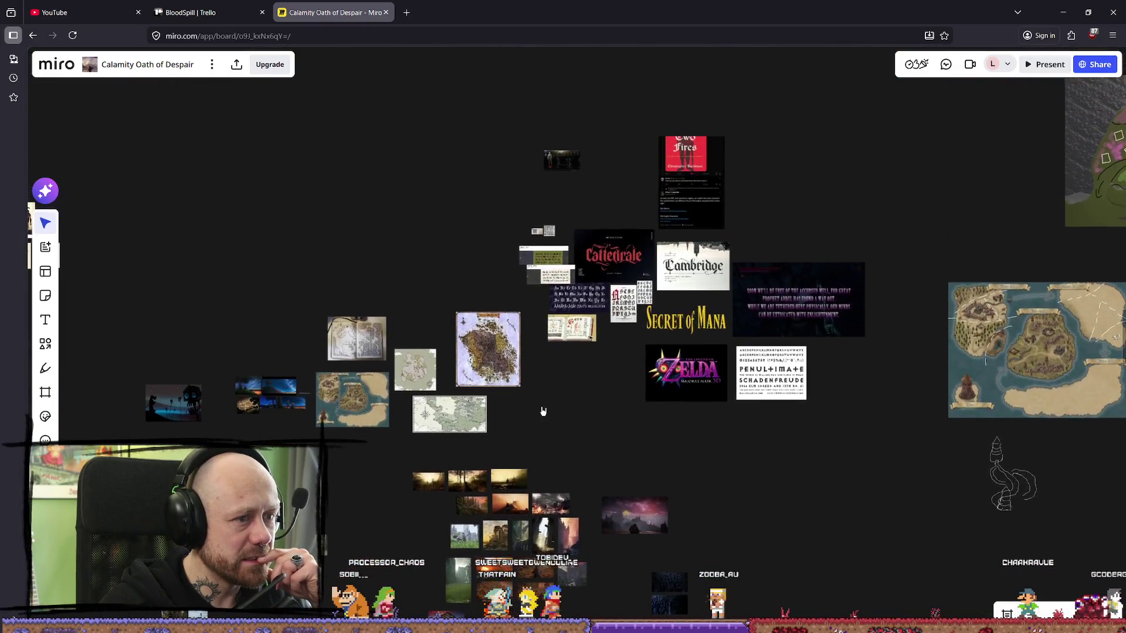
{"action": "scroll", "coordinate": [834, 256], "scroll_direction": "right", "scroll_amount": 15}
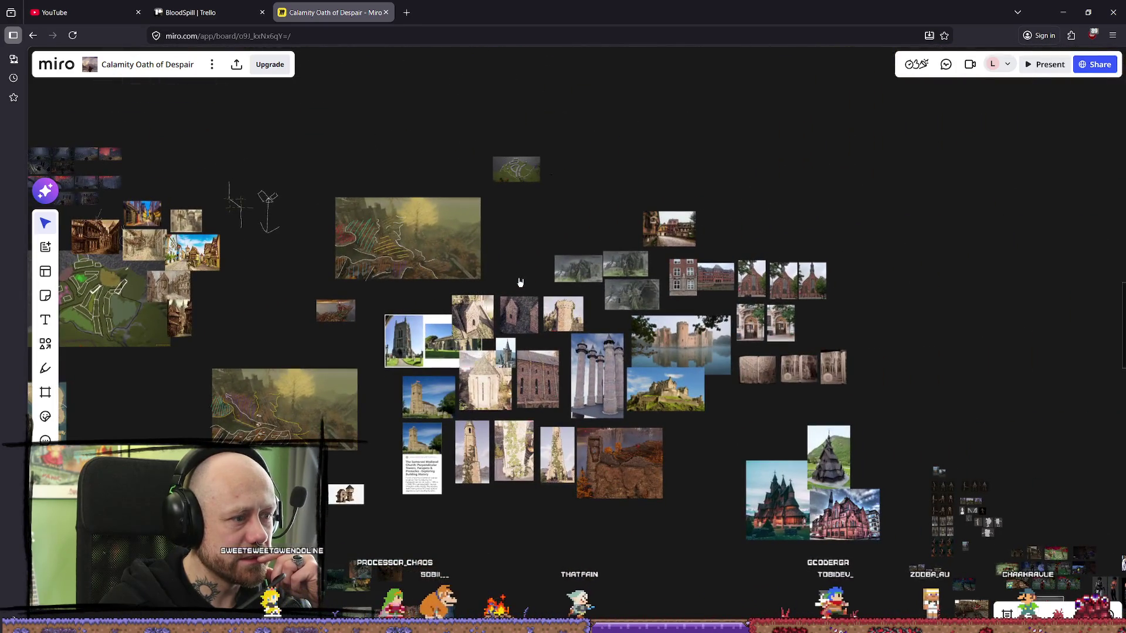
{"action": "scroll", "coordinate": [519, 283], "scroll_direction": "down", "scroll_amount": 6}
{"action": "scroll", "coordinate": [669, 279], "scroll_direction": "right", "scroll_amount": 11}
{"action": "scroll", "coordinate": [795, 322], "scroll_direction": "left", "scroll_amount": 7}
{"action": "scroll", "coordinate": [737, 315], "scroll_direction": "down", "scroll_amount": 10}
{"action": "scroll", "coordinate": [645, 252], "scroll_direction": "left", "scroll_amount": 10}
{"action": "scroll", "coordinate": [767, 252], "scroll_direction": "up", "scroll_amount": 10}
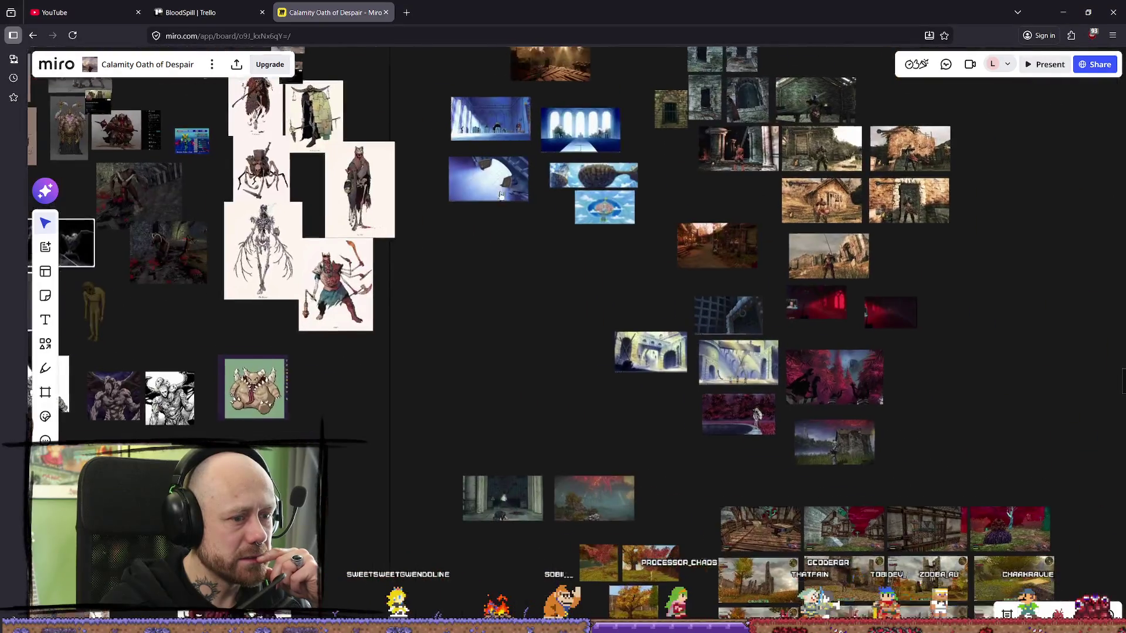
{"action": "scroll", "coordinate": [573, 301], "scroll_direction": "down", "scroll_amount": 5}
{"action": "scroll", "coordinate": [615, 272], "scroll_direction": "up", "scroll_amount": 10}
{"action": "scroll", "coordinate": [587, 310], "scroll_direction": "right", "scroll_amount": 8}
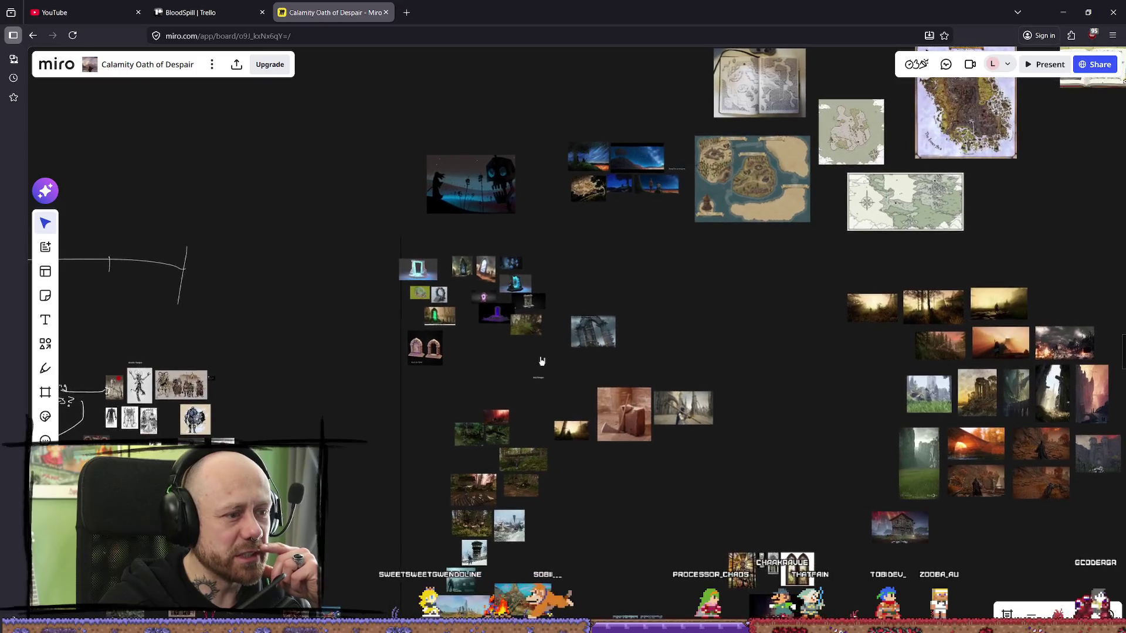
{"action": "scroll", "coordinate": [586, 310], "scroll_direction": "down", "scroll_amount": 10}
{"action": "scroll", "coordinate": [586, 311], "scroll_direction": "right", "scroll_amount": 3}
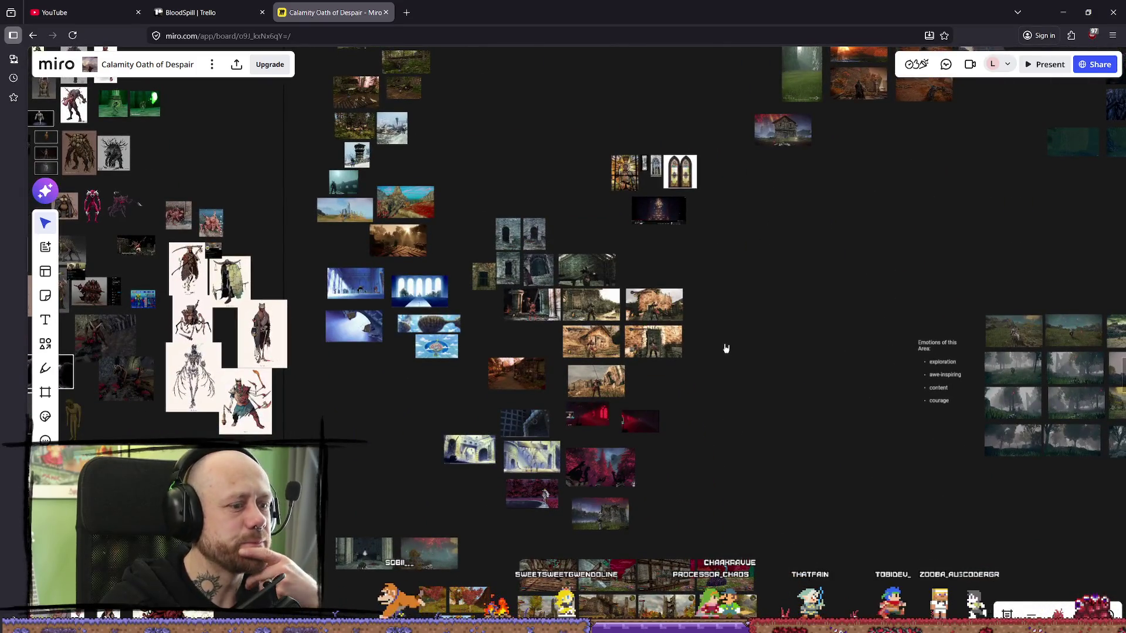
{"action": "scroll", "coordinate": [726, 355], "scroll_direction": "down", "scroll_amount": 15}
{"action": "scroll", "coordinate": [579, 279], "scroll_direction": "down", "scroll_amount": 10}
{"action": "scroll", "coordinate": [402, 381], "scroll_direction": "left", "scroll_amount": 10}
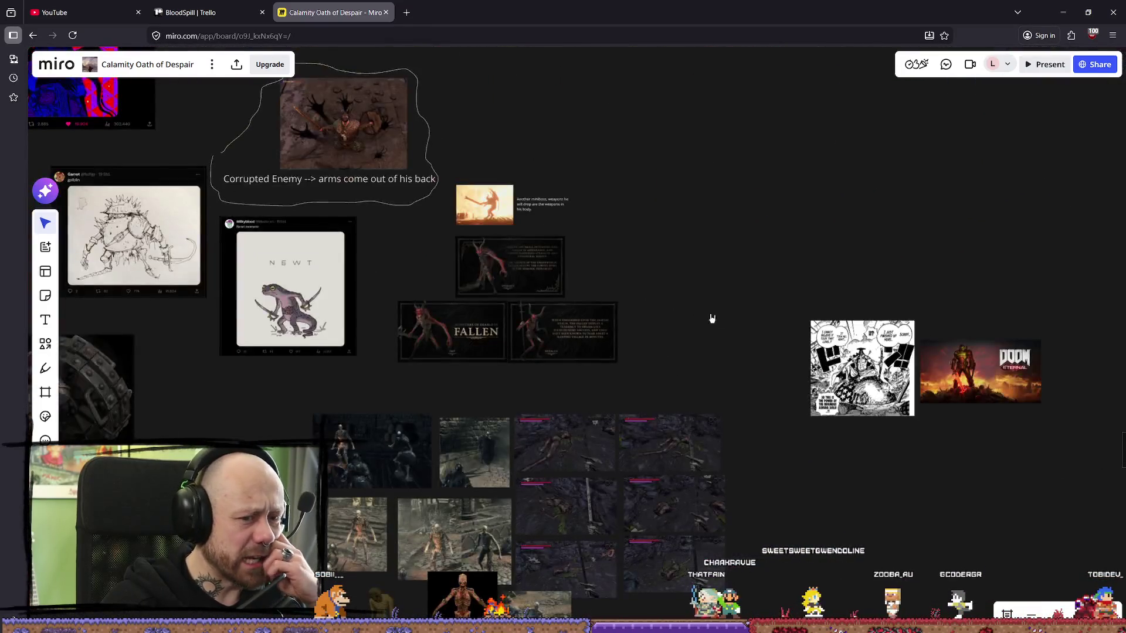
{"action": "scroll", "coordinate": [706, 317], "scroll_direction": "down", "scroll_amount": 10}
{"action": "scroll", "coordinate": [723, 339], "scroll_direction": "up", "scroll_amount": 10}
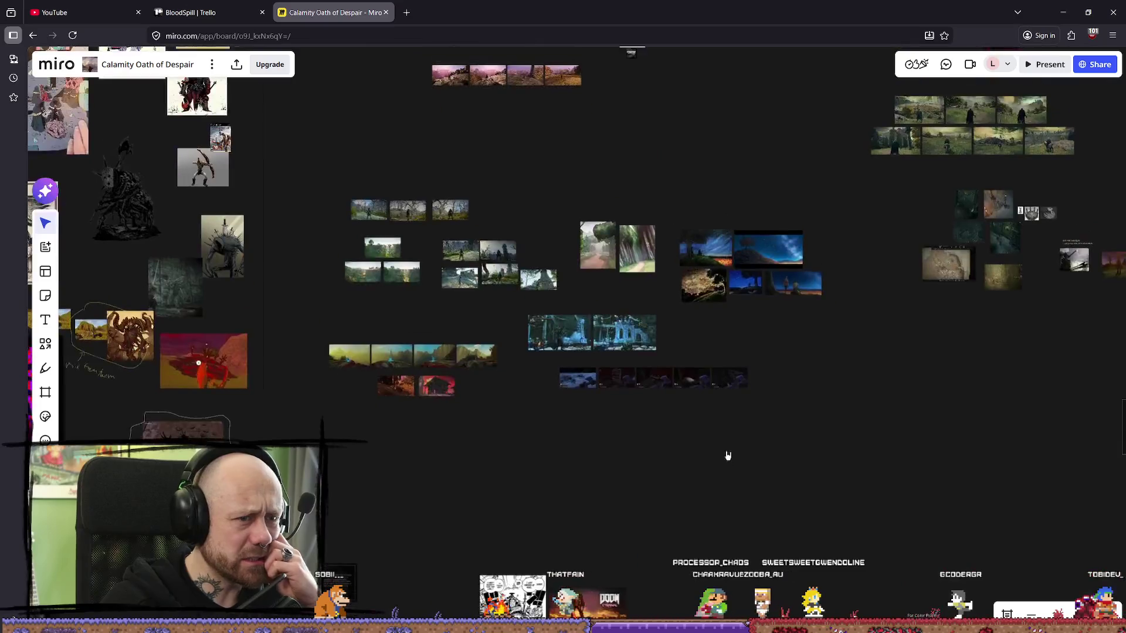
{"action": "scroll", "coordinate": [679, 274], "scroll_direction": "up", "scroll_amount": 5}
{"action": "scroll", "coordinate": [828, 213], "scroll_direction": "down", "scroll_amount": 5}
{"action": "scroll", "coordinate": [593, 201], "scroll_direction": "up", "scroll_amount": 10}
{"action": "scroll", "coordinate": [435, 414], "scroll_direction": "down", "scroll_amount": 3}
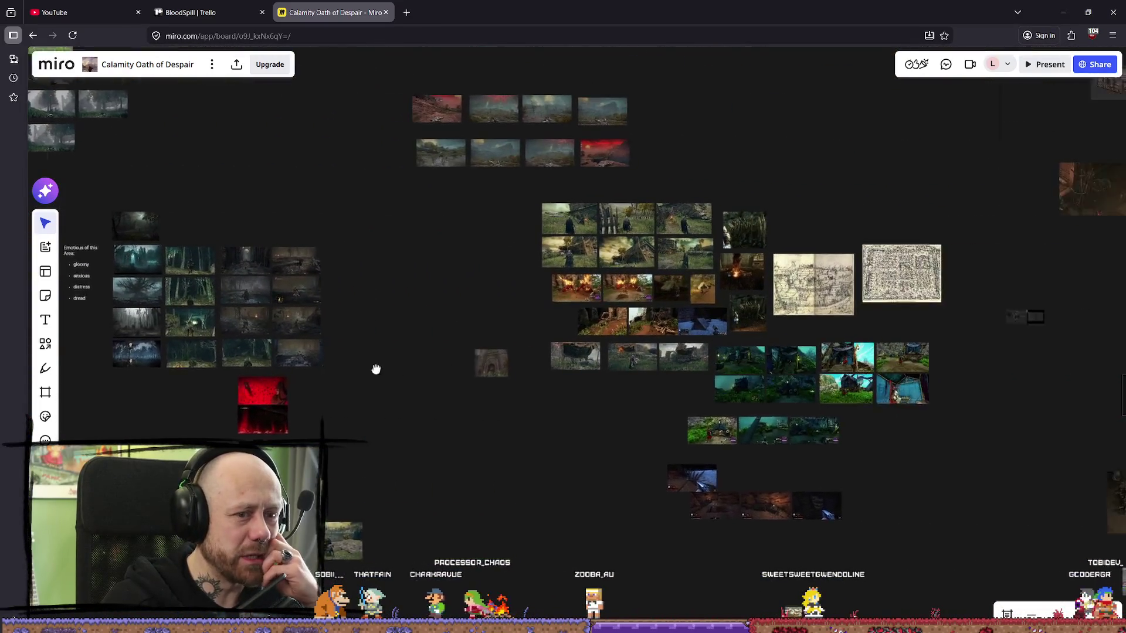
- Bring the church and chest image groups into view and centre the large church photos
{"action": "mouse_move", "coordinate": [622, 275]}
{"action": "left_mouse_down"}
{"action": "mouse_move", "coordinate": [585, 294]}
{"action": "mouse_move", "coordinate": [531, 417]}
{"action": "mouse_move", "coordinate": [619, 504]}
{"action": "left_mouse_up"}
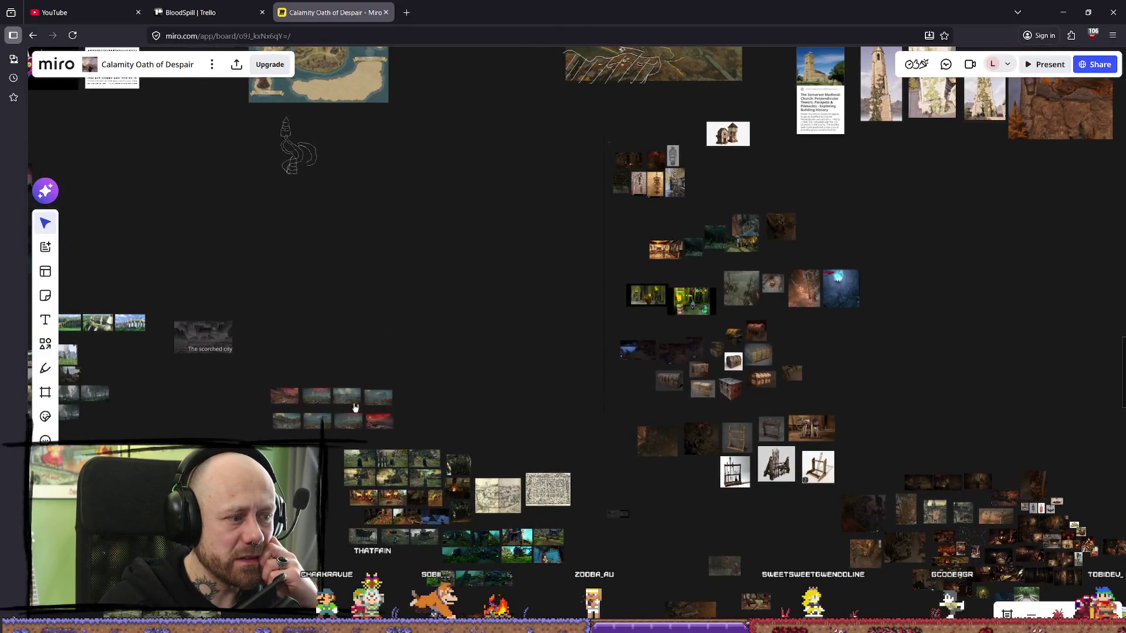
{"action": "scroll", "coordinate": [762, 204], "scroll_direction": "up", "scroll_amount": 3}
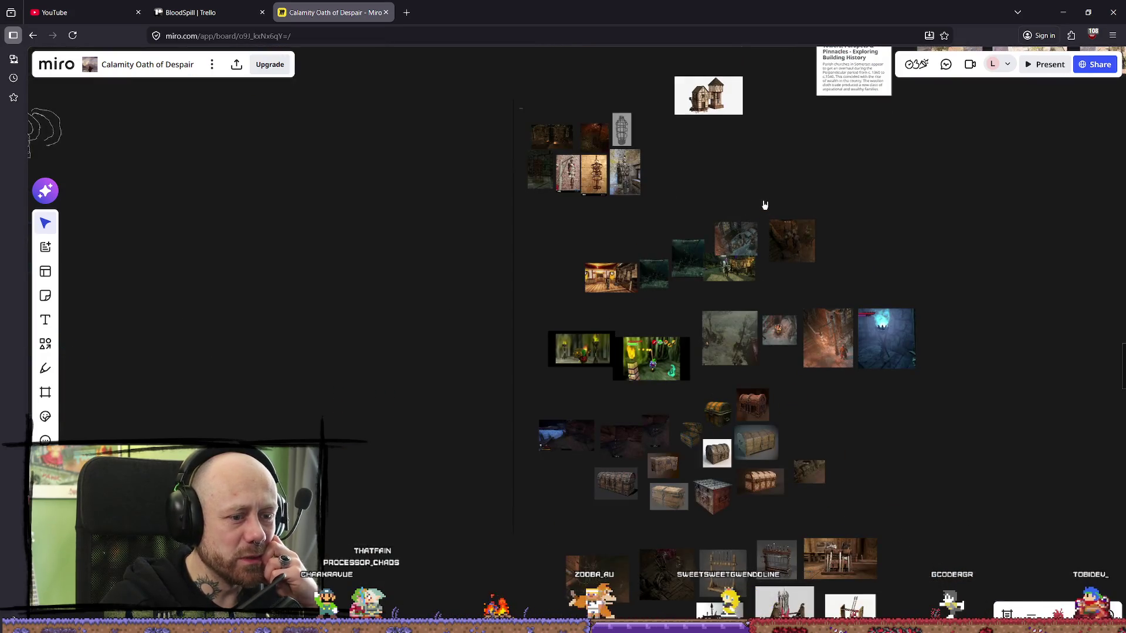
{"action": "scroll", "coordinate": [765, 204], "scroll_direction": "down", "scroll_amount": 5}
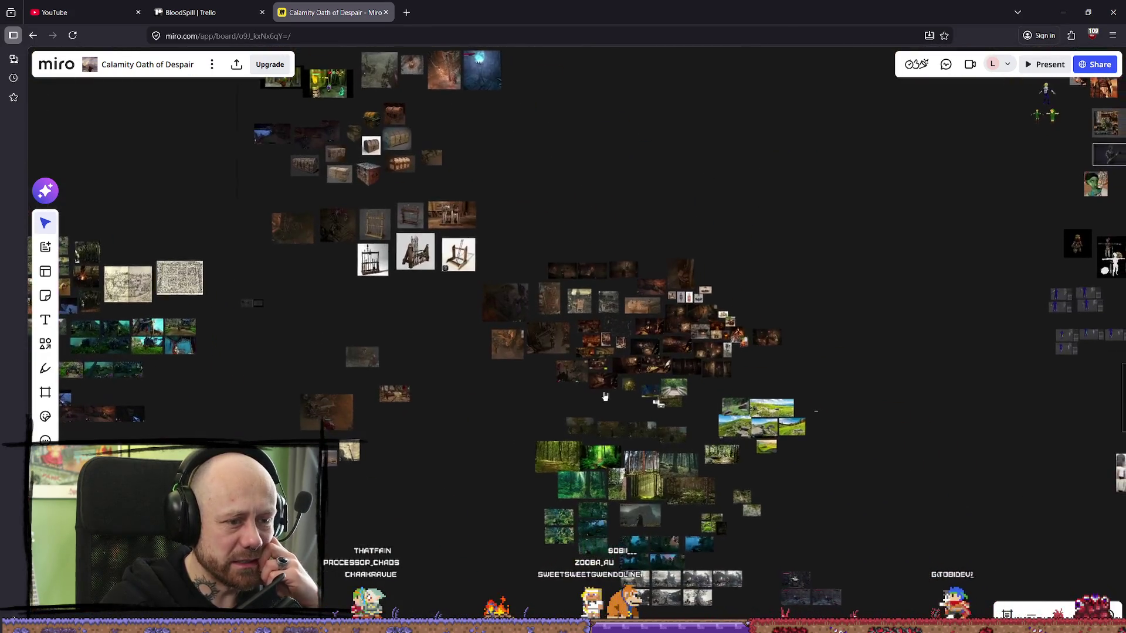
{"action": "left_click_drag", "start_coordinate": [605, 398], "coordinate": [584, 269]}
{"action": "mouse_move", "coordinate": [830, 269]}
{"action": "left_mouse_down"}
{"action": "mouse_move", "coordinate": [701, 287]}
{"action": "mouse_move", "coordinate": [696, 257]}
{"action": "mouse_move", "coordinate": [518, 347]}
{"action": "left_mouse_up"}
{"action": "mouse_move", "coordinate": [545, 293]}
{"action": "left_mouse_down"}
{"action": "mouse_move", "coordinate": [495, 326]}
{"action": "mouse_move", "coordinate": [483, 497]}
{"action": "left_mouse_up"}
{"action": "scroll", "coordinate": [707, 489], "scroll_direction": "up", "scroll_amount": 3}
{"action": "left_click_drag", "start_coordinate": [352, 349], "coordinate": [800, 380]}
- Study the colonnade manga pages, then minimize the browser to reveal Deathmatch_Pillars2
{"action": "scroll", "coordinate": [799, 381], "scroll_direction": "left", "scroll_amount": 15}
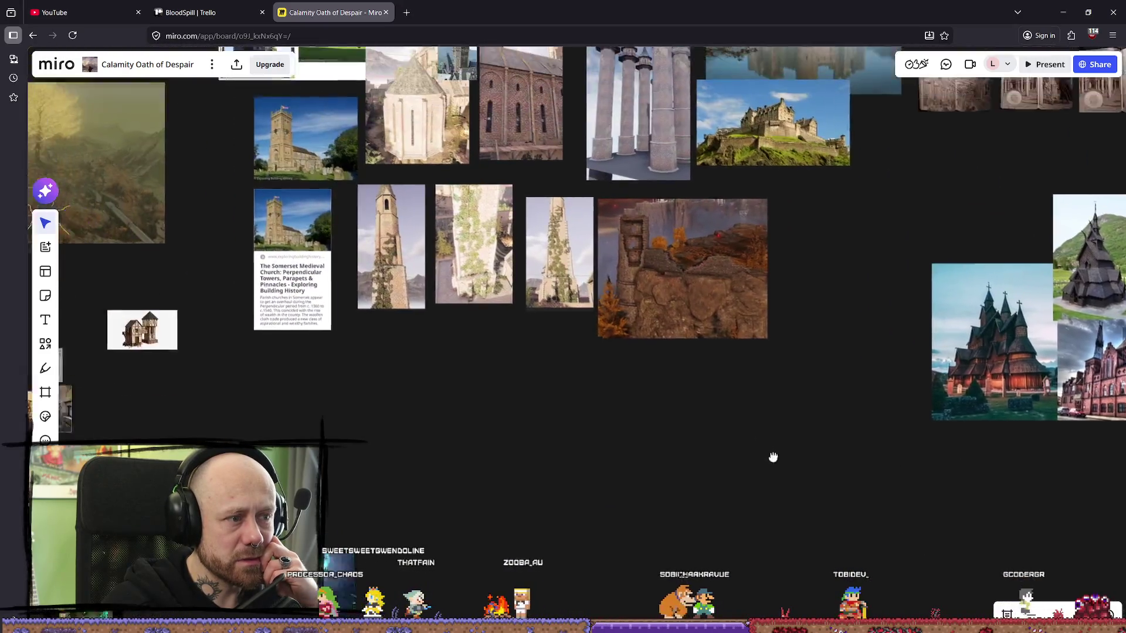
{"action": "scroll", "coordinate": [678, 445], "scroll_direction": "left", "scroll_amount": 15}
{"action": "scroll", "coordinate": [633, 428], "scroll_direction": "up", "scroll_amount": 5}
{"action": "scroll", "coordinate": [508, 289], "scroll_direction": "down", "scroll_amount": 5}
{"action": "scroll", "coordinate": [757, 314], "scroll_direction": "left", "scroll_amount": 5}
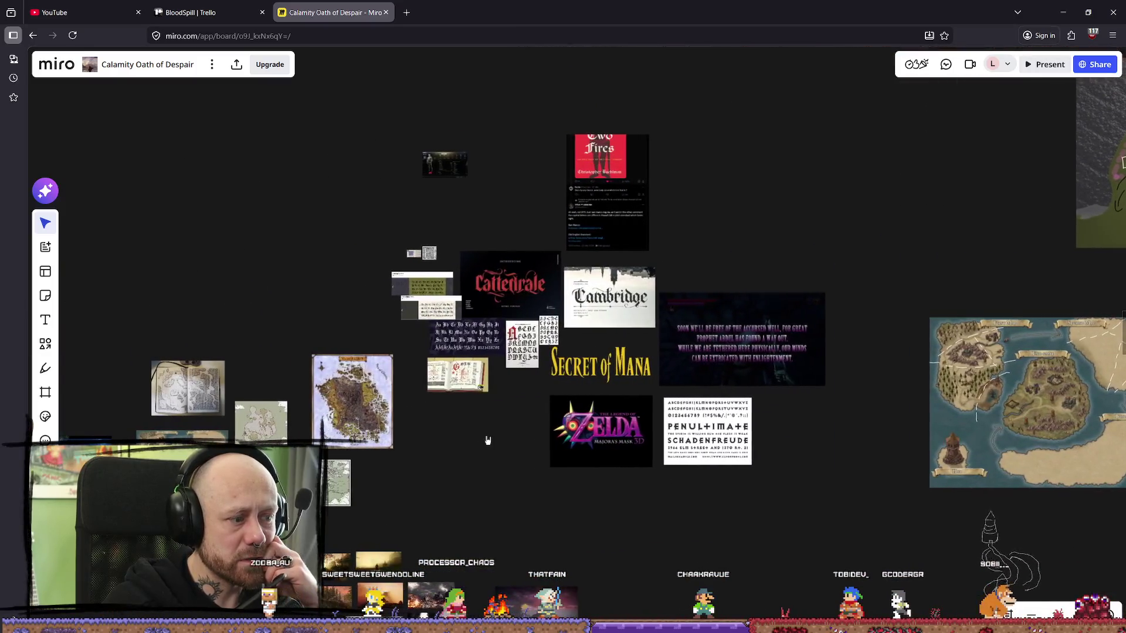
{"action": "scroll", "coordinate": [570, 339], "scroll_direction": "down", "scroll_amount": 5}
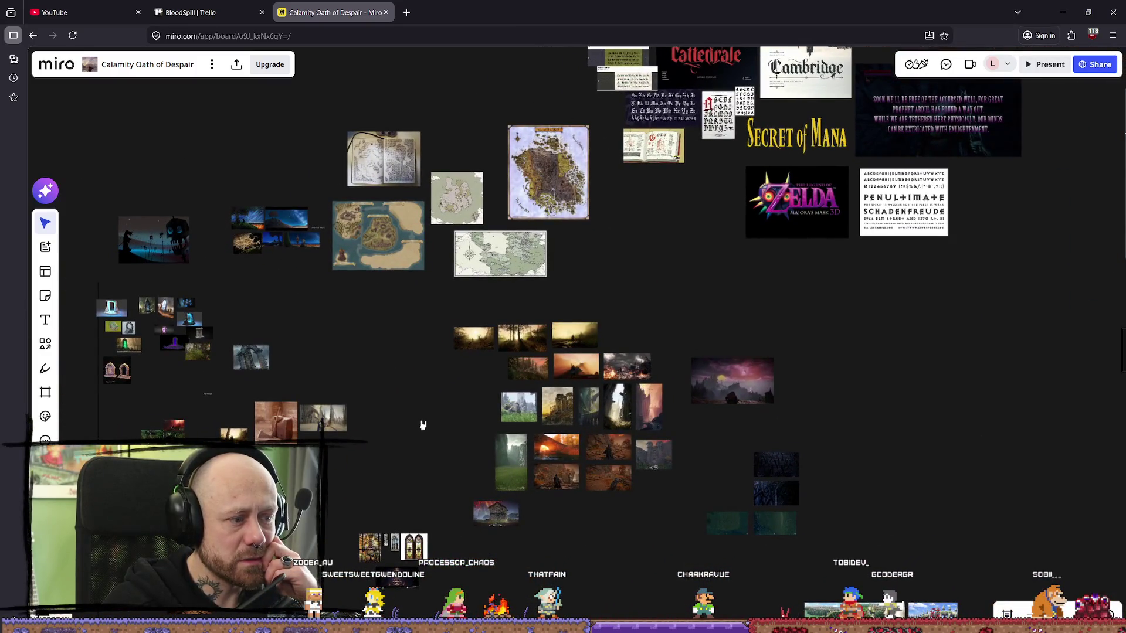
{"action": "scroll", "coordinate": [427, 435], "scroll_direction": "left", "scroll_amount": 3}
{"action": "scroll", "coordinate": [426, 410], "scroll_direction": "down", "scroll_amount": 3}
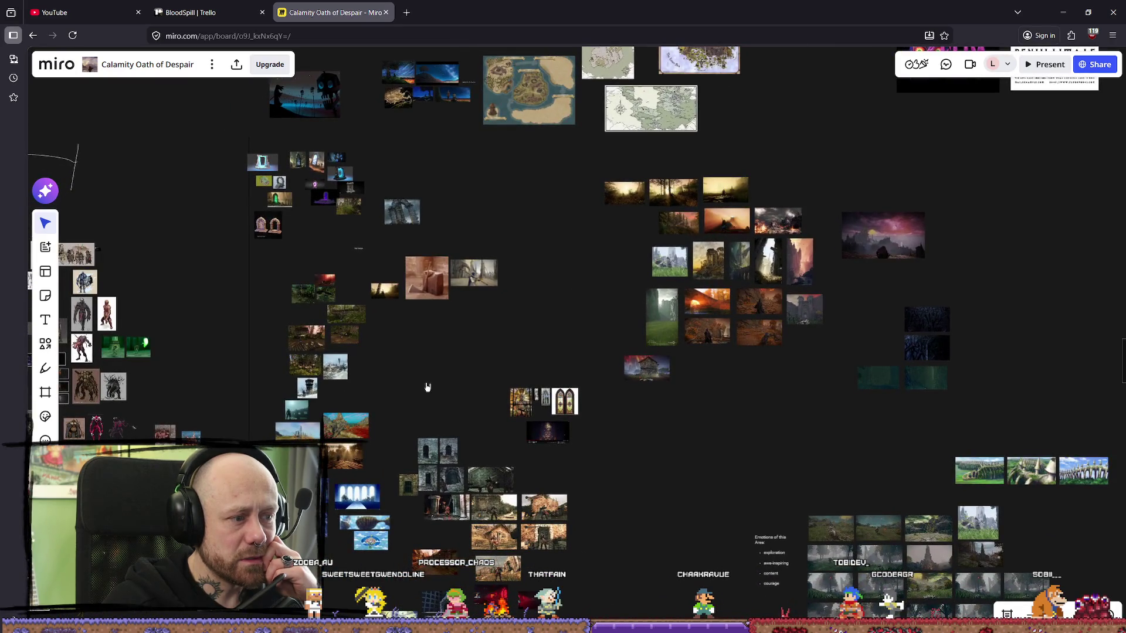
{"action": "scroll", "coordinate": [429, 385], "scroll_direction": "left", "scroll_amount": 3}
{"action": "scroll", "coordinate": [508, 334], "scroll_direction": "down", "scroll_amount": 3}
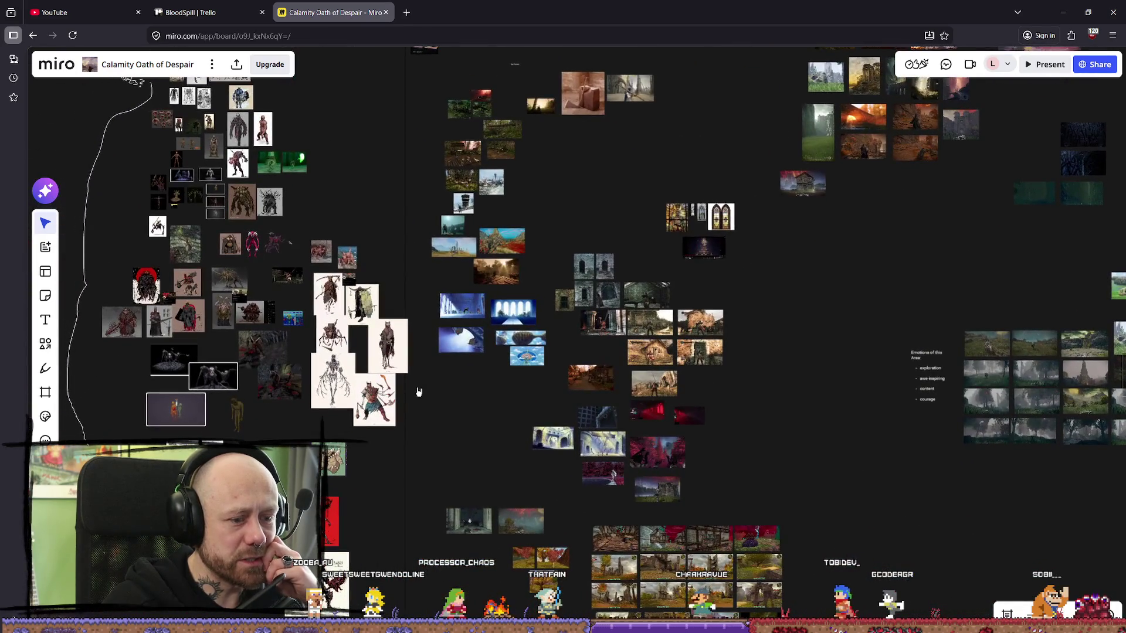
{"action": "scroll", "coordinate": [420, 391], "scroll_direction": "left", "scroll_amount": 2}
{"action": "scroll", "coordinate": [497, 316], "scroll_direction": "down", "scroll_amount": 3}
{"action": "scroll", "coordinate": [756, 352], "scroll_direction": "down", "scroll_amount": 4}
{"action": "scroll", "coordinate": [744, 314], "scroll_direction": "right", "scroll_amount": 9}
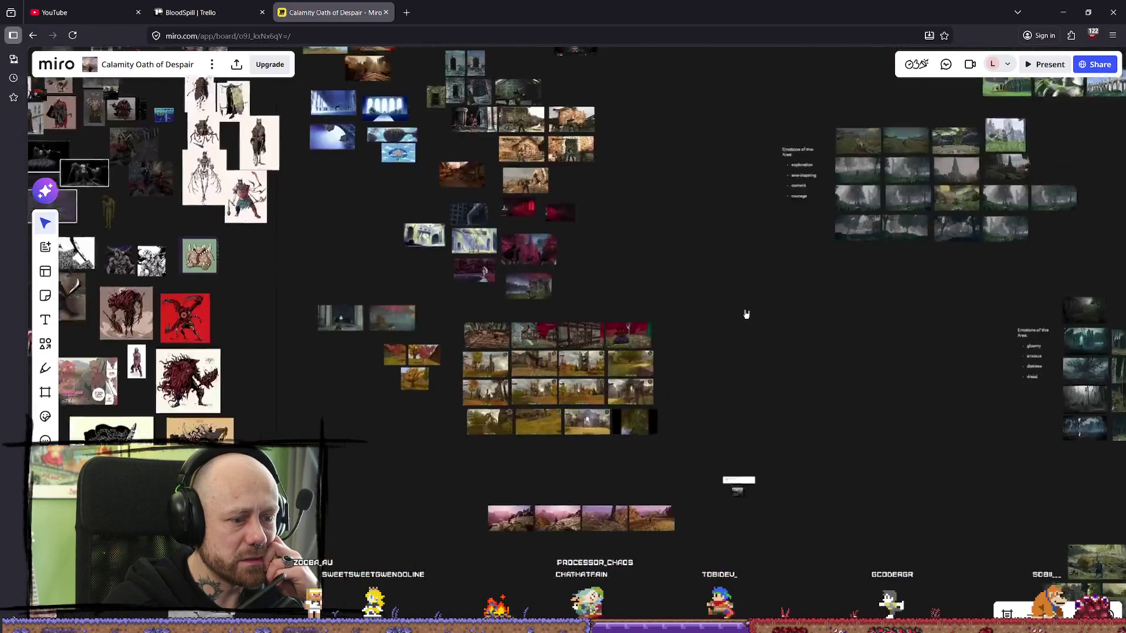
{"action": "scroll", "coordinate": [598, 410], "scroll_direction": "up", "scroll_amount": 4}
{"action": "scroll", "coordinate": [639, 426], "scroll_direction": "up", "scroll_amount": 4}
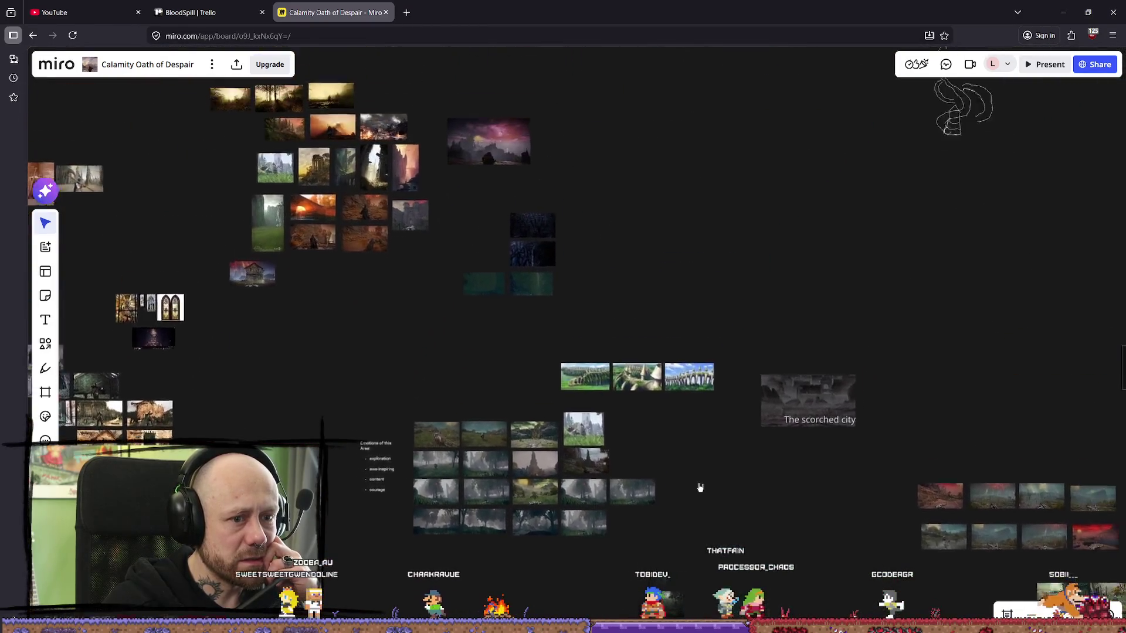
{"action": "scroll", "coordinate": [698, 498], "scroll_direction": "right", "scroll_amount": 5}
{"action": "scroll", "coordinate": [586, 381], "scroll_direction": "down", "scroll_amount": 7}
{"action": "scroll", "coordinate": [640, 327], "scroll_direction": "down", "scroll_amount": 3}
{"action": "scroll", "coordinate": [640, 327], "scroll_direction": "right", "scroll_amount": 3}
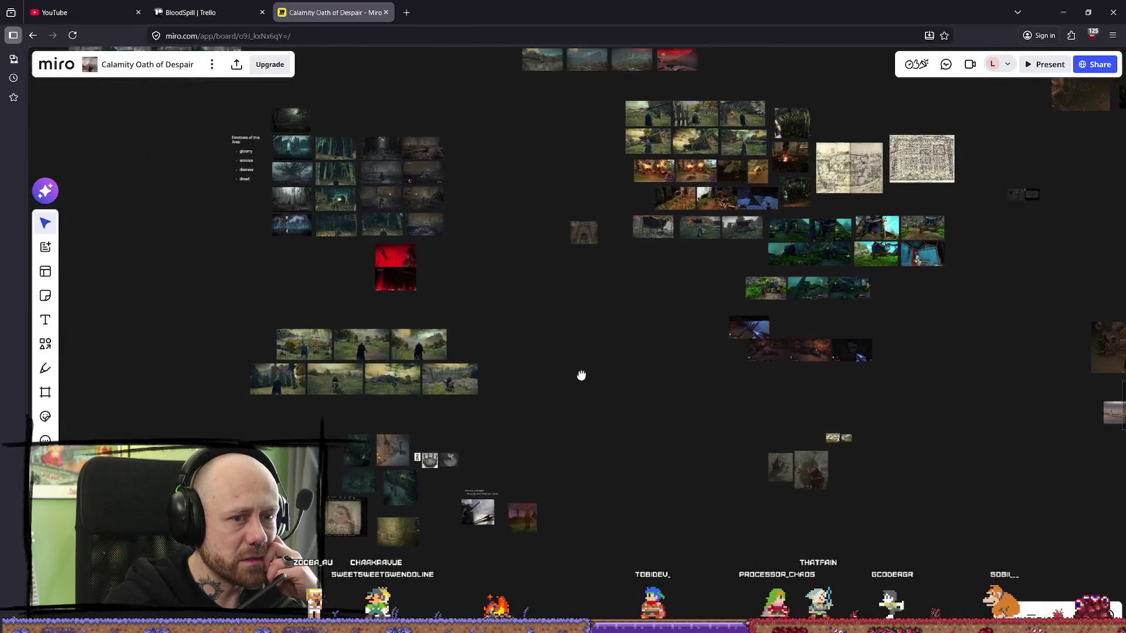
{"action": "scroll", "coordinate": [582, 374], "scroll_direction": "up", "scroll_amount": 1}
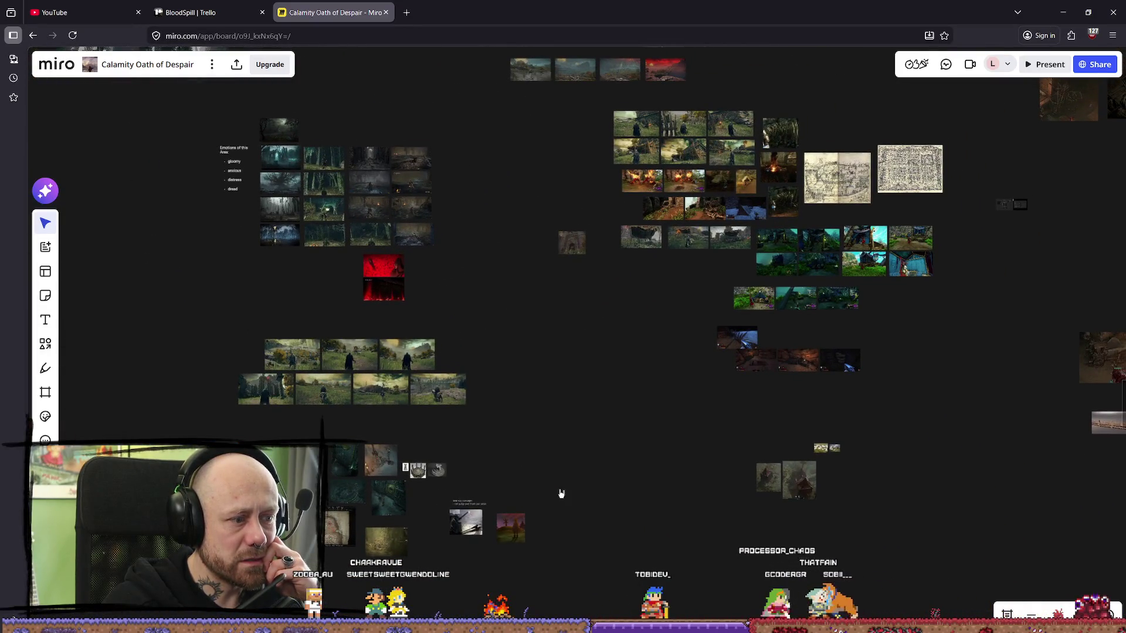
{"action": "scroll", "coordinate": [579, 460], "scroll_direction": "right", "scroll_amount": 5}
{"action": "scroll", "coordinate": [669, 438], "scroll_direction": "left", "scroll_amount": 5}
{"action": "scroll", "coordinate": [452, 467], "scroll_direction": "left", "scroll_amount": 2}
{"action": "scroll", "coordinate": [567, 352], "scroll_direction": "up", "scroll_amount": 3}
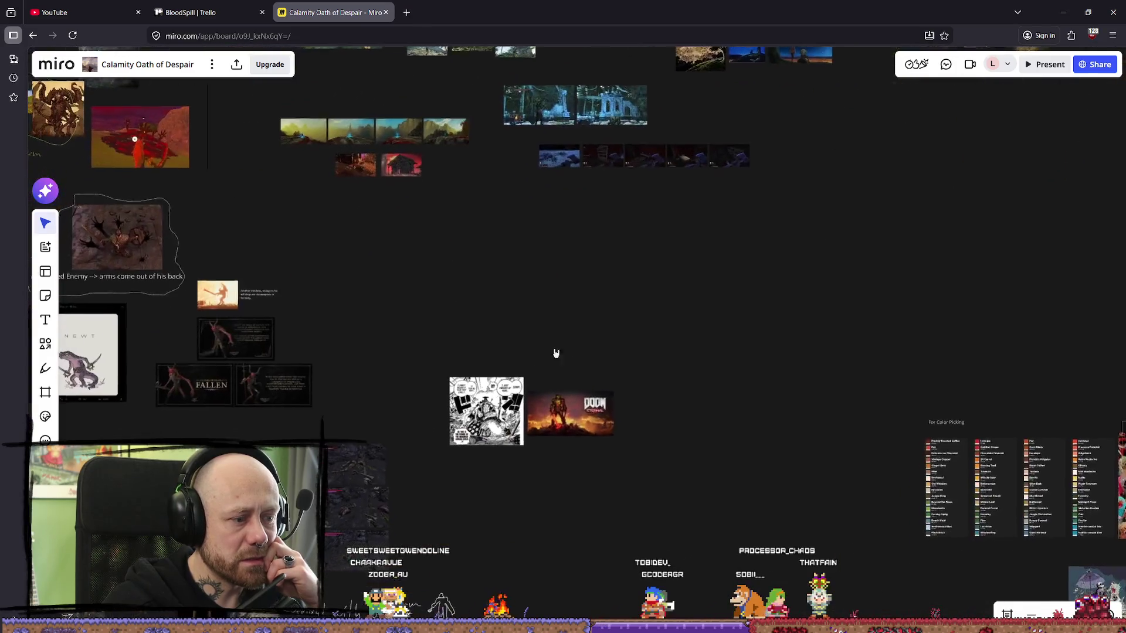
{"action": "scroll", "coordinate": [448, 328], "scroll_direction": "left", "scroll_amount": 2}
{"action": "scroll", "coordinate": [447, 327], "scroll_direction": "down", "scroll_amount": 2}
{"action": "scroll", "coordinate": [549, 355], "scroll_direction": "right", "scroll_amount": 8}
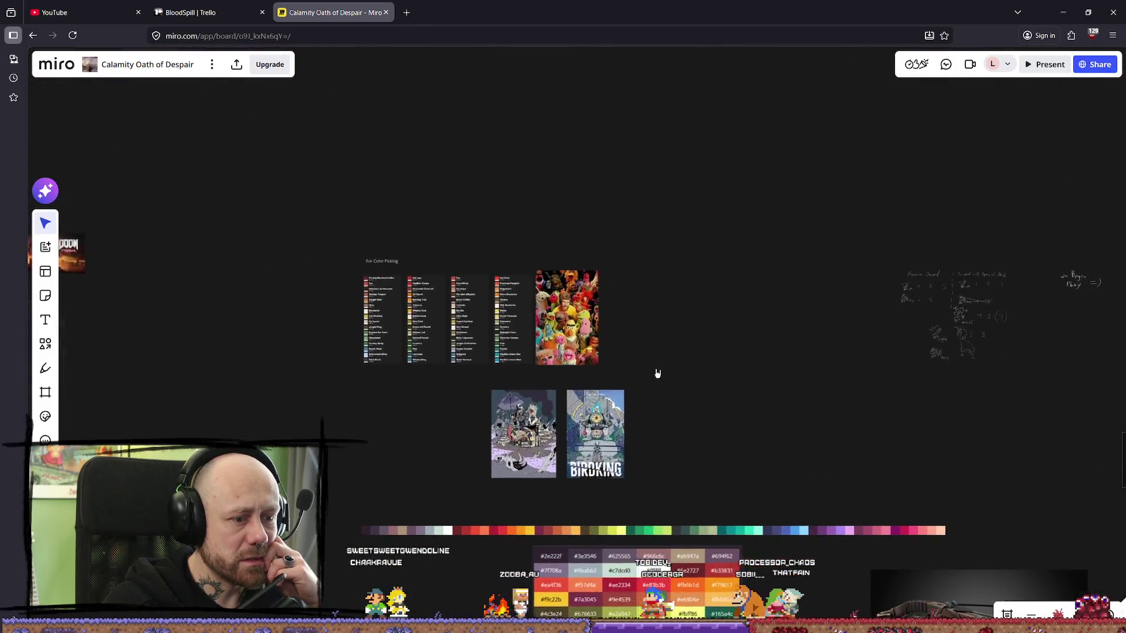
{"action": "scroll", "coordinate": [575, 461], "scroll_direction": "up", "scroll_amount": 5}
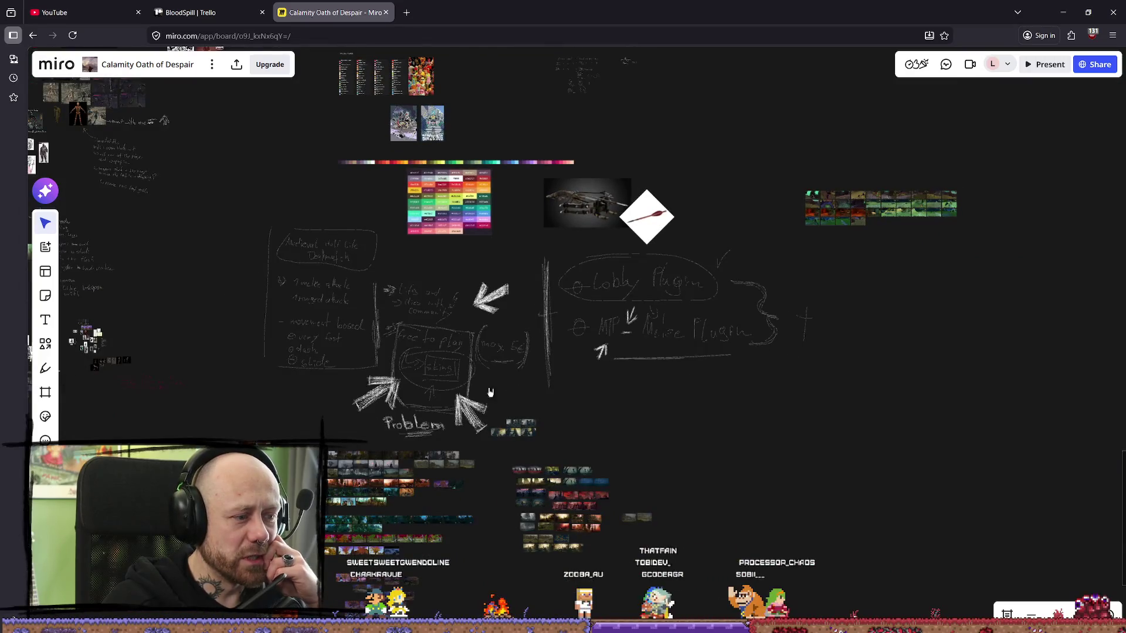
{"action": "scroll", "coordinate": [536, 267], "scroll_direction": "up", "scroll_amount": 5}
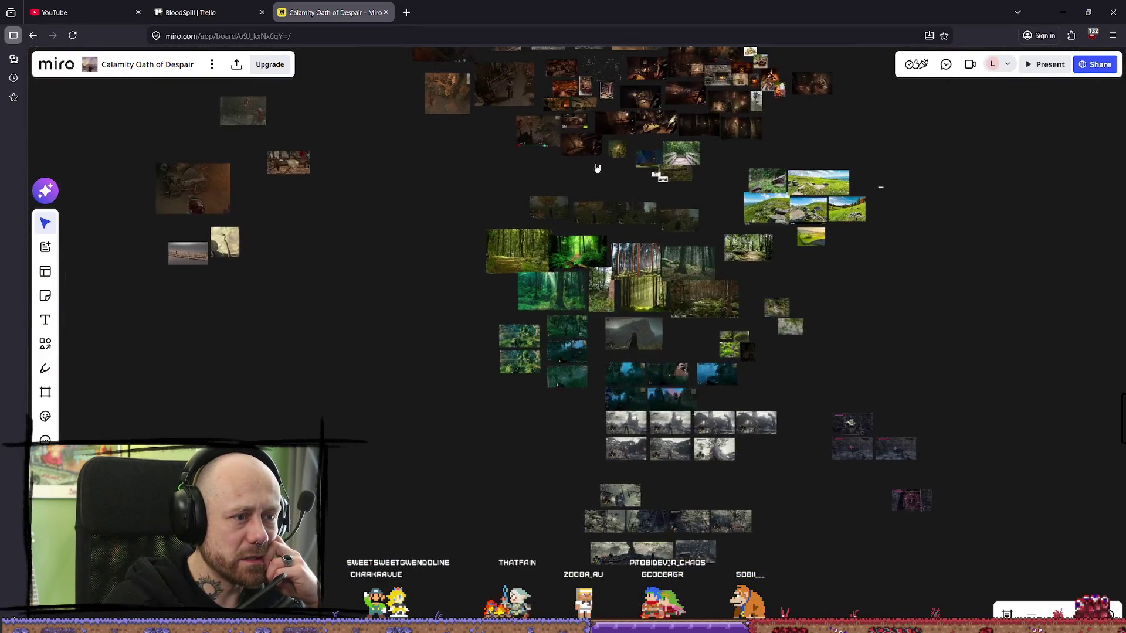
{"action": "scroll", "coordinate": [536, 267], "scroll_direction": "up", "scroll_amount": 3}
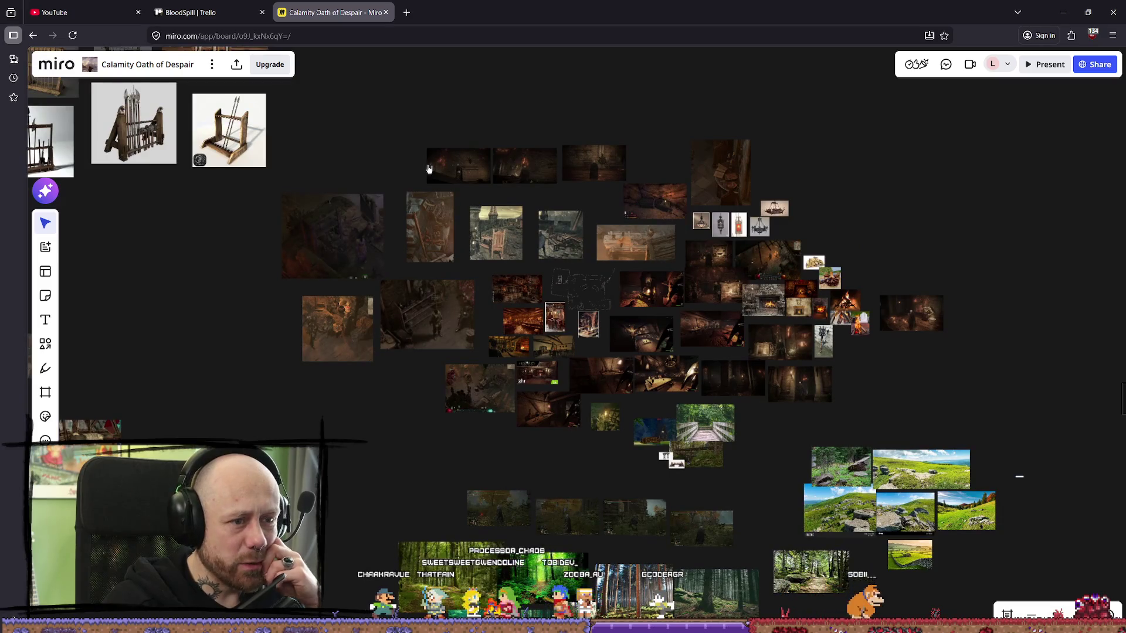
{"action": "scroll", "coordinate": [680, 264], "scroll_direction": "up", "scroll_amount": 5}
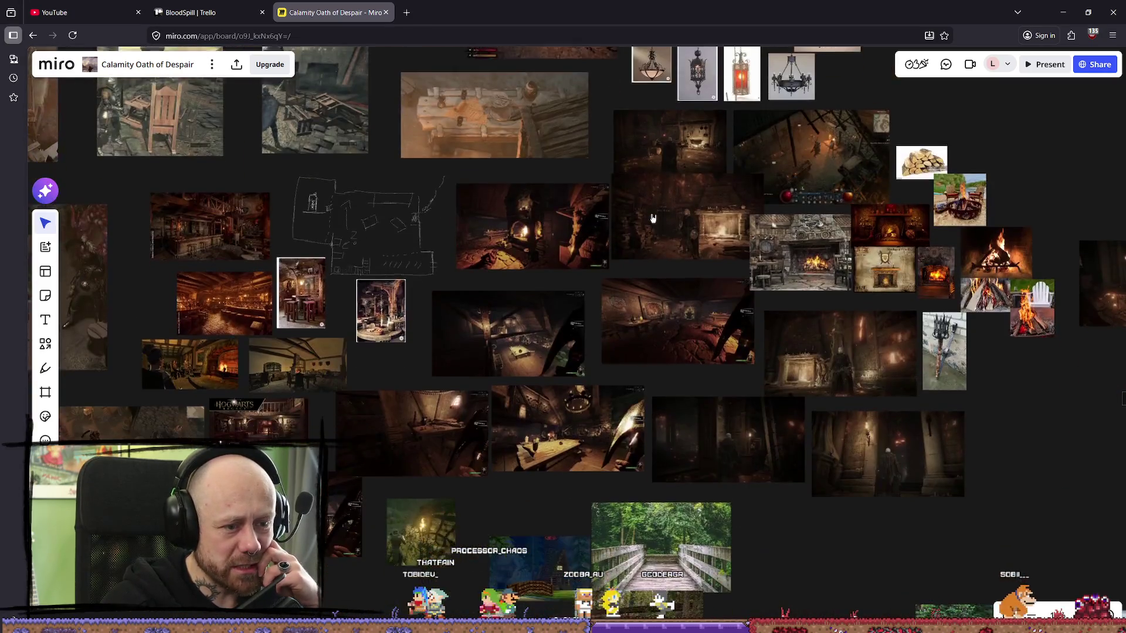
{"action": "scroll", "coordinate": [734, 323], "scroll_direction": "down", "scroll_amount": 10}
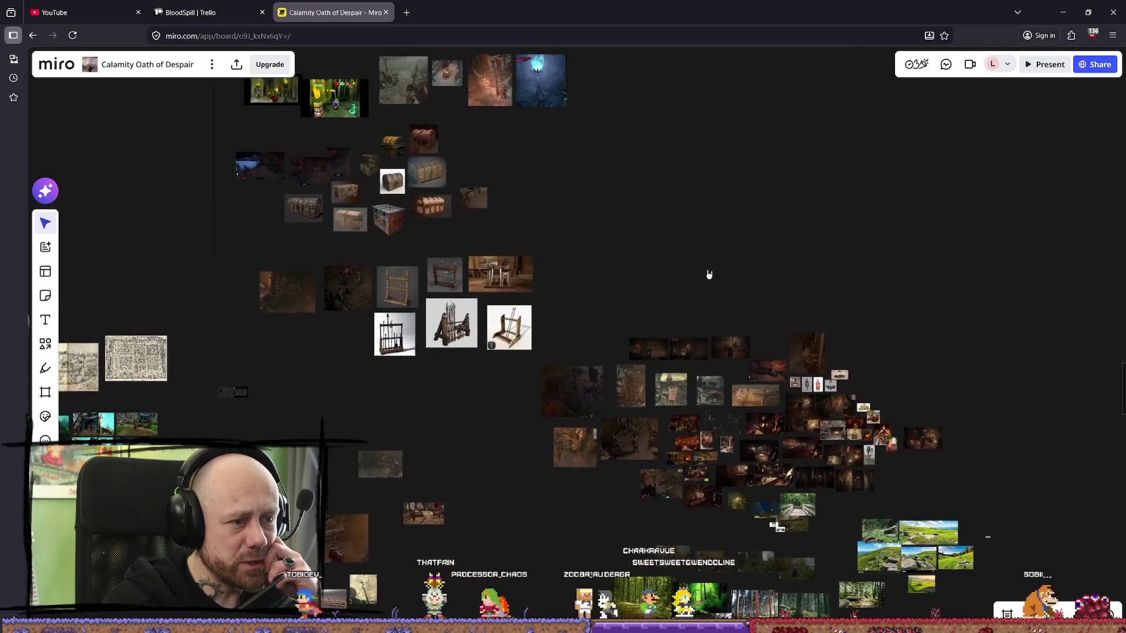
{"action": "scroll", "coordinate": [590, 300], "scroll_direction": "up", "scroll_amount": 5}
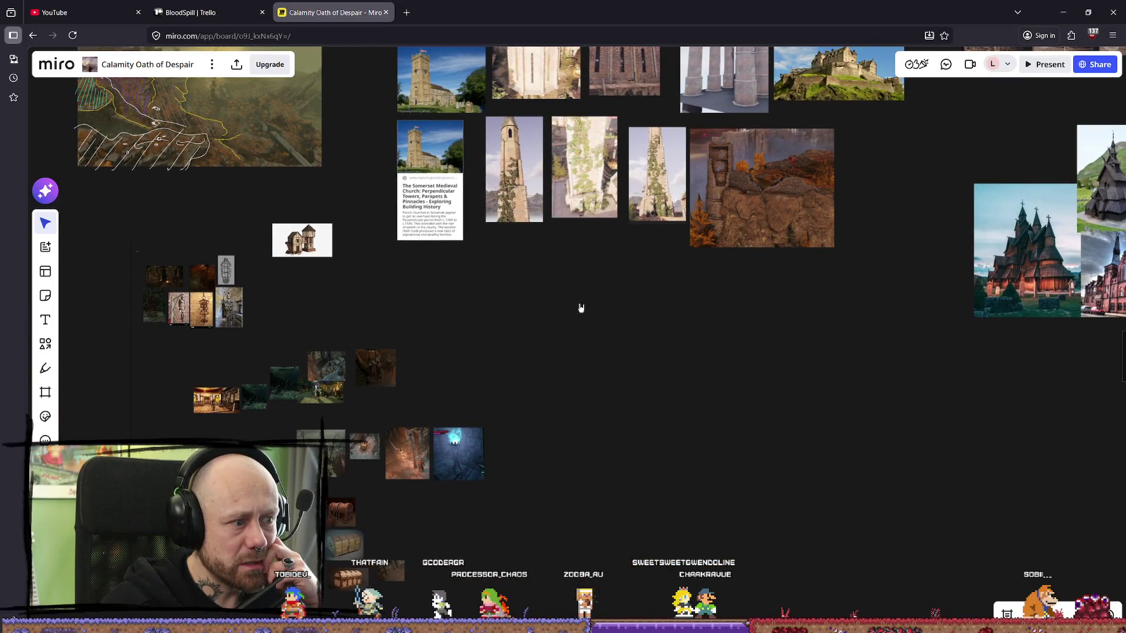
{"action": "scroll", "coordinate": [518, 354], "scroll_direction": "up", "scroll_amount": 5}
{"action": "scroll", "coordinate": [947, 335], "scroll_direction": "up", "scroll_amount": 5}
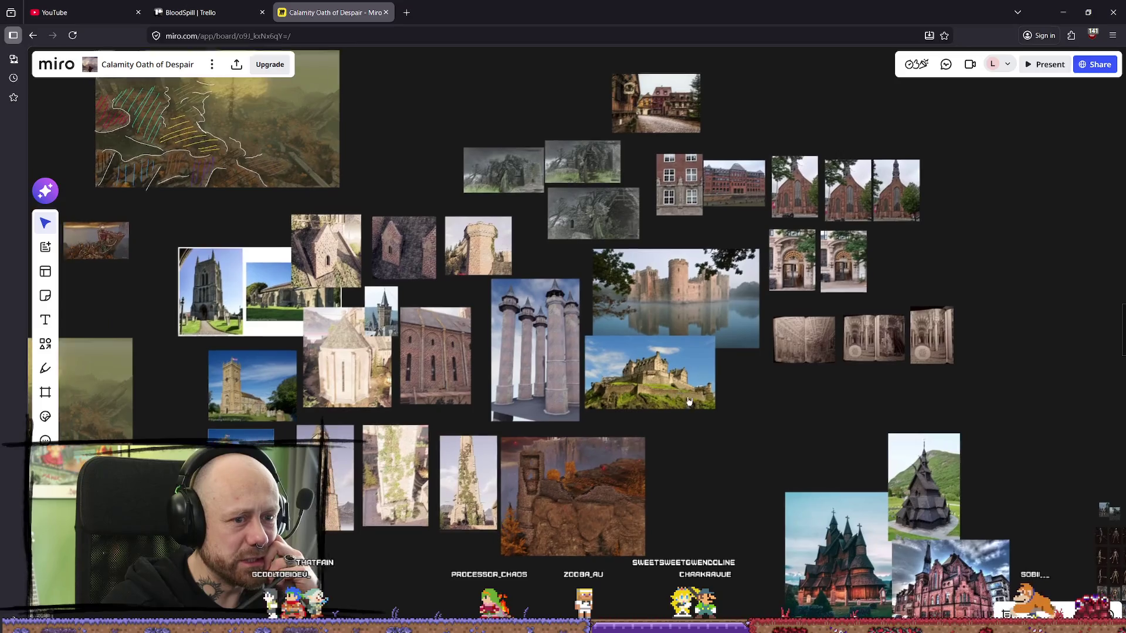
{"action": "scroll", "coordinate": [947, 335], "scroll_direction": "up", "scroll_amount": 5}
{"action": "scroll", "coordinate": [754, 374], "scroll_direction": "up", "scroll_amount": 5}
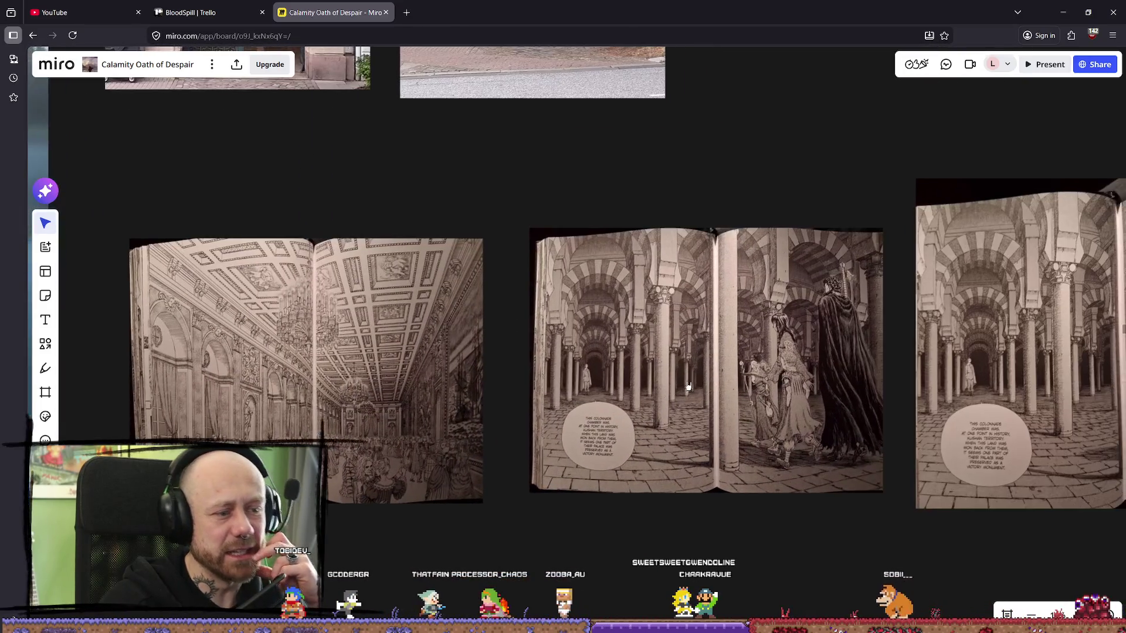
{"action": "scroll", "coordinate": [754, 374], "scroll_direction": "right", "scroll_amount": 3}
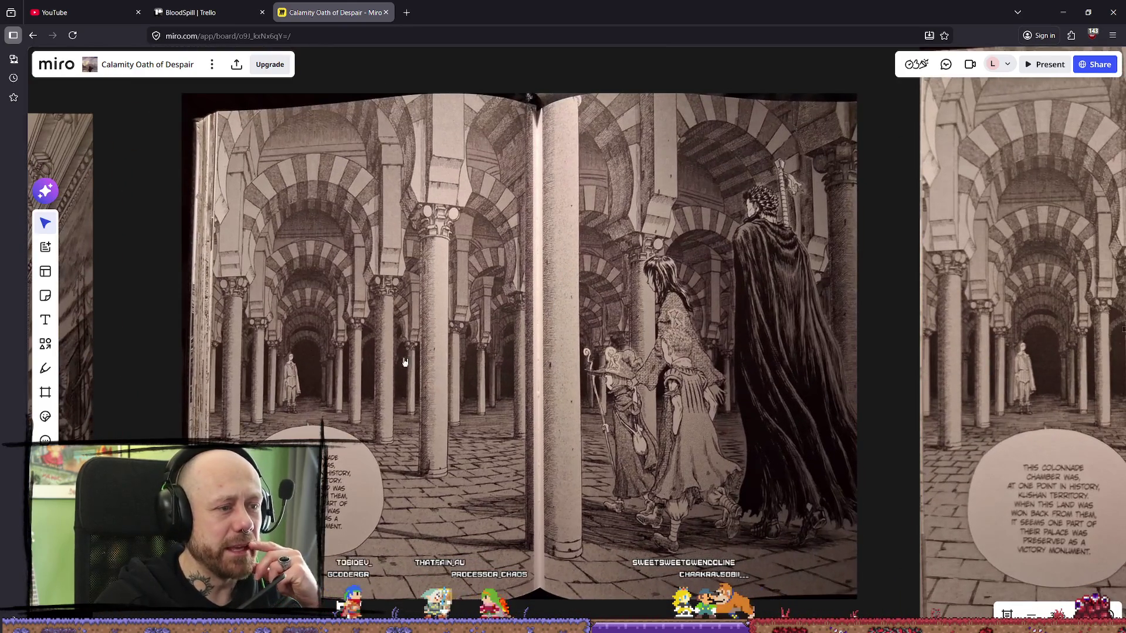
{"action": "scroll", "coordinate": [418, 356], "scroll_direction": "right", "scroll_amount": 3}
{"action": "scroll", "coordinate": [492, 217], "scroll_direction": "up", "scroll_amount": 5}
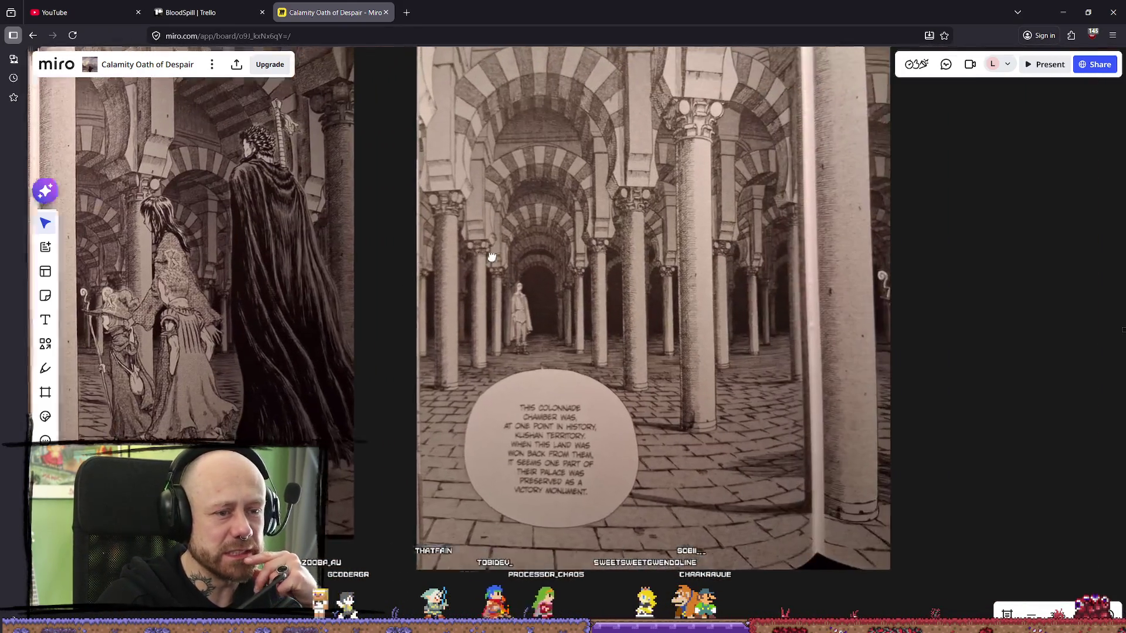
{"action": "scroll", "coordinate": [498, 228], "scroll_direction": "left", "scroll_amount": 1}
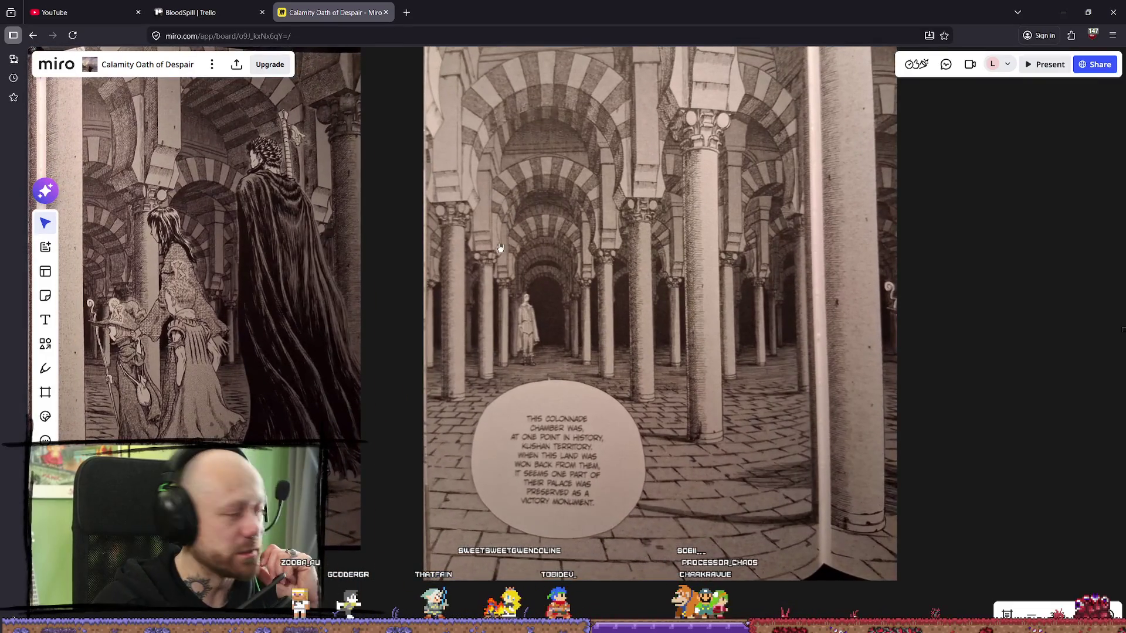
{"action": "scroll", "coordinate": [442, 252], "scroll_direction": "left", "scroll_amount": 8}
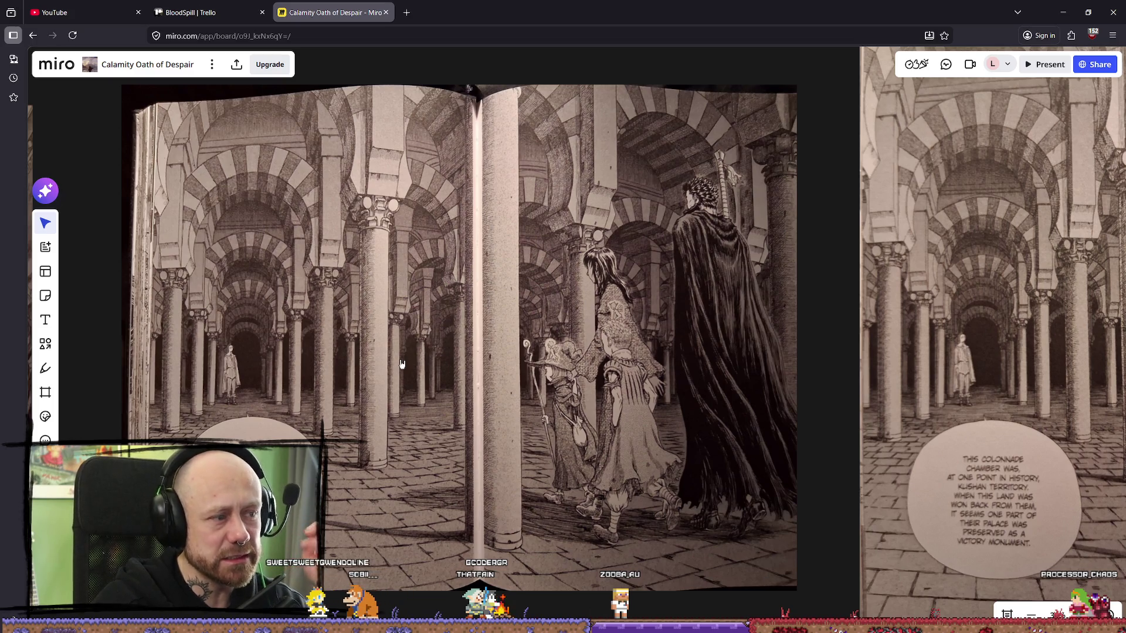
{"action": "scroll", "coordinate": [557, 367], "scroll_direction": "down", "scroll_amount": 2}
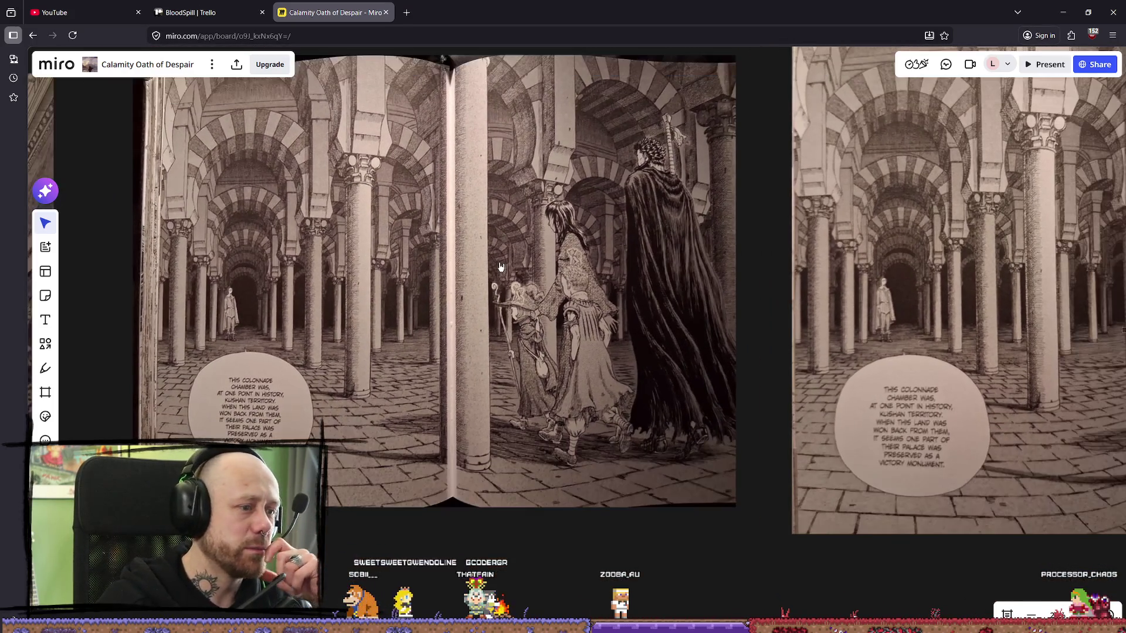
{"action": "scroll", "coordinate": [533, 278], "scroll_direction": "right", "scroll_amount": 5}
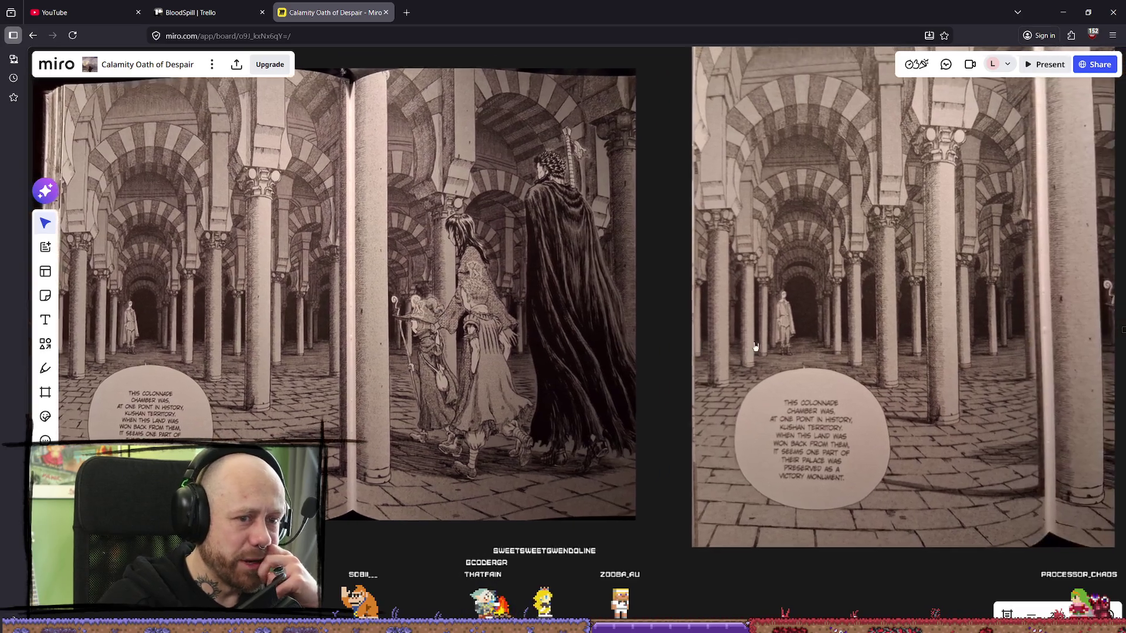
{"action": "scroll", "coordinate": [404, 332], "scroll_direction": "down", "scroll_amount": 3}
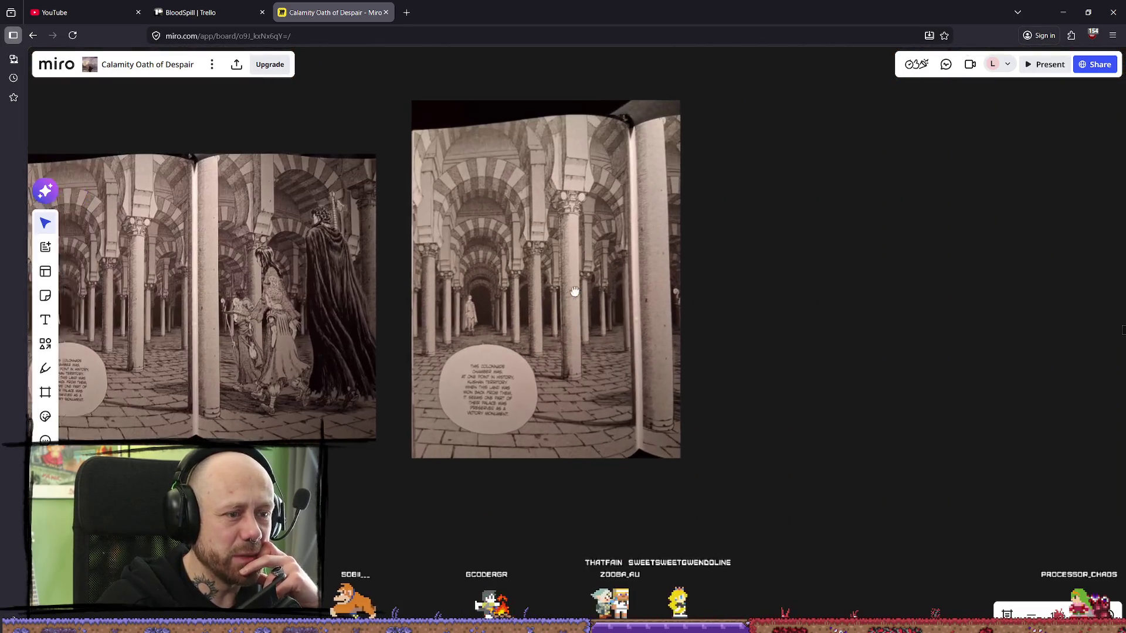
{"action": "scroll", "coordinate": [591, 304], "scroll_direction": "left", "scroll_amount": 2}
{"action": "left_click", "coordinate": [1065, 18]}
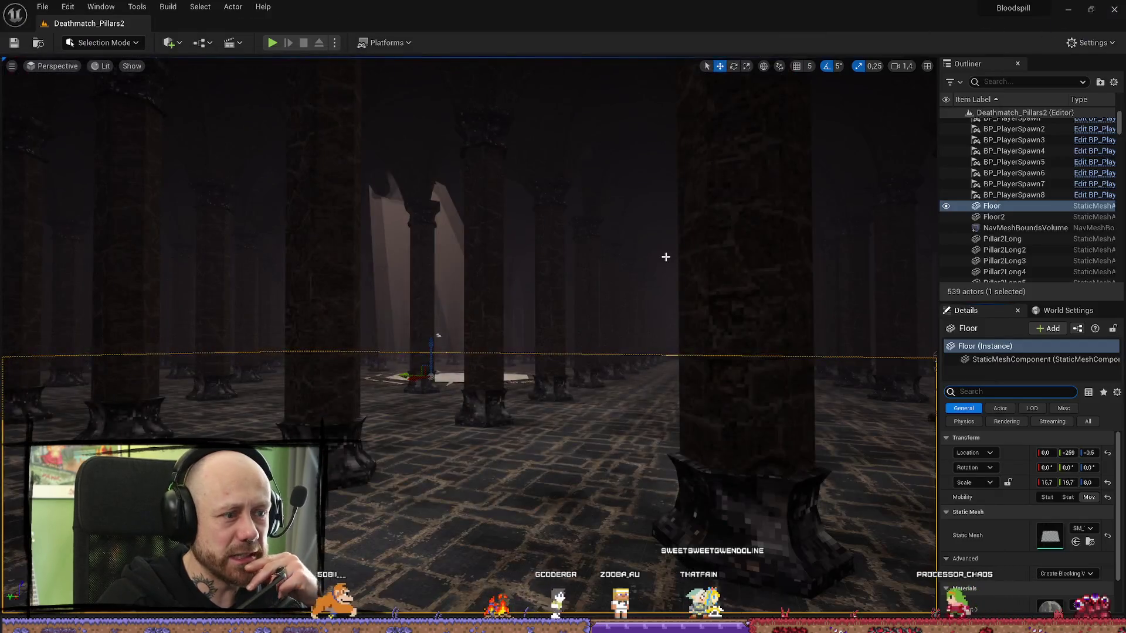
- Fly the camera among the stone pillars and light shafts of Deathmatch_Pillars2, then launch Play
{"action": "scroll", "coordinate": [436, 335], "scroll_direction": "up", "scroll_amount": 2}
{"action": "key", "text": "w"}
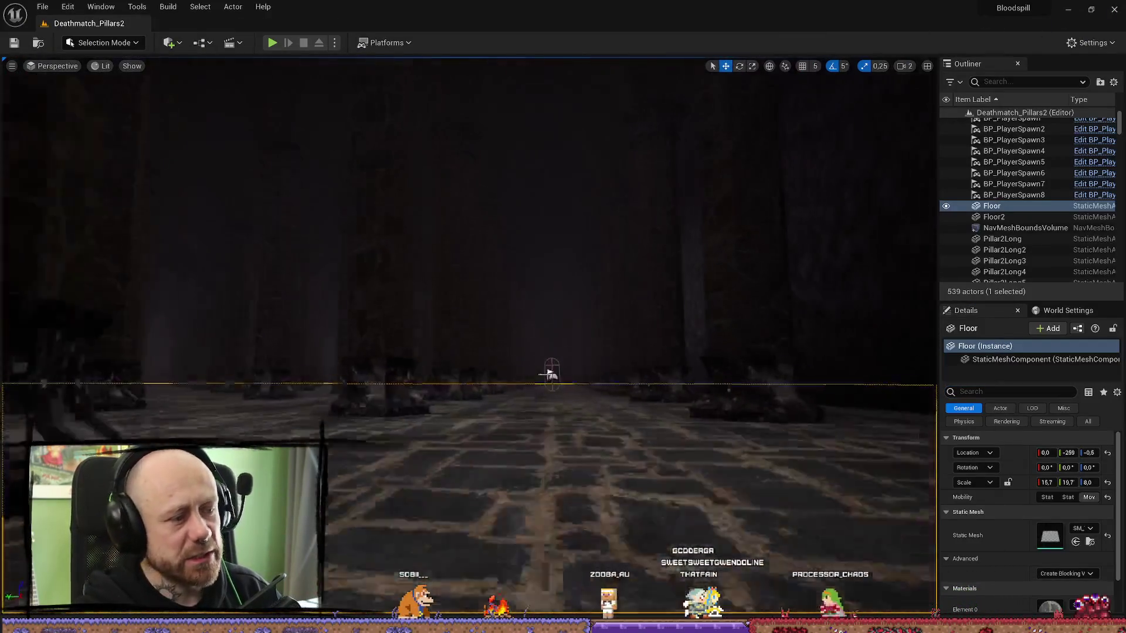
{"action": "scroll", "coordinate": [469, 340], "scroll_direction": "down", "scroll_amount": 3}
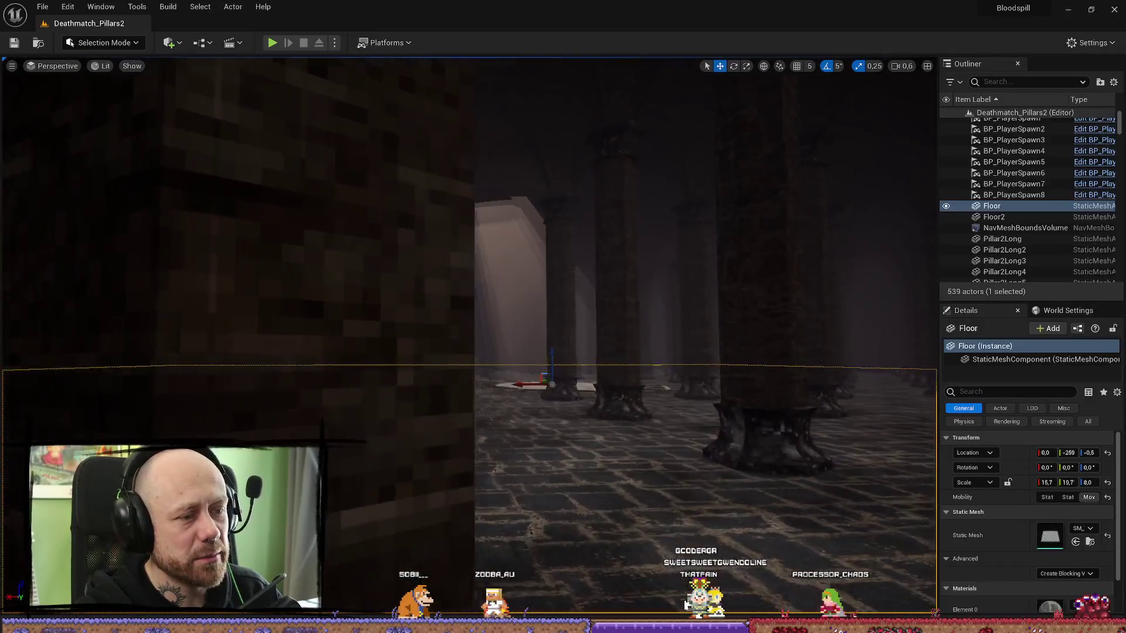
{"action": "left_click_drag", "start_coordinate": [460, 304], "coordinate": [413, 320]}
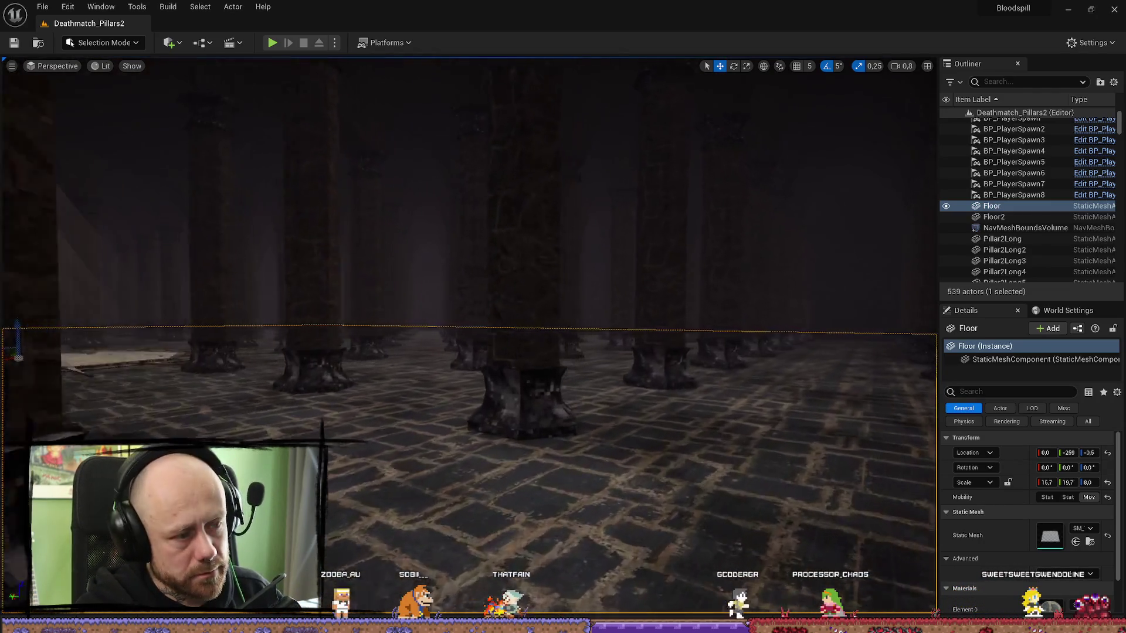
{"action": "key", "text": "w"}
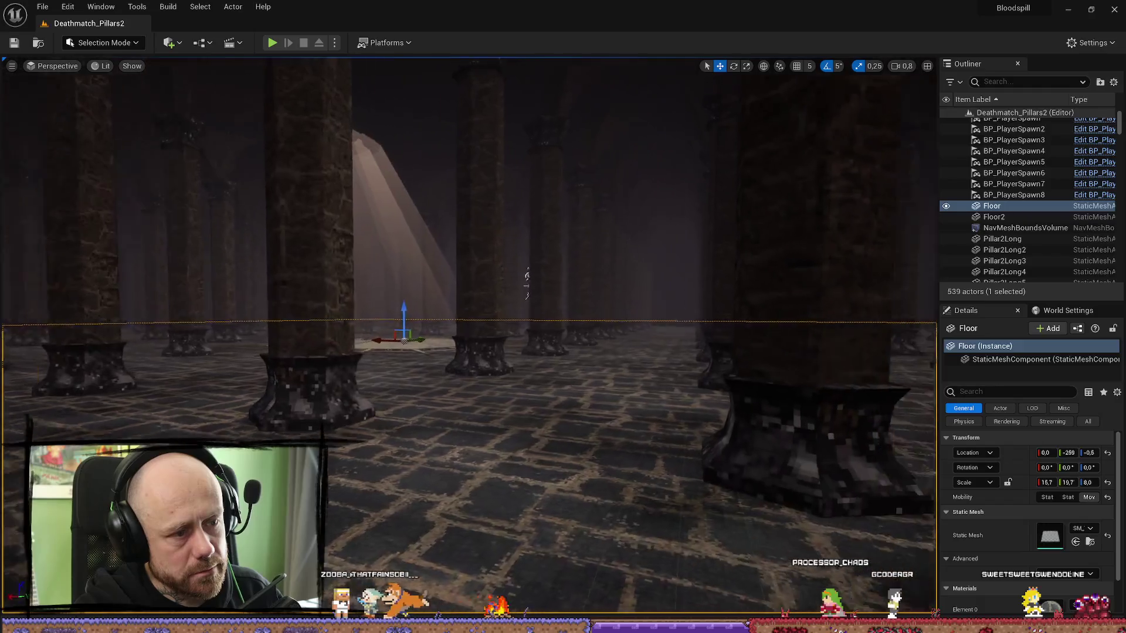
{"action": "scroll", "coordinate": [469, 338], "scroll_direction": "up", "scroll_amount": 2}
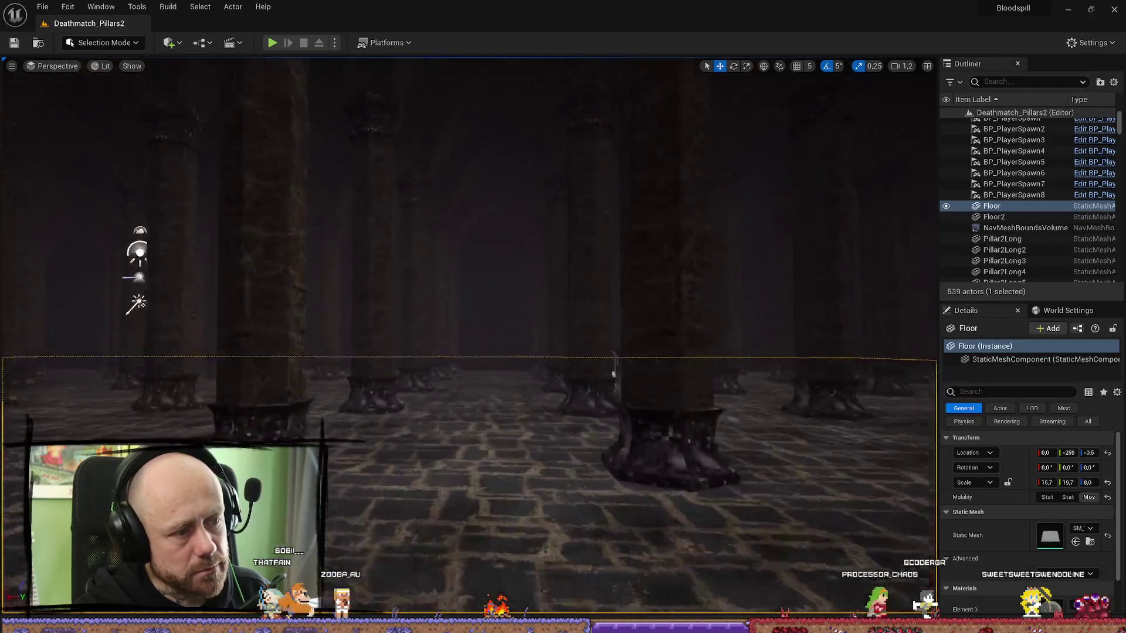
{"action": "key", "text": "w"}
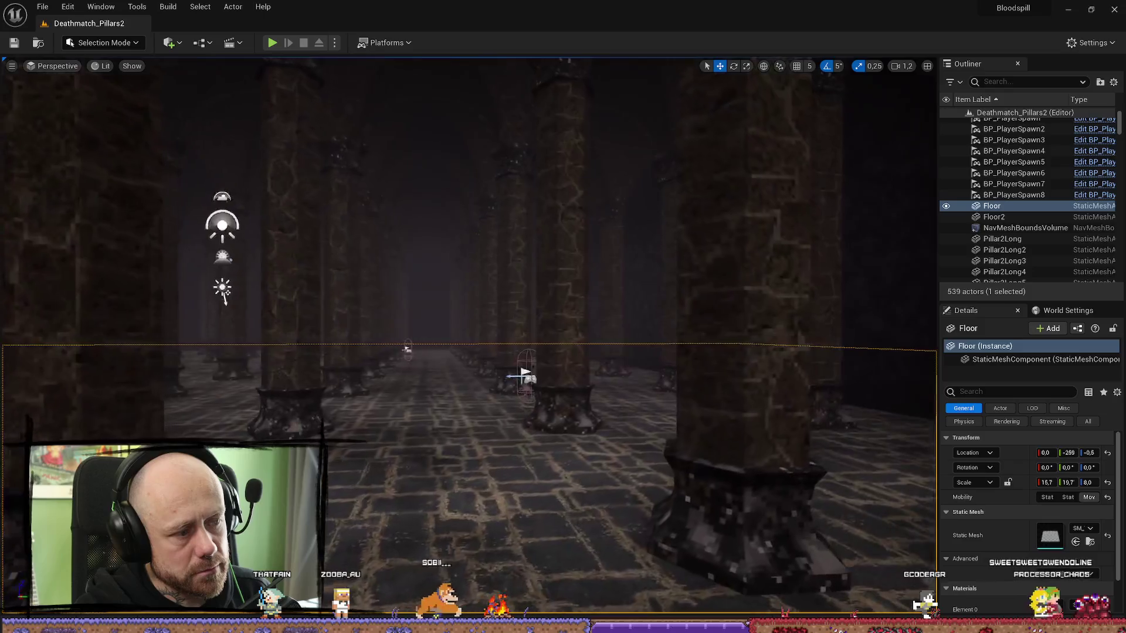
{"action": "key", "text": "w"}
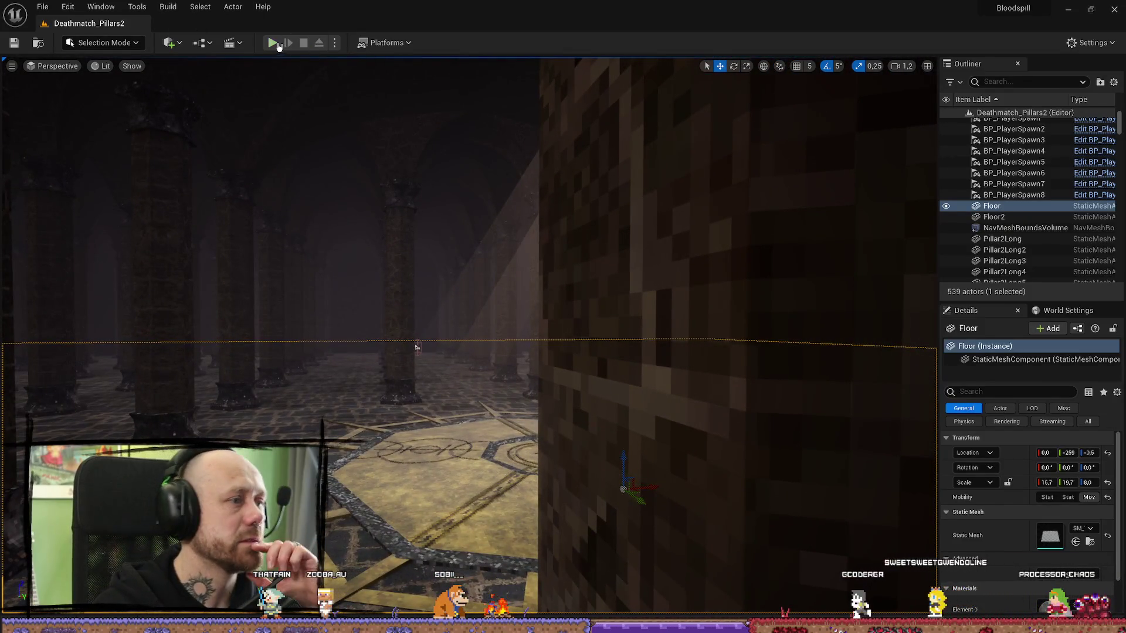
{"action": "left_click", "coordinate": [273, 44]}
- Deploy into the Deathmatch, quit and redeploy, then switch the game to fullscreen with F11
{"action": "left_click", "coordinate": [535, 510]}
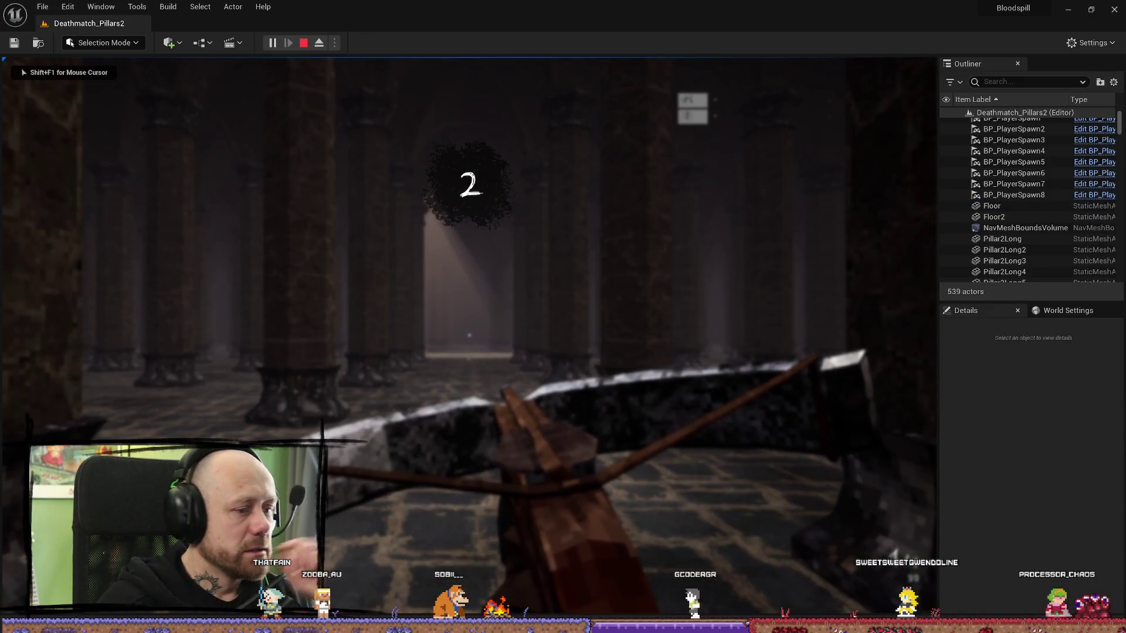
{"action": "key", "text": "Escape"}
{"action": "left_click", "coordinate": [242, 316]}
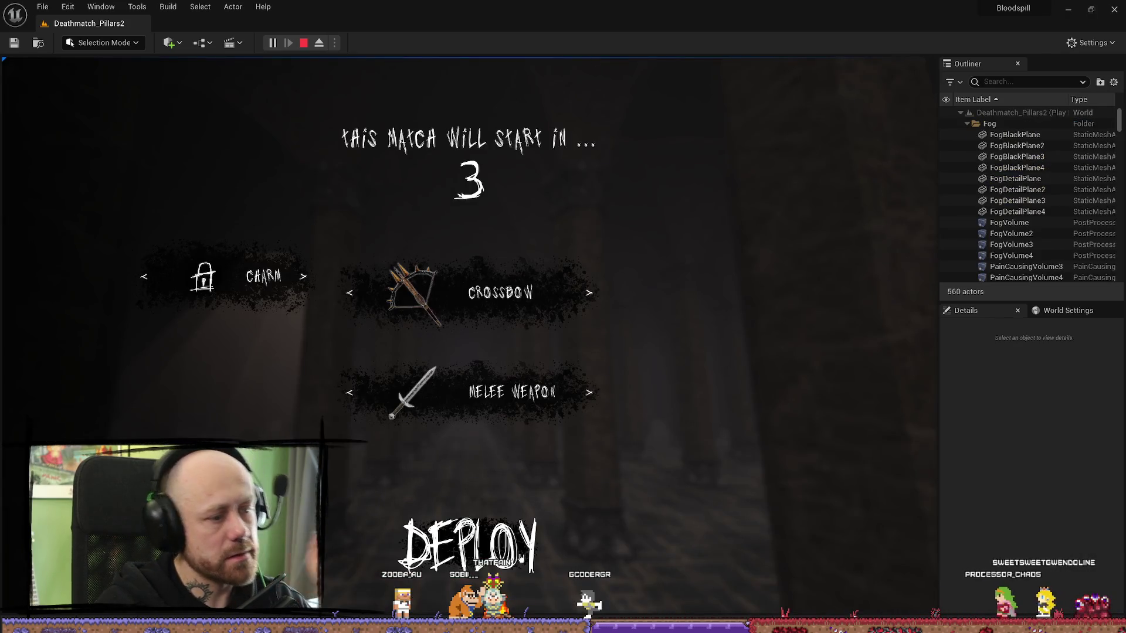
{"action": "key", "text": "F11"}
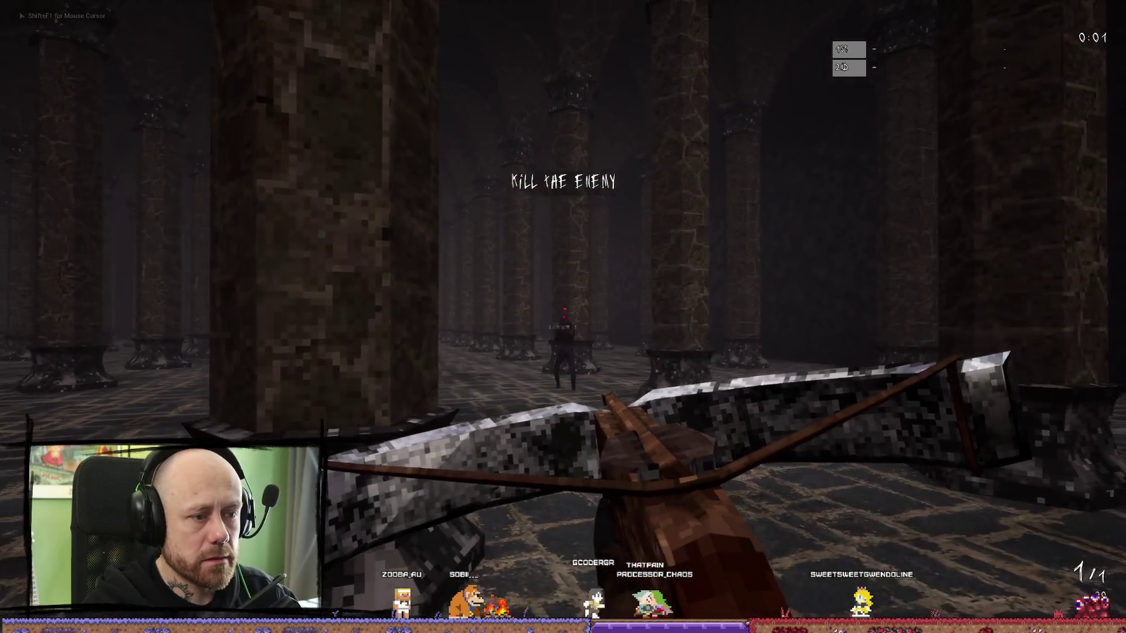
- Fight enemies with the crossbow, switching to the sword with key 2 for melee attacks
{"action": "left_click", "coordinate": [563, 316]}
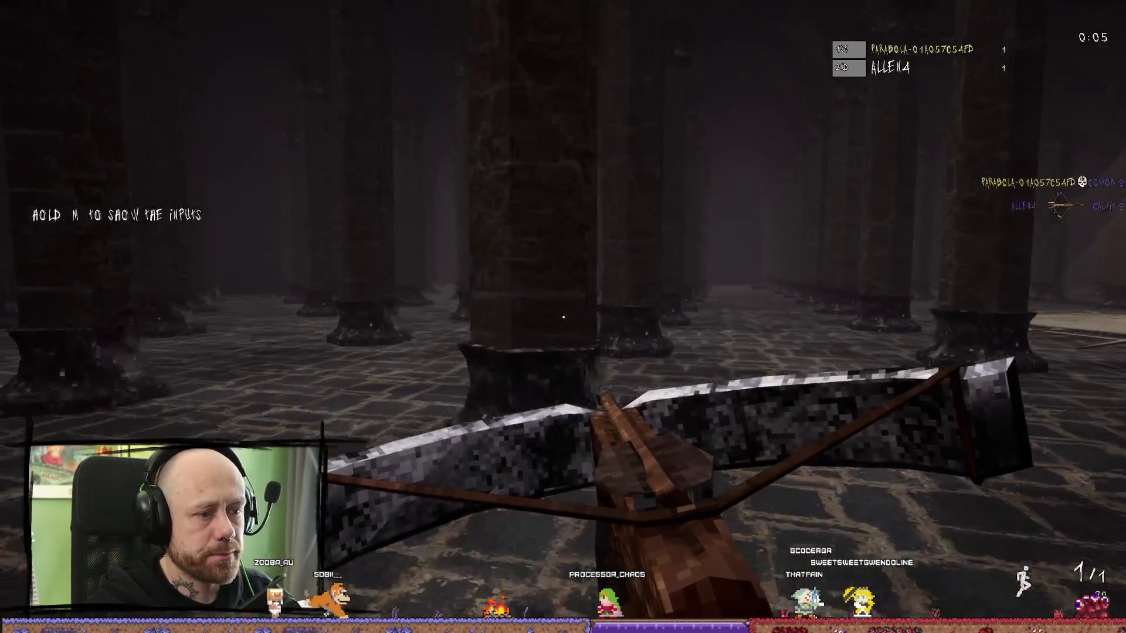
{"action": "key", "text": "2"}
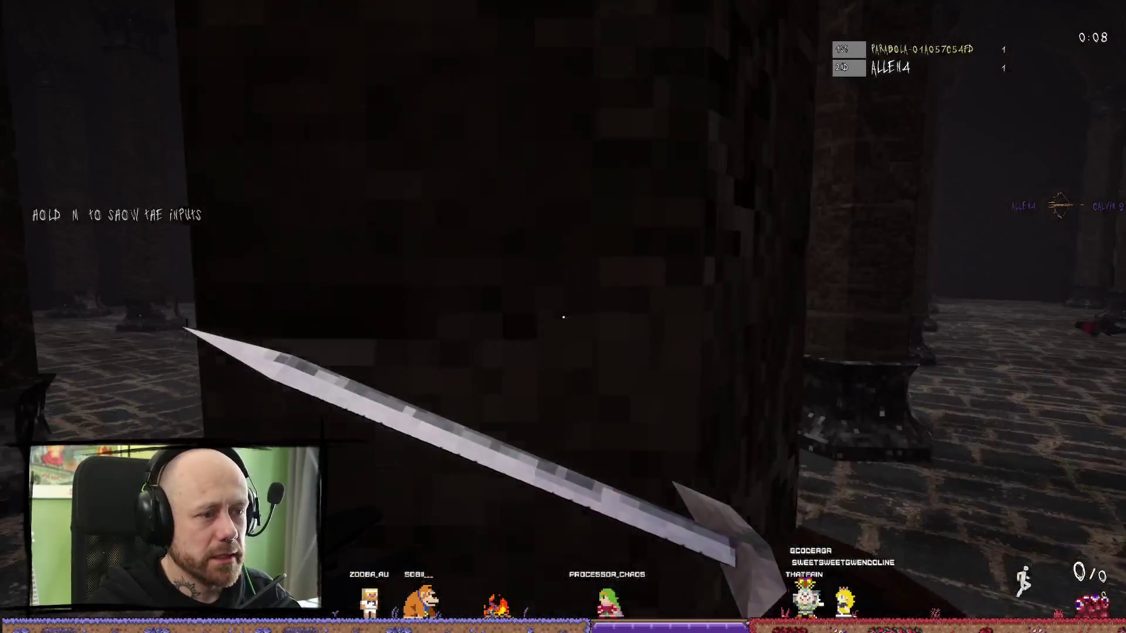
{"action": "left_click", "coordinate": [563, 317]}
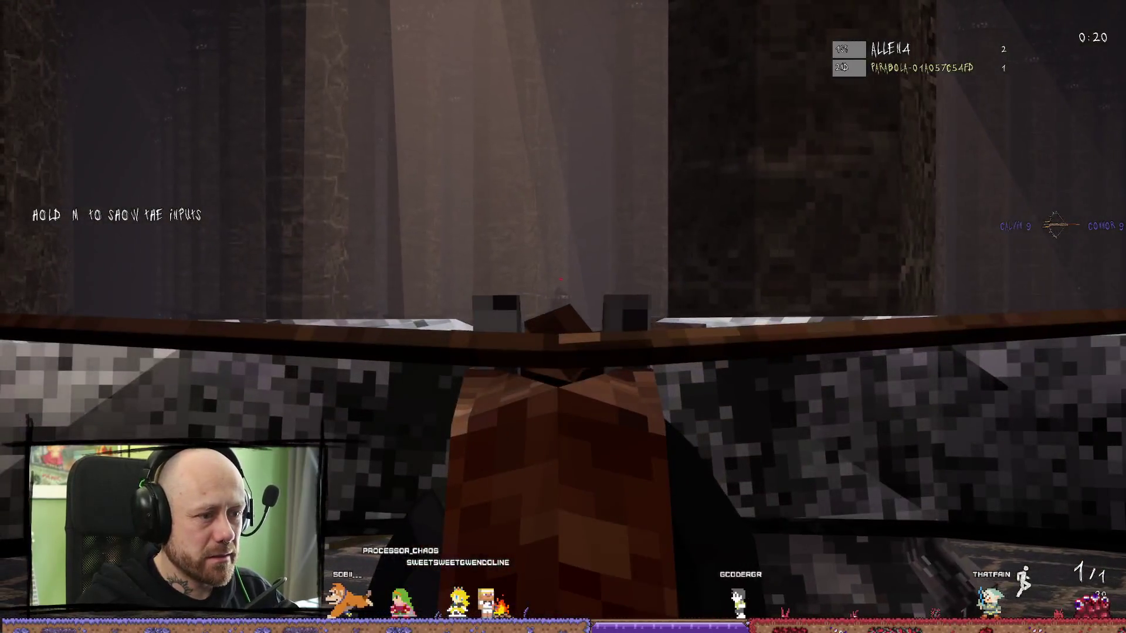
{"action": "left_click", "coordinate": [562, 316]}
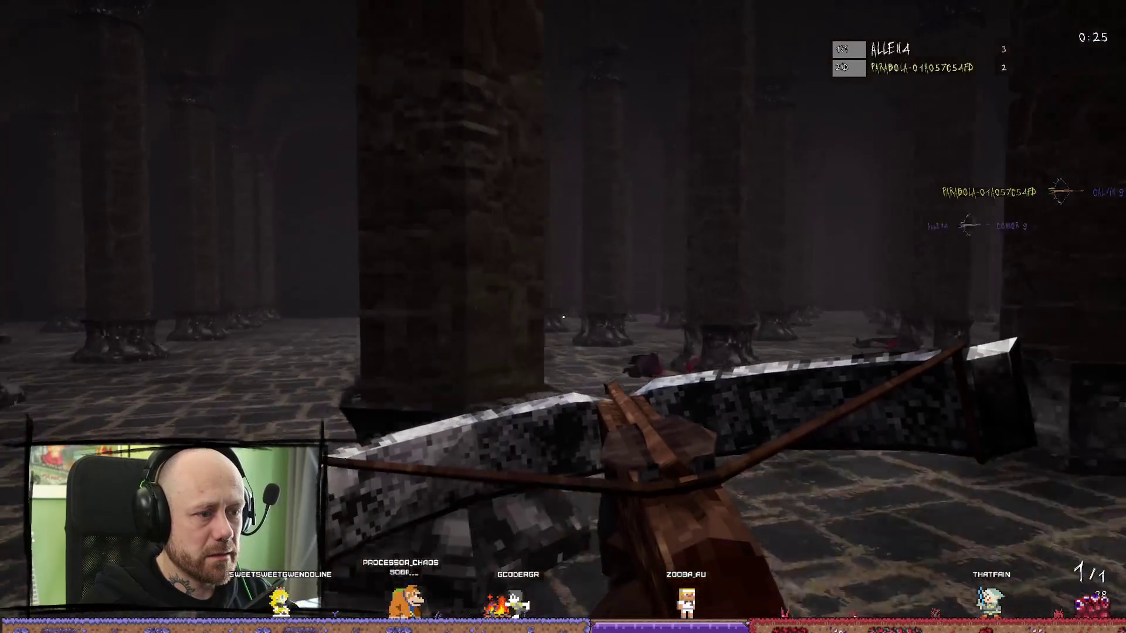
{"action": "left_click", "coordinate": [563, 317]}
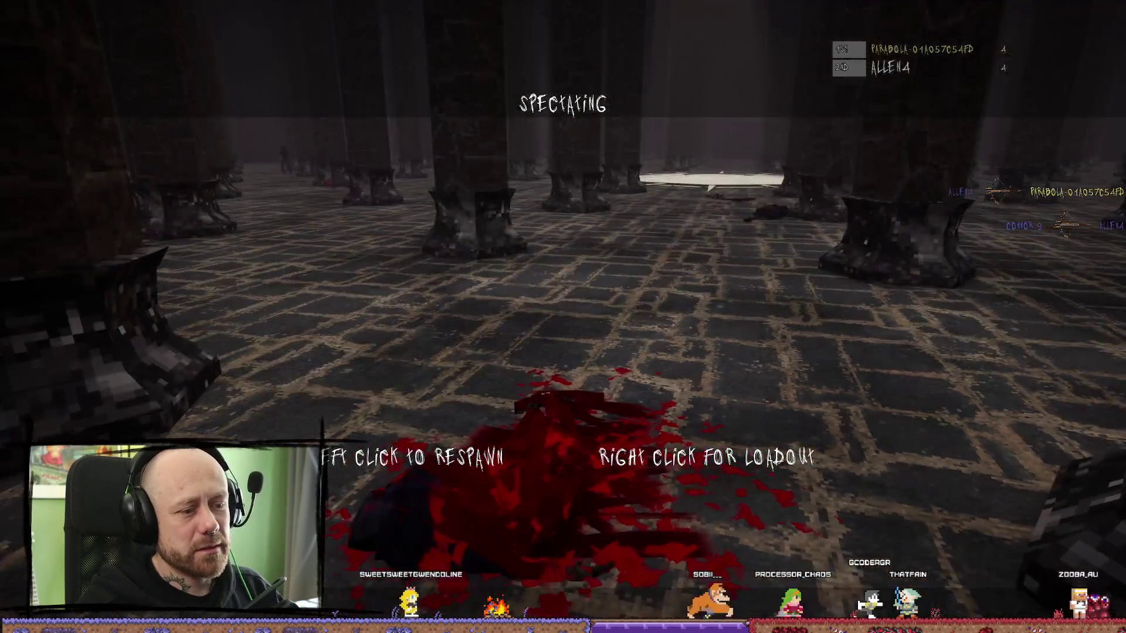
- Respawn, walk onto the lit rune-marked floor, and respawn again after dying
{"action": "left_click", "coordinate": [563, 317]}
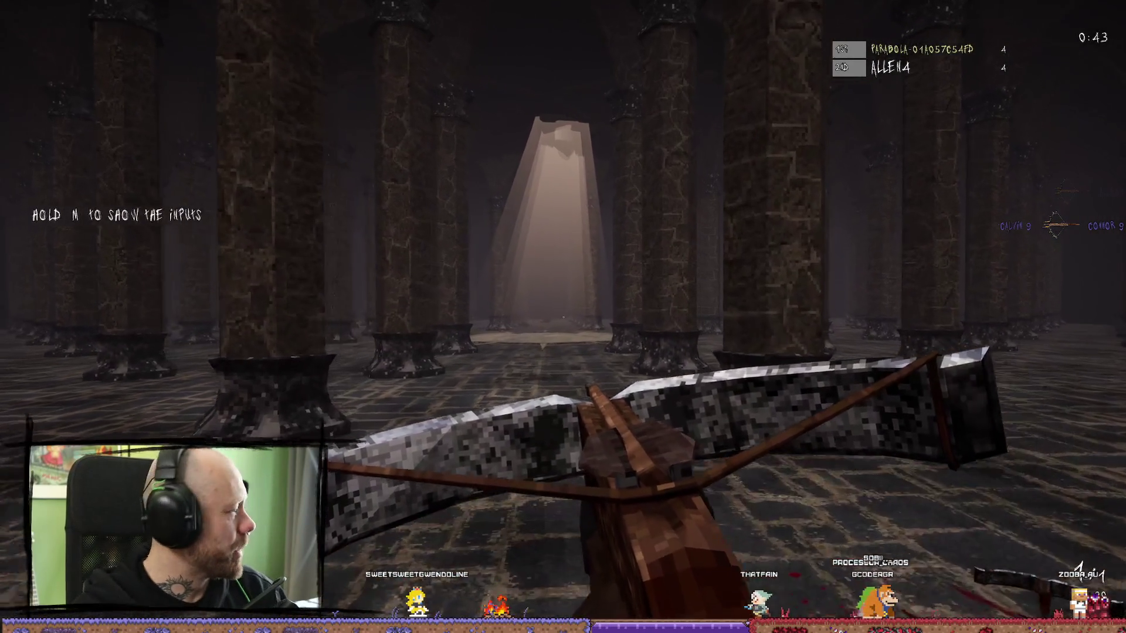
{"action": "key", "text": "w"}
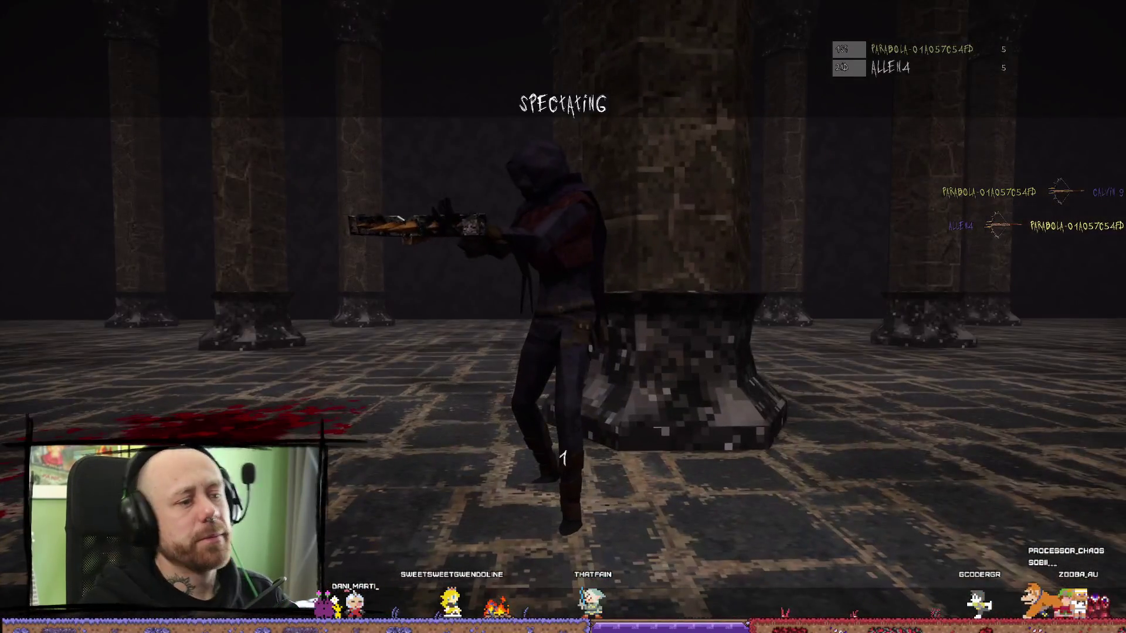
{"action": "left_click", "coordinate": [563, 316]}
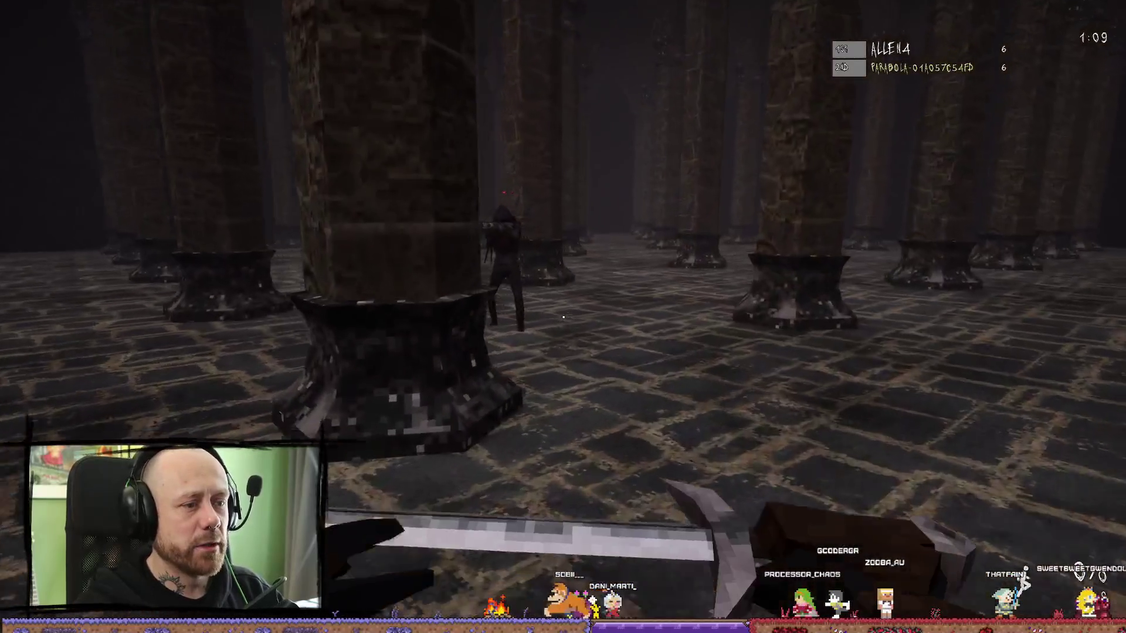
- Attack the crossbow enemy with the sword and respawn after each death
{"action": "left_click", "coordinate": [563, 317]}
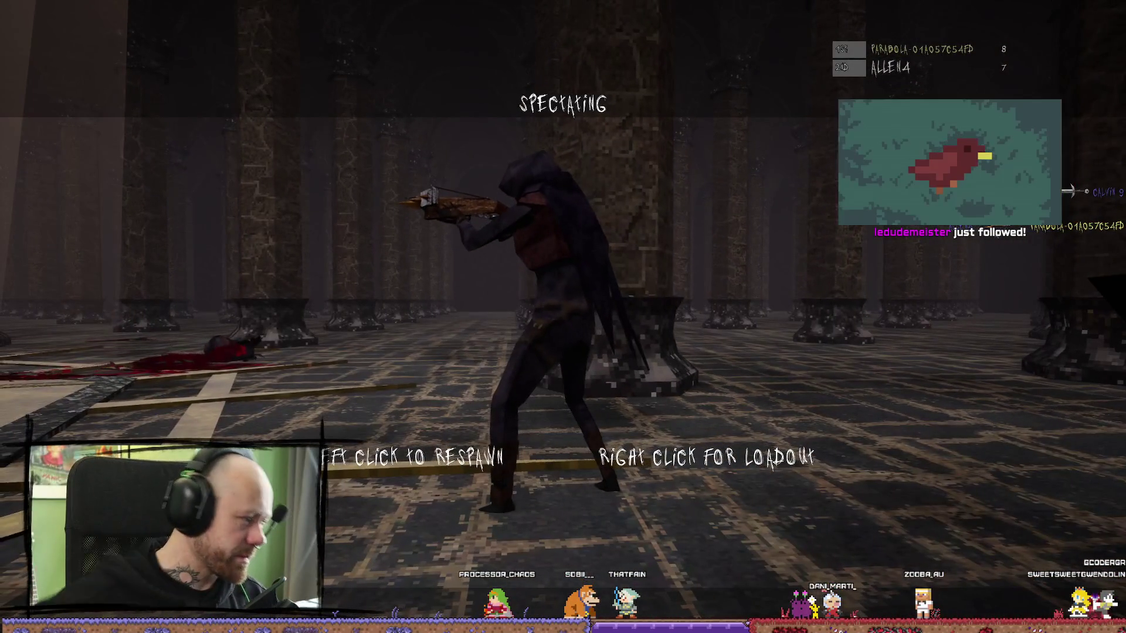
{"action": "left_click", "coordinate": [563, 317]}
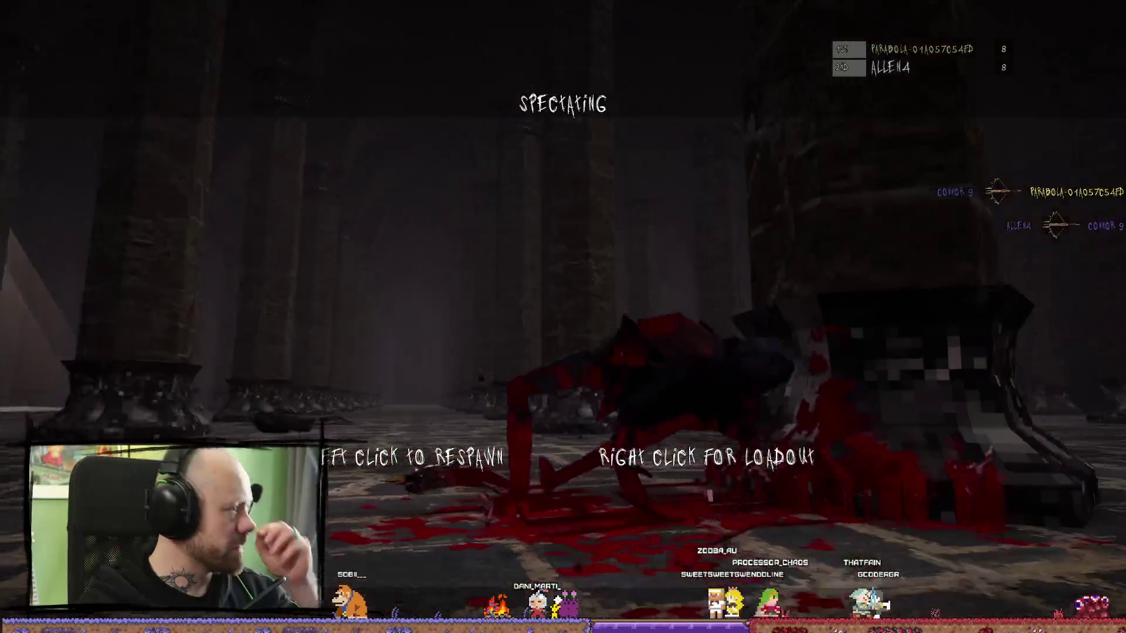
{"action": "left_click", "coordinate": [562, 317]}
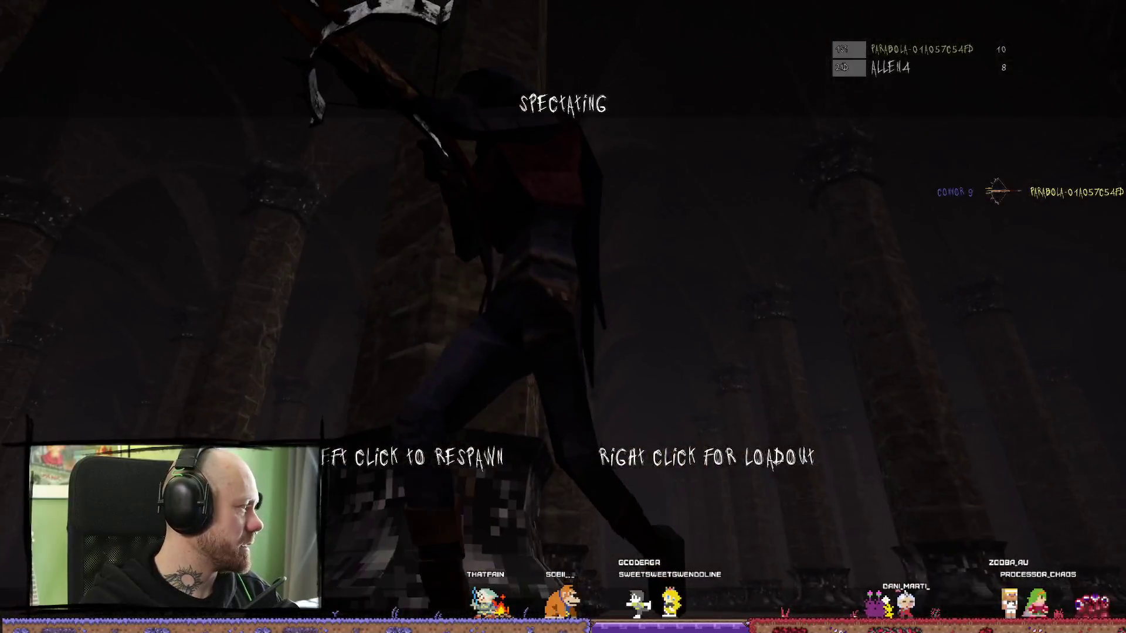
- Respawn and score kills with crossbow and long blade across the pentagram floor
{"action": "left_click", "coordinate": [563, 317]}
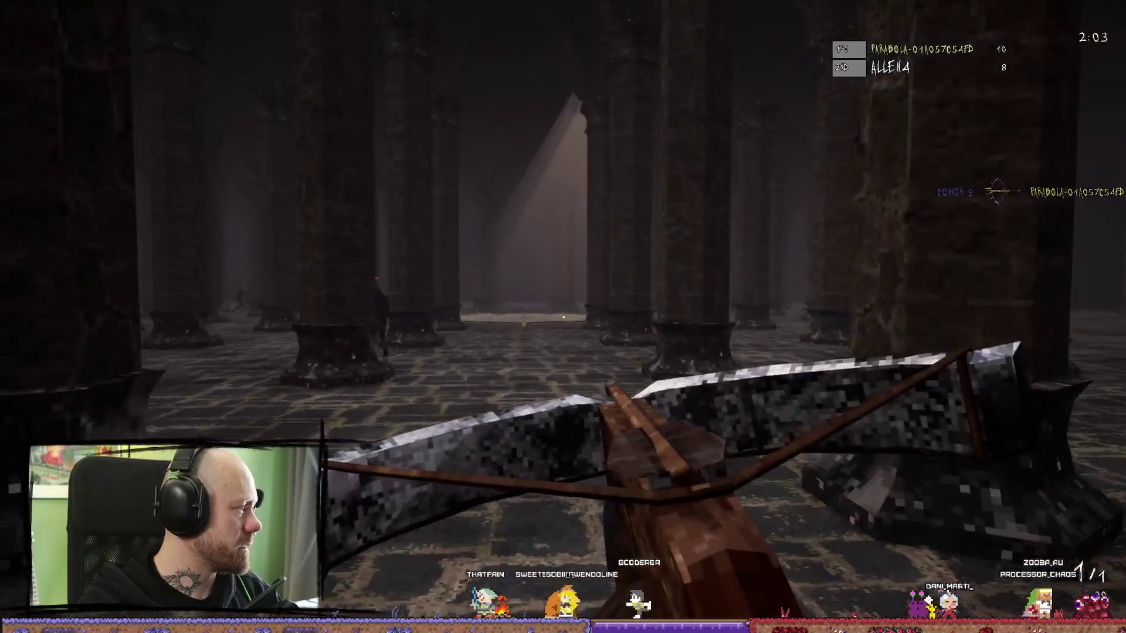
{"action": "left_click", "coordinate": [562, 316]}
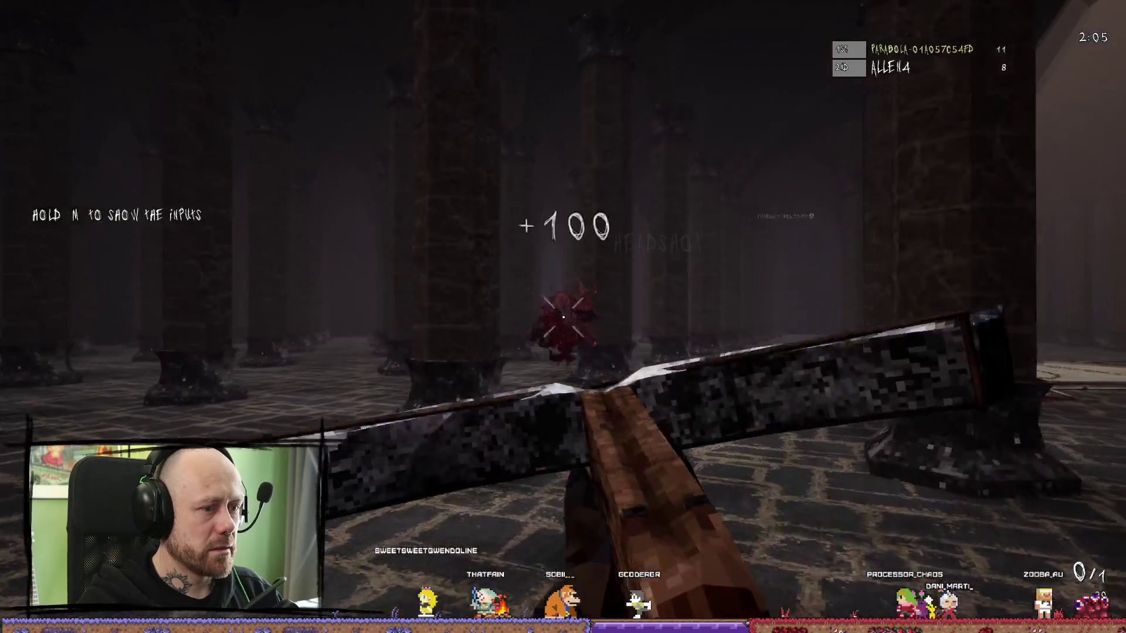
{"action": "key", "text": "q"}
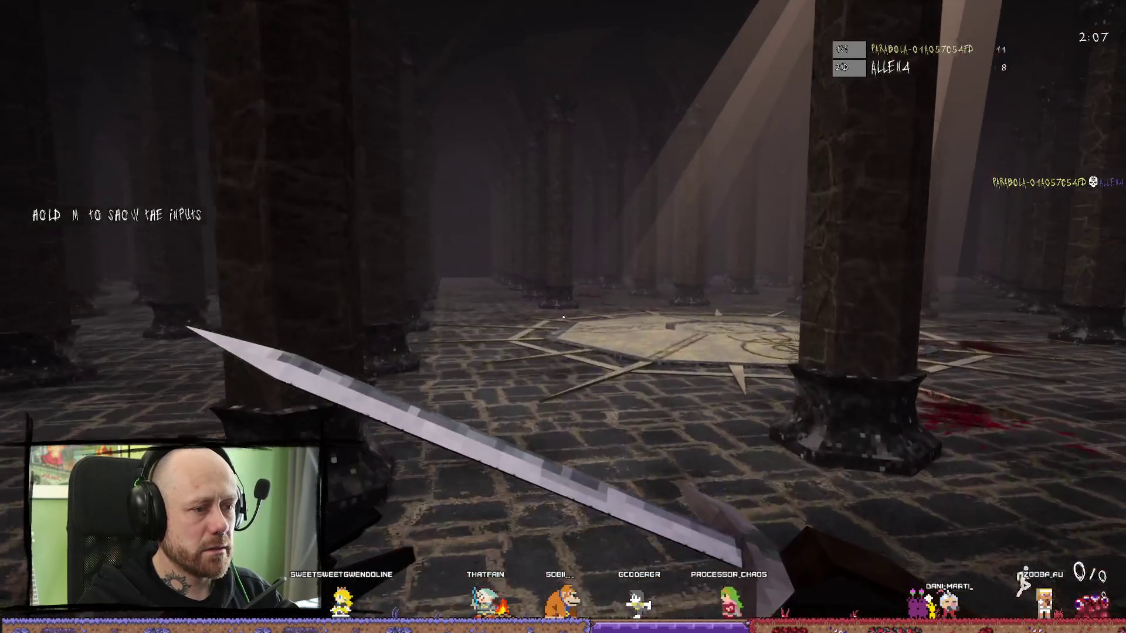
{"action": "key", "text": "w"}
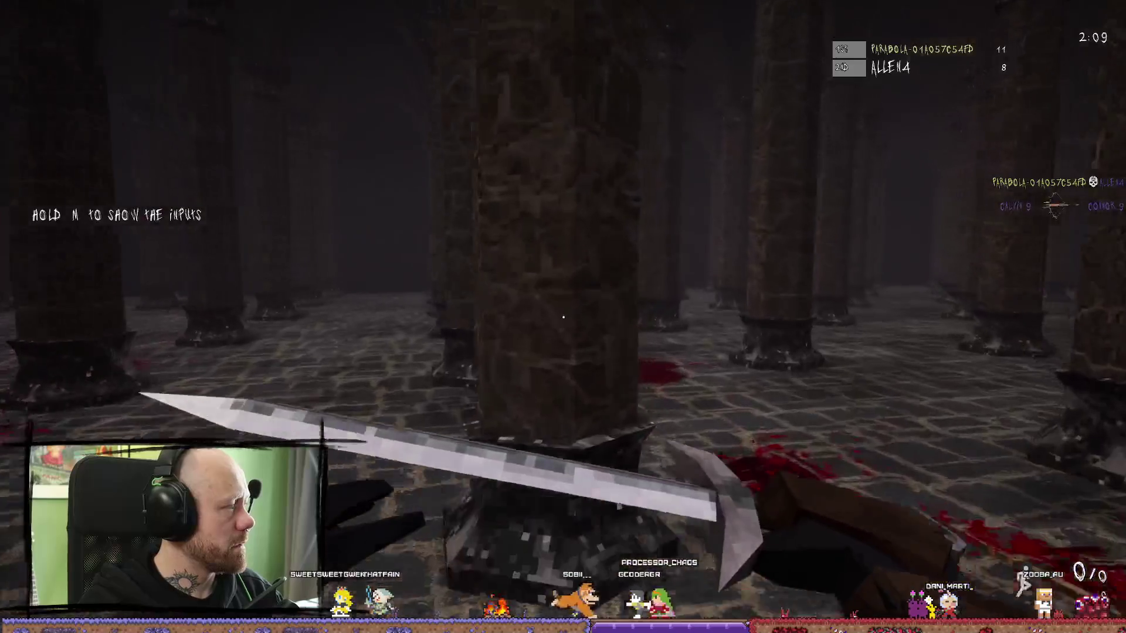
{"action": "left_click", "coordinate": [563, 316]}
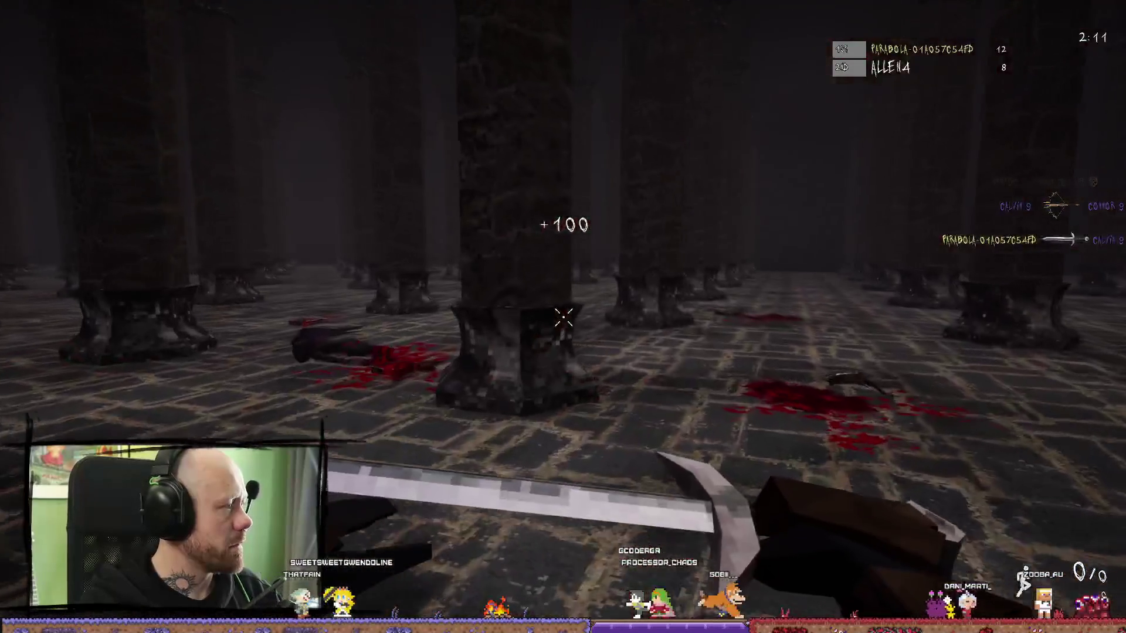
{"action": "key", "text": "w"}
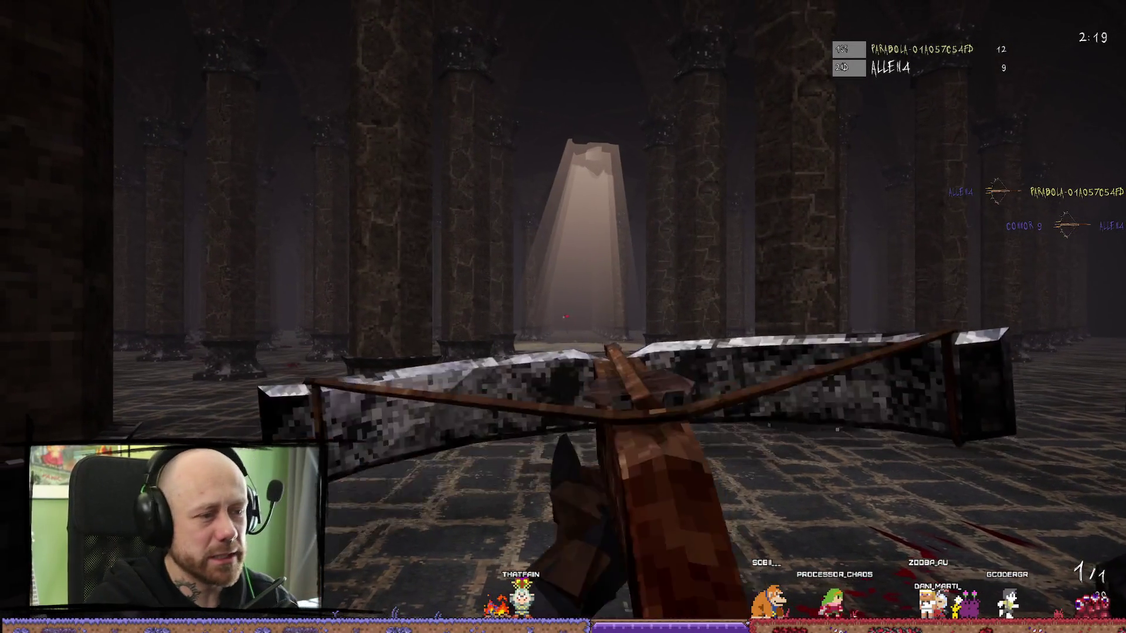
{"action": "left_click", "coordinate": [564, 317]}
{"action": "key", "text": "w"}
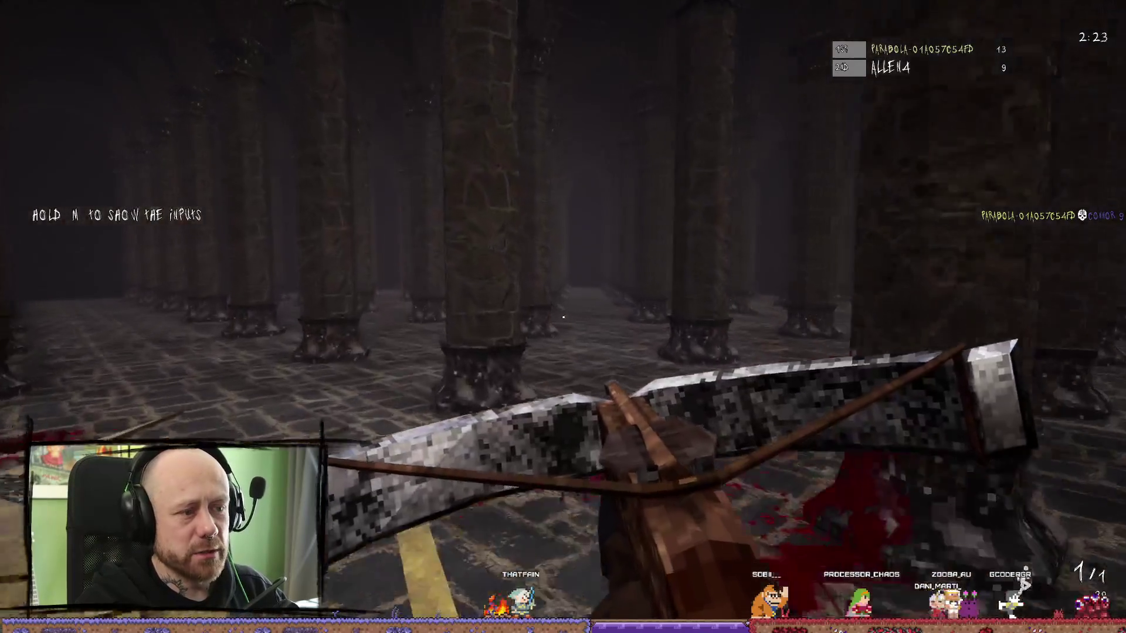
{"action": "key", "text": "w"}
{"action": "key", "text": "w"}
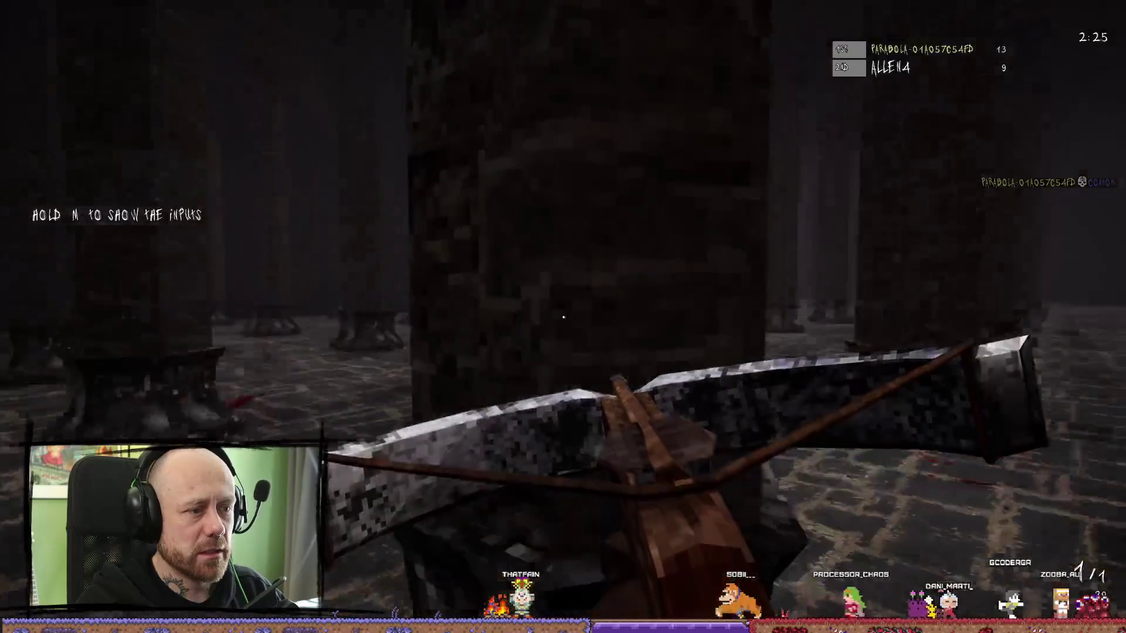
{"action": "key", "text": "w"}
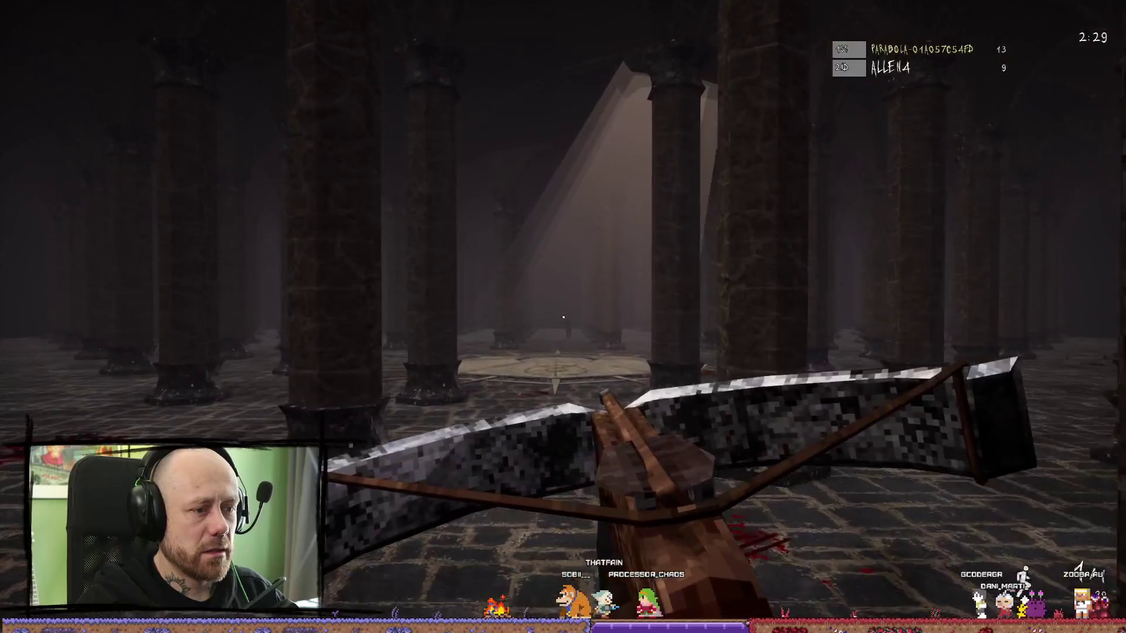
{"action": "left_click", "coordinate": [562, 316]}
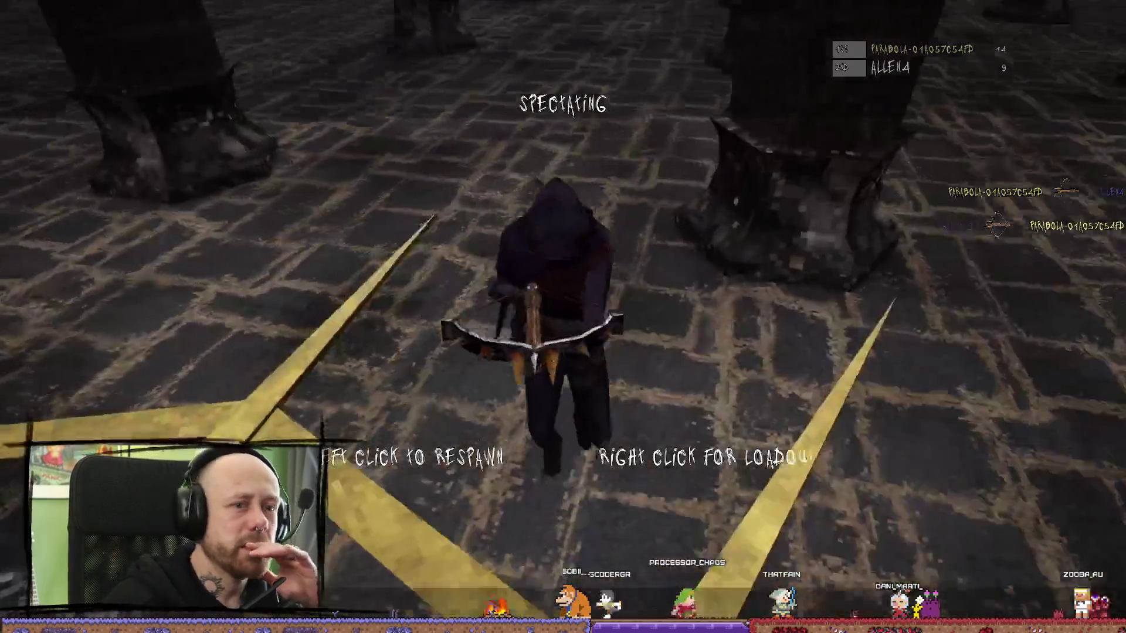
- Respawn, then quit the match via Esc > Quit and confirm Yes
{"action": "left_click", "coordinate": [562, 316]}
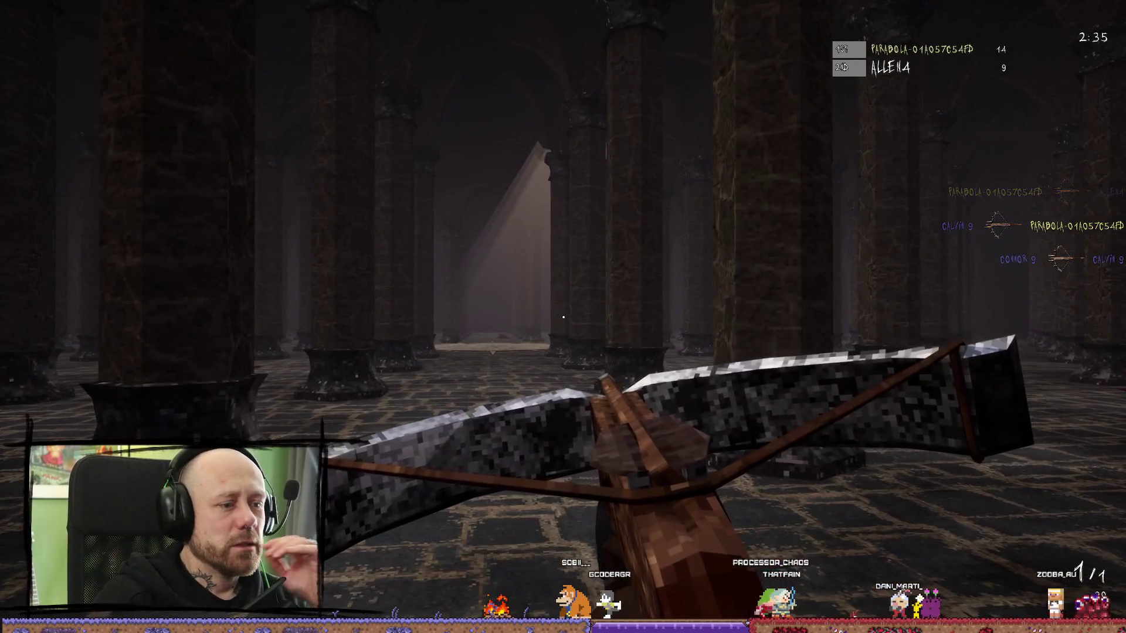
{"action": "key", "text": "Escape"}
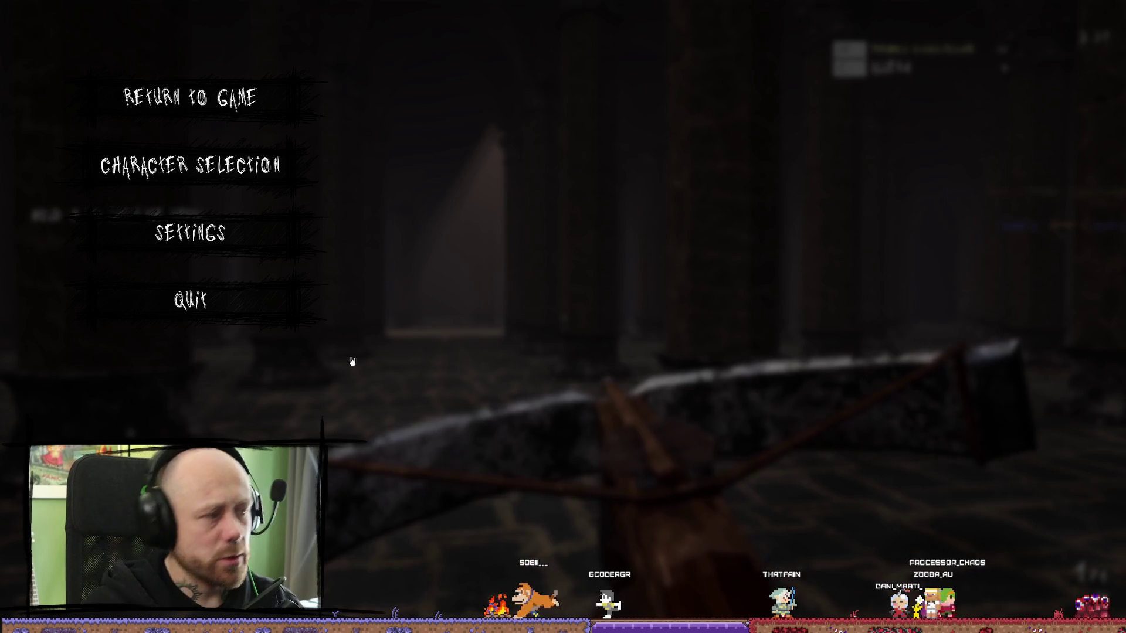
{"action": "left_click", "coordinate": [191, 300]}
{"action": "left_click", "coordinate": [476, 414]}
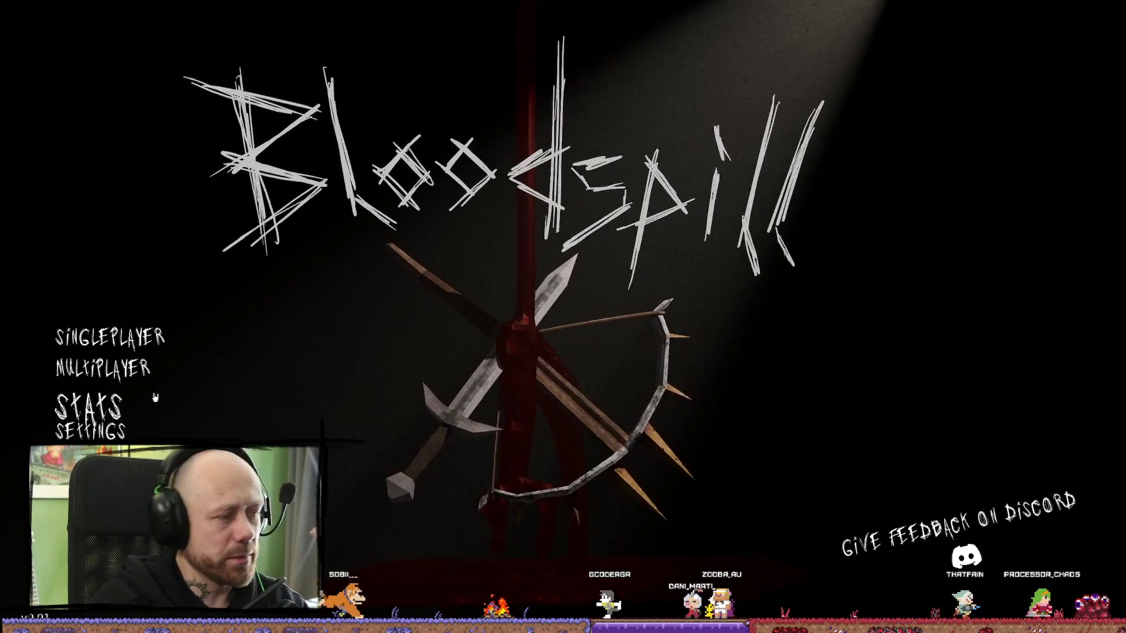
- Stop the play session, close the message log, and restore the full editor layout
{"action": "key", "text": "Escape"}
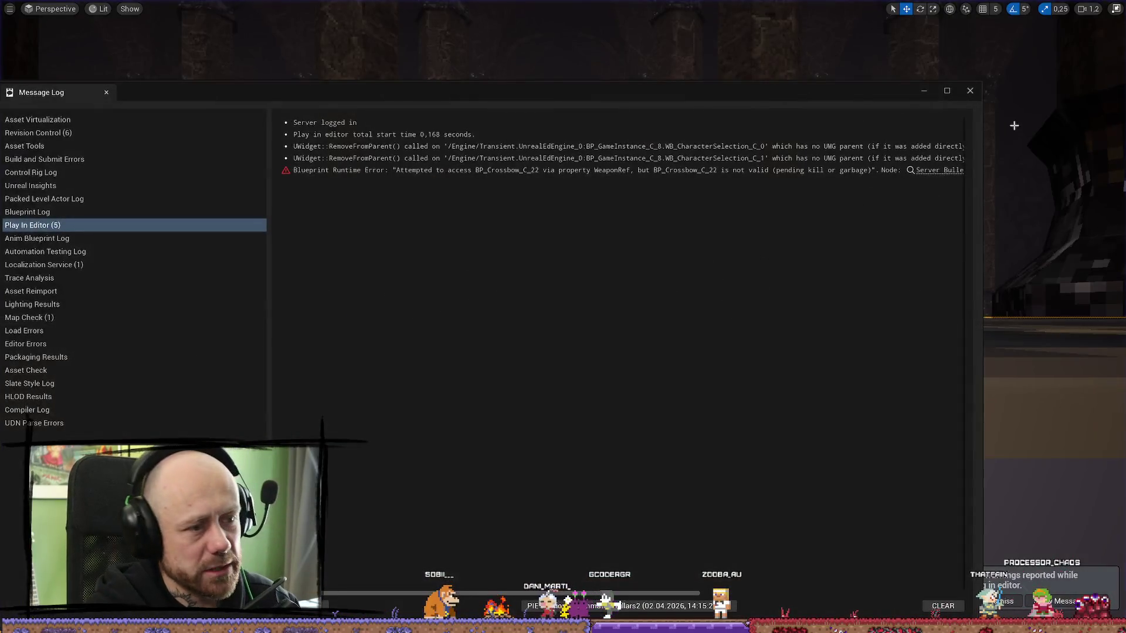
{"action": "left_click", "coordinate": [970, 92]}
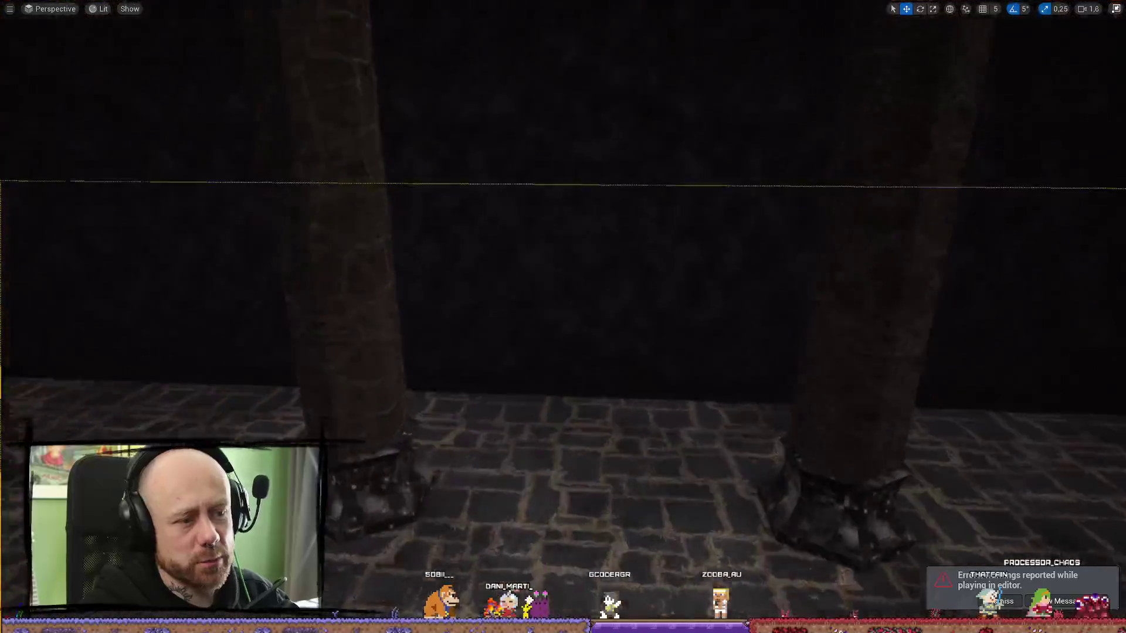
{"action": "key", "text": "w"}
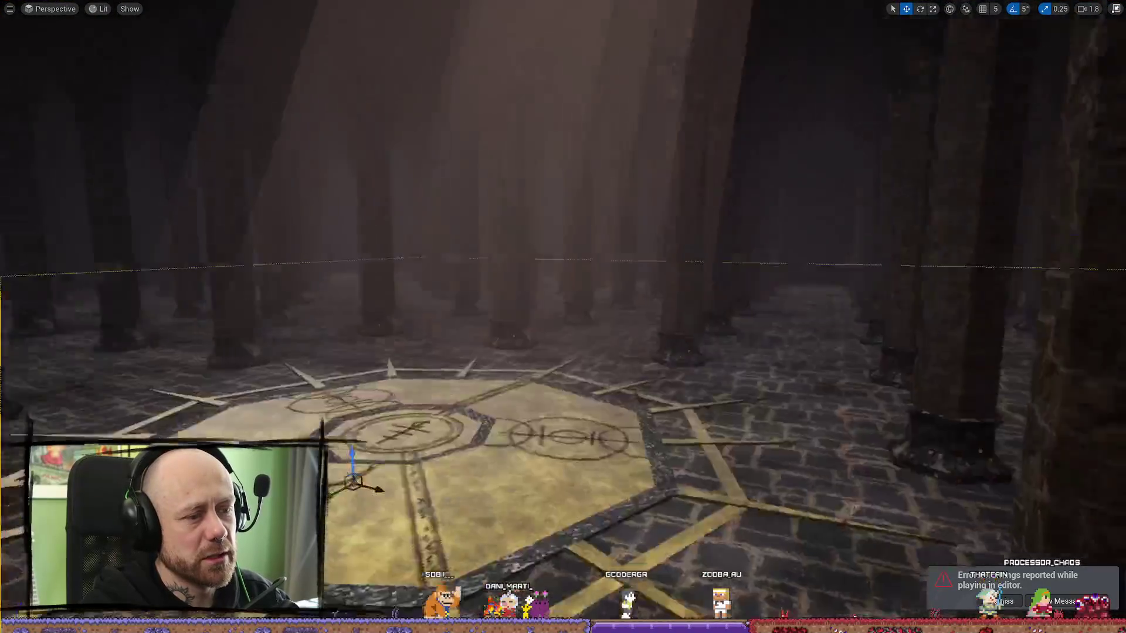
{"action": "key", "text": "s"}
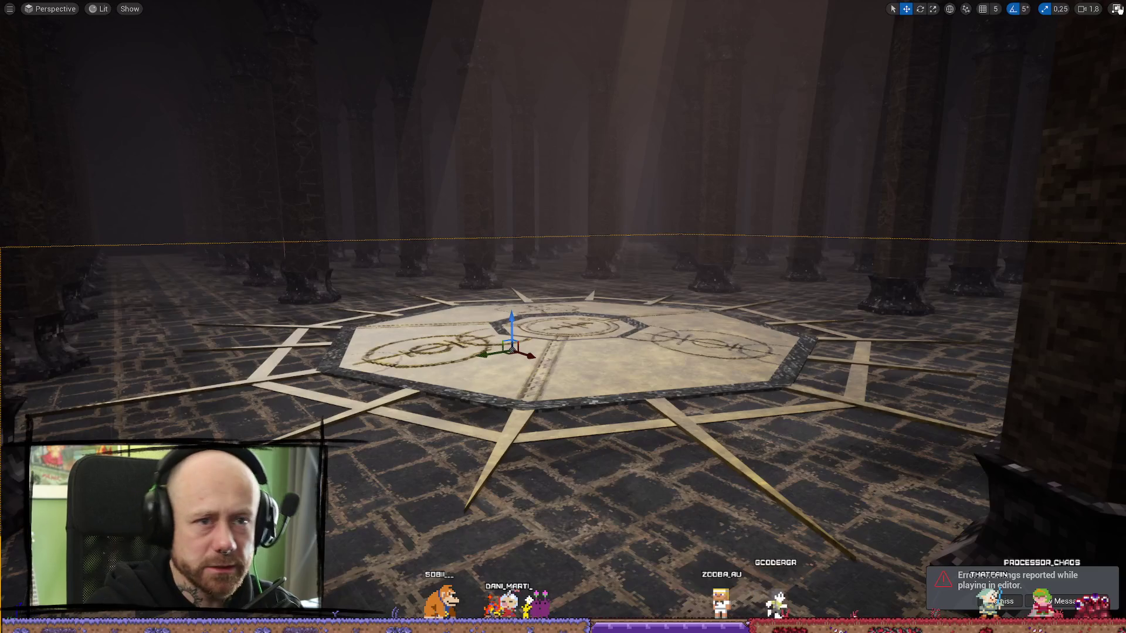
{"action": "left_click", "coordinate": [1117, 8]}
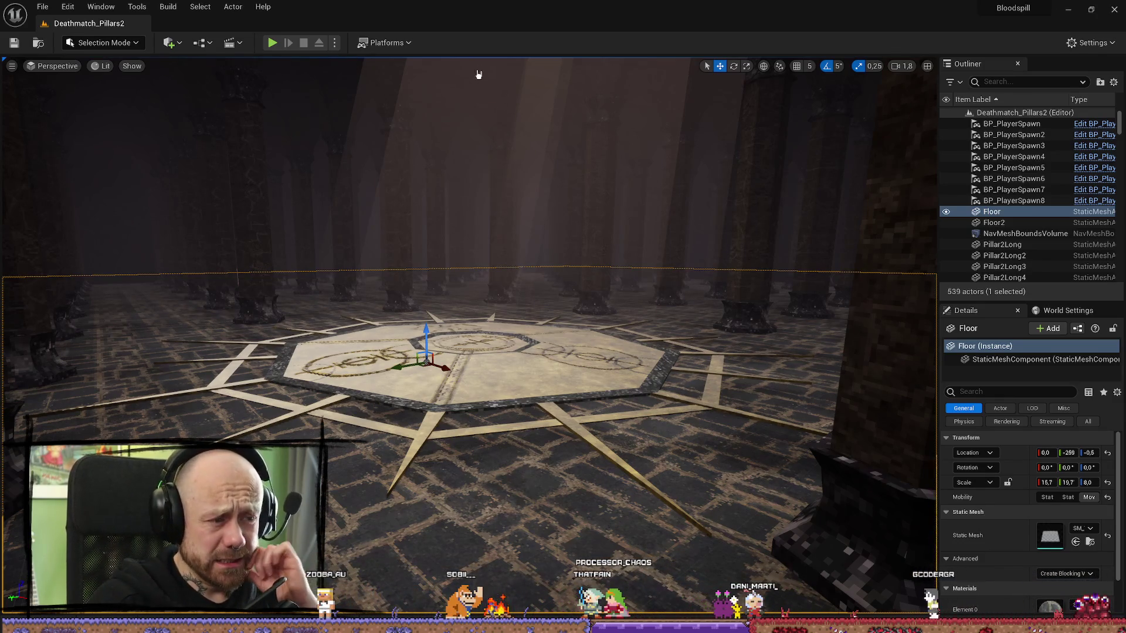
{"action": "mouse_move", "coordinate": [472, 112]}
{"action": "left_mouse_down"}
{"action": "mouse_move", "coordinate": [472, 93]}
{"action": "mouse_move", "coordinate": [472, 170]}
{"action": "mouse_move", "coordinate": [481, 117]}
{"action": "mouse_move", "coordinate": [496, 120]}
{"action": "mouse_move", "coordinate": [563, 282]}
{"action": "mouse_move", "coordinate": [578, 282]}
{"action": "mouse_move", "coordinate": [482, 238]}
{"action": "mouse_move", "coordinate": [537, 256]}
{"action": "left_mouse_up"}
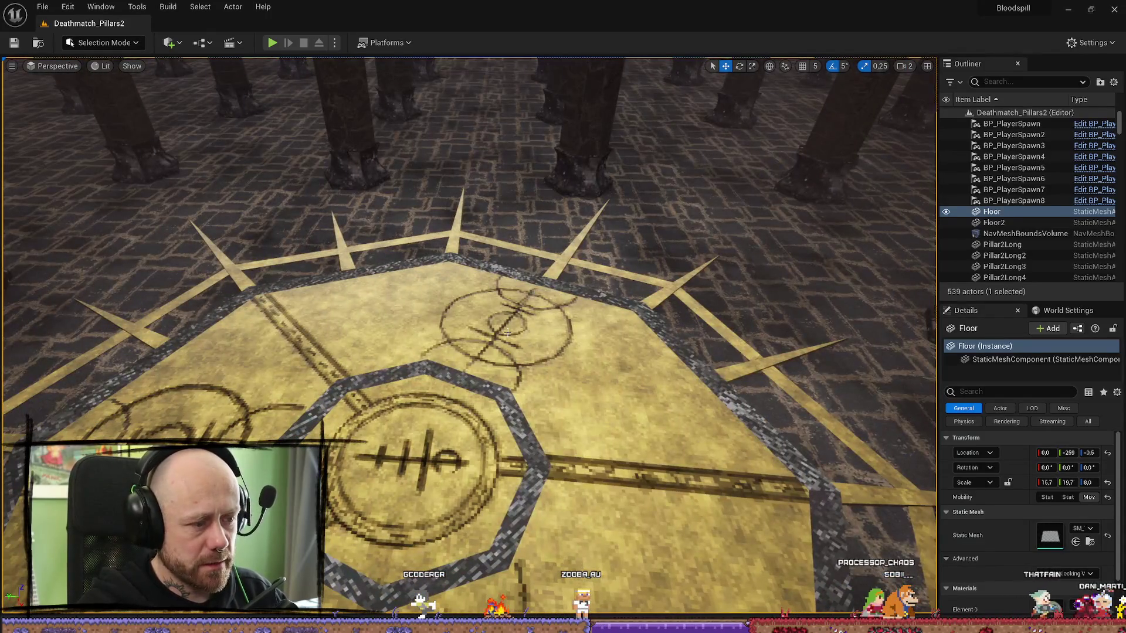
- Fly the camera over the pillar hall to look down on the golden octagonal floor emblem
{"action": "left_click_drag", "start_coordinate": [452, 428], "coordinate": [425, 425]}
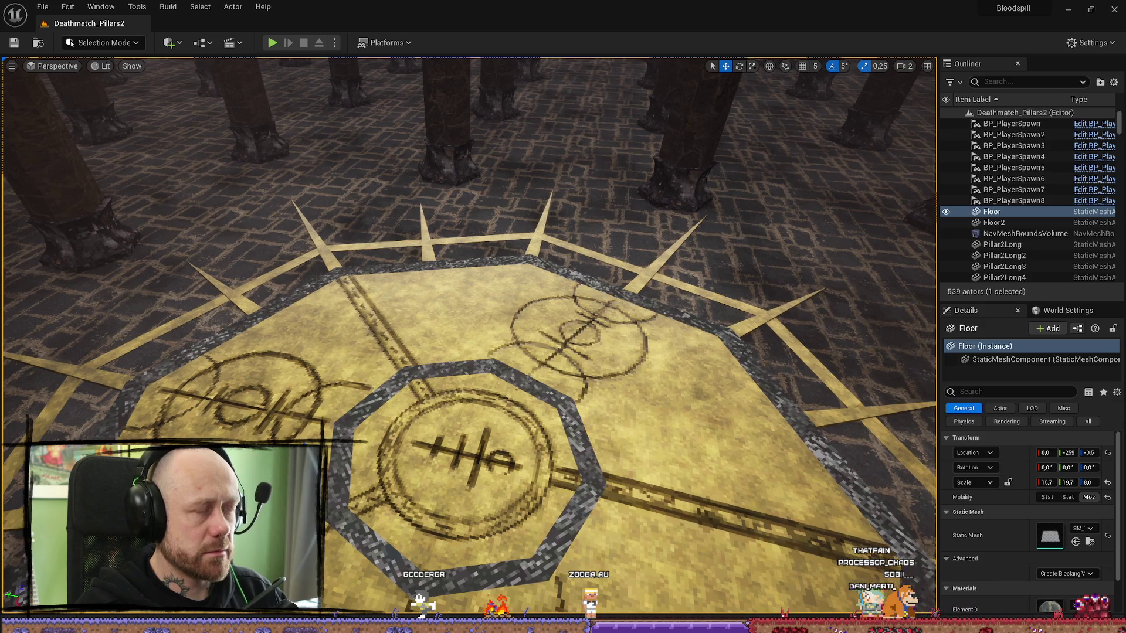
{"action": "mouse_move", "coordinate": [425, 426]}
{"action": "left_mouse_down"}
{"action": "mouse_move", "coordinate": [417, 363]}
{"action": "mouse_move", "coordinate": [428, 364]}
{"action": "left_mouse_up"}
{"action": "left_click_drag", "start_coordinate": [397, 176], "coordinate": [397, 114]}
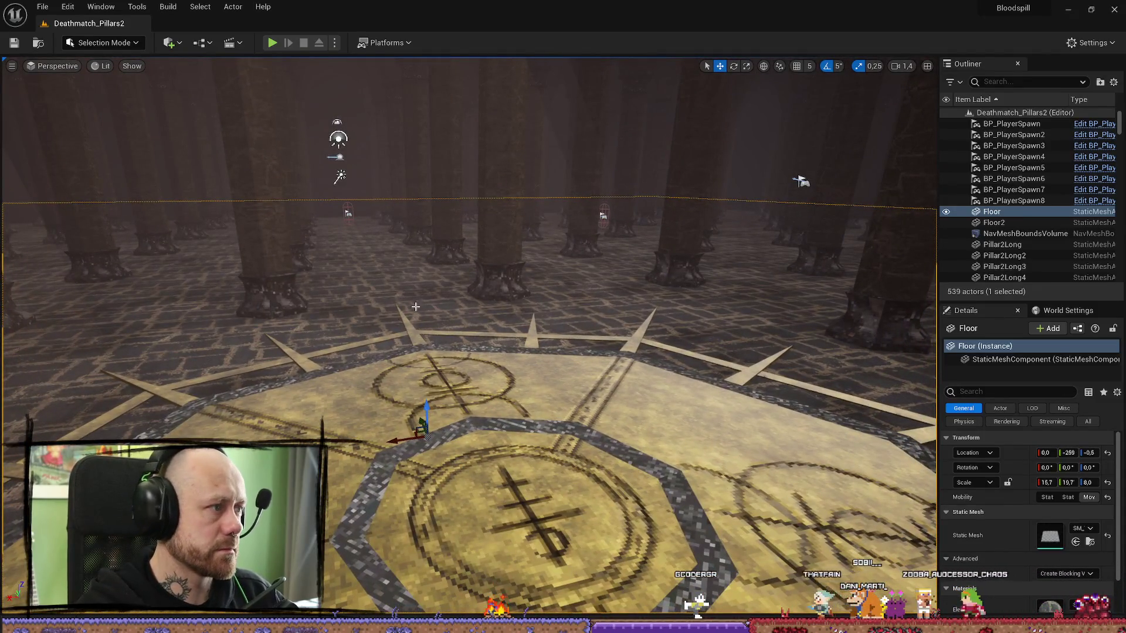
{"action": "left_click_drag", "start_coordinate": [409, 308], "coordinate": [448, 307]}
{"action": "key", "text": "ctrl+space"}
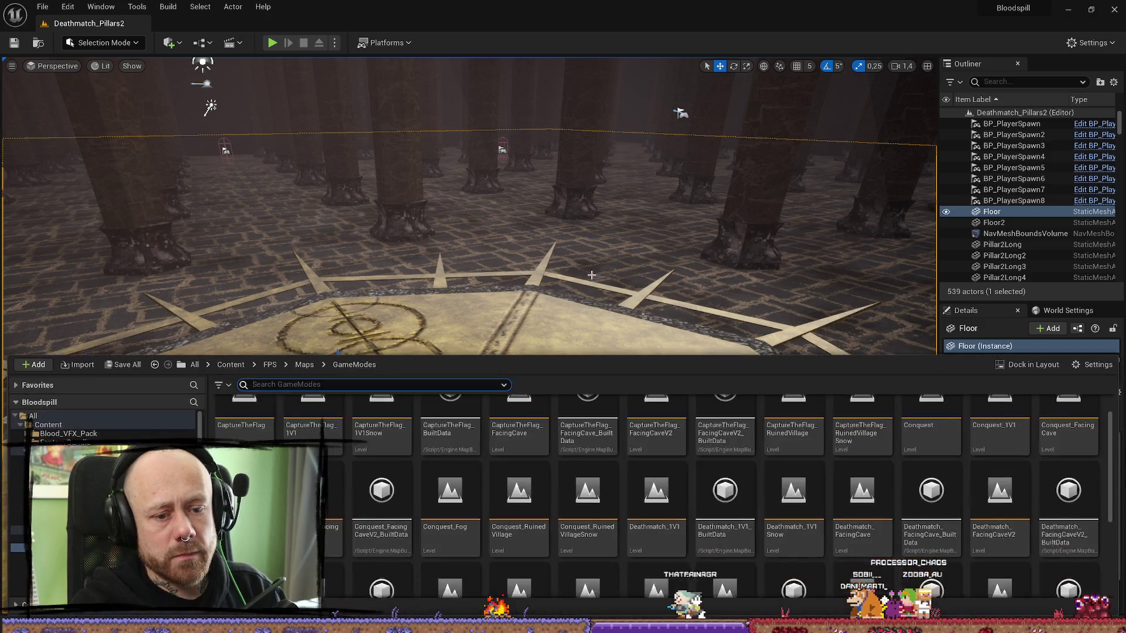
- Browse the Content Drawer to FPS > Maps > GameModes, review its level assets, and start a play test
{"action": "key", "text": "BackSpace"}
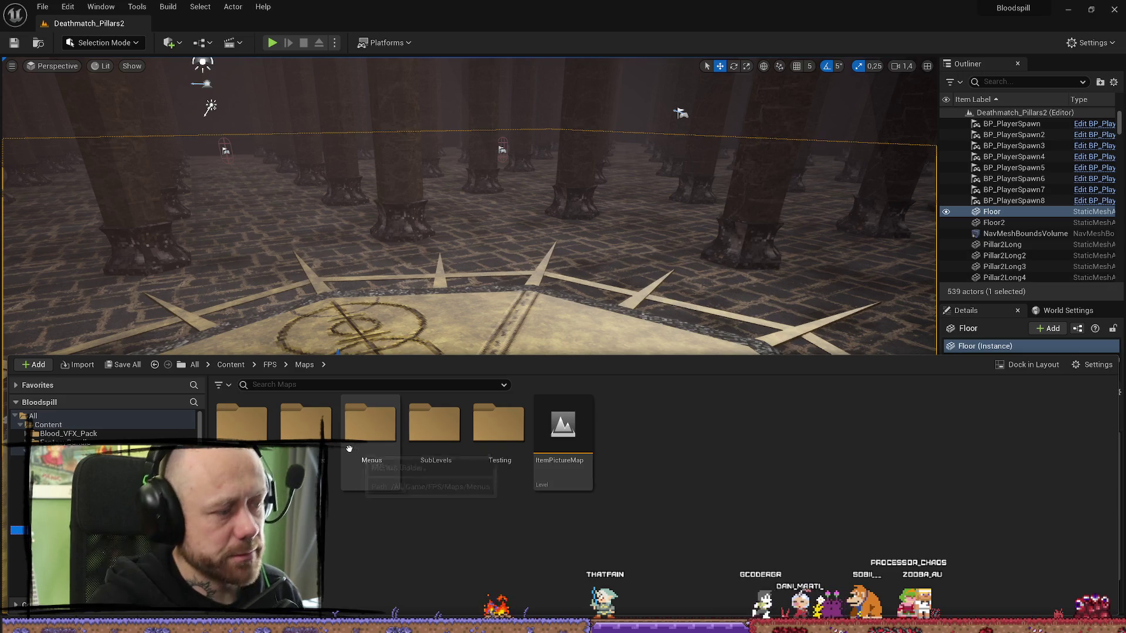
{"action": "left_click", "coordinate": [407, 323]}
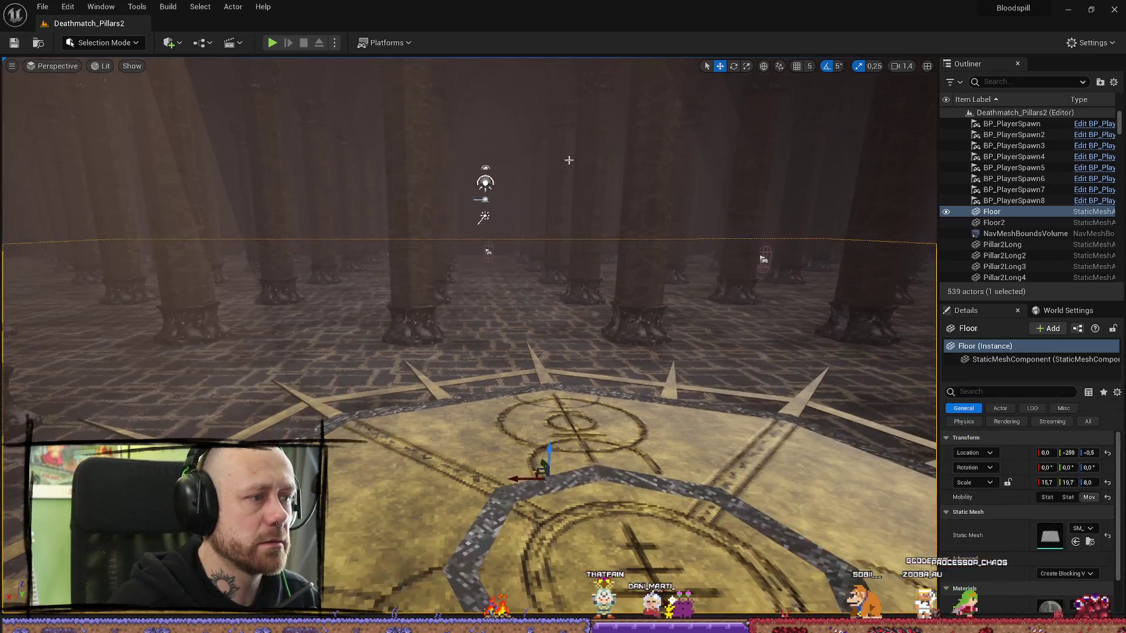
{"action": "key", "text": "ctrl+space"}
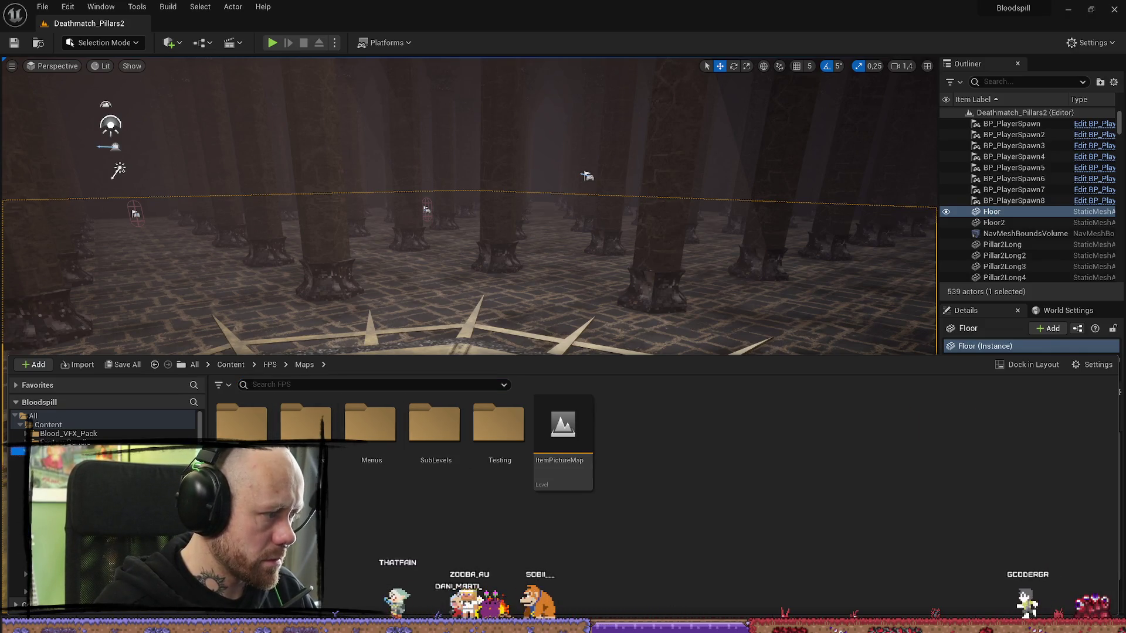
{"action": "key", "text": "alt+Left"}
{"action": "left_click", "coordinate": [691, 428]}
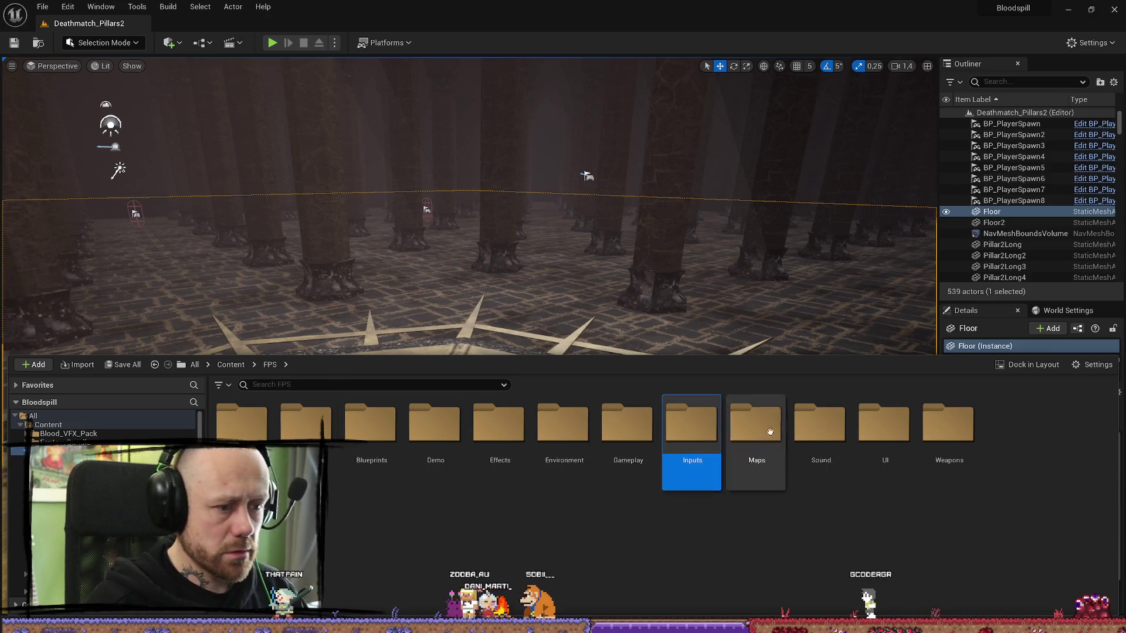
{"action": "double_click", "coordinate": [755, 427]}
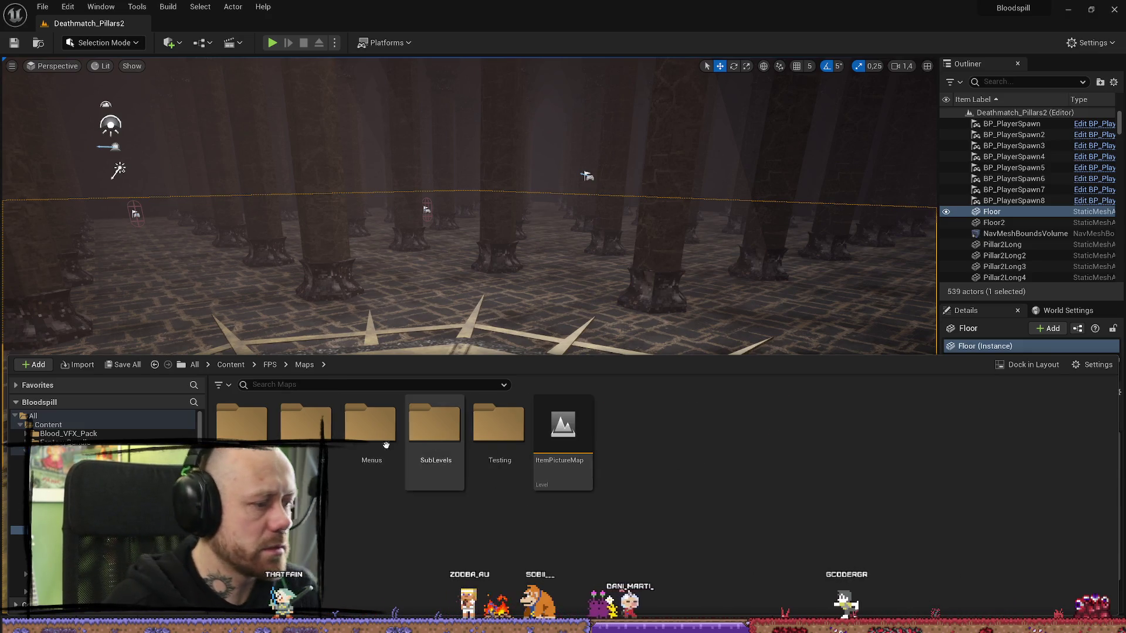
{"action": "double_click", "coordinate": [241, 422]}
{"action": "scroll", "coordinate": [432, 439], "scroll_direction": "down", "scroll_amount": 3}
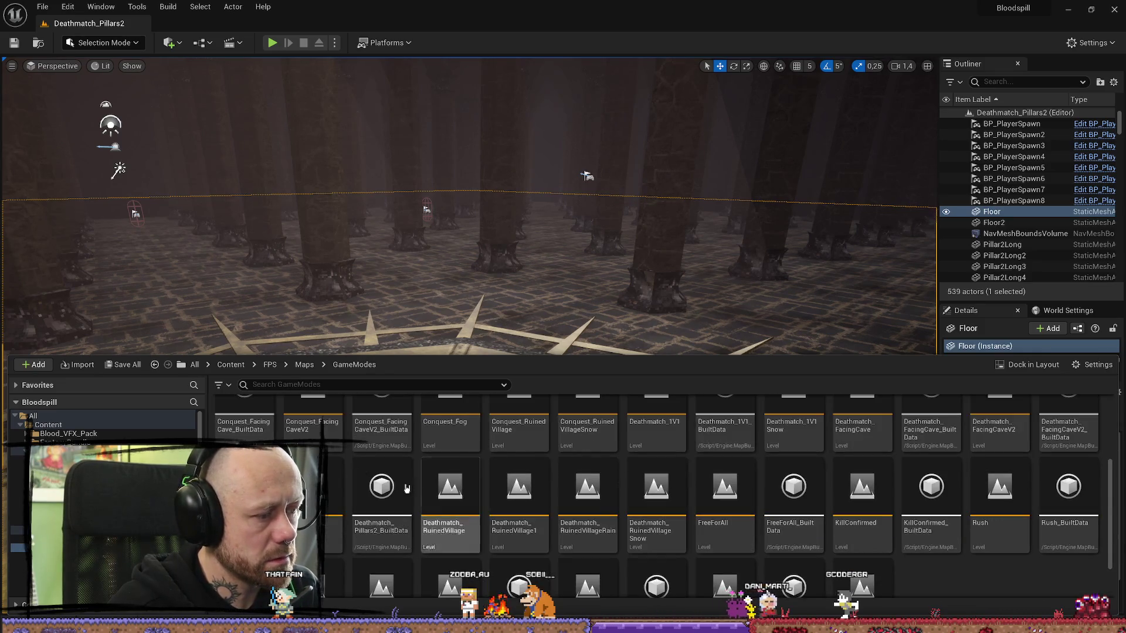
{"action": "scroll", "coordinate": [663, 498], "scroll_direction": "up", "scroll_amount": 1}
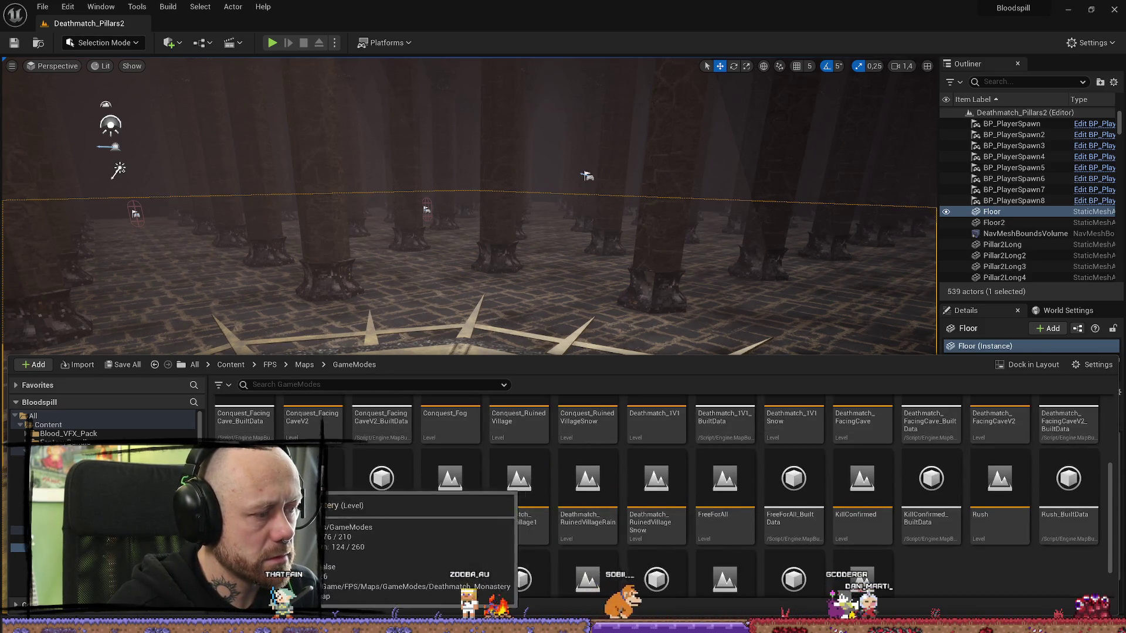
{"action": "scroll", "coordinate": [921, 516], "scroll_direction": "up", "scroll_amount": 2}
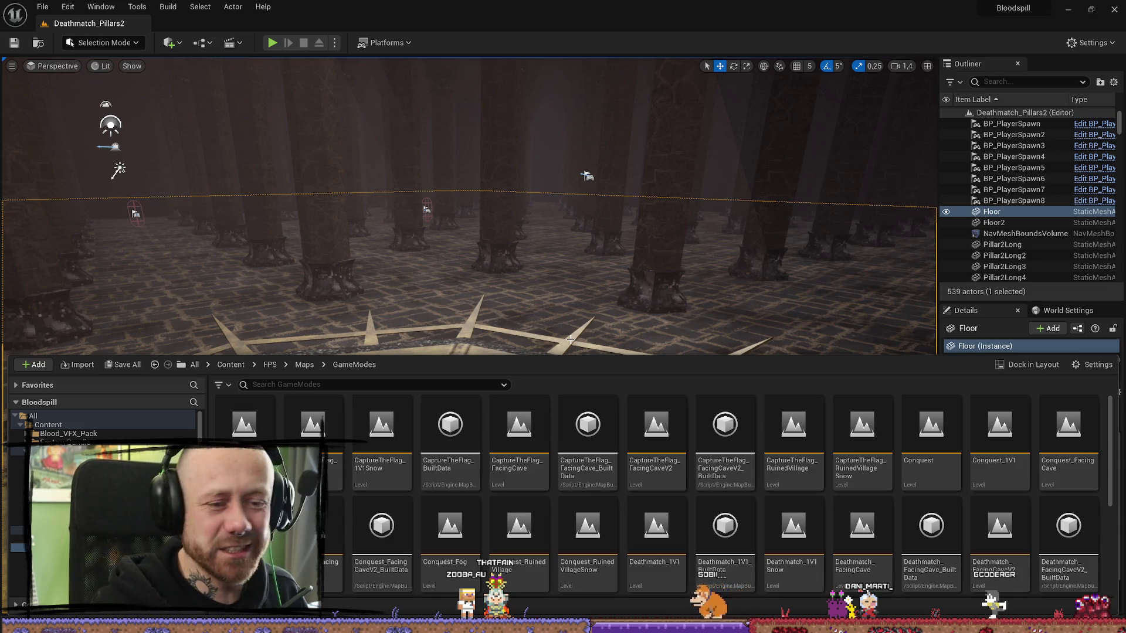
{"action": "left_click", "coordinate": [272, 42]}
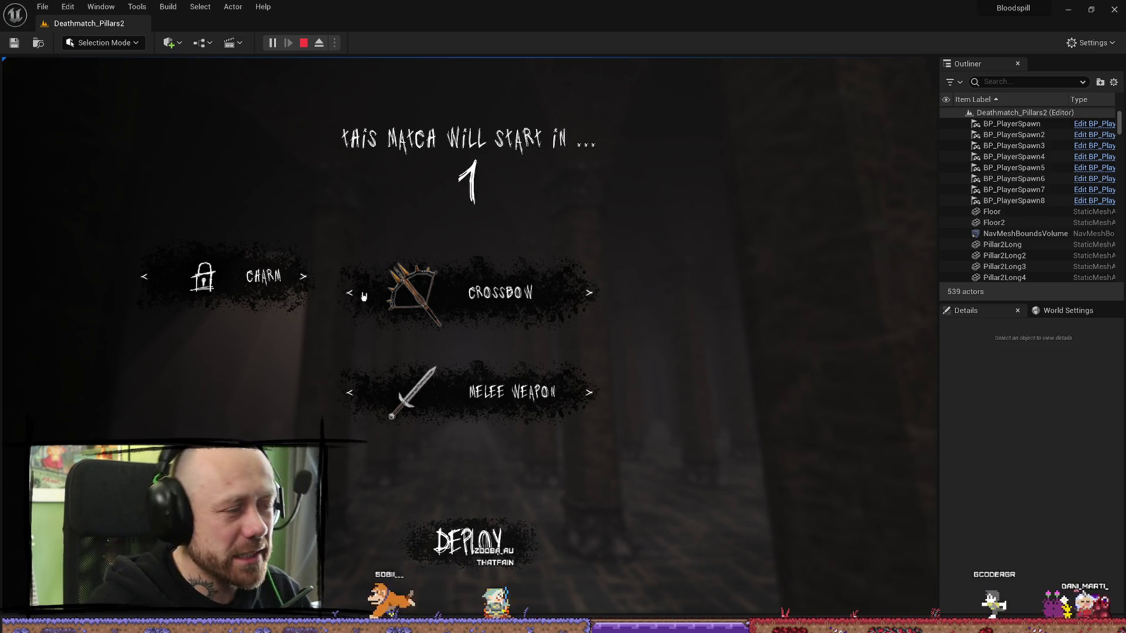
- Switch the Charm loadout slot to the web-like charm, then stop the play test
{"action": "left_click", "coordinate": [302, 277]}
{"action": "left_click", "coordinate": [302, 276]}
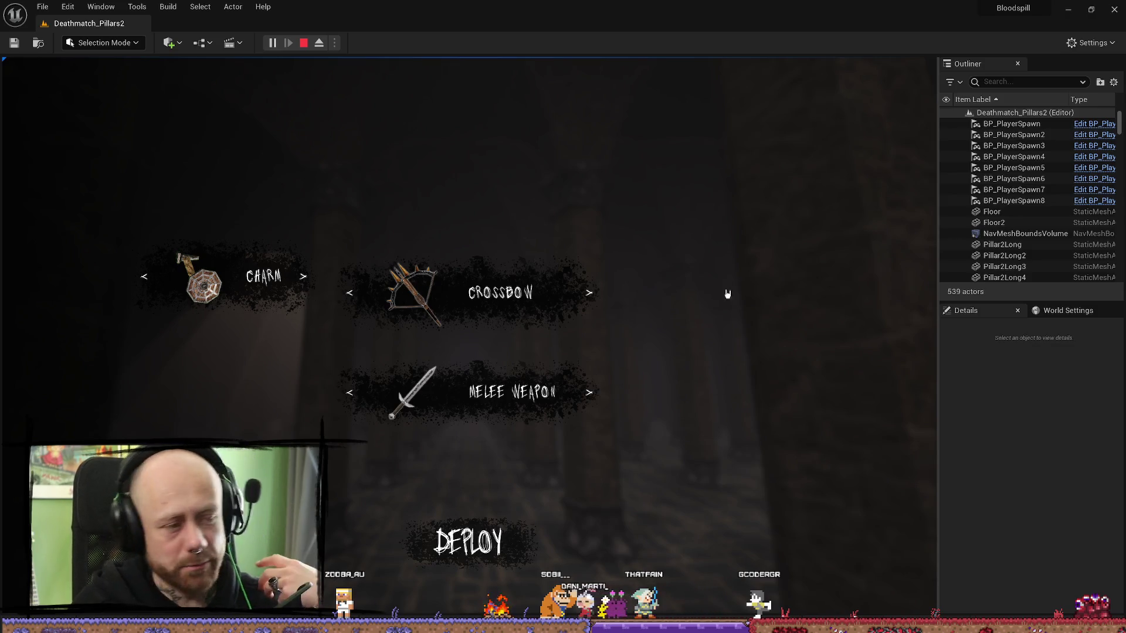
{"action": "left_click", "coordinate": [303, 43]}
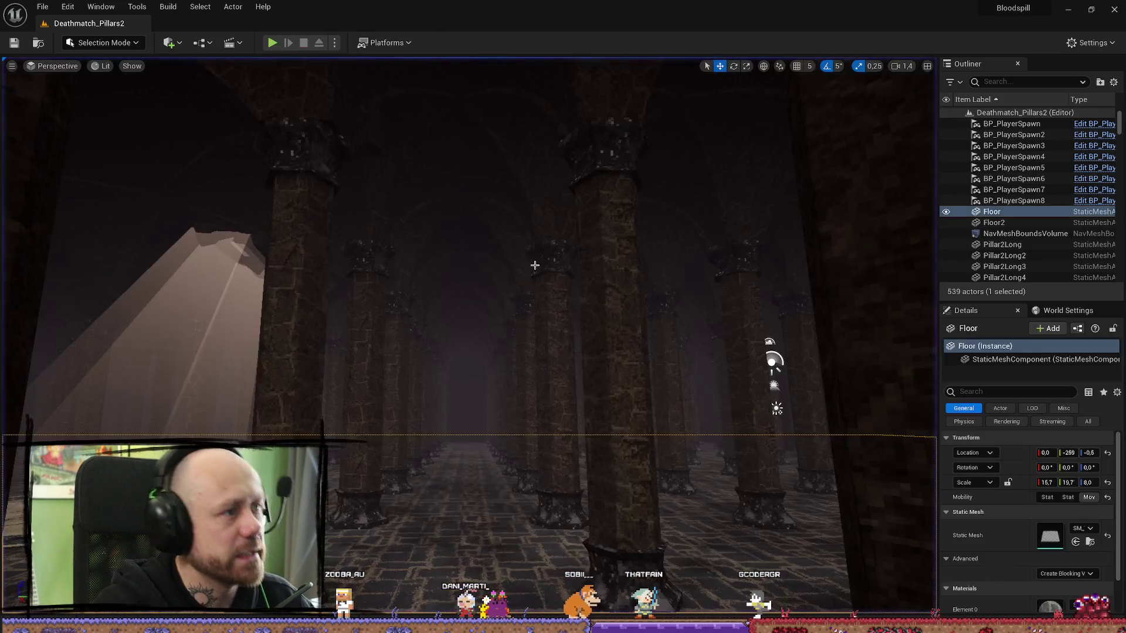
{"action": "key", "text": "ctrl+space"}
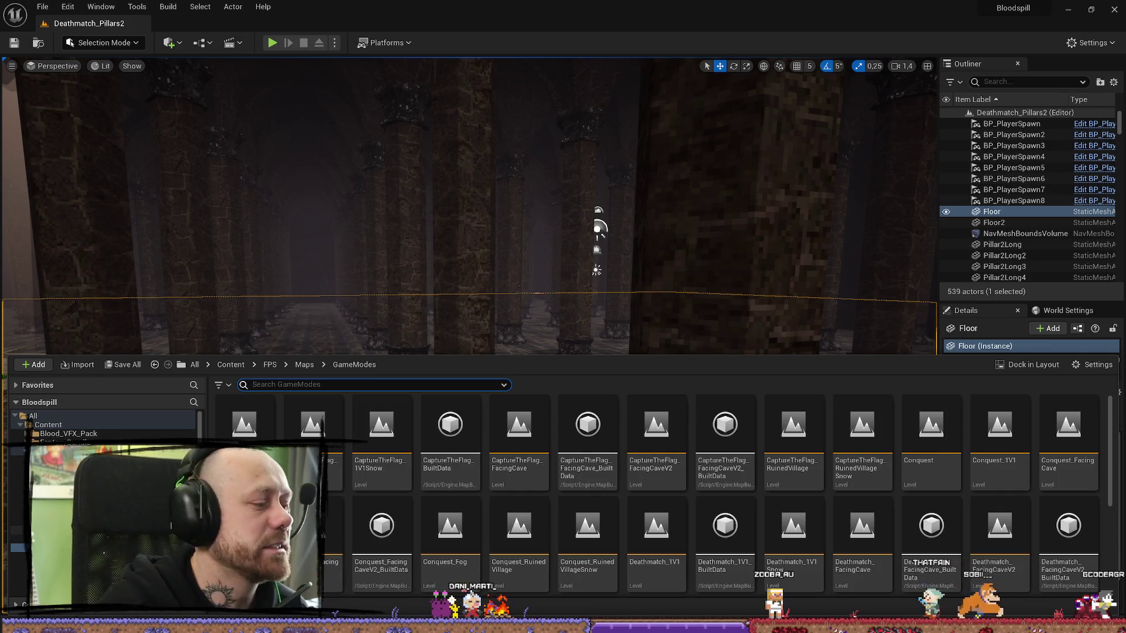
{"action": "key", "text": "ctrl+space"}
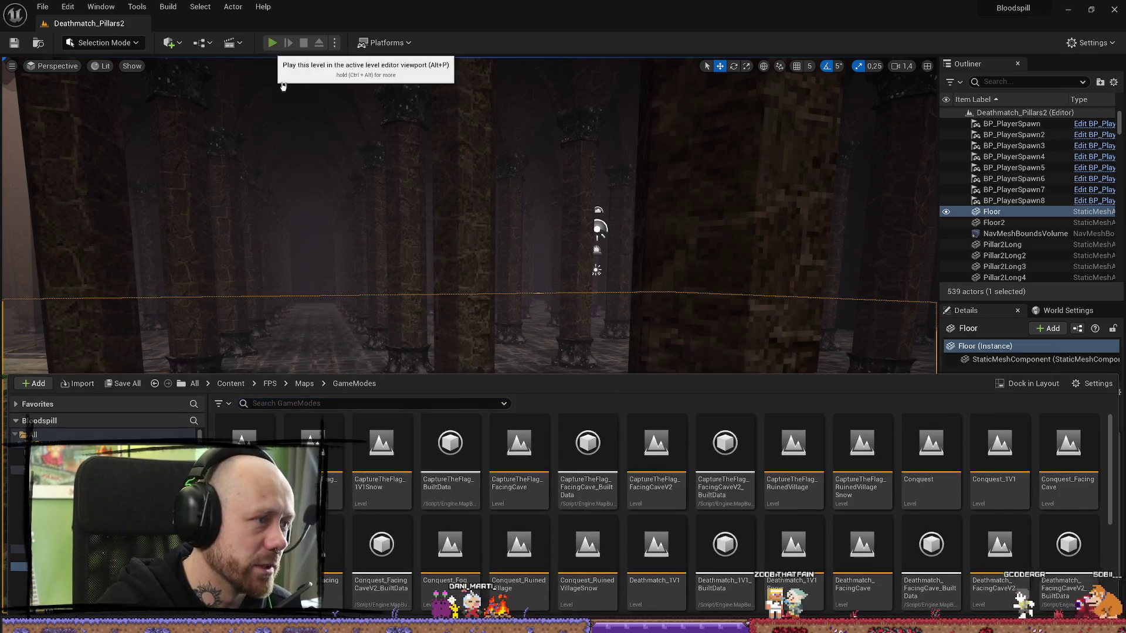
- Play again, leave the match via Quit > Yes, view Stats, return, and stop the test
{"action": "left_click", "coordinate": [272, 43]}
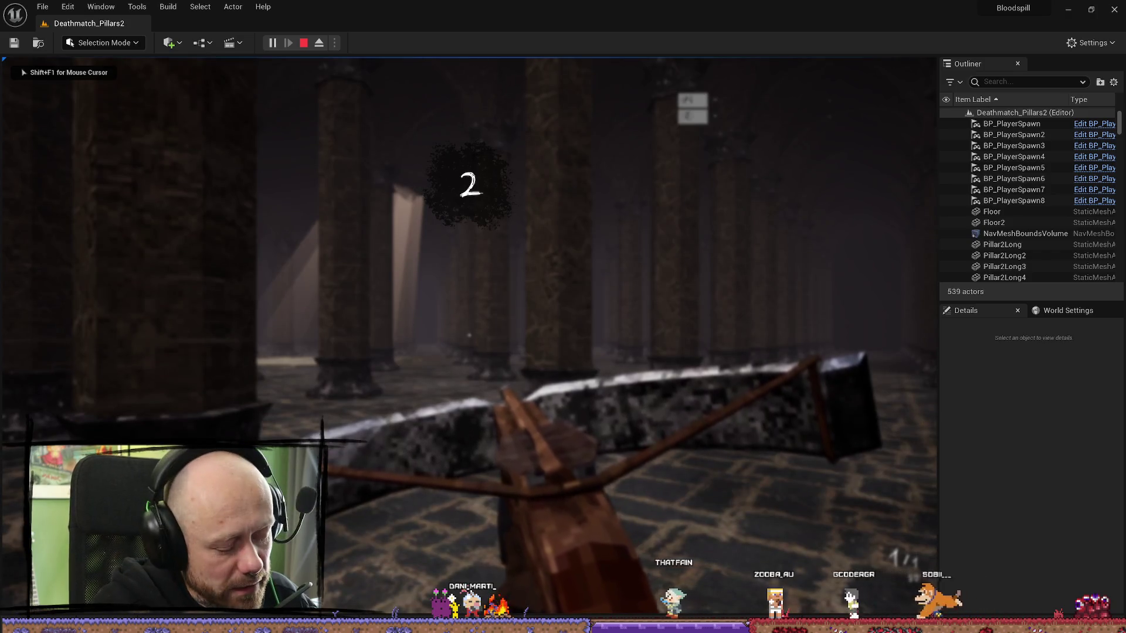
{"action": "key", "text": "Escape"}
{"action": "left_click", "coordinate": [146, 262]}
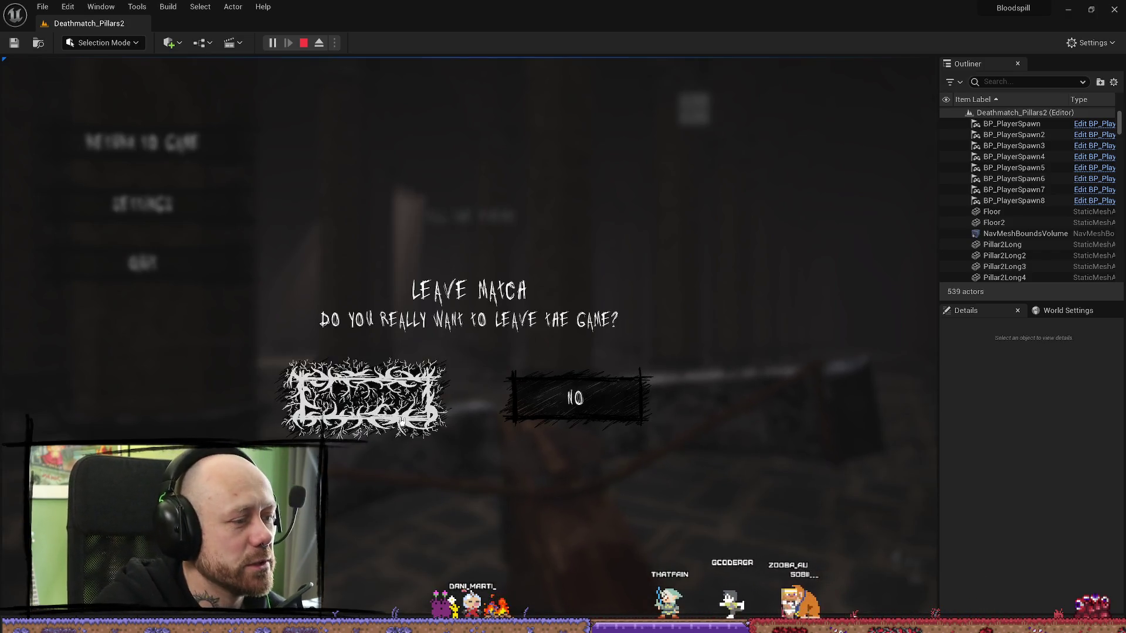
{"action": "left_click", "coordinate": [402, 421]}
{"action": "left_click", "coordinate": [88, 407]}
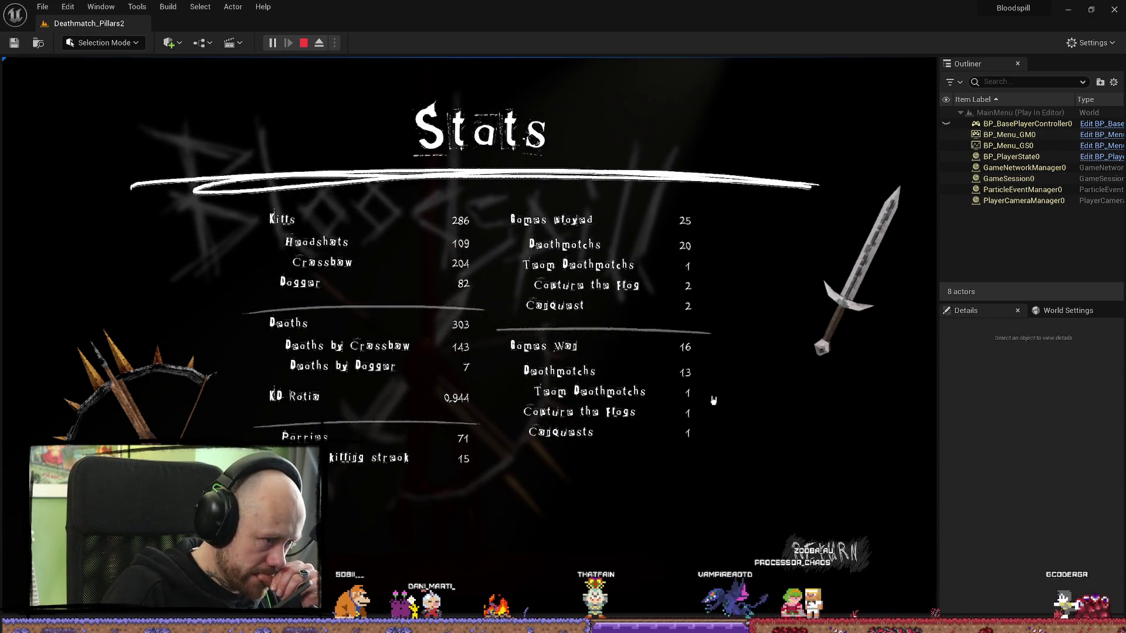
{"action": "left_click", "coordinate": [823, 552]}
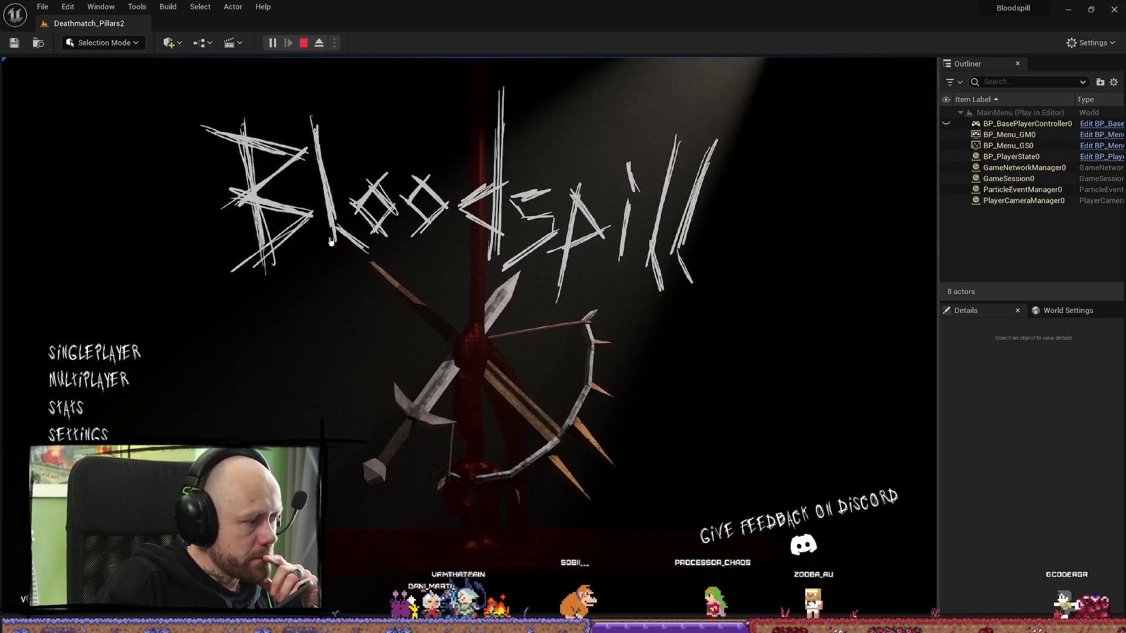
{"action": "left_click", "coordinate": [303, 43]}
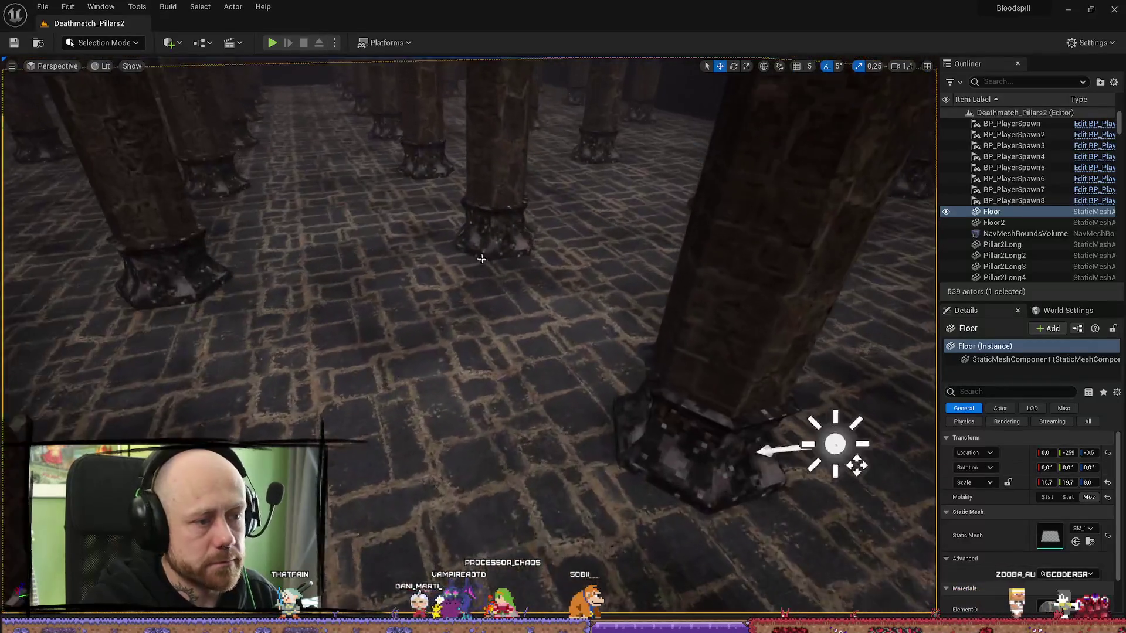
- Duplicate the Deathmatch_Pillars2 level asset in the GameModes folder
{"action": "key", "text": "ctrl+space"}
{"action": "scroll", "coordinate": [410, 510], "scroll_direction": "down", "scroll_amount": 2}
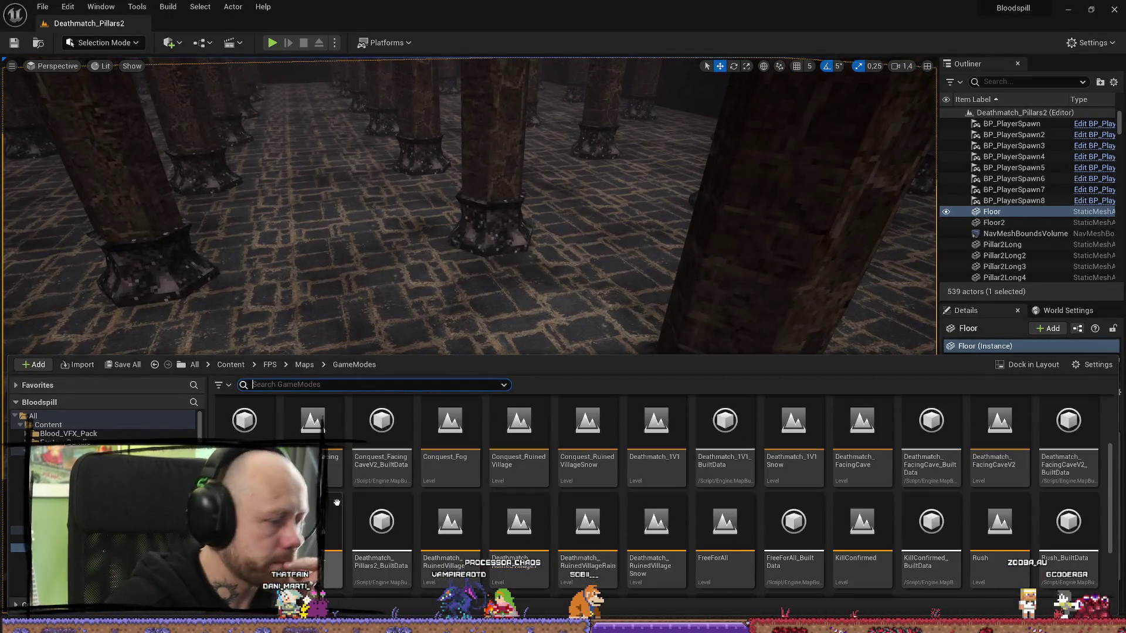
{"action": "right_click", "coordinate": [328, 510]}
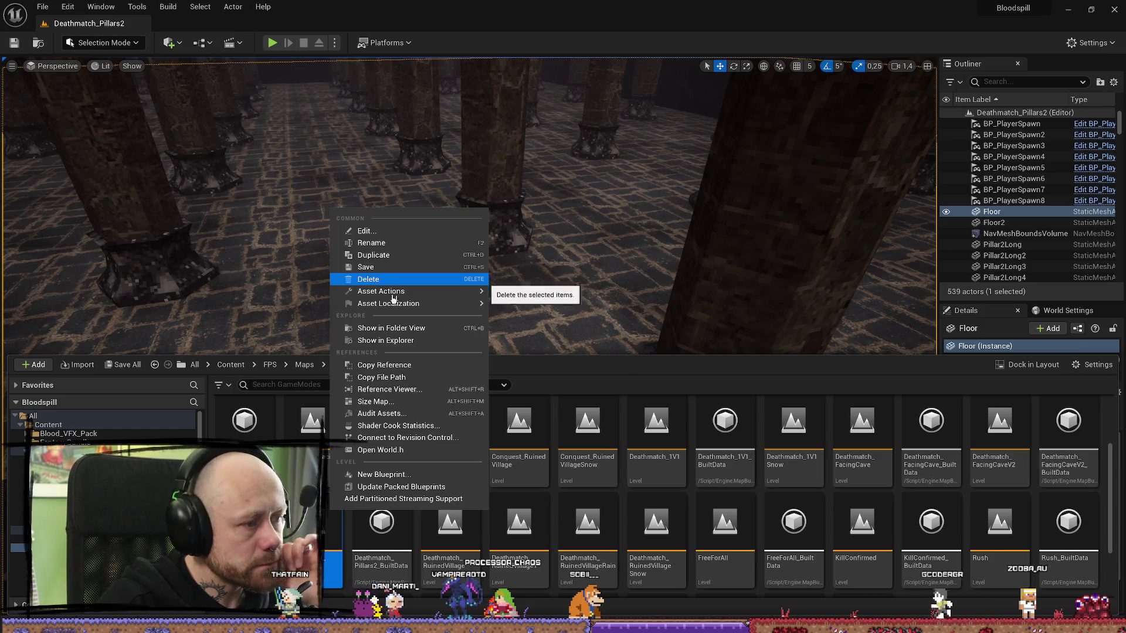
{"action": "mouse_move", "coordinate": [387, 291]}
{"action": "left_click", "coordinate": [999, 531]}
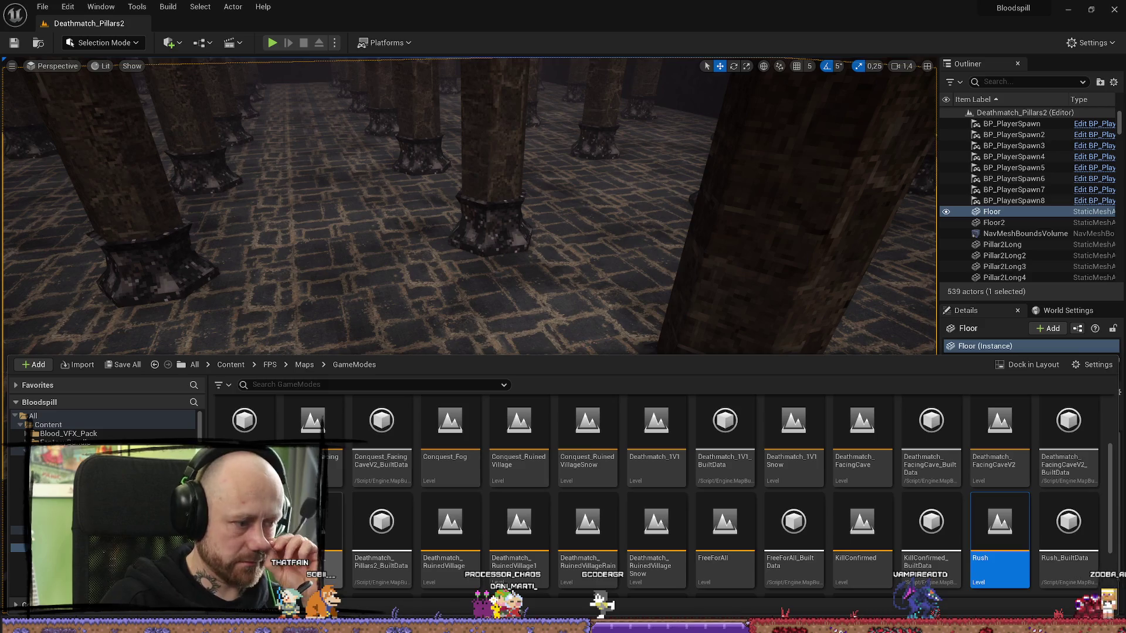
{"action": "left_click", "coordinate": [316, 530]}
{"action": "right_click", "coordinate": [317, 531]}
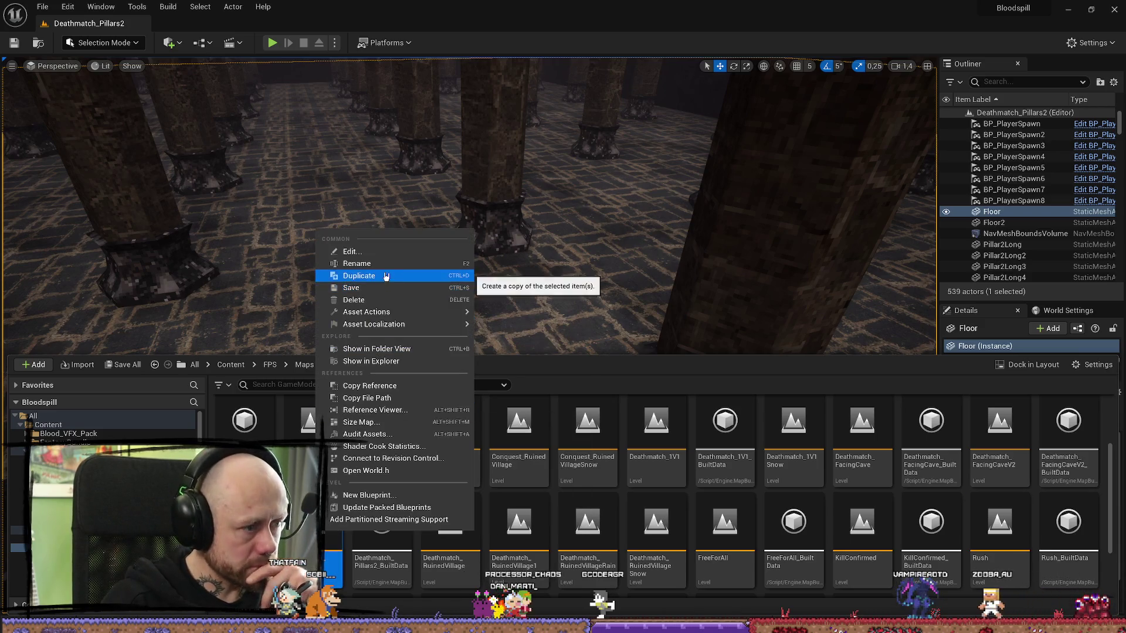
{"action": "left_click", "coordinate": [382, 279]}
- Rename the copy to CaptureTheFlag_Pillars2
{"action": "type", "text": "Deathmatch_Pillars2"}
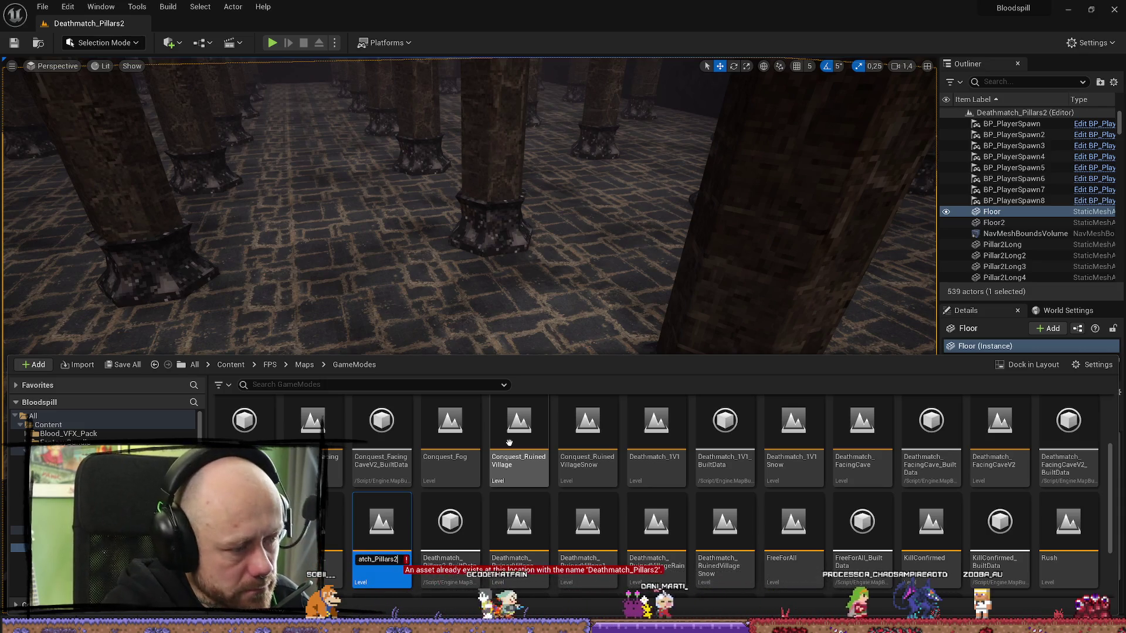
{"action": "key", "text": "Home"}
{"action": "key", "text": "Delete"}
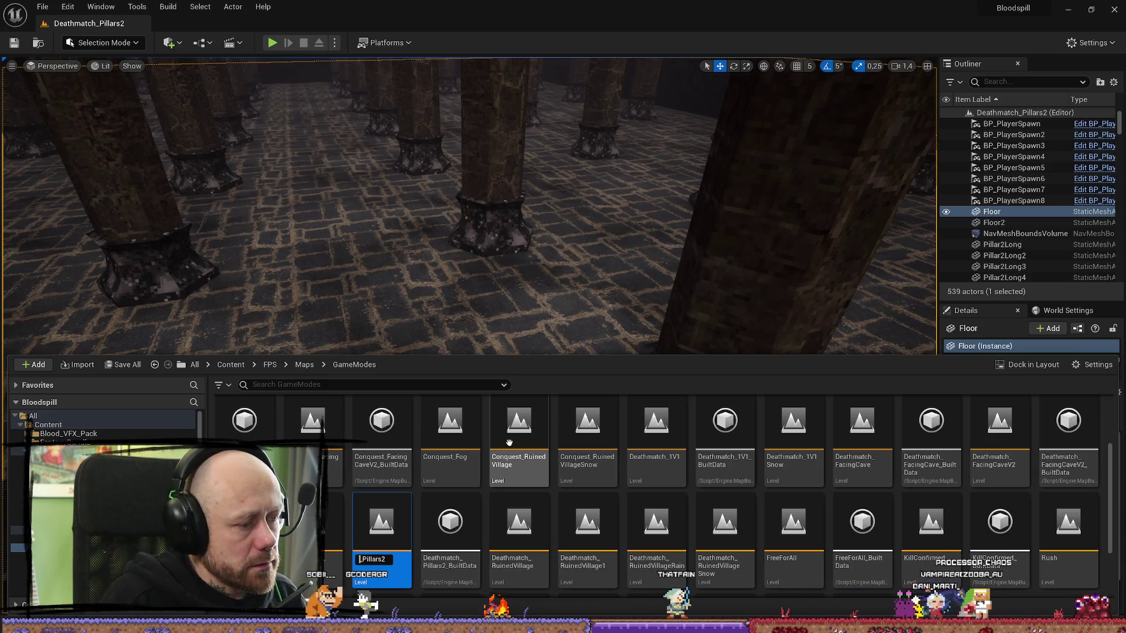
{"action": "type", "text": "turet"}
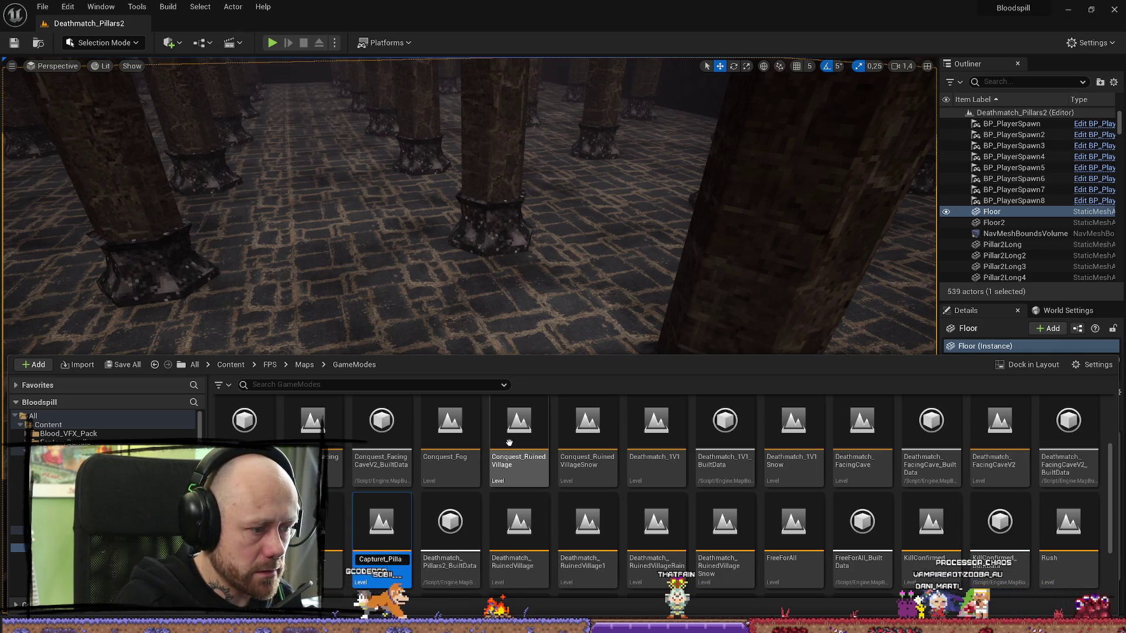
{"action": "key", "text": "BackSpace"}
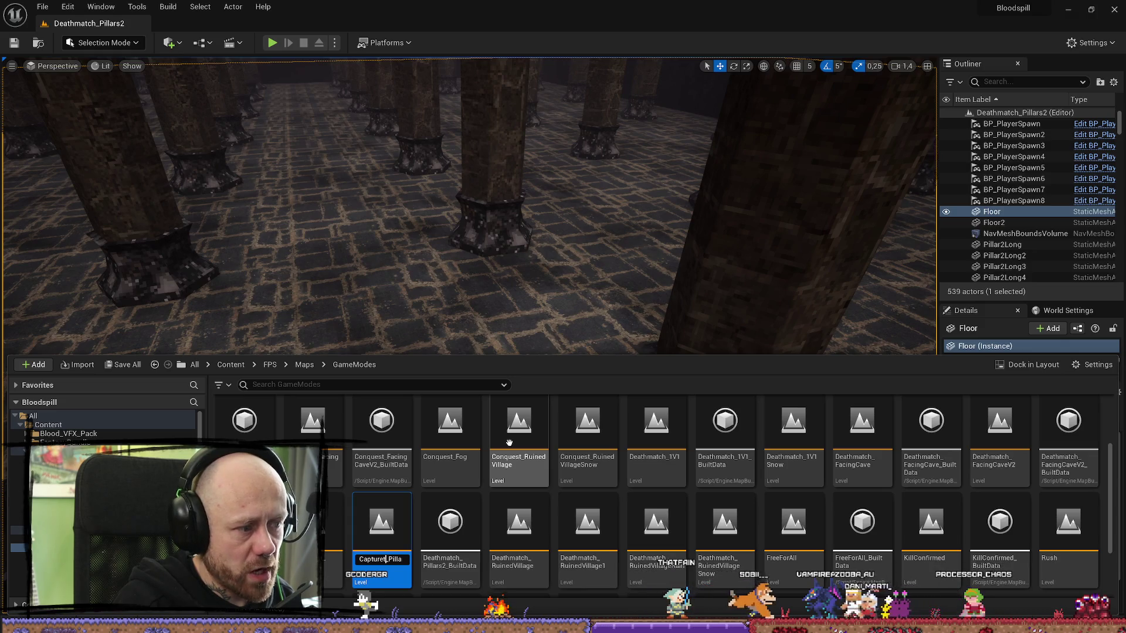
{"action": "key", "text": "BackSpace"}
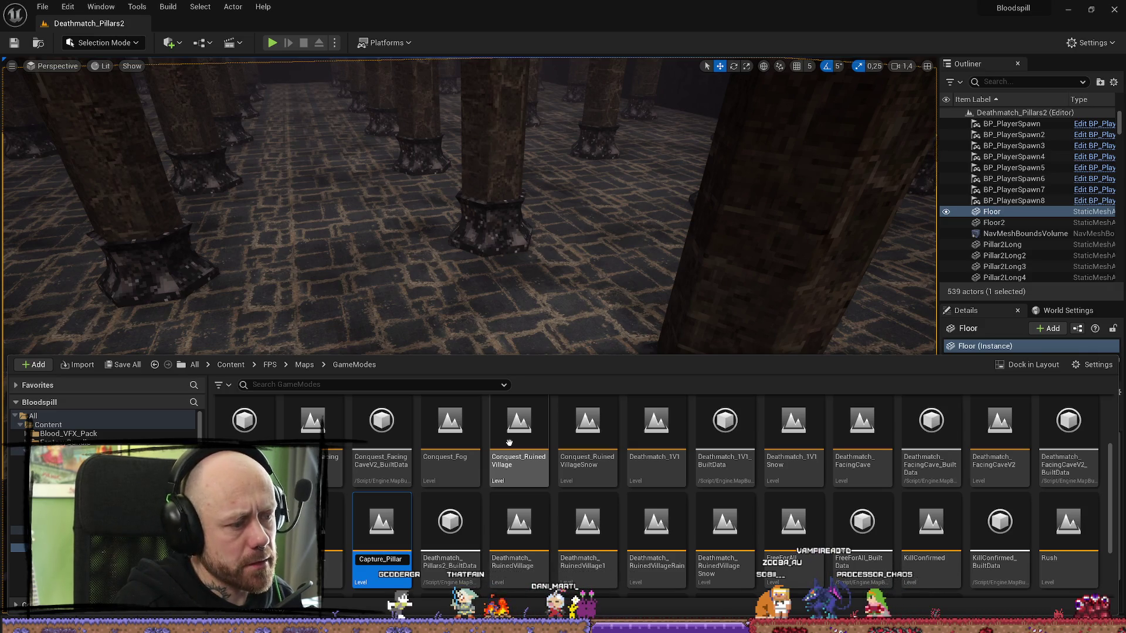
{"action": "scroll", "coordinate": [514, 442], "scroll_direction": "up", "scroll_amount": 2}
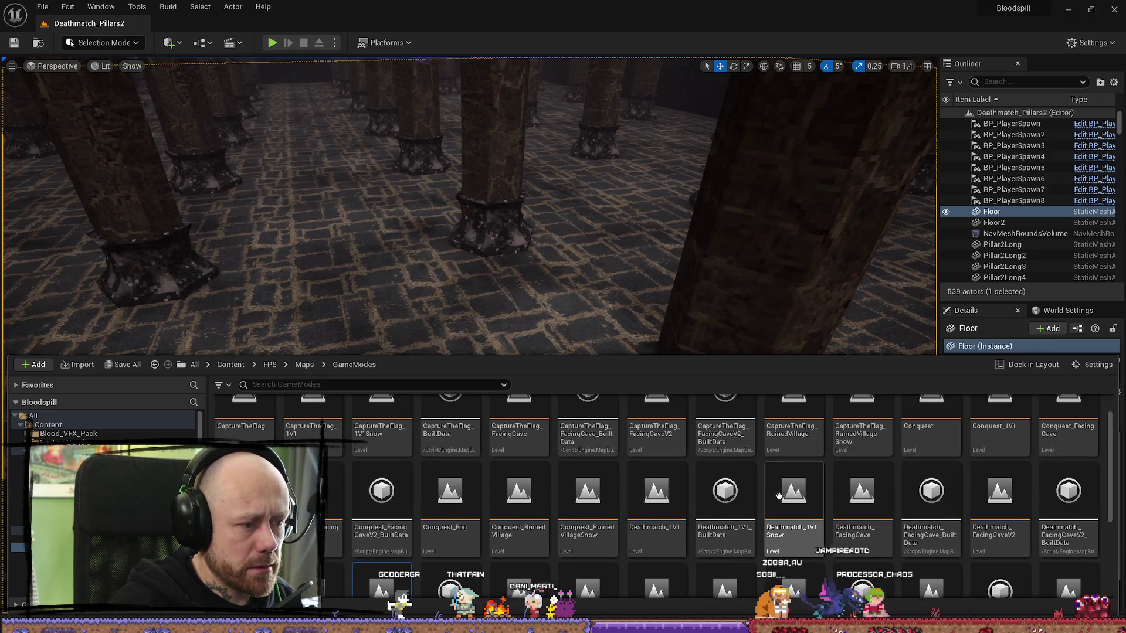
{"action": "scroll", "coordinate": [779, 496], "scroll_direction": "down", "scroll_amount": 2}
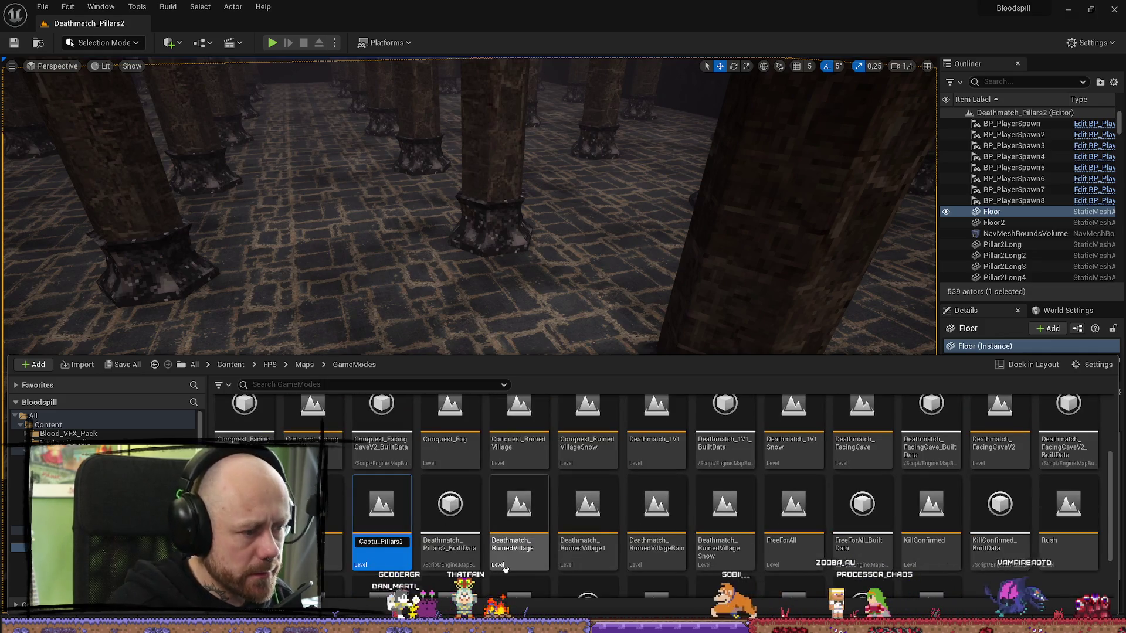
{"action": "type", "text": "aptureThe"}
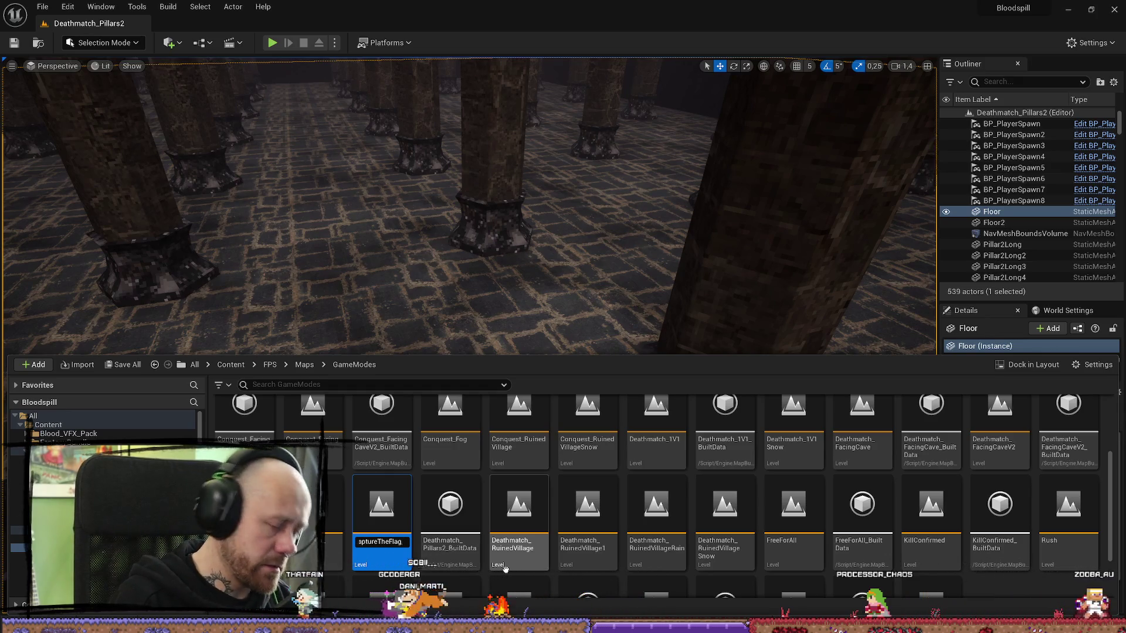
{"action": "type", "text": "Flag_Pillars2"}
{"action": "key", "text": "Return"}
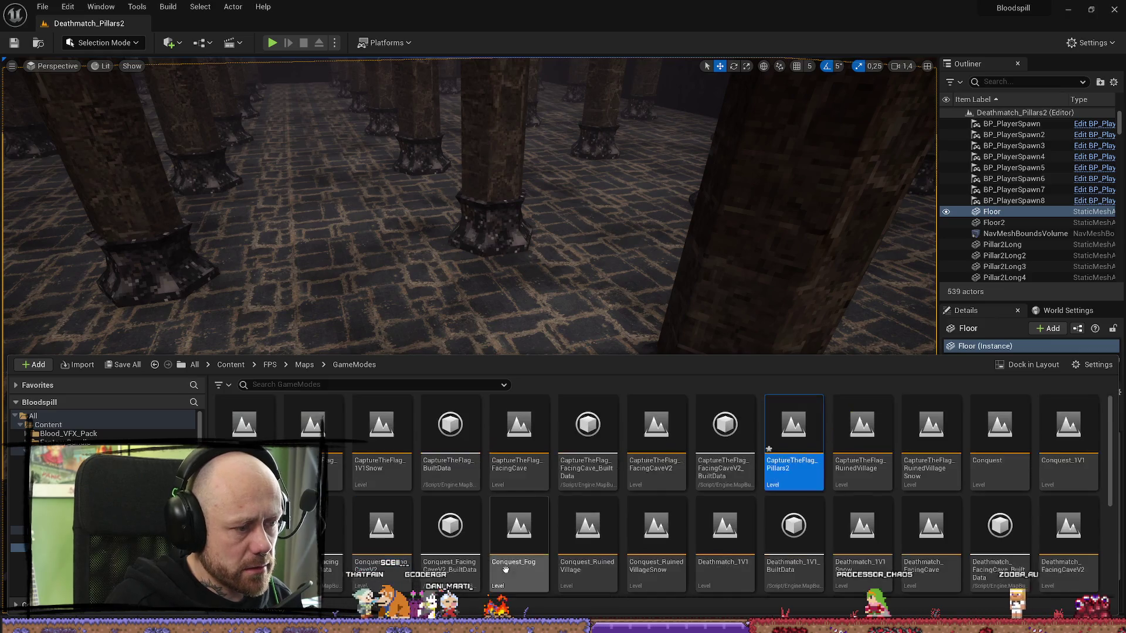
- Open the CaptureTheFlag_Pillars2 level without saving Deathmatch_Pillars2
{"action": "key", "text": "ctrl+s"}
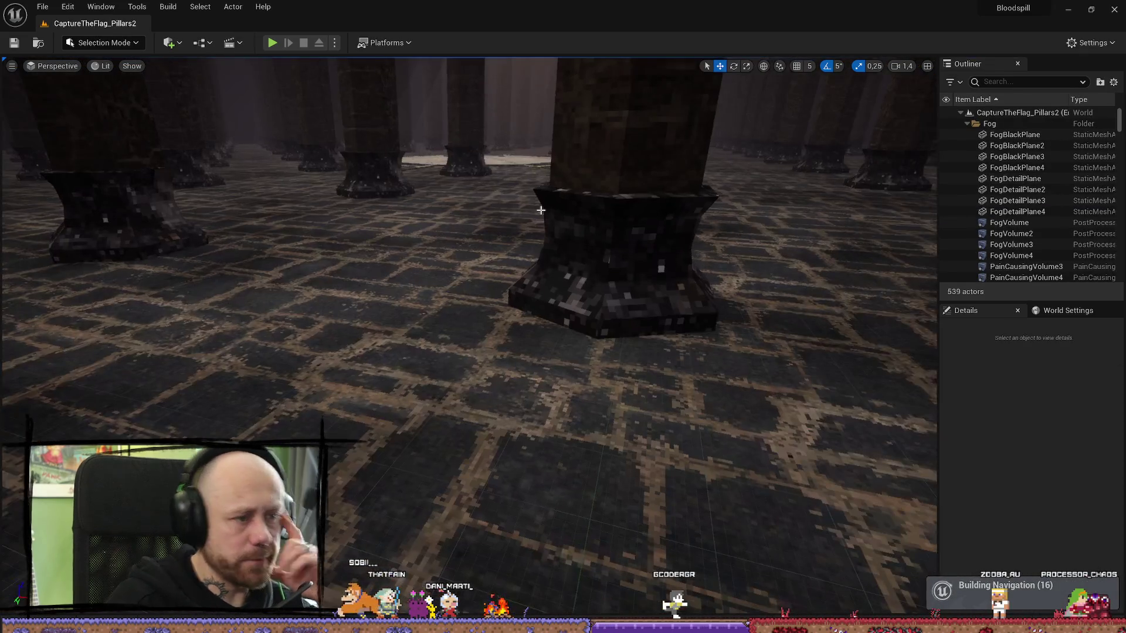
{"action": "scroll", "coordinate": [541, 209], "scroll_direction": "up", "scroll_amount": 2}
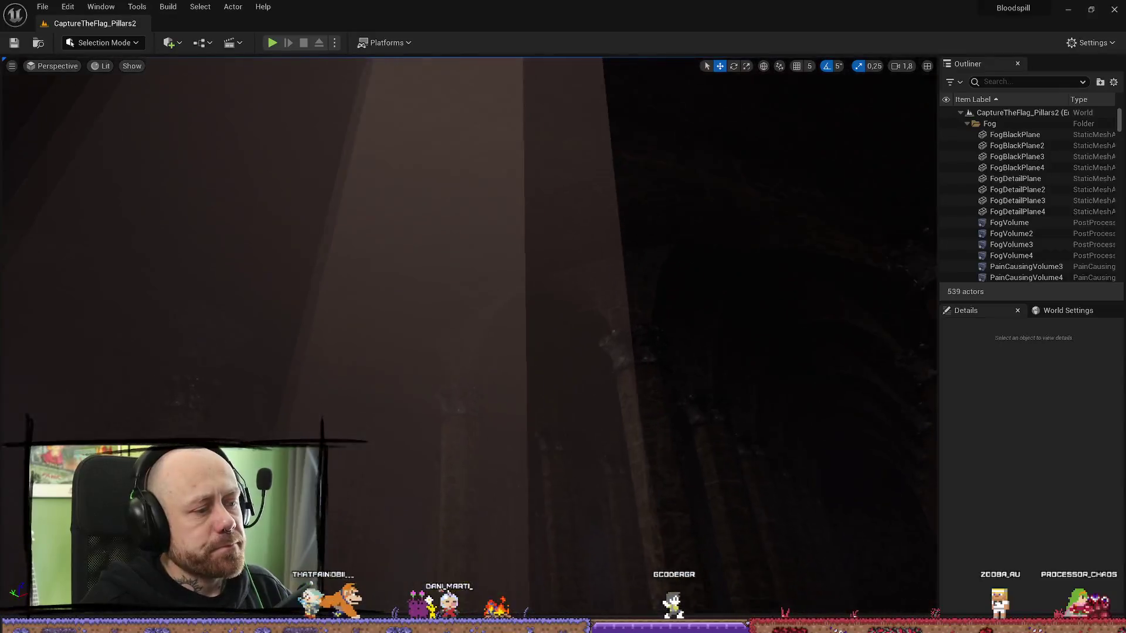
{"action": "scroll", "coordinate": [614, 234], "scroll_direction": "up", "scroll_amount": 3}
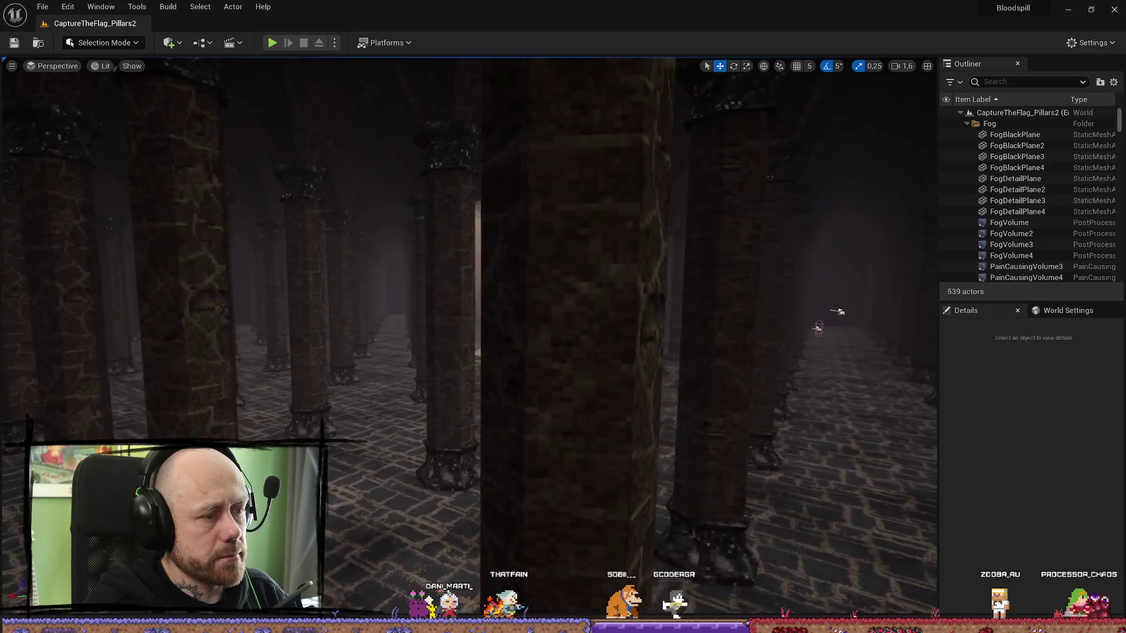
- Pull back for a wide view of the CaptureTheFlag_Pillars2 hall and show the GameModes level assets
{"action": "scroll", "coordinate": [704, 314], "scroll_direction": "up", "scroll_amount": 1}
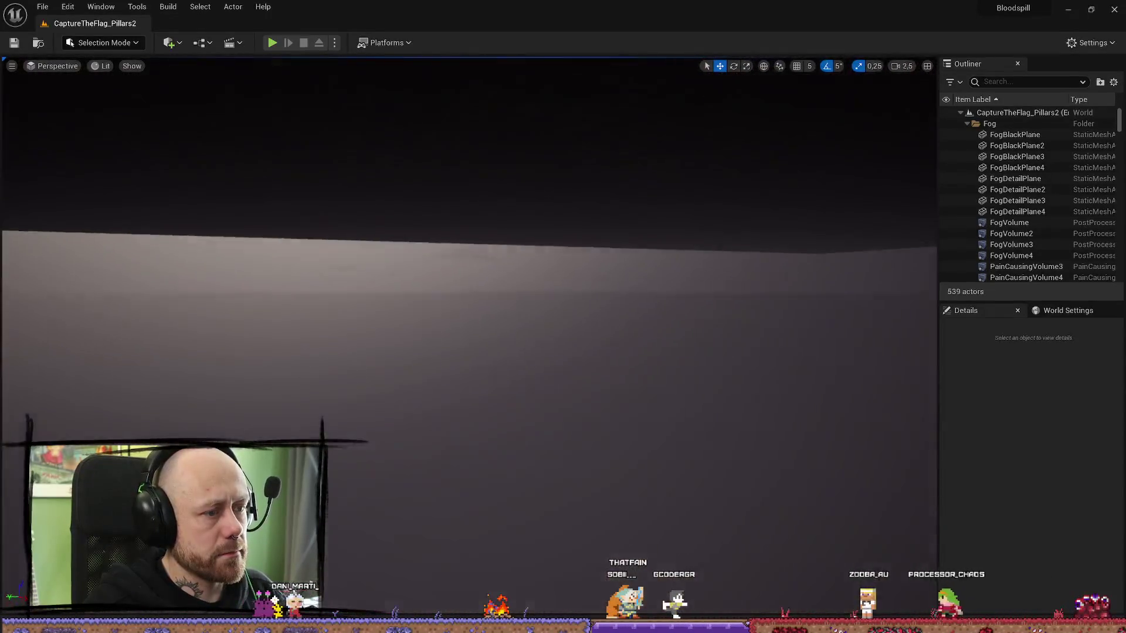
{"action": "scroll", "coordinate": [469, 282], "scroll_direction": "down", "scroll_amount": 1}
{"action": "scroll", "coordinate": [469, 282], "scroll_direction": "down", "scroll_amount": 1}
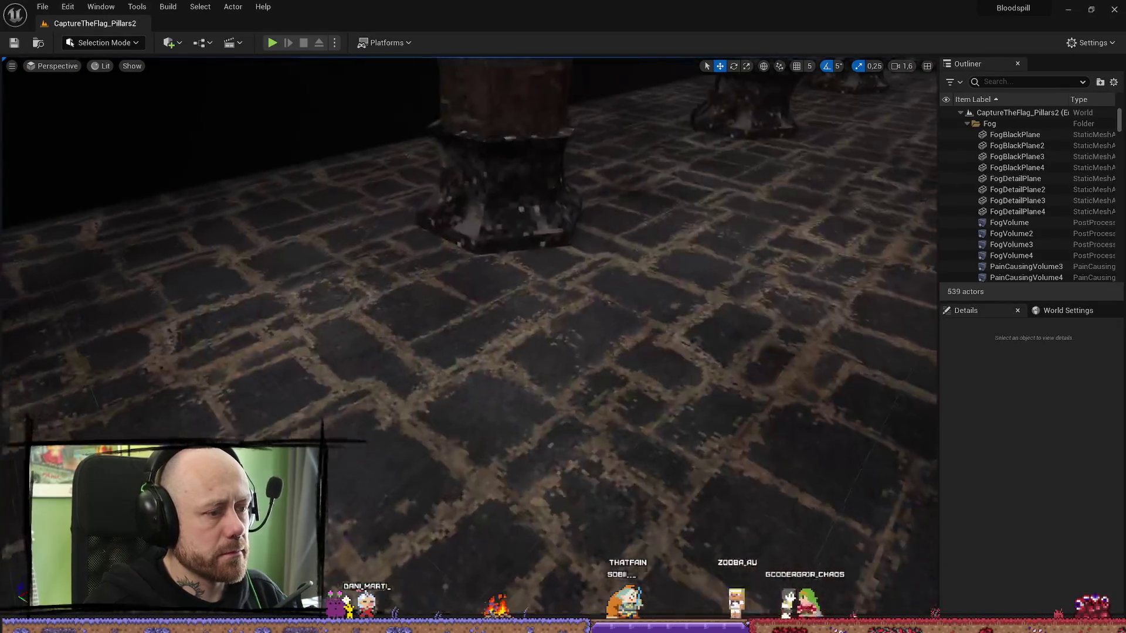
{"action": "key", "text": "s"}
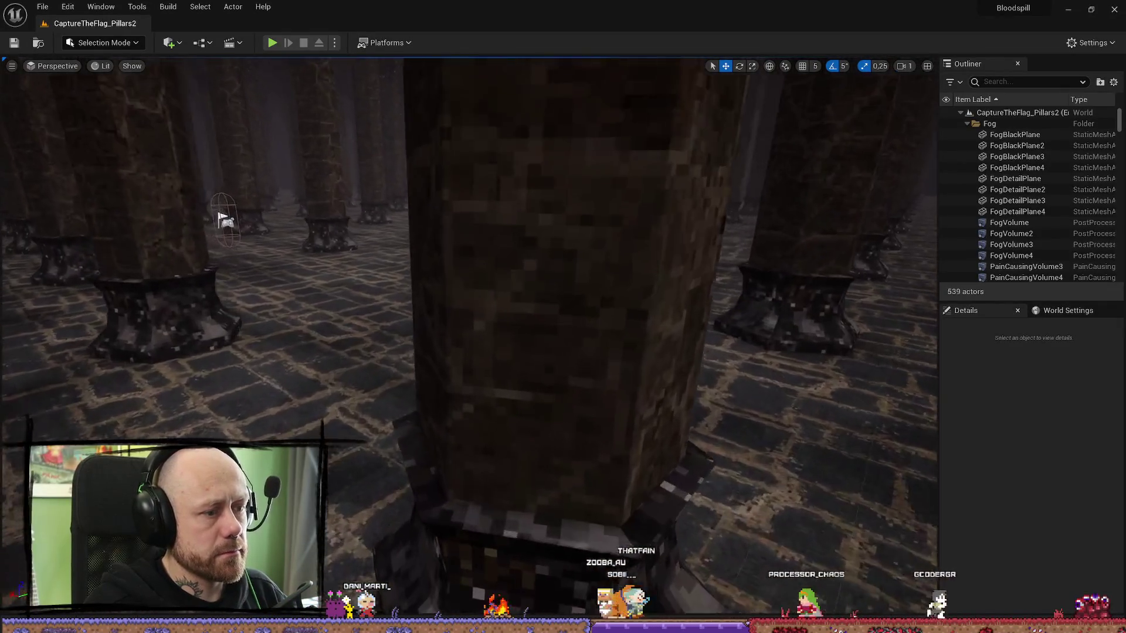
{"action": "key", "text": "s"}
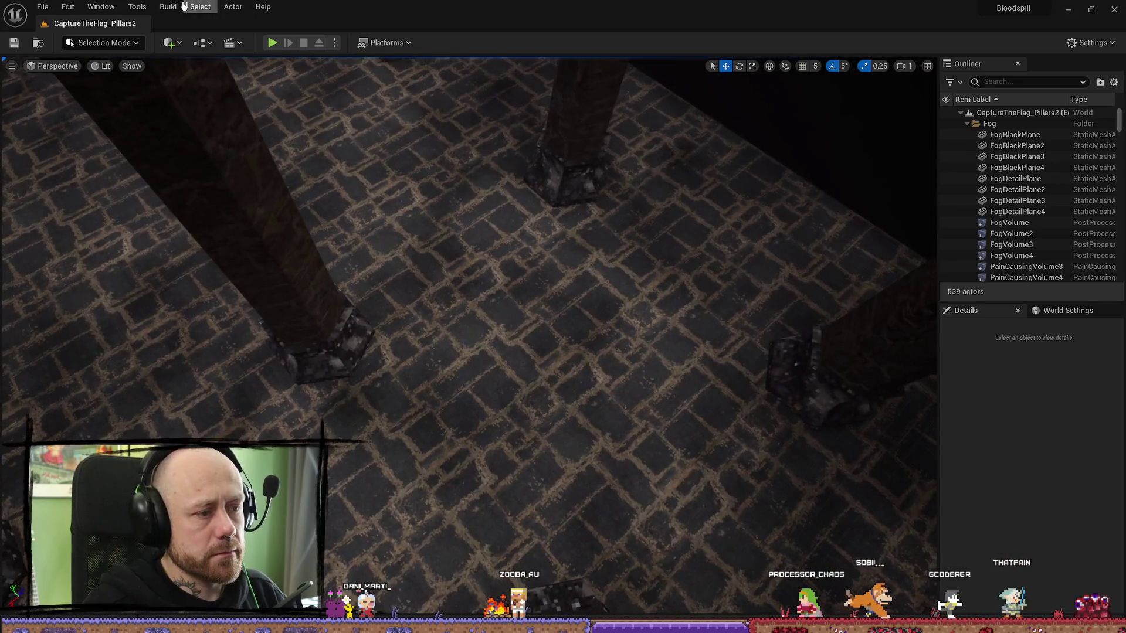
{"action": "key", "text": "ctrl+space"}
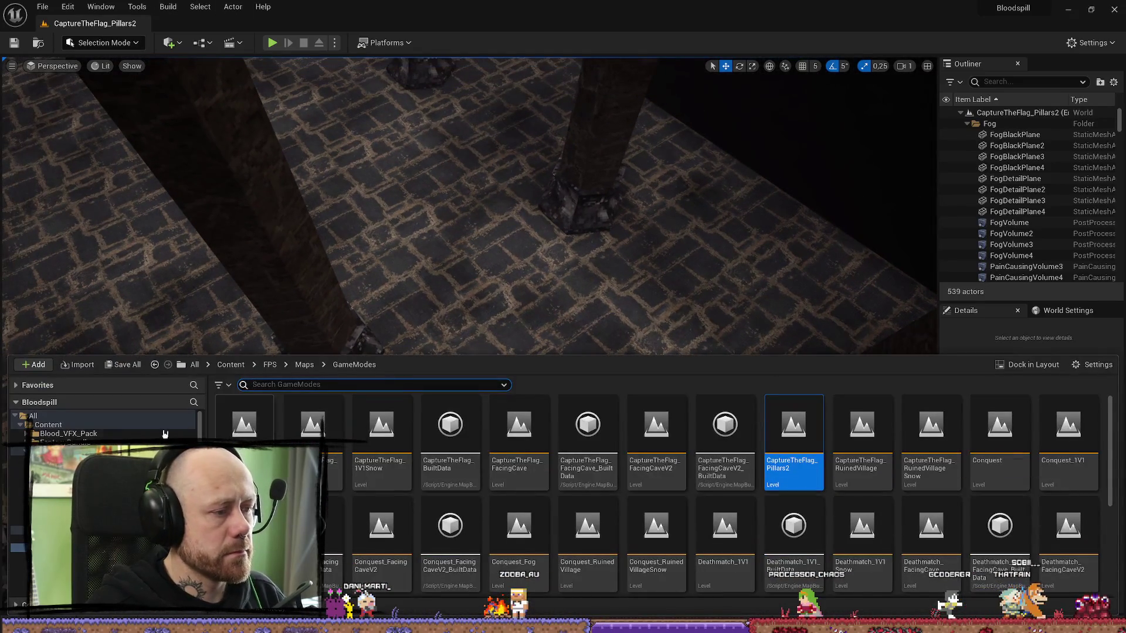
- Place BP_Flag_Team_A on the hall floor and rotate it to 25°
{"action": "left_click", "coordinate": [92, 451]}
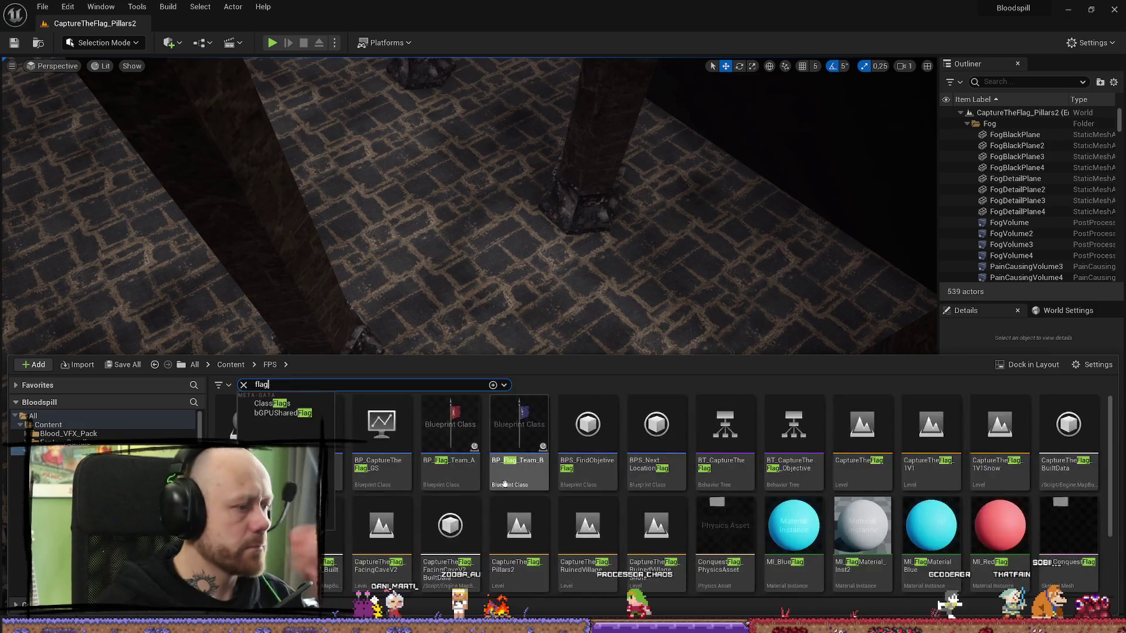
{"action": "mouse_move", "coordinate": [569, 319]}
{"action": "left_mouse_down"}
{"action": "mouse_move", "coordinate": [537, 418]}
{"action": "mouse_move", "coordinate": [558, 391]}
{"action": "left_mouse_up"}
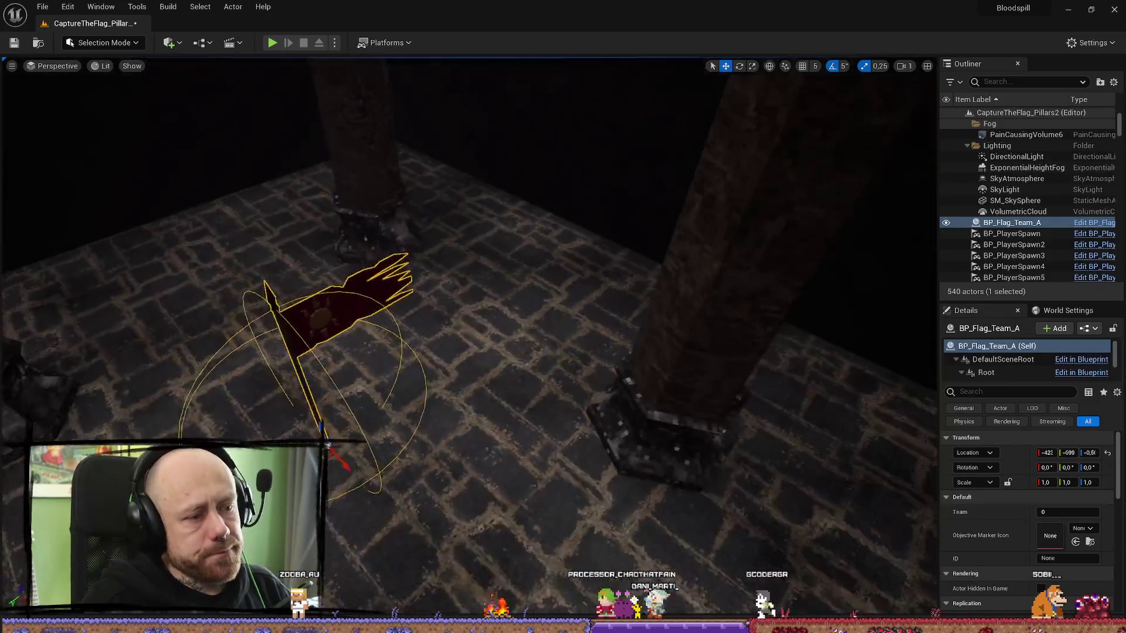
{"action": "key", "text": "e"}
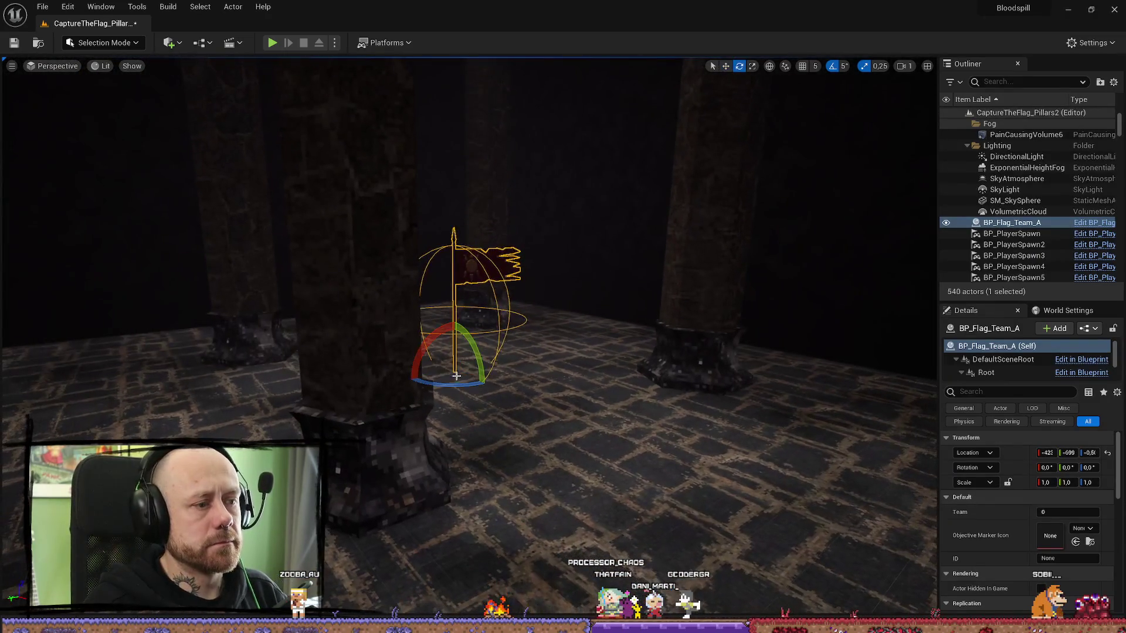
{"action": "left_click_drag", "start_coordinate": [469, 384], "coordinate": [486, 381]}
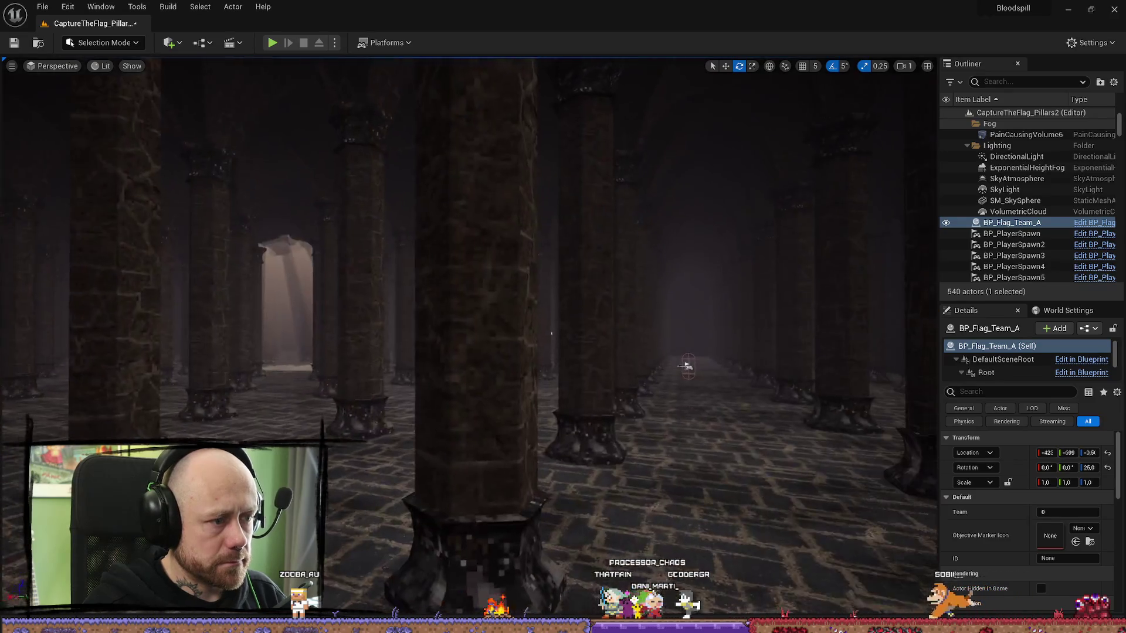
{"action": "scroll", "coordinate": [469, 352], "scroll_direction": "up", "scroll_amount": 2}
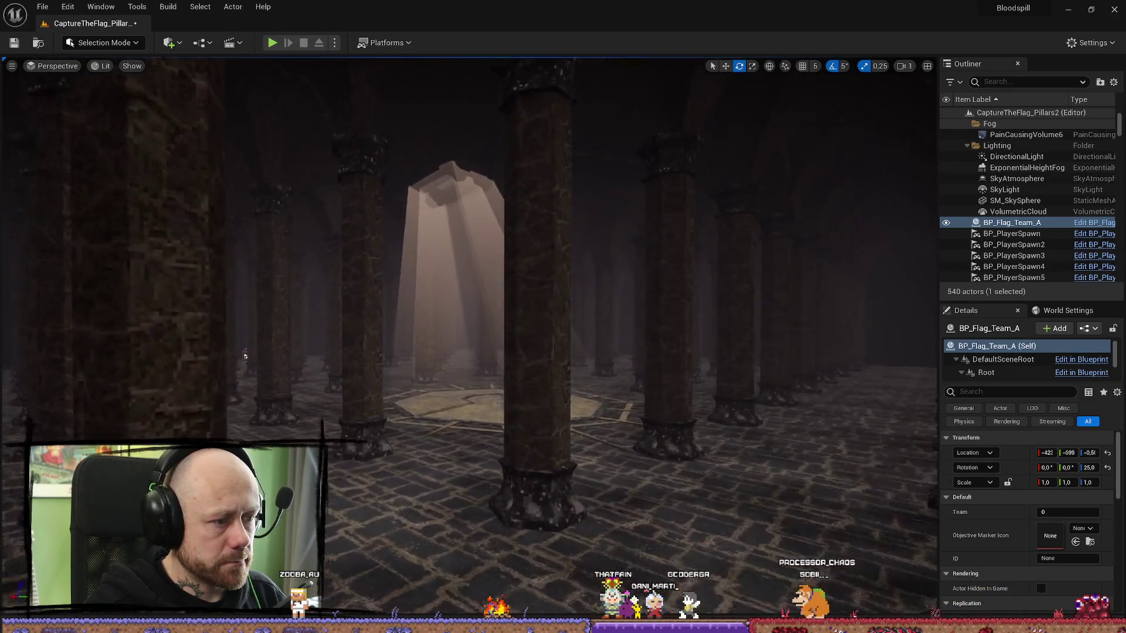
{"action": "key", "text": "w"}
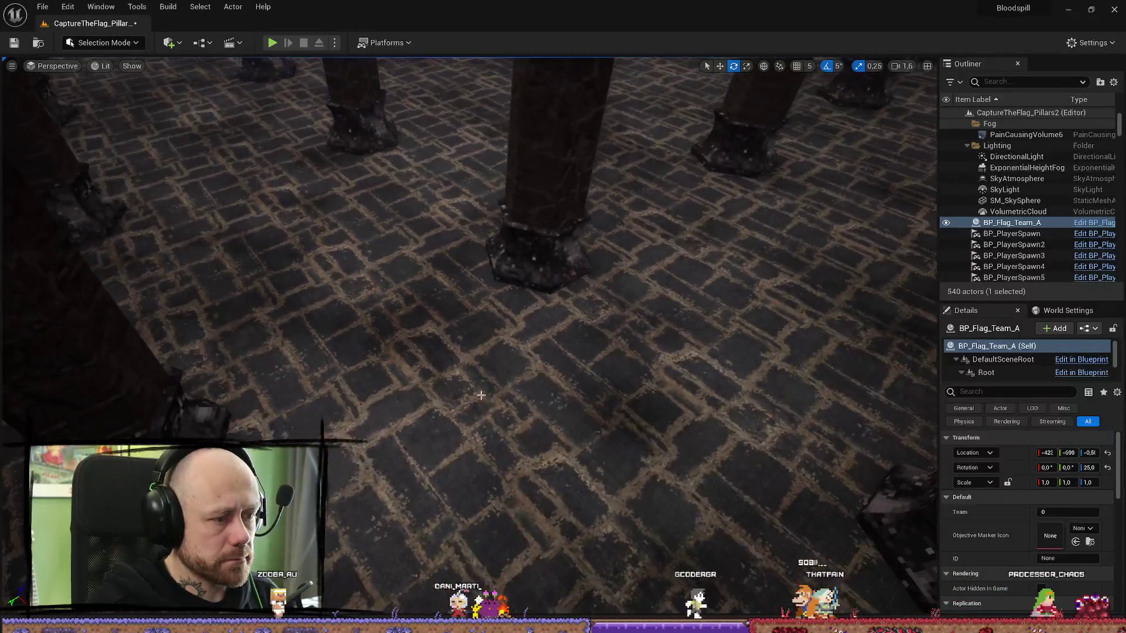
- Add BP_Flag_Team_B to the floor among the pillars, turned 60°
{"action": "key", "text": "ctrl+space"}
{"action": "left_click_drag", "start_coordinate": [520, 441], "coordinate": [605, 398]}
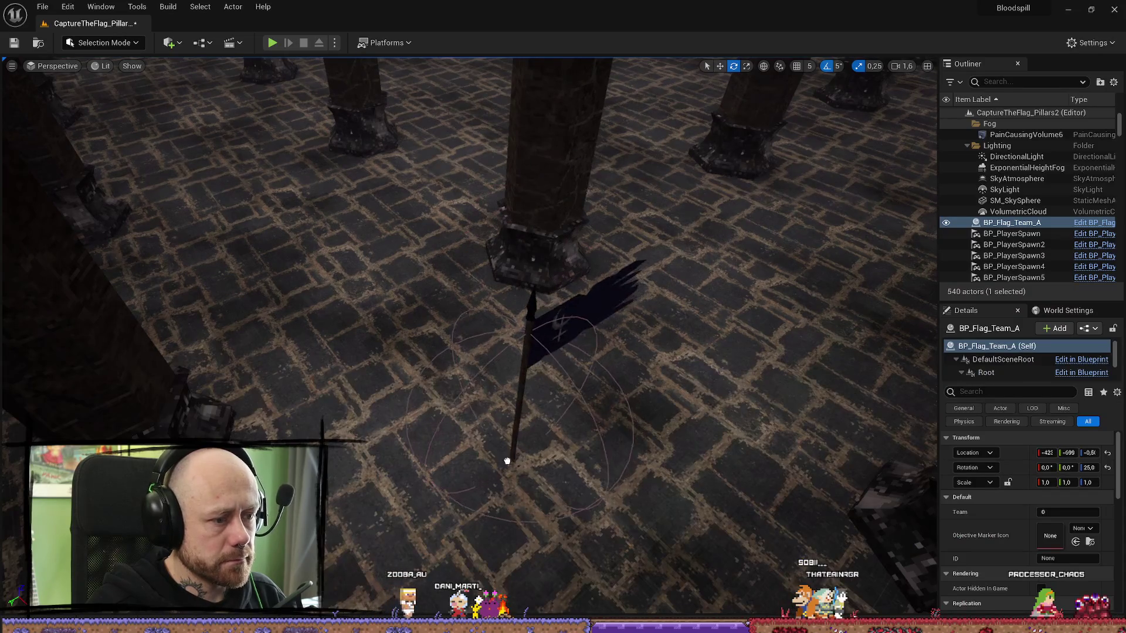
{"action": "left_click_drag", "start_coordinate": [491, 481], "coordinate": [492, 482]}
{"action": "key", "text": "f"}
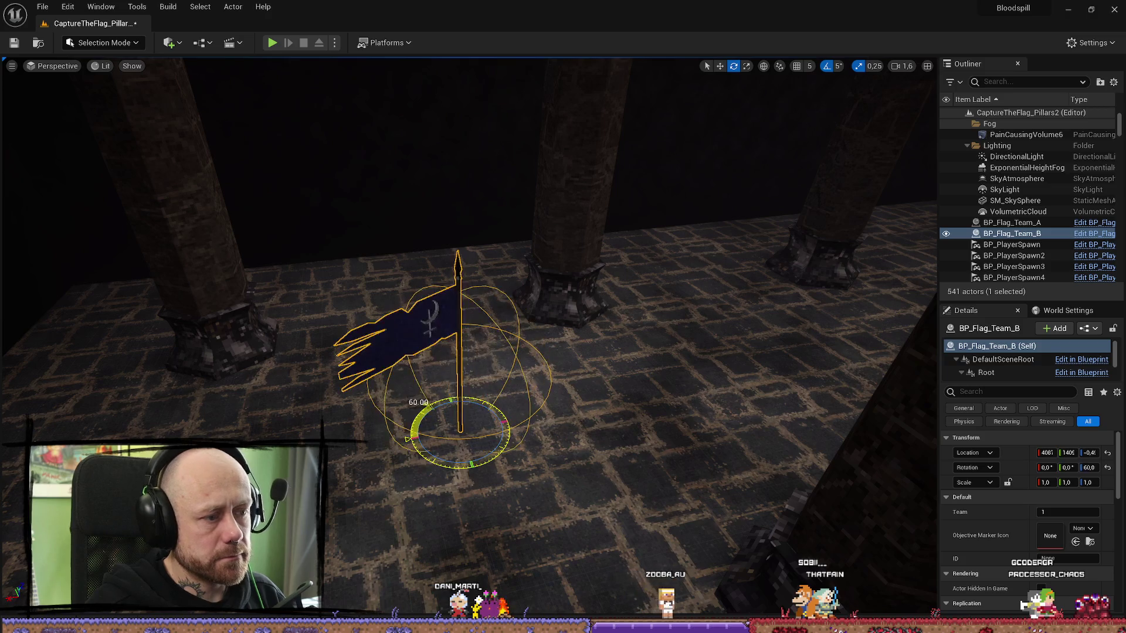
{"action": "key", "text": "w"}
{"action": "scroll", "coordinate": [912, 393], "scroll_direction": "up", "scroll_amount": 1}
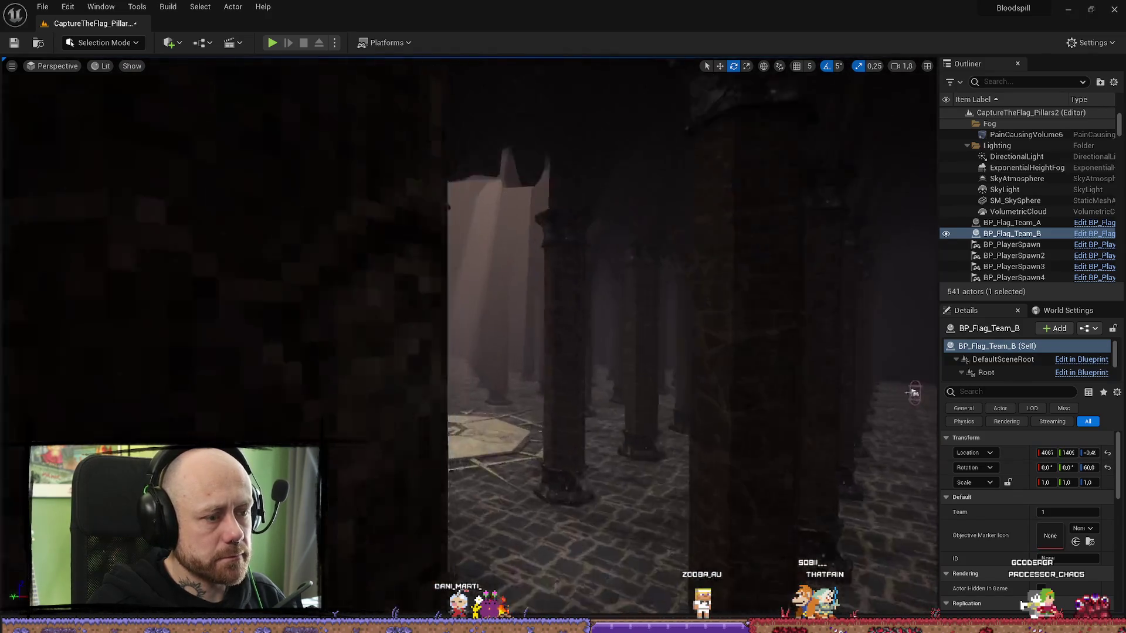
{"action": "scroll", "coordinate": [912, 393], "scroll_direction": "up", "scroll_amount": 1}
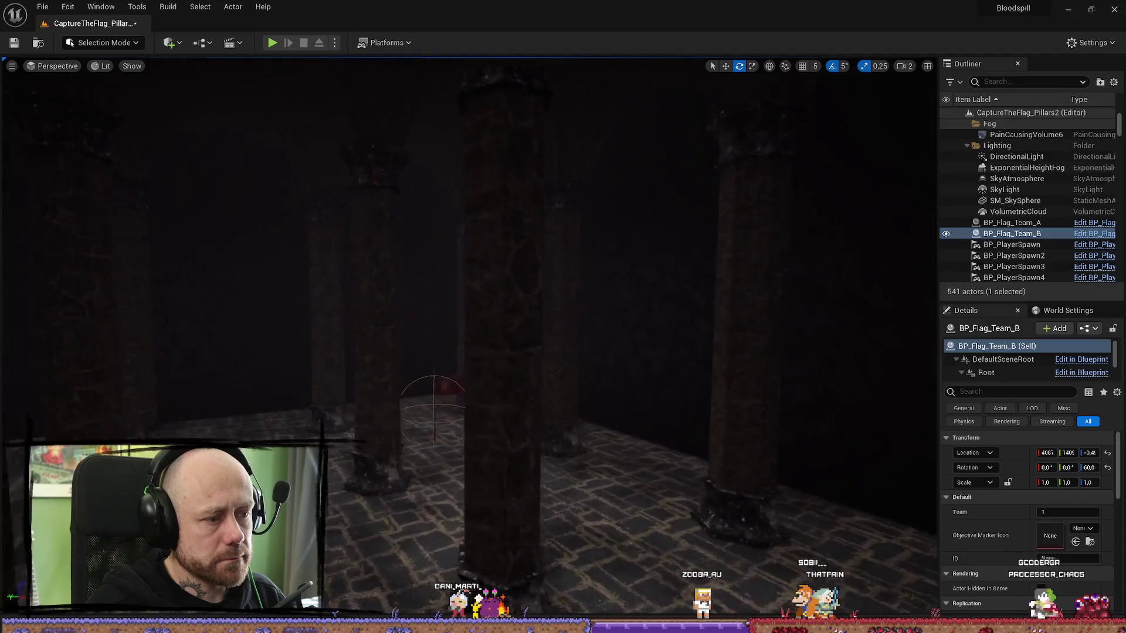
{"action": "key", "text": "ctrl+space"}
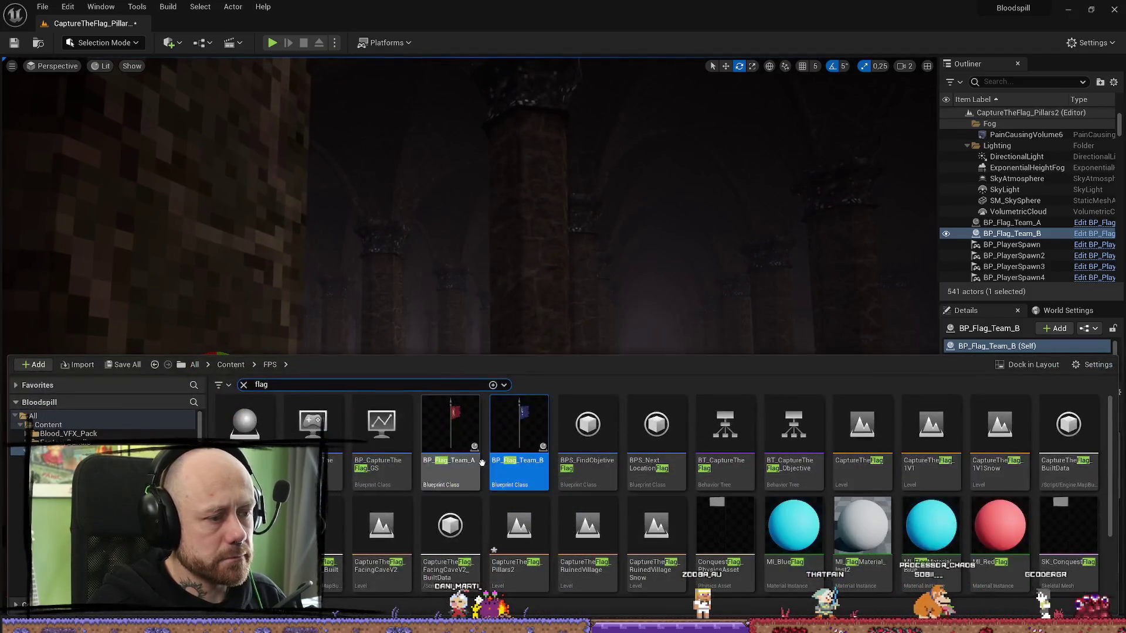
{"action": "key", "text": "ctrl+space"}
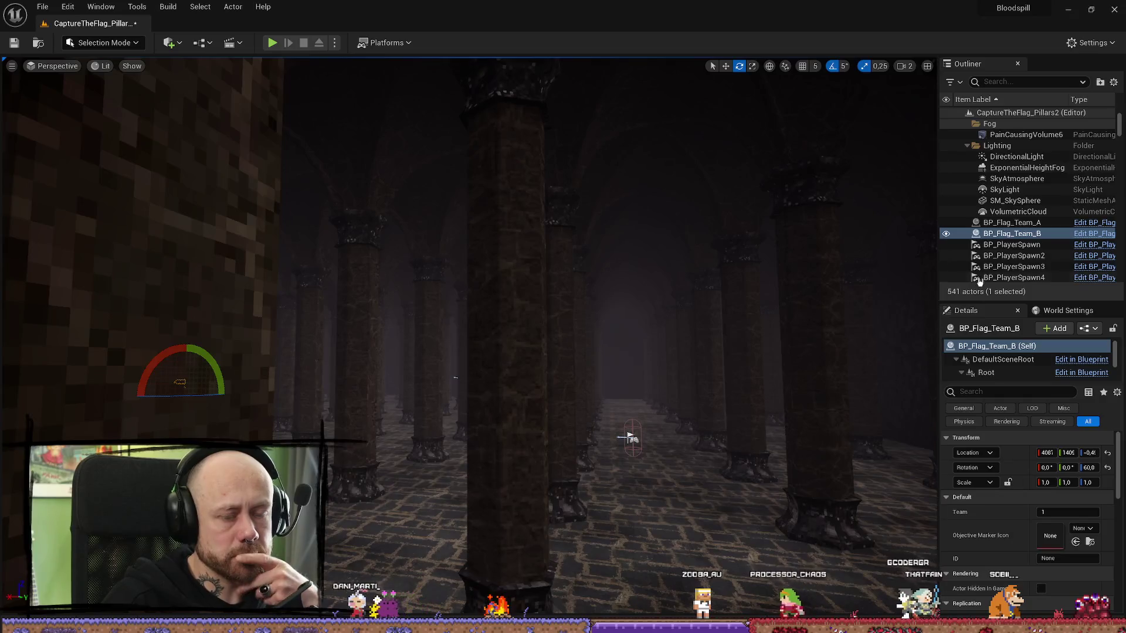
- Set the level's game mode override to BP_CaptureTheFlag_GM in World Settings and save
{"action": "left_click", "coordinate": [1058, 311]}
{"action": "left_click", "coordinate": [1064, 406]}
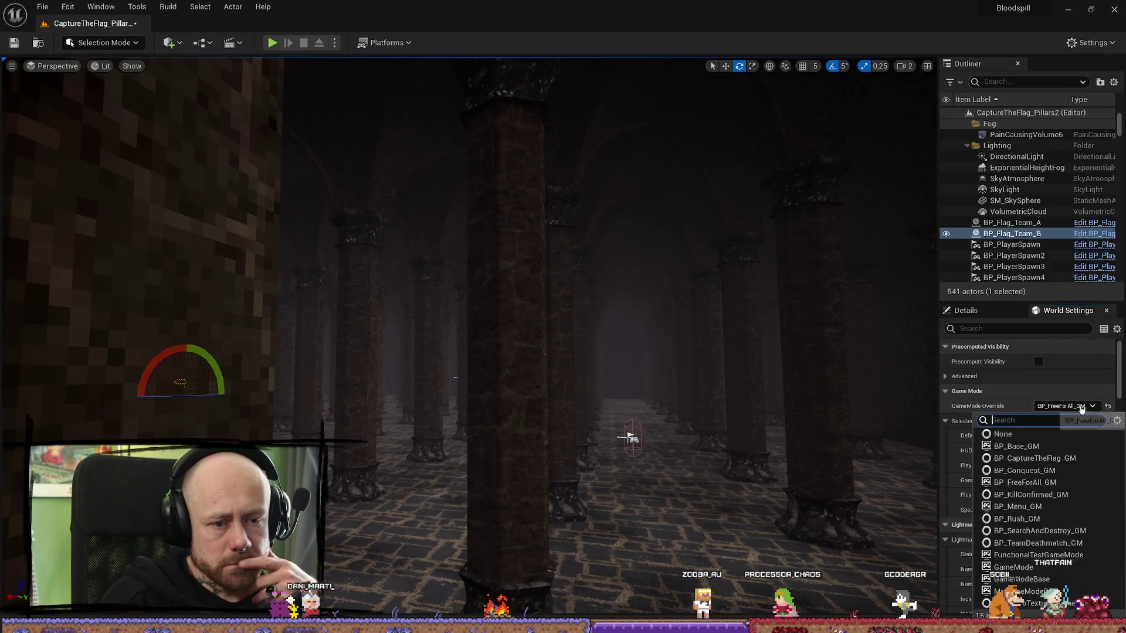
{"action": "left_click", "coordinate": [1020, 458]}
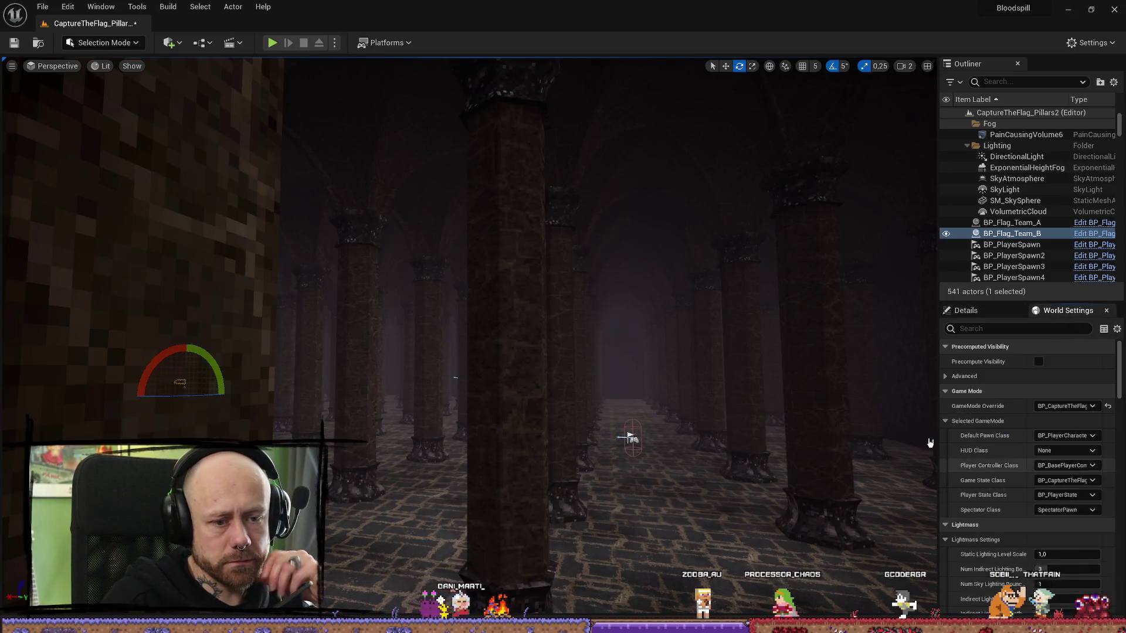
{"action": "left_click", "coordinate": [16, 45]}
- Open CaptureTheFlag_1V1 from Maps > GameModes and inspect its WindDirectionalSource actor
{"action": "key", "text": "r"}
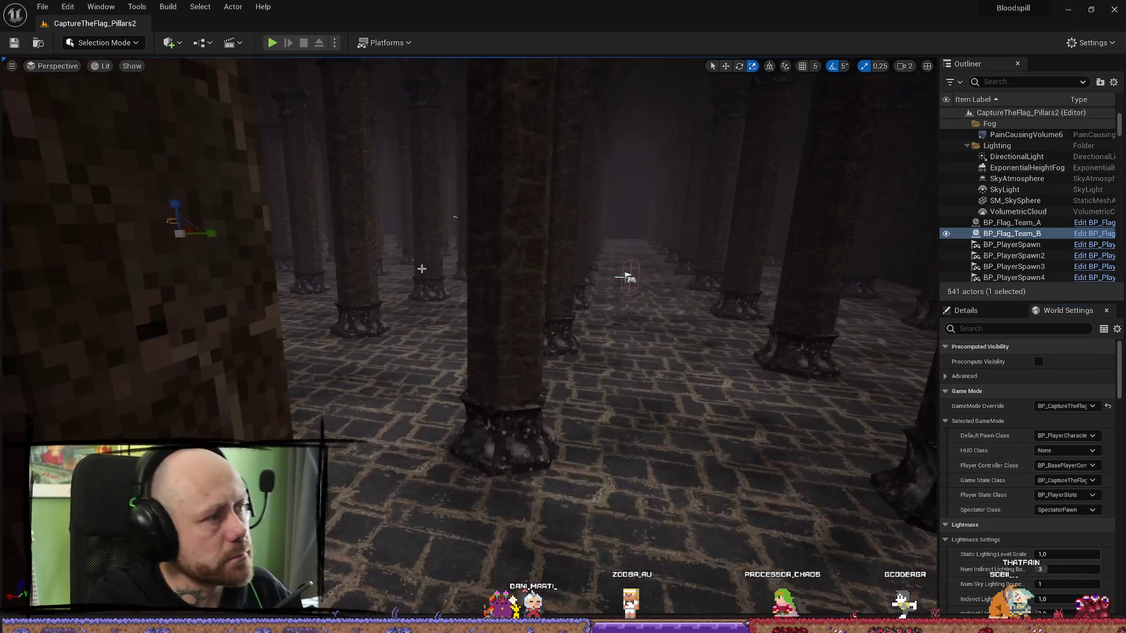
{"action": "key", "text": "ctrl+space"}
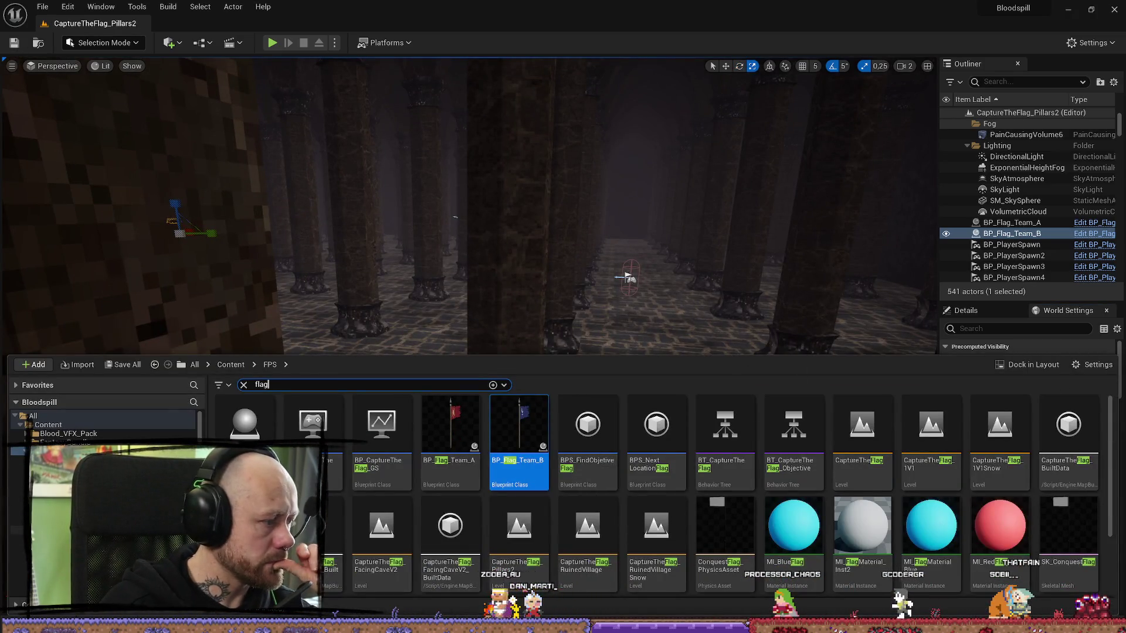
{"action": "left_click", "coordinate": [17, 530]}
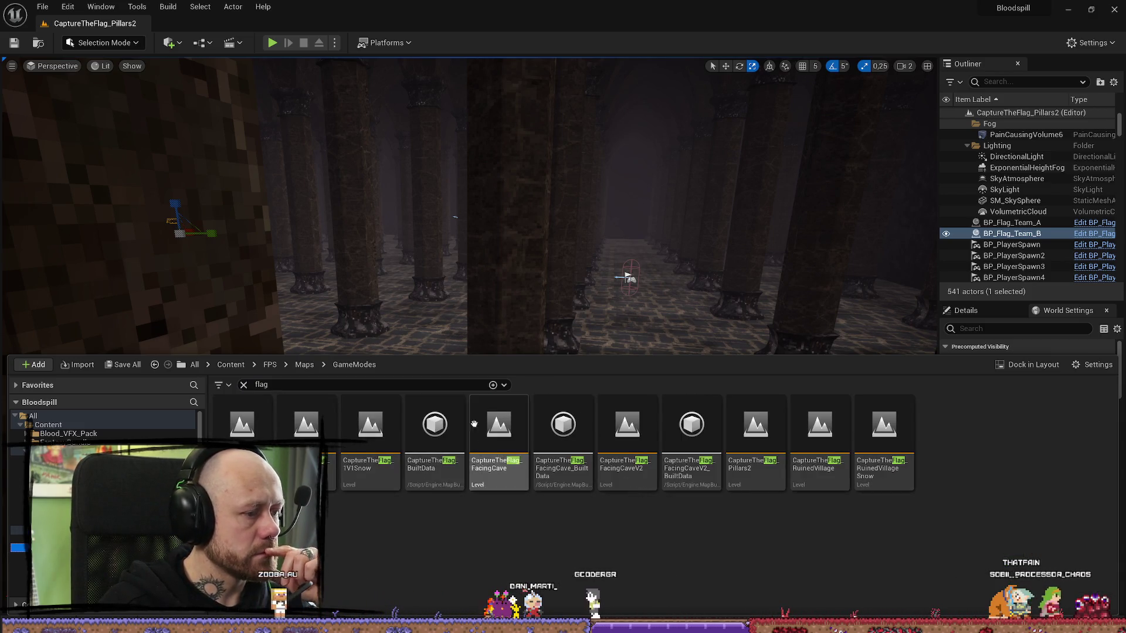
{"action": "double_click", "coordinate": [312, 434]}
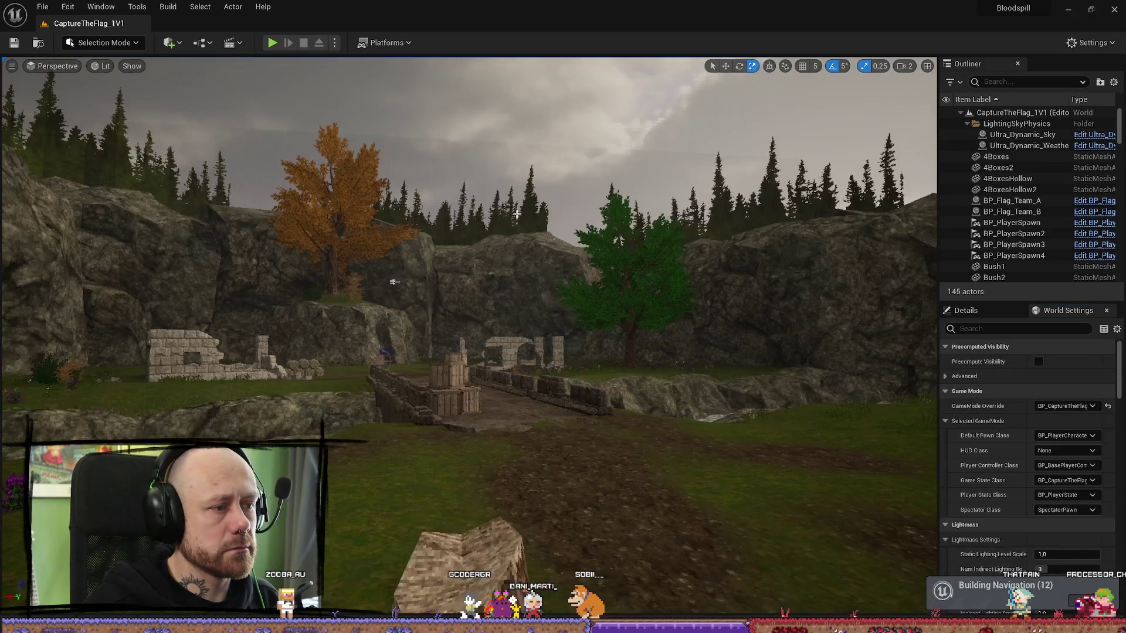
{"action": "left_click", "coordinate": [391, 283]}
{"action": "scroll", "coordinate": [480, 285], "scroll_direction": "up", "scroll_amount": 5}
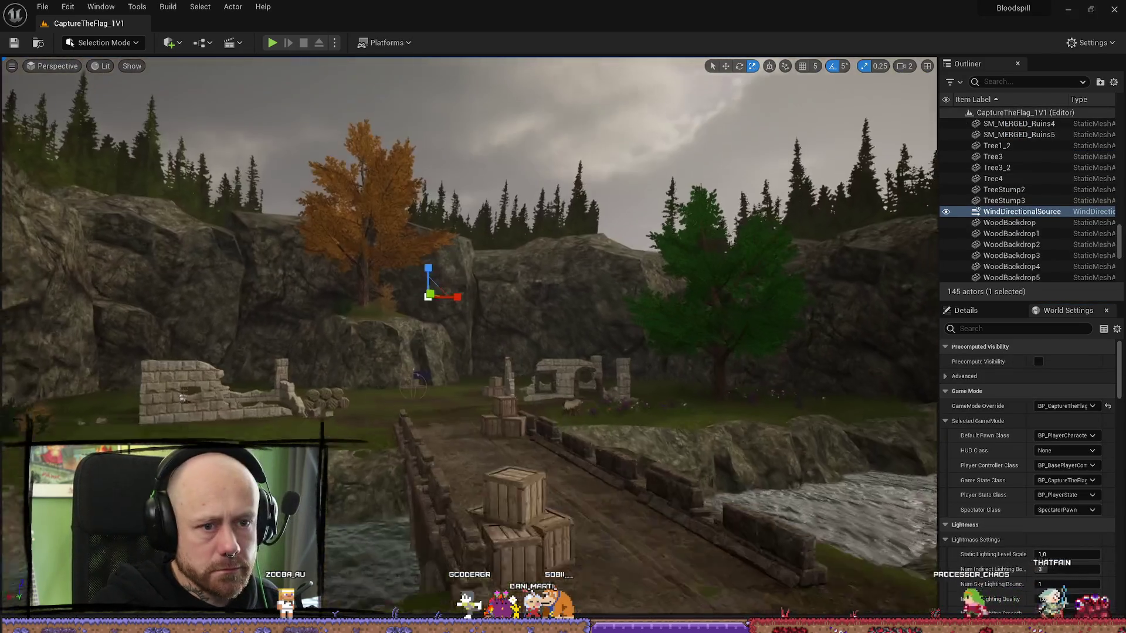
- Reopen CaptureTheFlag_Pillars2 and select an object in the pillar hall
{"action": "key", "text": "ctrl+space"}
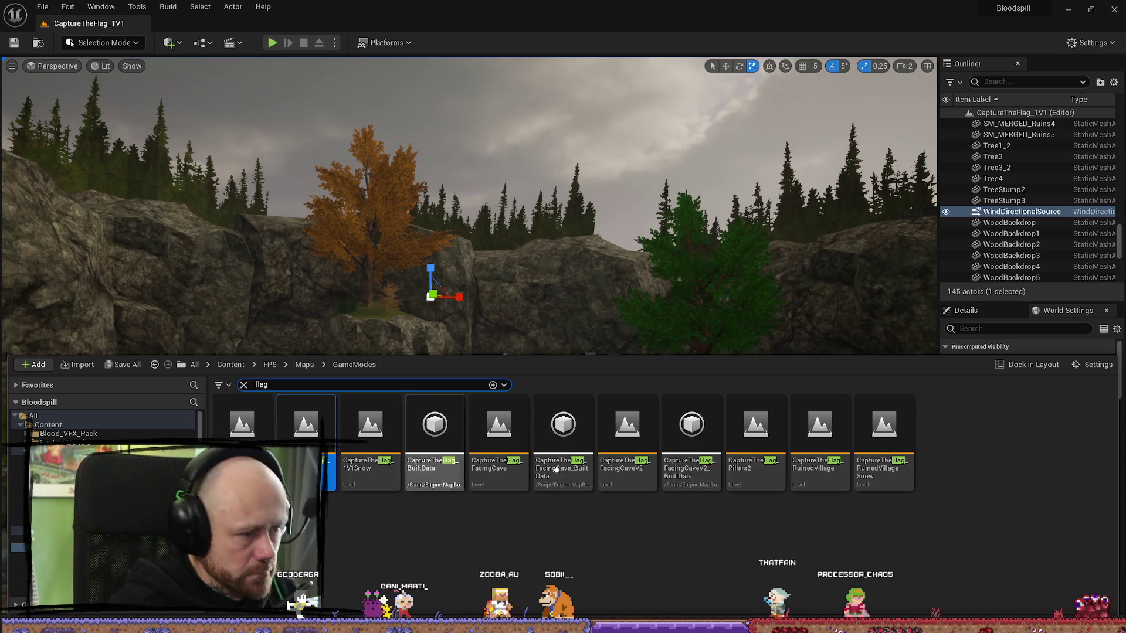
{"action": "double_click", "coordinate": [755, 440]}
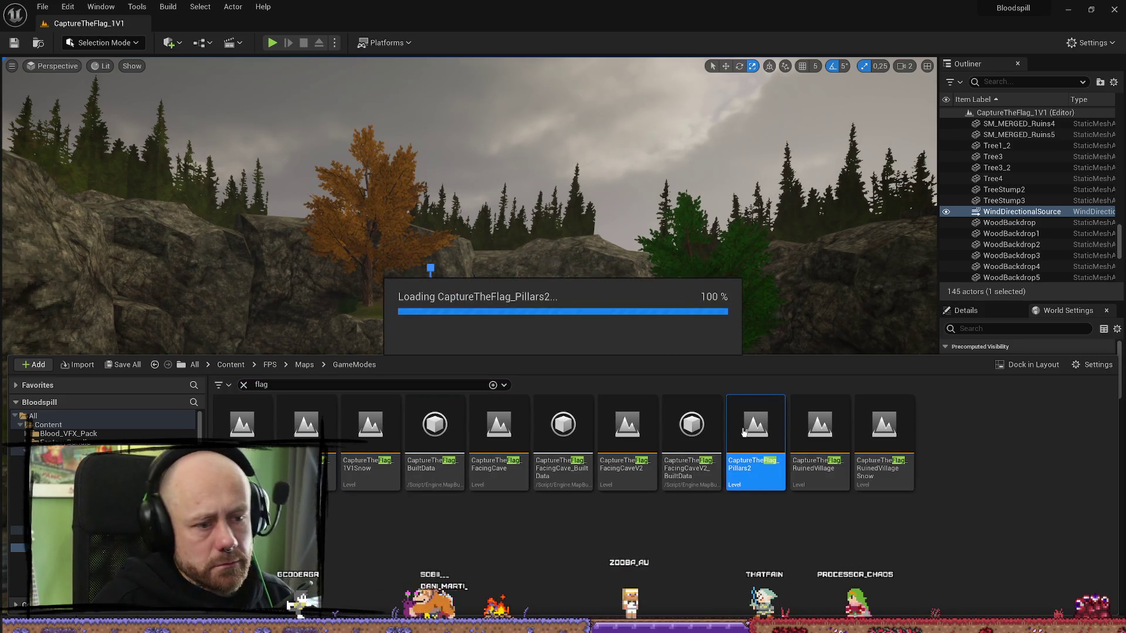
{"action": "left_click_drag", "start_coordinate": [455, 217], "coordinate": [508, 191]}
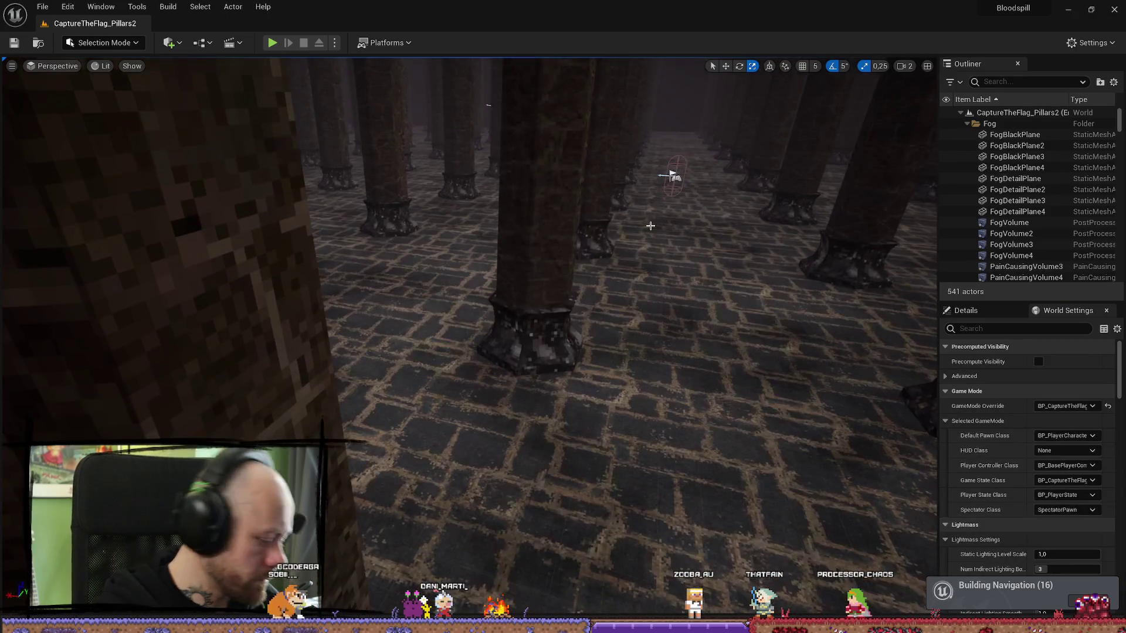
{"action": "left_click", "coordinate": [507, 191]}
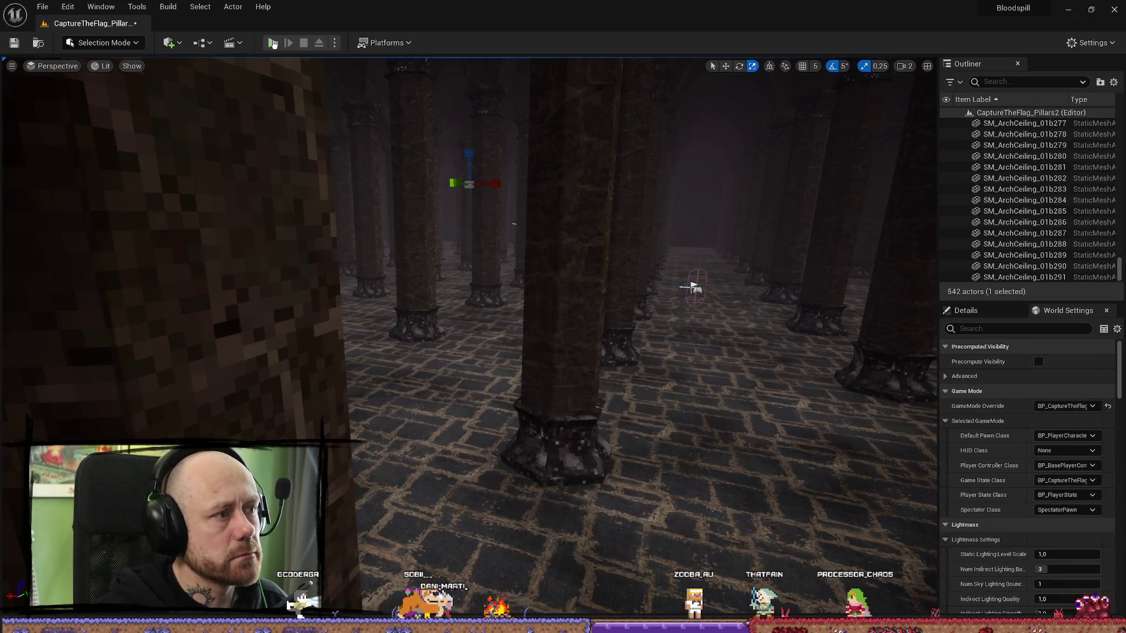
- Play-test the level, walking toward the Defend flag, then stop the session
{"action": "key", "text": "alt+p"}
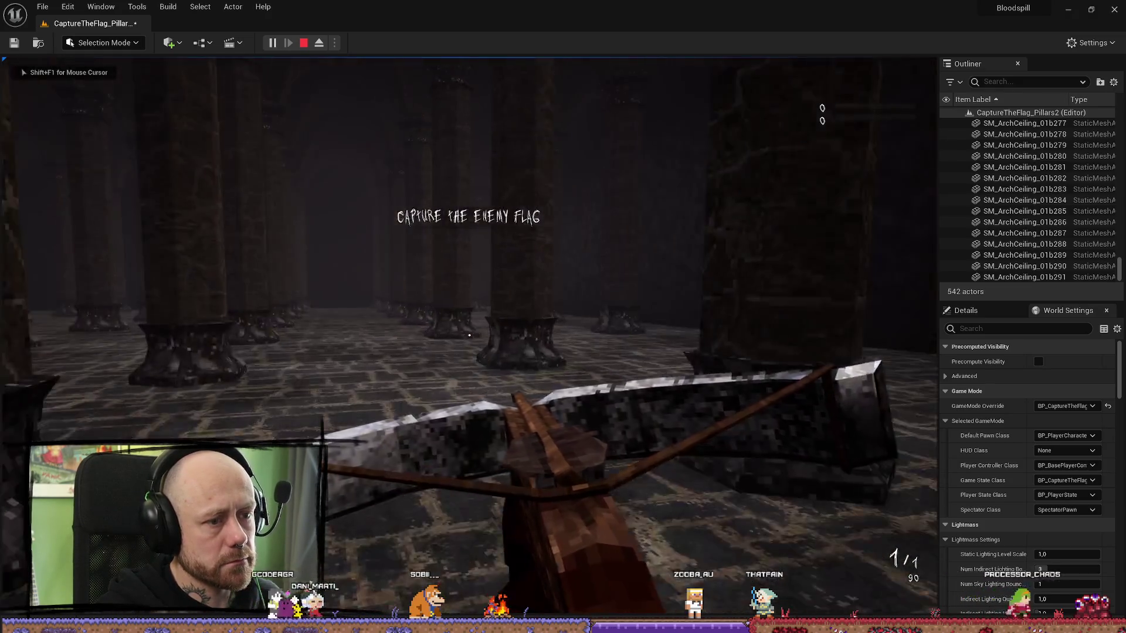
{"action": "key", "text": "w"}
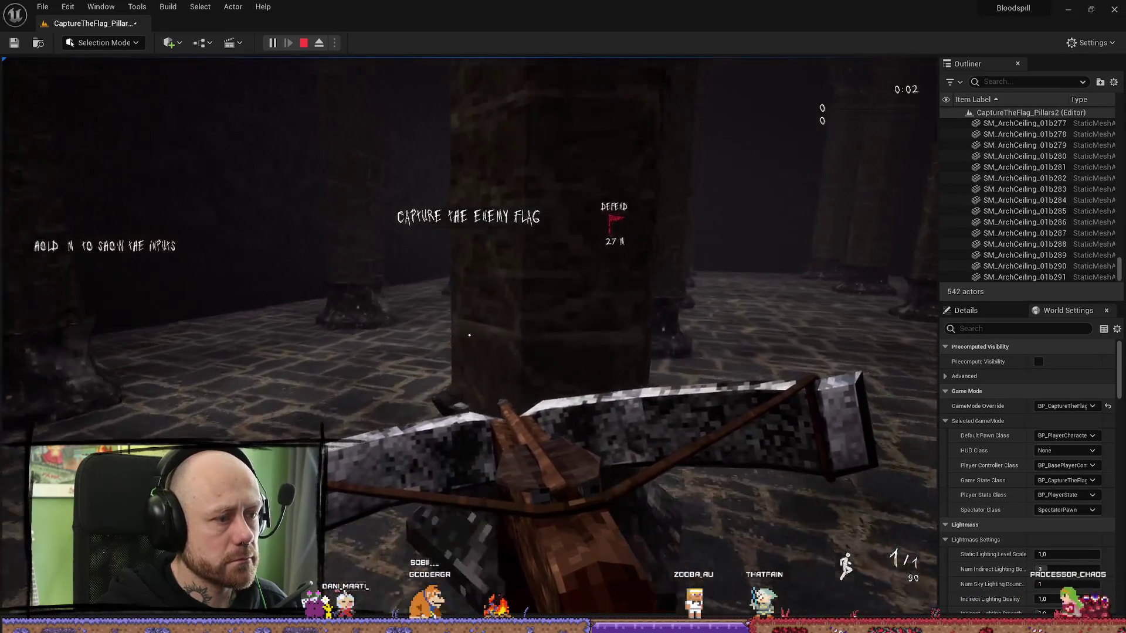
{"action": "key", "text": "w"}
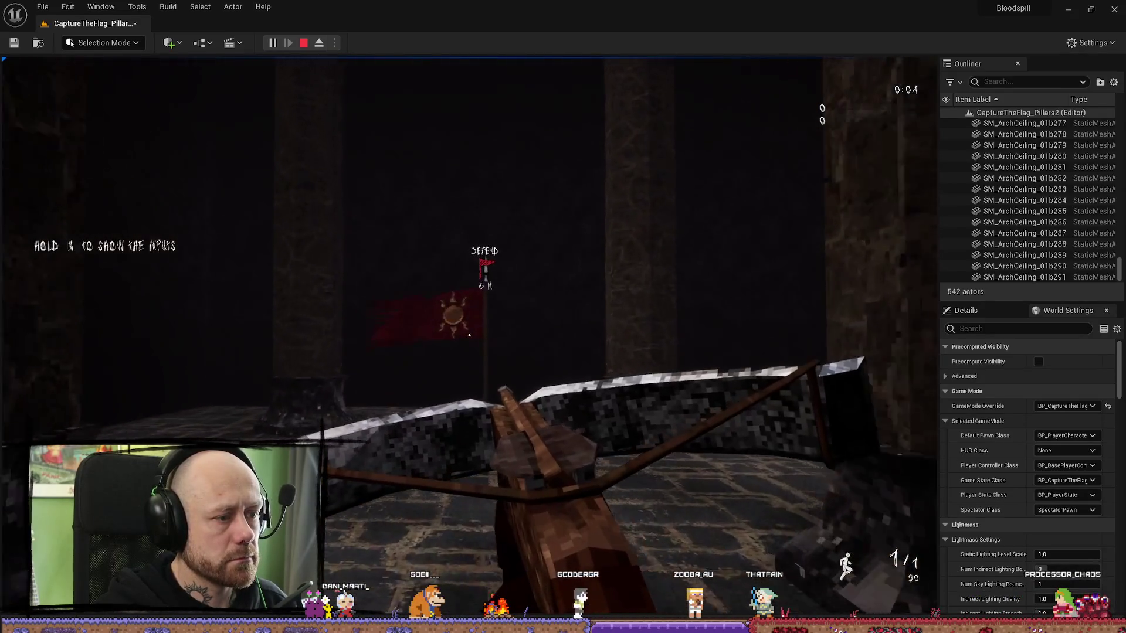
{"action": "key", "text": "Escape"}
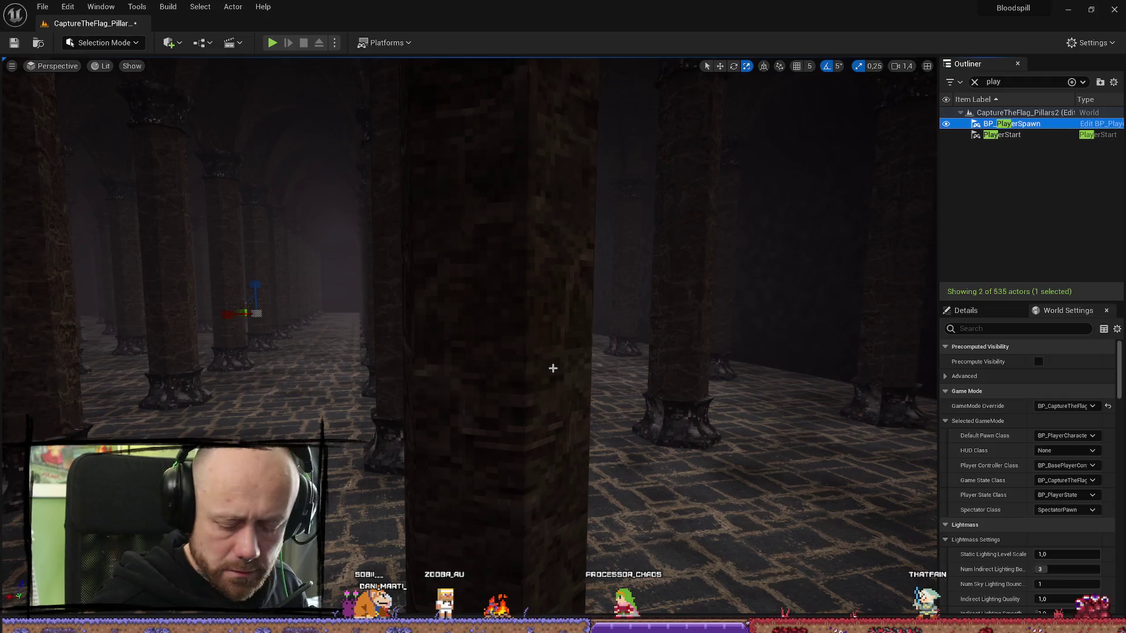
- Fly over to the red Team A flag, select it and copy its Location
{"action": "key", "text": "w"}
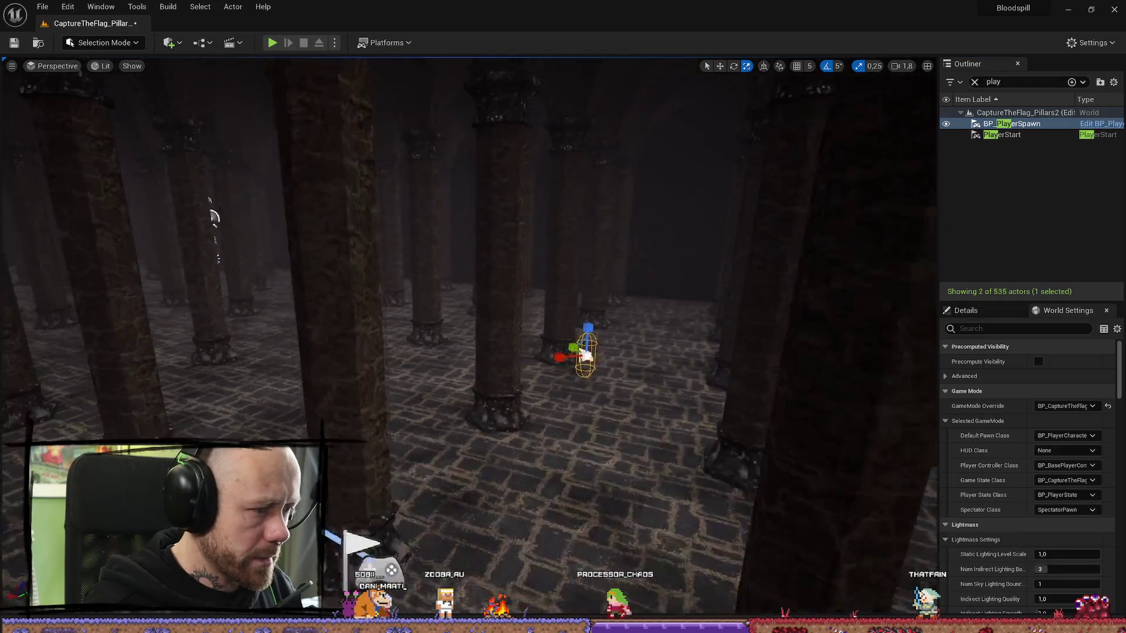
{"action": "key", "text": "e"}
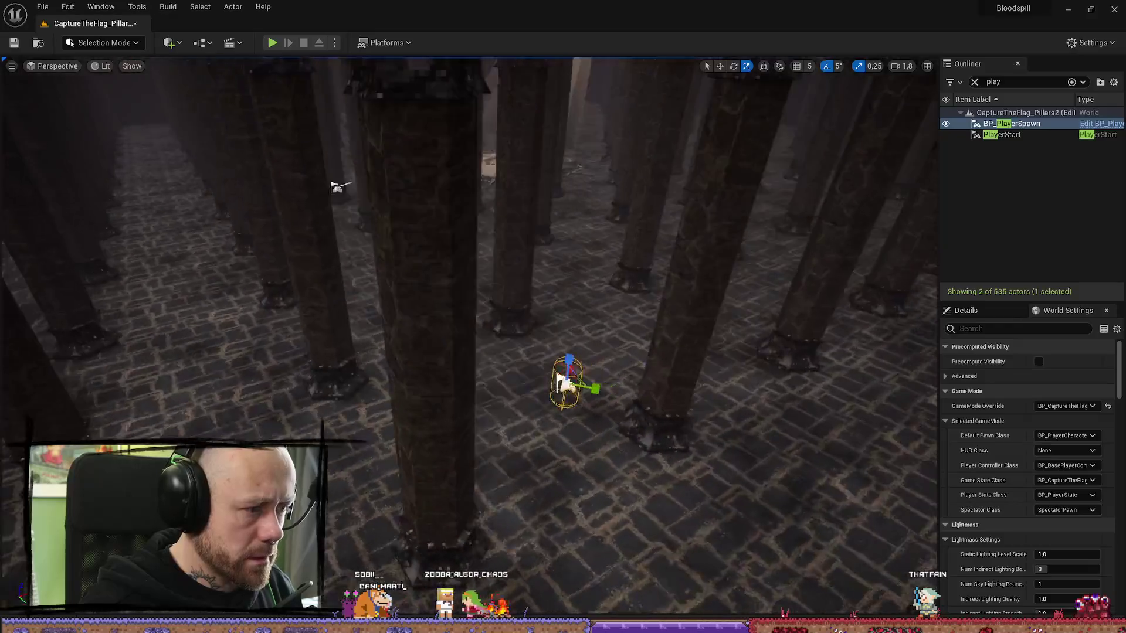
{"action": "key", "text": "a"}
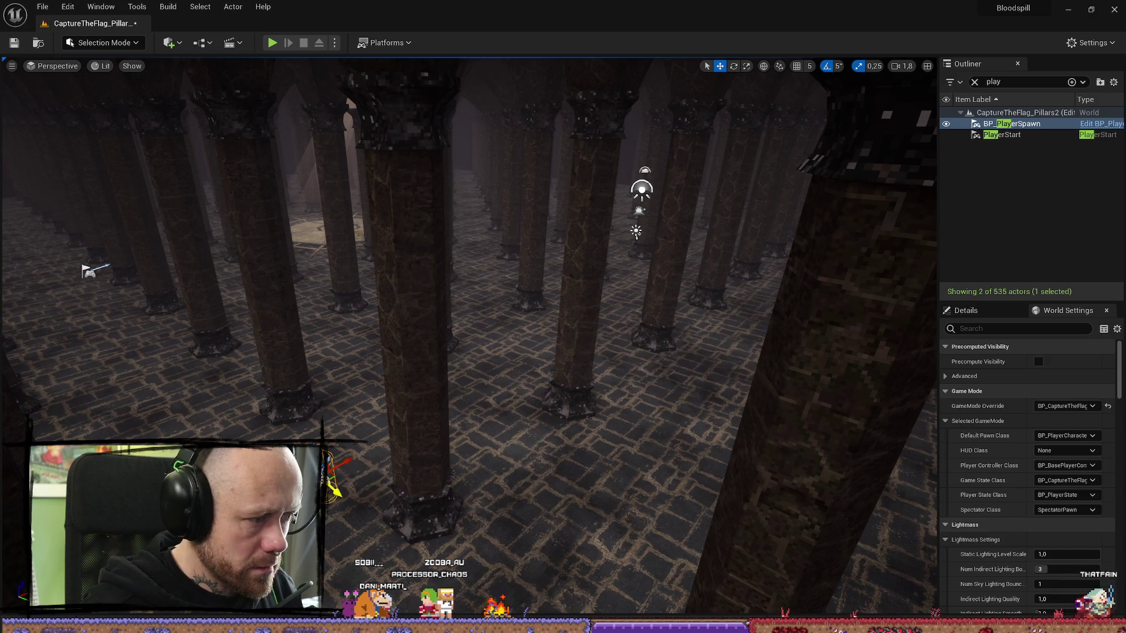
{"action": "key", "text": "w"}
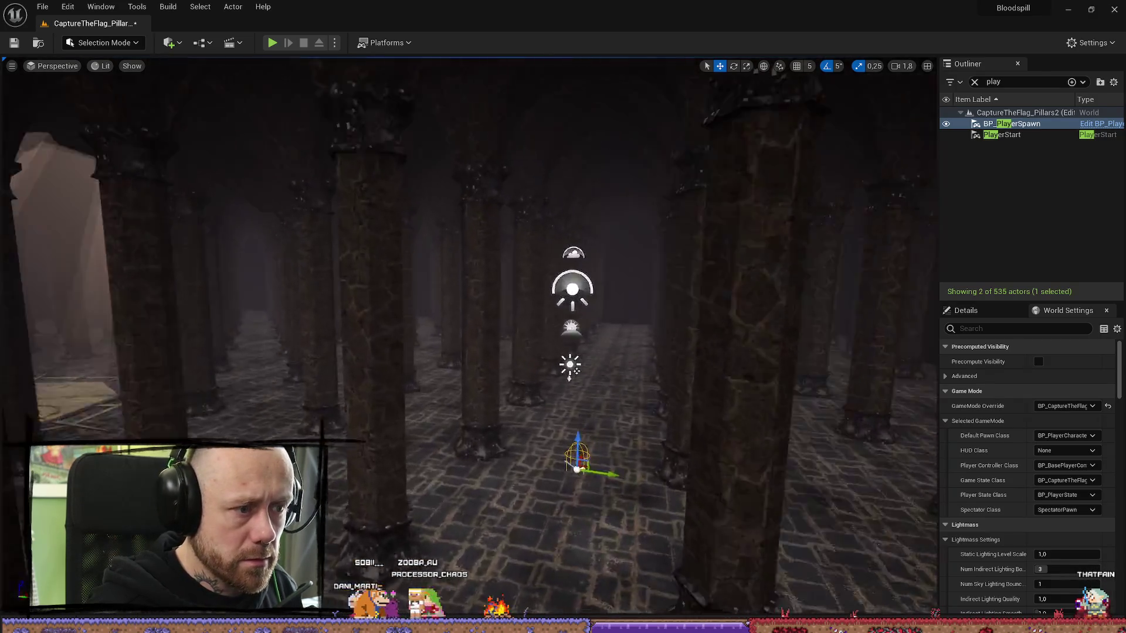
{"action": "scroll", "coordinate": [469, 337], "scroll_direction": "down", "scroll_amount": 1}
{"action": "key", "text": "f"}
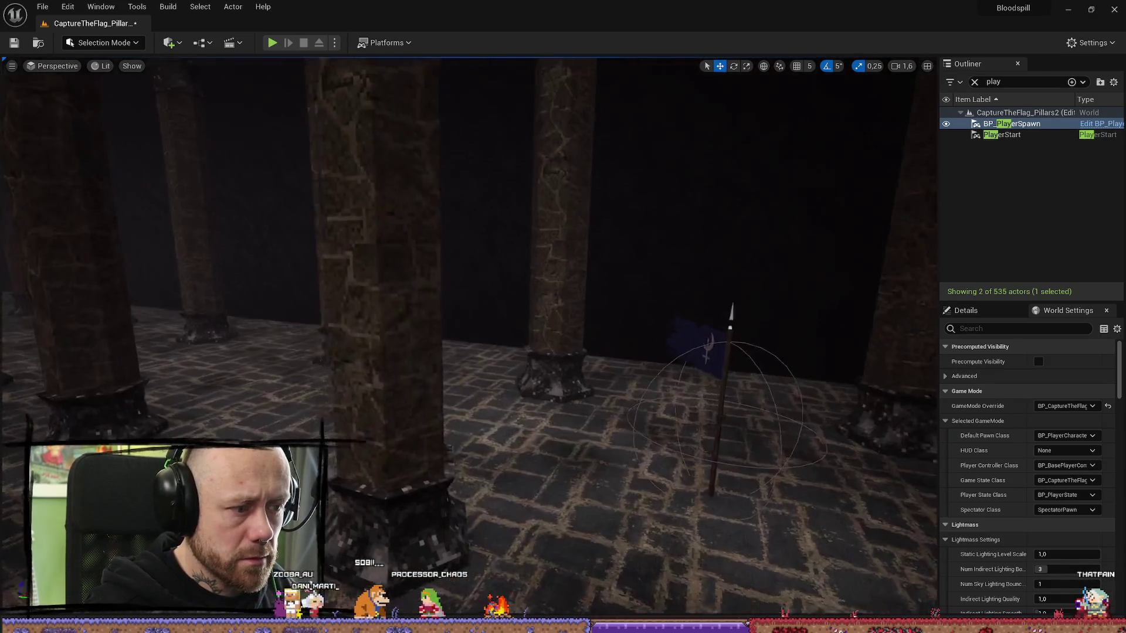
{"action": "key", "text": "s"}
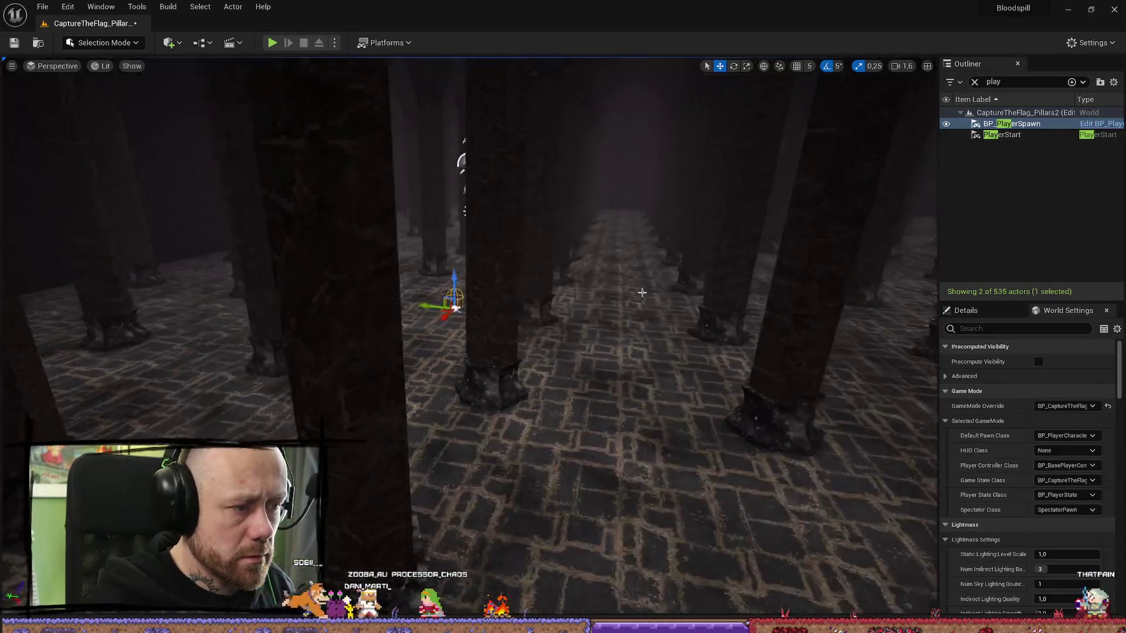
{"action": "mouse_move", "coordinate": [490, 315]}
{"action": "left_mouse_down"}
{"action": "mouse_move", "coordinate": [834, 309]}
{"action": "mouse_move", "coordinate": [473, 335]}
{"action": "left_mouse_up"}
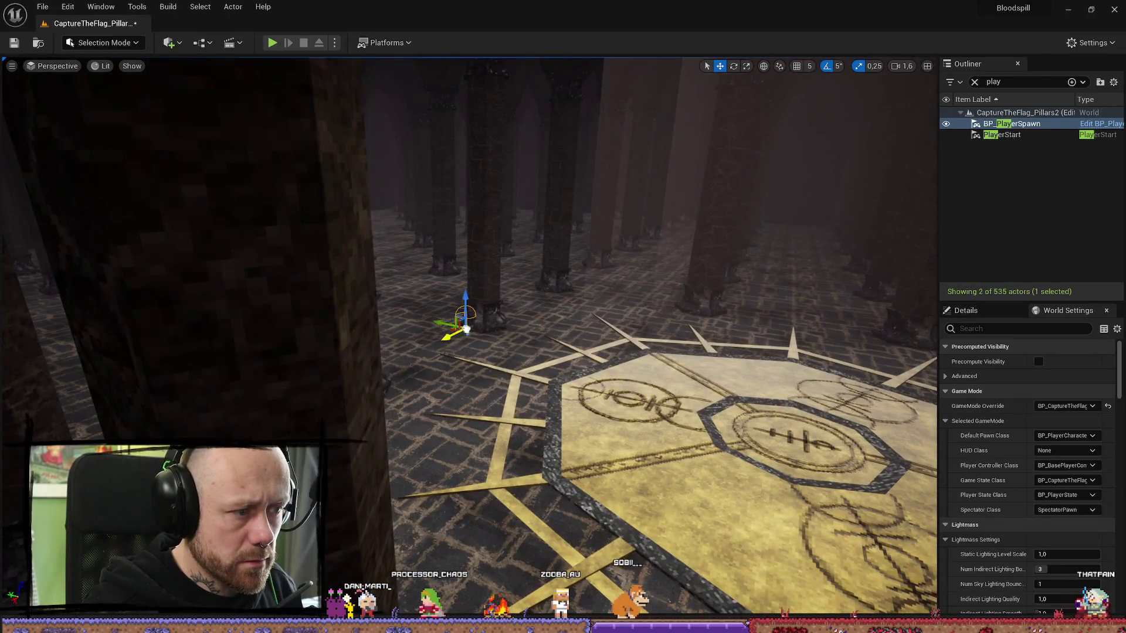
{"action": "mouse_move", "coordinate": [913, 305]}
{"action": "left_mouse_down"}
{"action": "mouse_move", "coordinate": [820, 329]}
{"action": "mouse_move", "coordinate": [762, 328]}
{"action": "left_mouse_up"}
{"action": "left_click_drag", "start_coordinate": [670, 313], "coordinate": [670, 312]}
{"action": "left_click", "coordinate": [537, 276]}
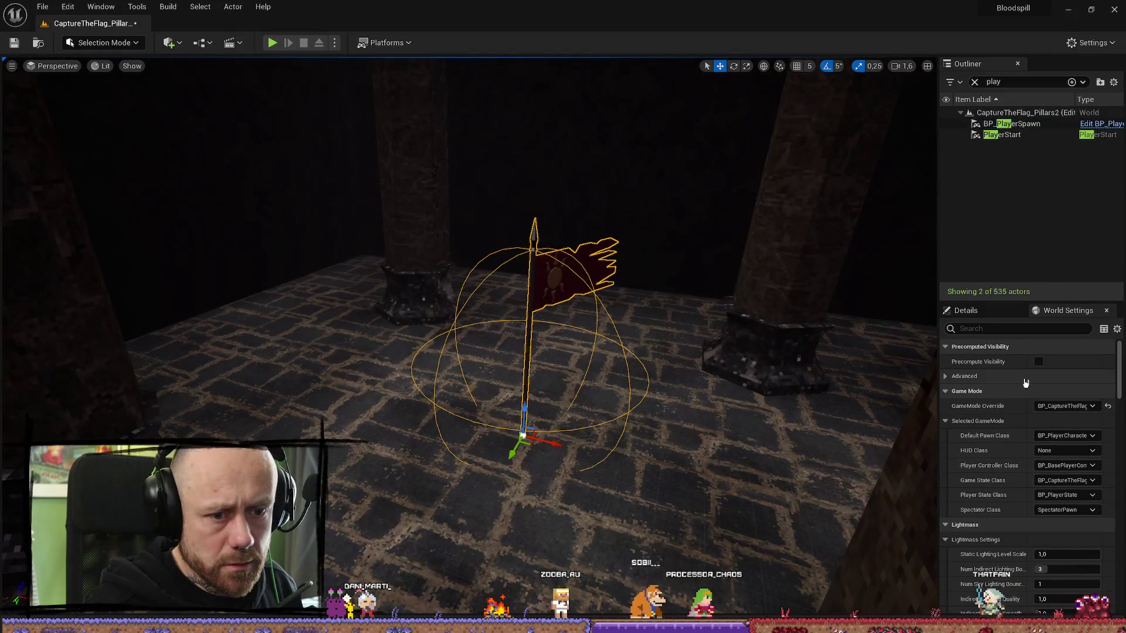
{"action": "left_click", "coordinate": [965, 310]}
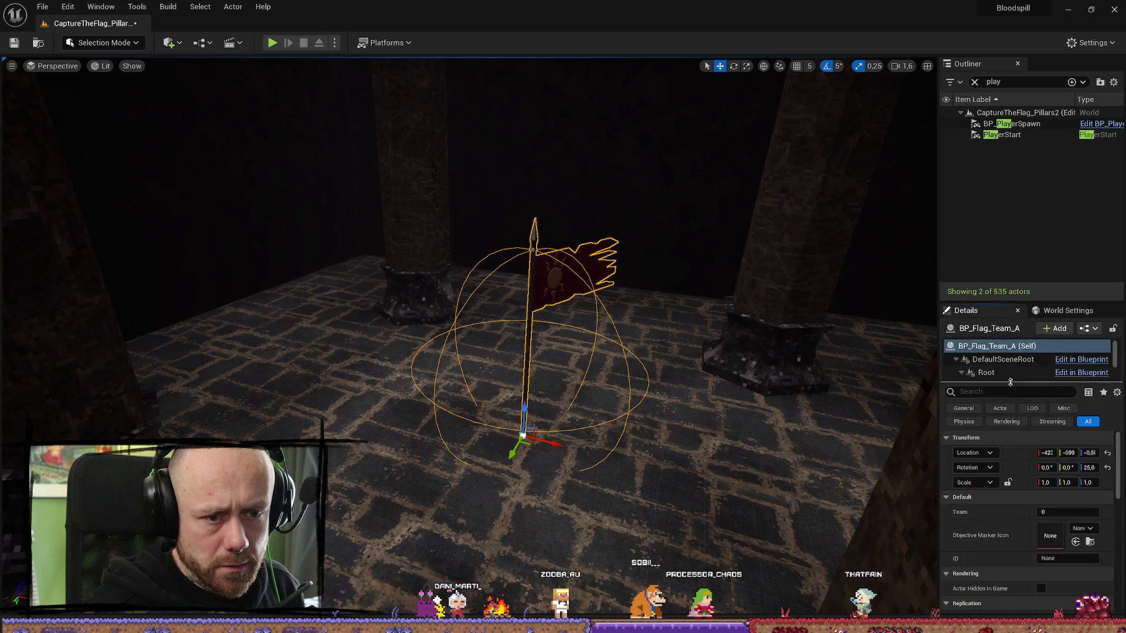
{"action": "right_click", "coordinate": [1010, 461]}
{"action": "left_click", "coordinate": [1043, 467]}
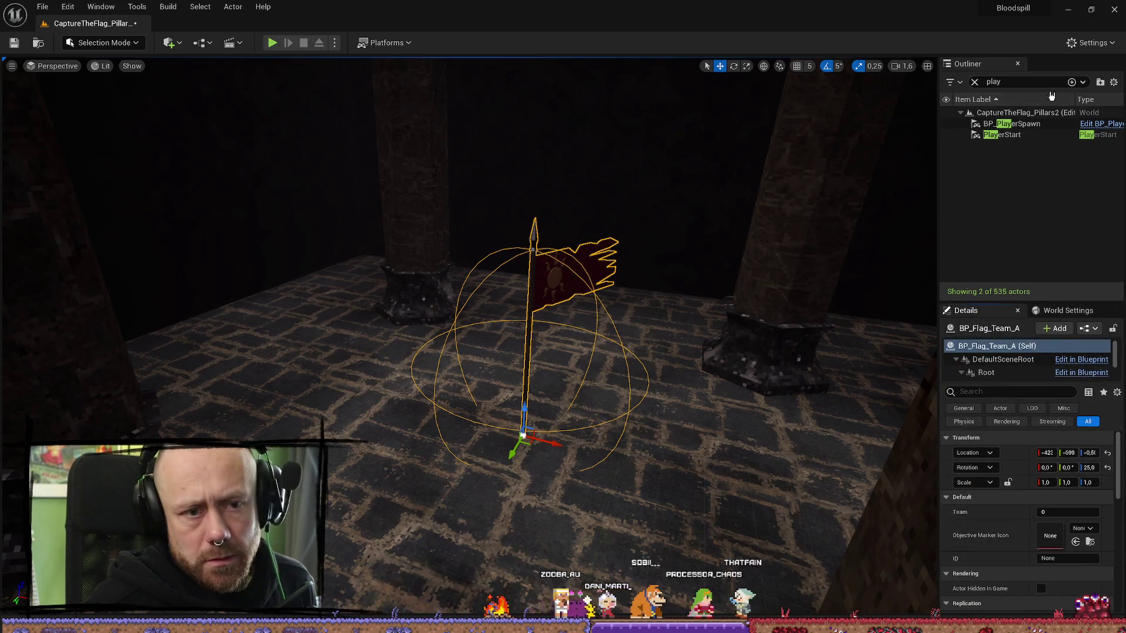
- Paste the flag's Location onto BP_PlayerSpawn, then move it aside and raise it above the floor
{"action": "left_click", "coordinate": [1023, 123]}
{"action": "right_click", "coordinate": [1022, 454]}
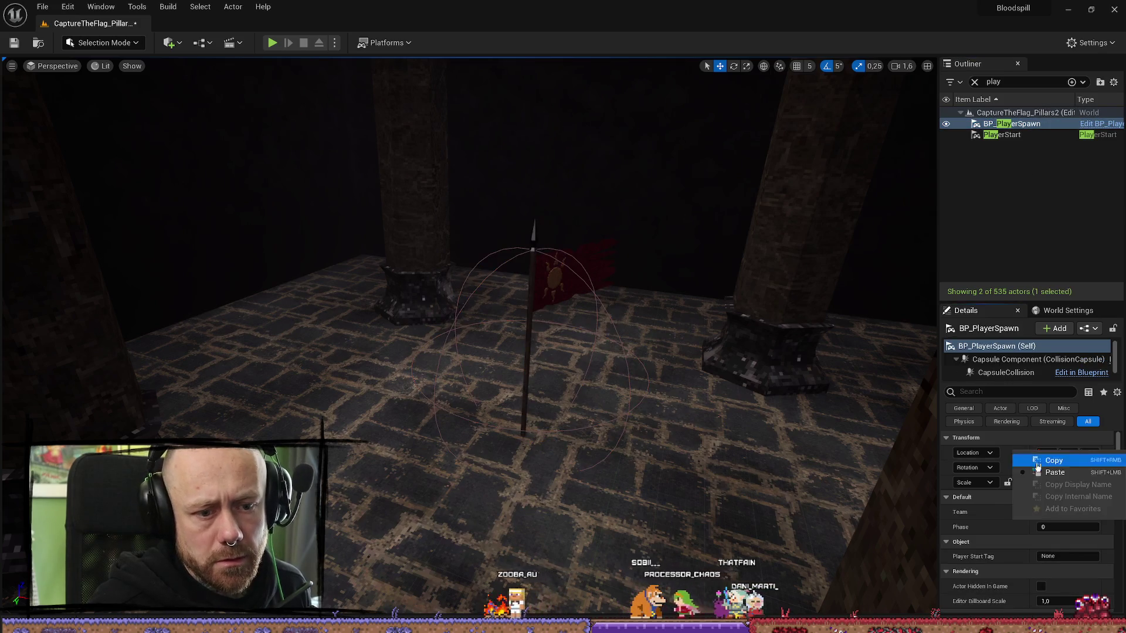
{"action": "left_click", "coordinate": [1055, 473]}
{"action": "mouse_move", "coordinate": [568, 434]}
{"action": "left_mouse_down"}
{"action": "mouse_move", "coordinate": [446, 397]}
{"action": "mouse_move", "coordinate": [410, 460]}
{"action": "left_mouse_up"}
{"action": "key", "text": "f"}
{"action": "left_click_drag", "start_coordinate": [607, 311], "coordinate": [606, 311]}
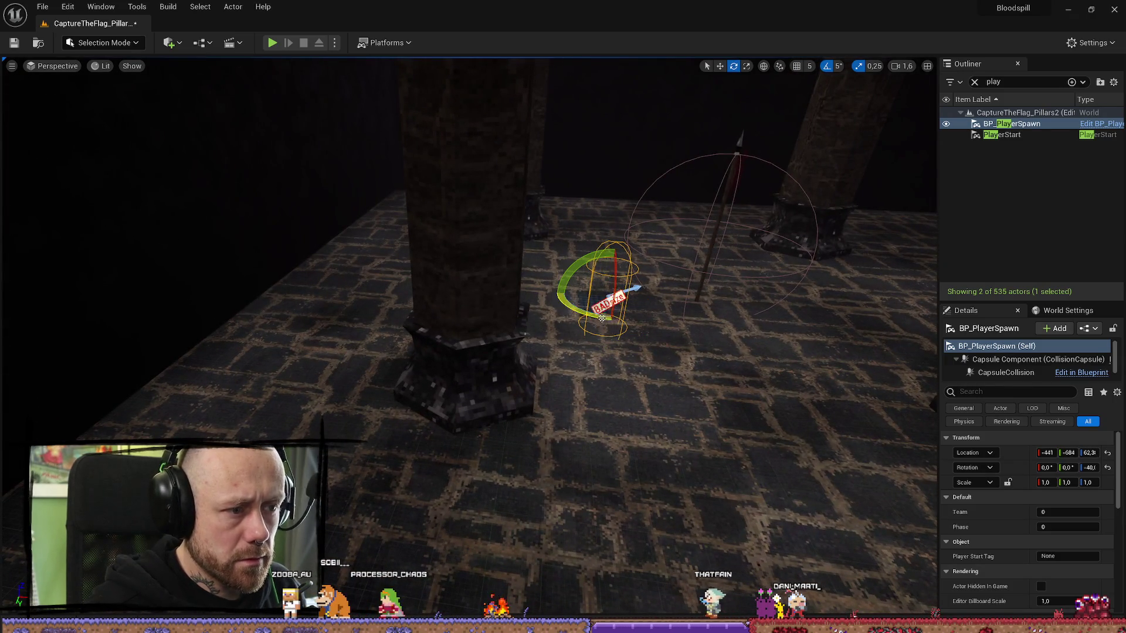
{"action": "left_click_drag", "start_coordinate": [610, 264], "coordinate": [603, 243]}
{"action": "key", "text": "f"}
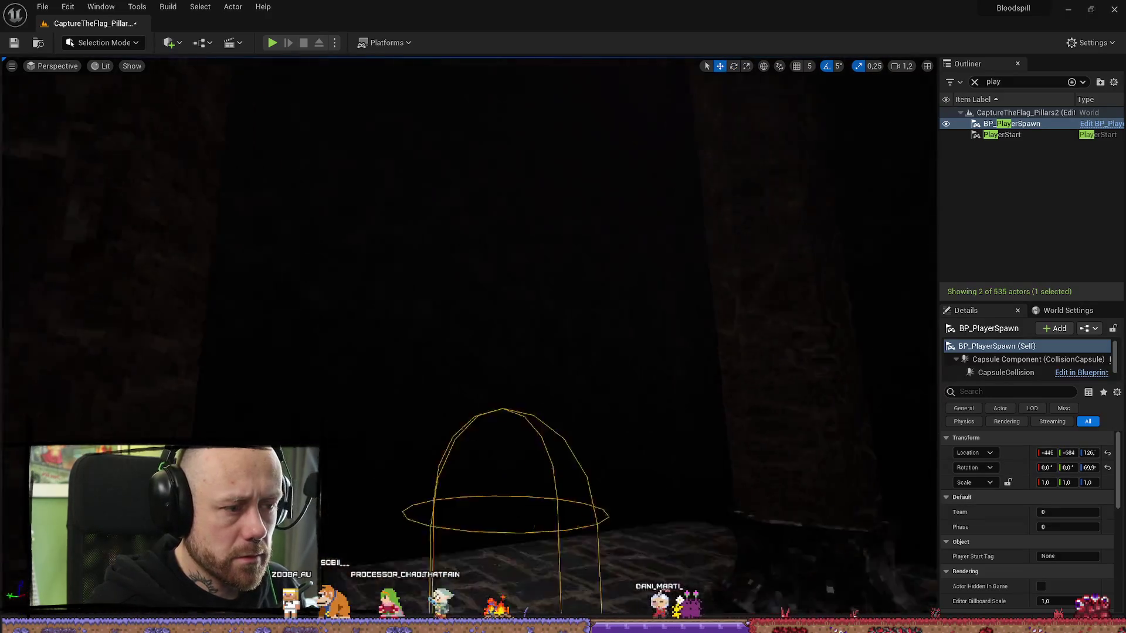
{"action": "scroll", "coordinate": [661, 315], "scroll_direction": "down", "scroll_amount": 5}
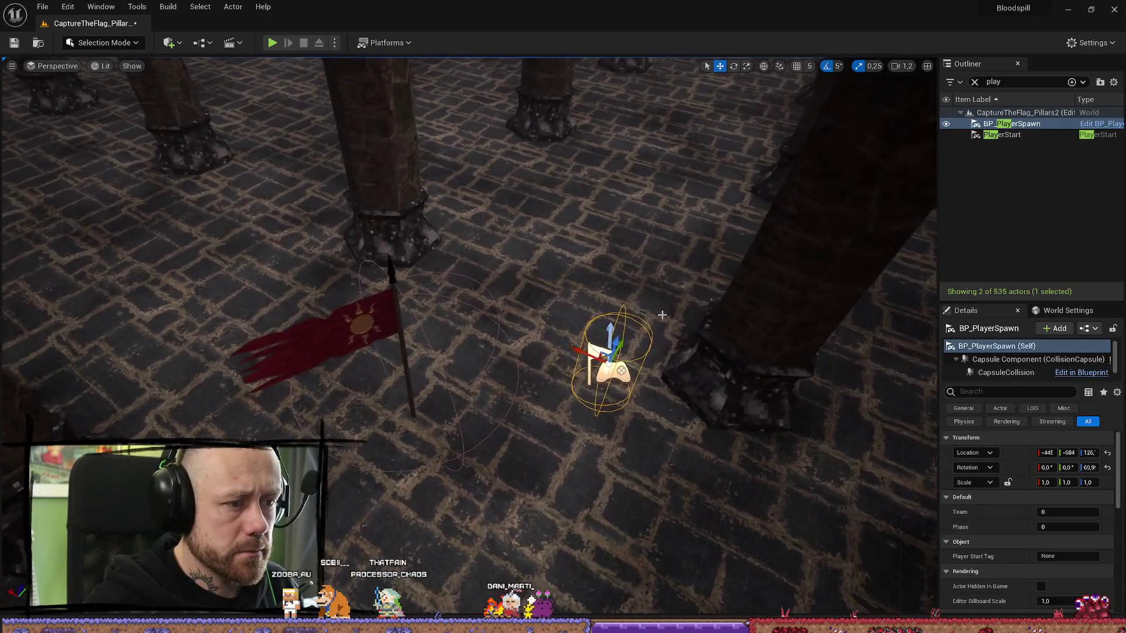
- Rotate BP_PlayerSpawn to 60° and duplicate it as BP_PlayerSpawn2
{"action": "key", "text": "e"}
{"action": "left_click_drag", "start_coordinate": [616, 398], "coordinate": [589, 400]}
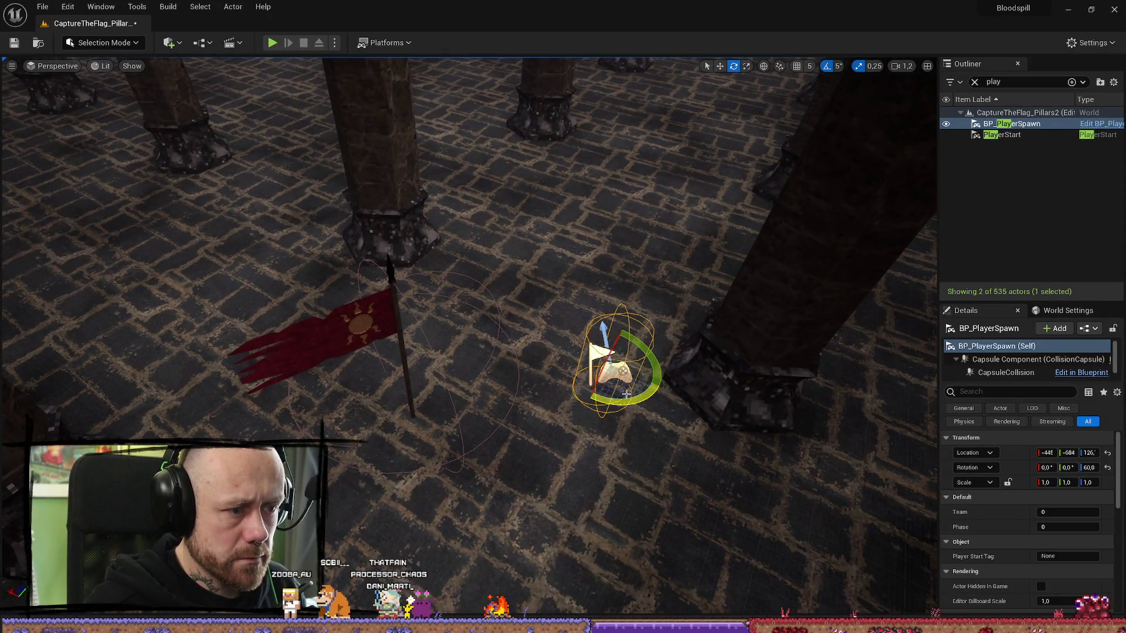
{"action": "mouse_move", "coordinate": [620, 337]}
{"action": "left_mouse_down"}
{"action": "mouse_move", "coordinate": [633, 347]}
{"action": "mouse_move", "coordinate": [539, 301]}
{"action": "mouse_move", "coordinate": [572, 304]}
{"action": "mouse_move", "coordinate": [566, 287]}
{"action": "mouse_move", "coordinate": [673, 302]}
{"action": "left_mouse_up"}
{"action": "key", "text": "e"}
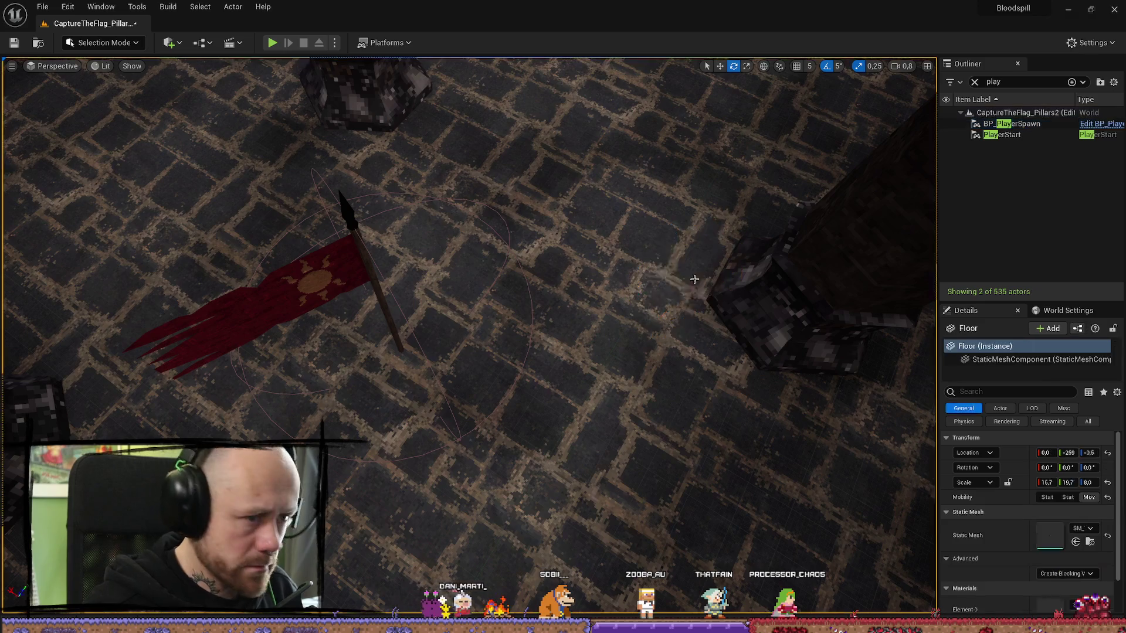
{"action": "key", "text": "w"}
{"action": "key", "text": "ctrl+d"}
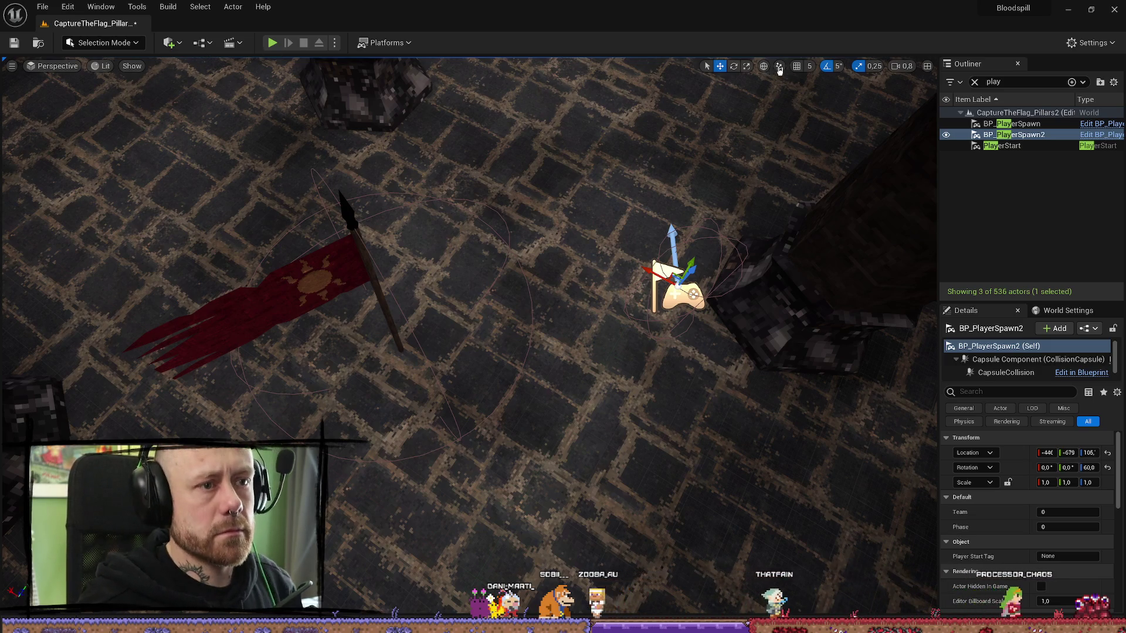
- Move BP_PlayerSpawn2 away from the original, then duplicate both spawns and shift the copies up
{"action": "left_click_drag", "start_coordinate": [701, 287], "coordinate": [88, 246]}
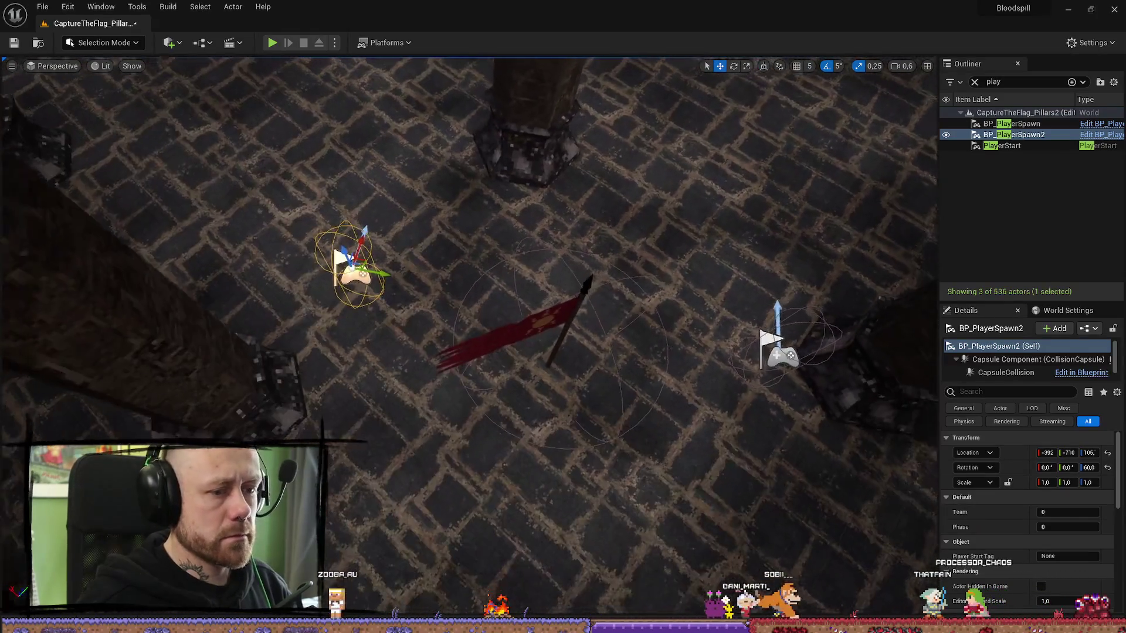
{"action": "scroll", "coordinate": [413, 283], "scroll_direction": "down", "scroll_amount": 2}
{"action": "left_click_drag", "start_coordinate": [377, 281], "coordinate": [362, 287]}
{"action": "left_click", "coordinate": [725, 354], "text": "ctrl"}
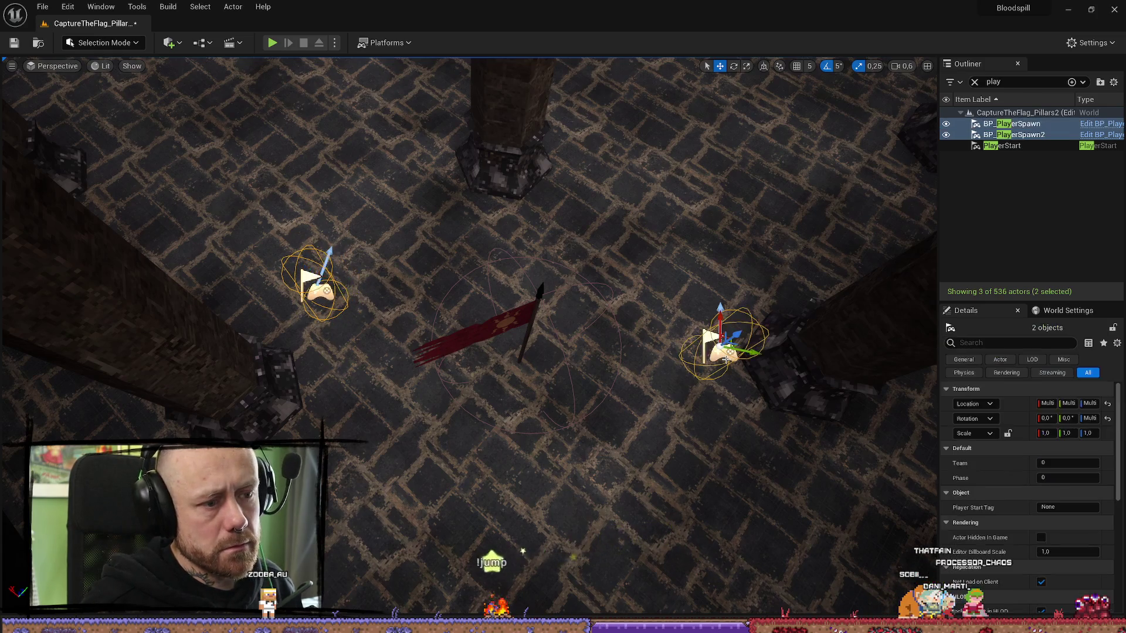
{"action": "key", "text": "ctrl+d"}
{"action": "mouse_move", "coordinate": [341, 257]}
{"action": "left_mouse_down"}
{"action": "mouse_move", "coordinate": [380, 119]}
{"action": "mouse_move", "coordinate": [345, 141]}
{"action": "mouse_move", "coordinate": [297, 139]}
{"action": "left_mouse_up"}
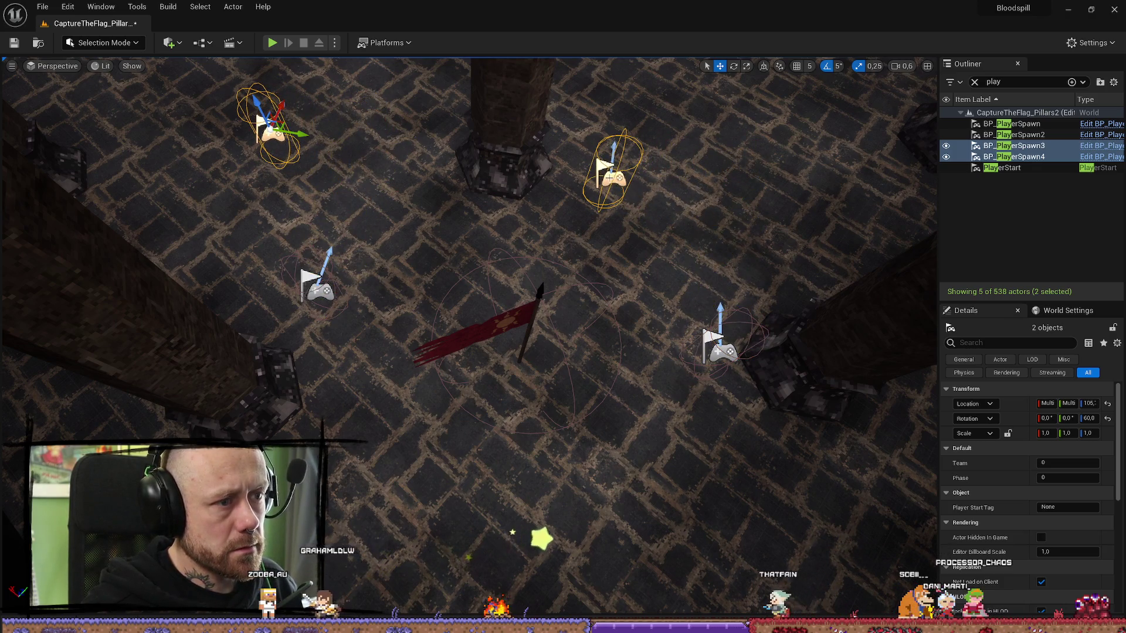
- Move BP_PlayerSpawn3 right across the floor, lower the view, and switch to the browser
{"action": "left_click", "coordinate": [609, 173]}
{"action": "left_click_drag", "start_coordinate": [609, 173], "coordinate": [826, 211]}
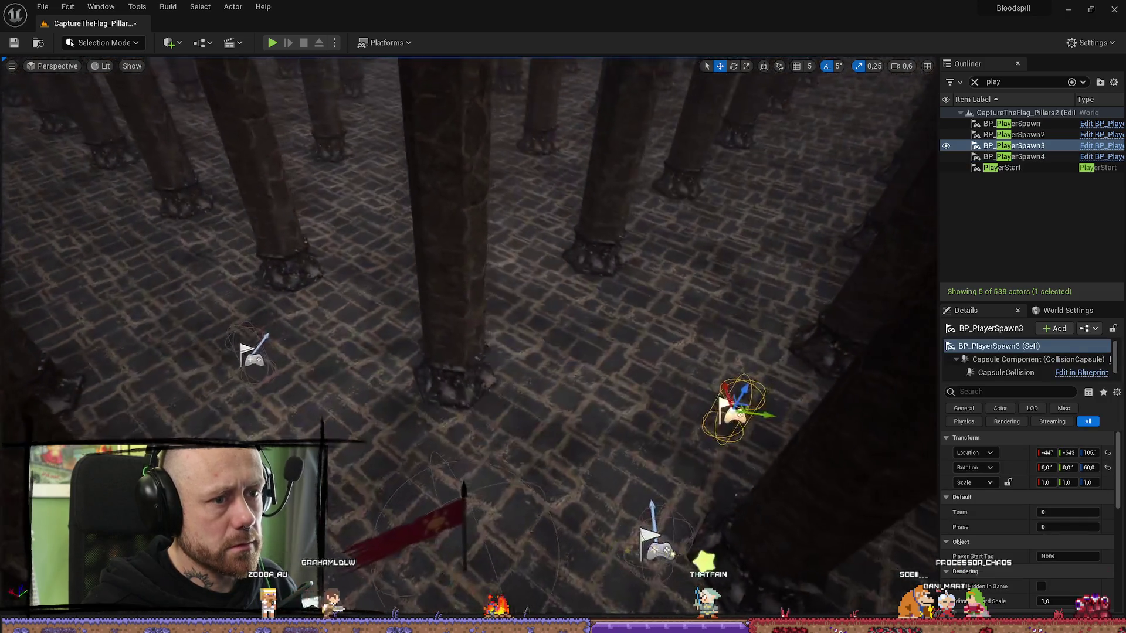
{"action": "left_click_drag", "start_coordinate": [469, 317], "coordinate": [446, 305]}
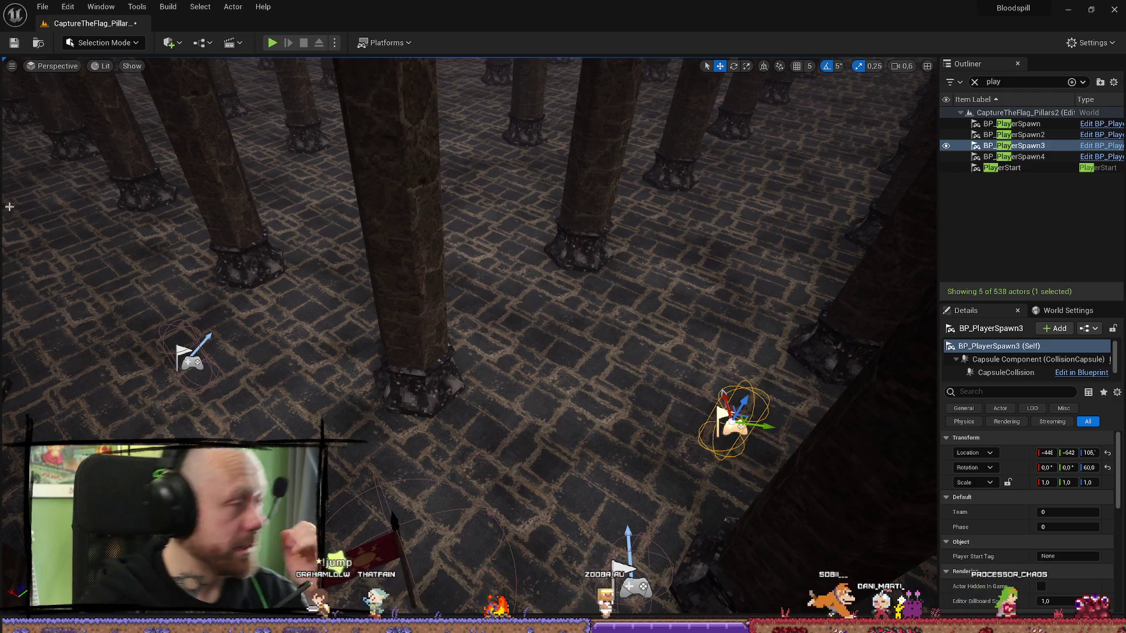
{"action": "key", "text": "alt+Tab"}
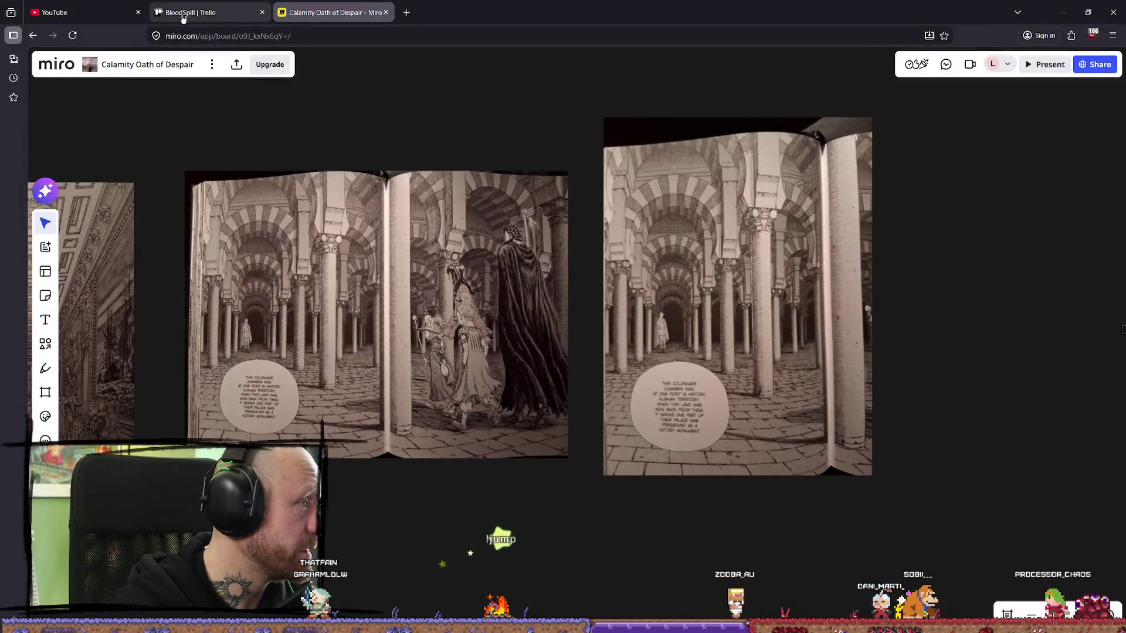
- Switch from the Miro reference board to the BloodSpill | Trello tab
{"action": "left_click", "coordinate": [177, 19]}
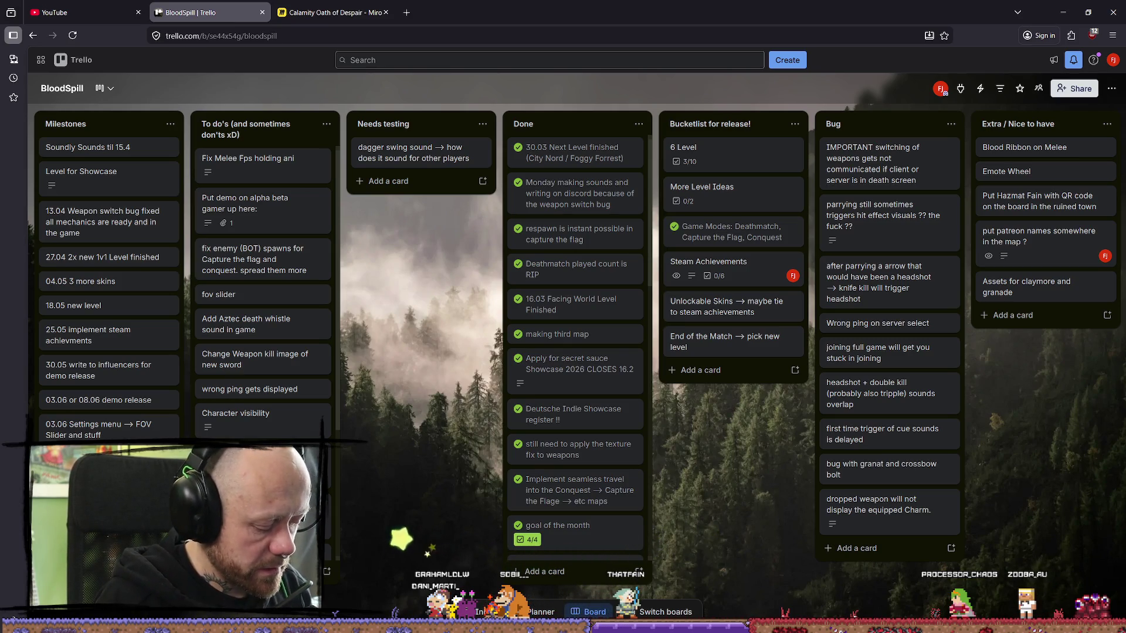
- Move the 'restricting player count for specific levels' card to the top of Milestones, then minimize the browser
{"action": "scroll", "coordinate": [109, 287], "scroll_direction": "down", "scroll_amount": 1}
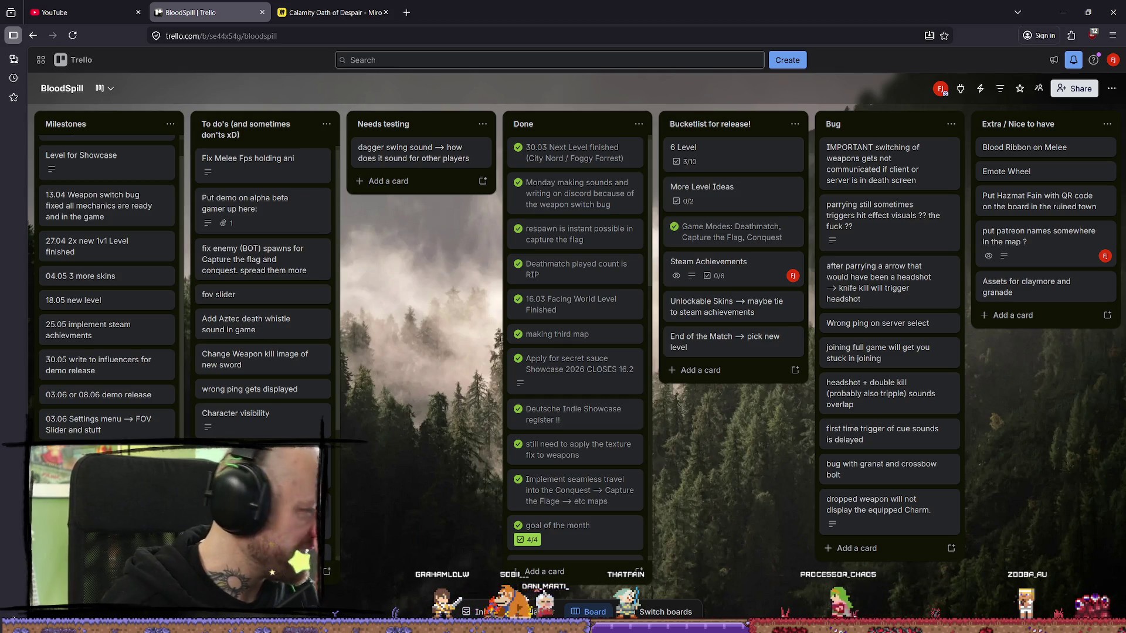
{"action": "mouse_move", "coordinate": [105, 469]}
{"action": "left_mouse_down"}
{"action": "mouse_move", "coordinate": [130, 117]}
{"action": "mouse_move", "coordinate": [130, 148]}
{"action": "left_mouse_up"}
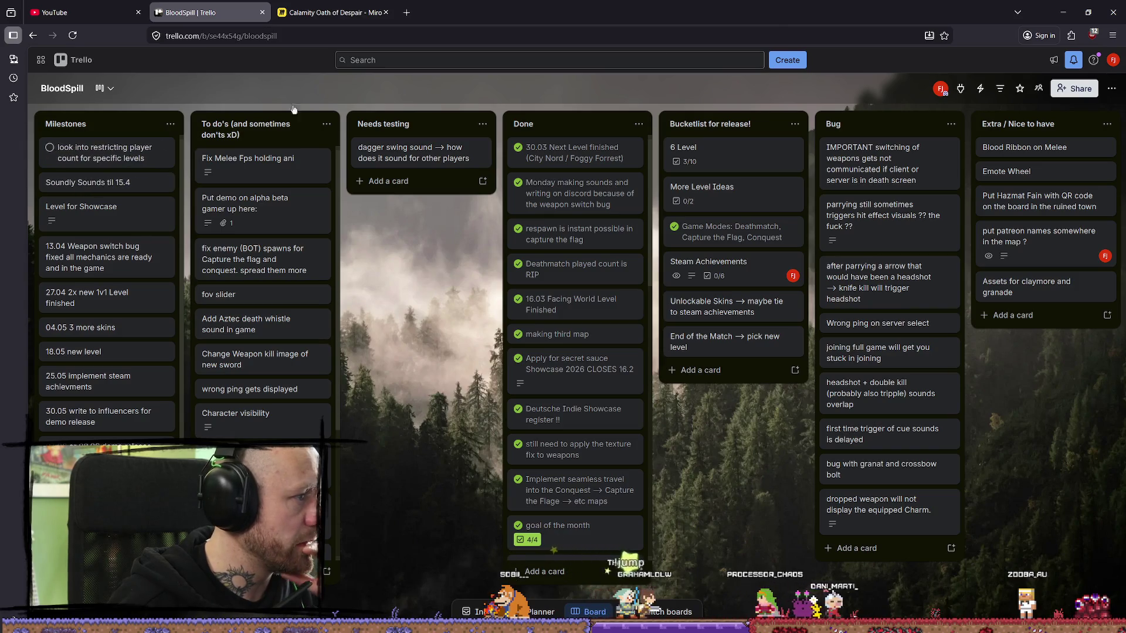
{"action": "left_click", "coordinate": [1063, 13]}
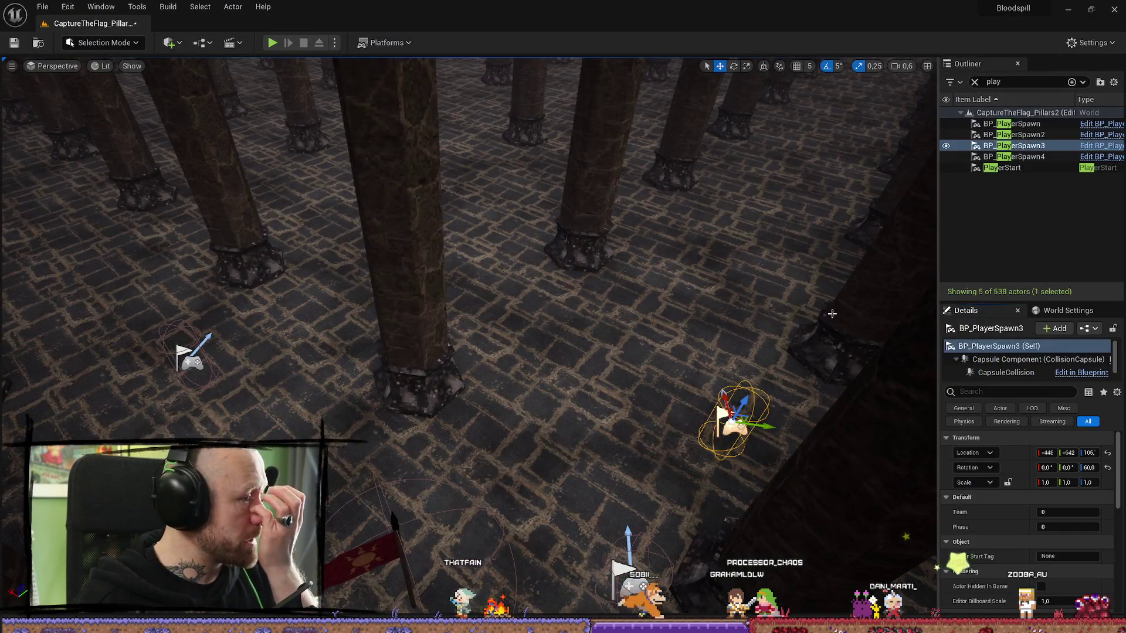
- Duplicate BP_PlayerSpawn4 into BP_PlayerSpawn5 and move it slightly up-right
{"action": "mouse_move", "coordinate": [768, 441]}
{"action": "left_mouse_down"}
{"action": "mouse_move", "coordinate": [733, 441]}
{"action": "mouse_move", "coordinate": [727, 405]}
{"action": "mouse_move", "coordinate": [721, 445]}
{"action": "mouse_move", "coordinate": [721, 416]}
{"action": "mouse_move", "coordinate": [570, 356]}
{"action": "left_mouse_up"}
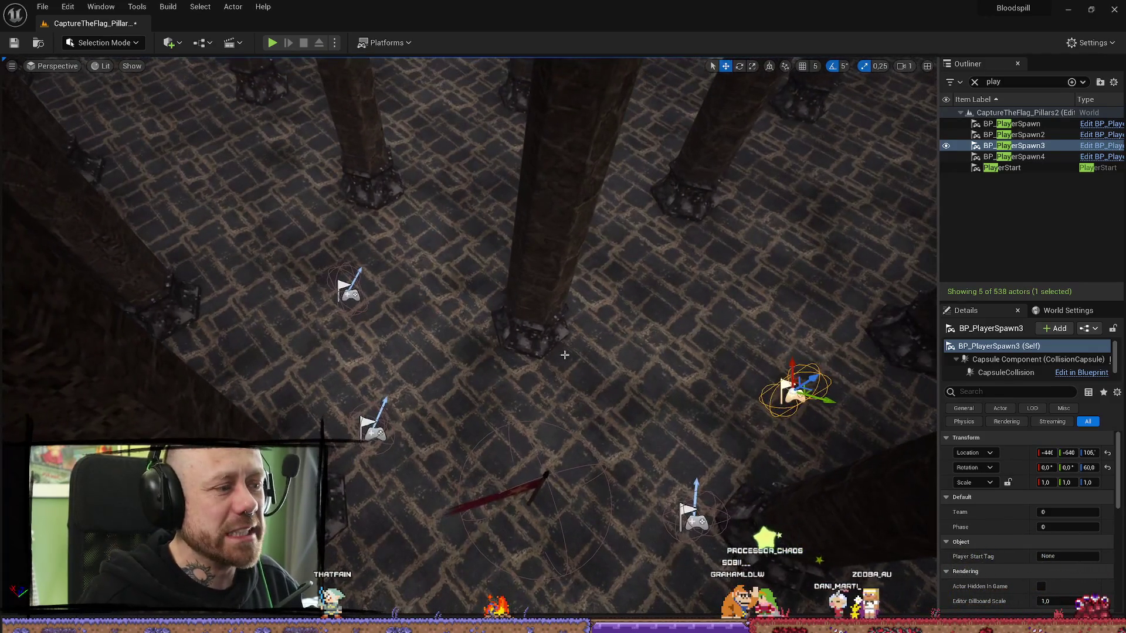
{"action": "left_click", "coordinate": [356, 296]}
{"action": "mouse_move", "coordinate": [595, 315]}
{"action": "left_mouse_down"}
{"action": "mouse_move", "coordinate": [591, 258]}
{"action": "mouse_move", "coordinate": [566, 255]}
{"action": "mouse_move", "coordinate": [608, 298]}
{"action": "left_mouse_up"}
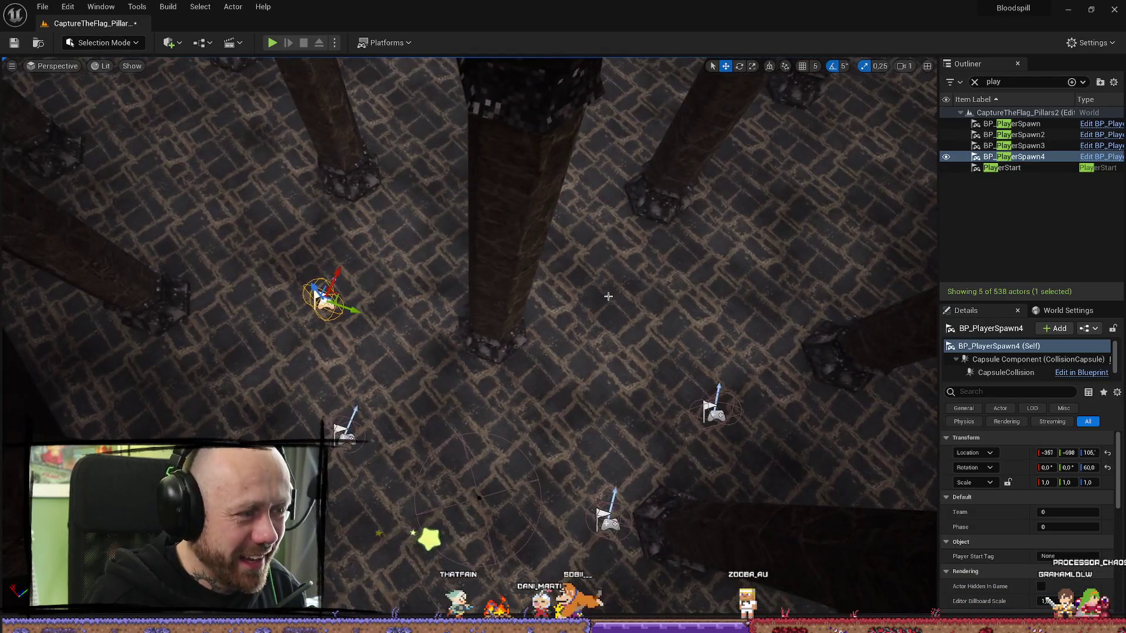
{"action": "key", "text": "ctrl+d"}
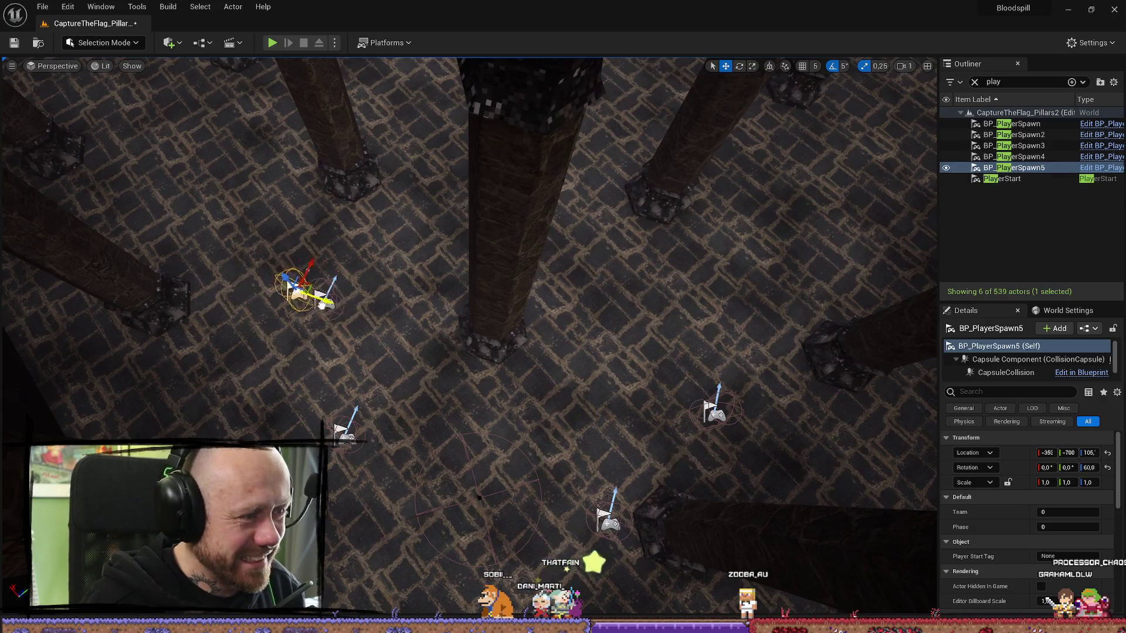
{"action": "left_click_drag", "start_coordinate": [252, 232], "coordinate": [267, 212]}
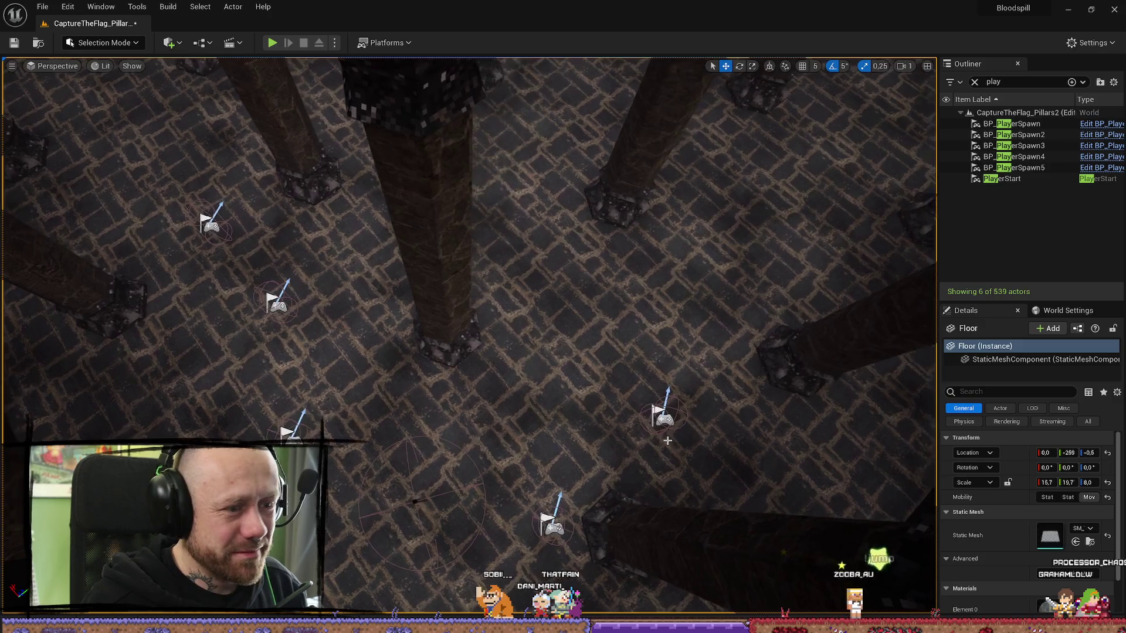
- Duplicate BP_PlayerSpawn3 into BP_PlayerSpawn6 and place it between the pillars
{"action": "left_click", "coordinate": [666, 416]}
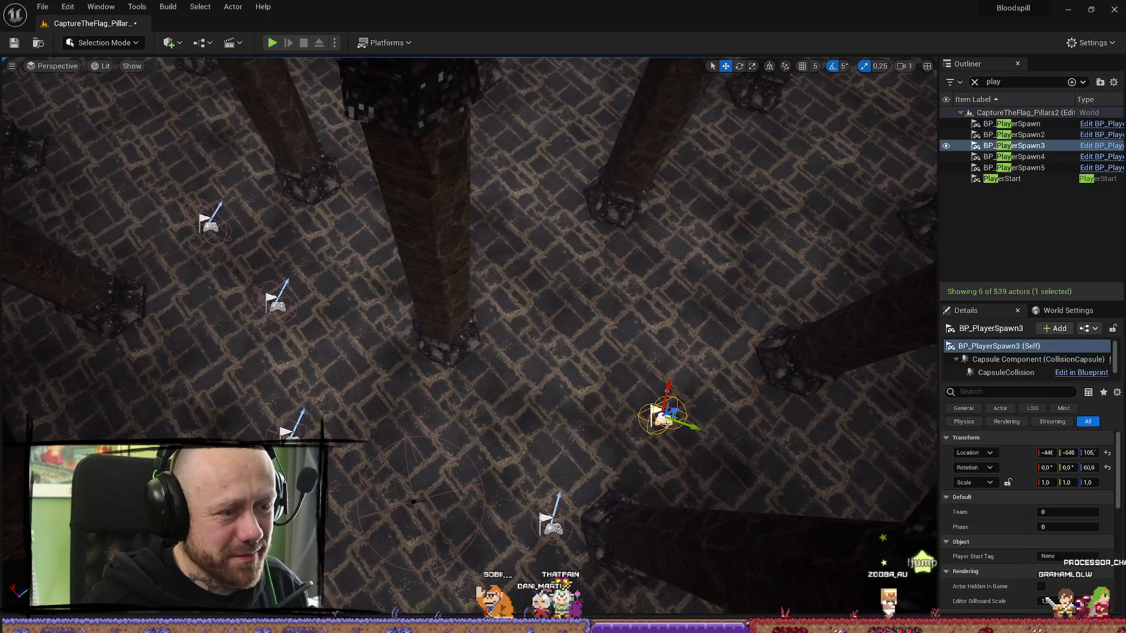
{"action": "key", "text": "ctrl+d"}
{"action": "mouse_move", "coordinate": [665, 416]}
{"action": "left_mouse_down"}
{"action": "mouse_move", "coordinate": [686, 320]}
{"action": "mouse_move", "coordinate": [743, 270]}
{"action": "mouse_move", "coordinate": [663, 280]}
{"action": "left_mouse_up"}
{"action": "key", "text": "e"}
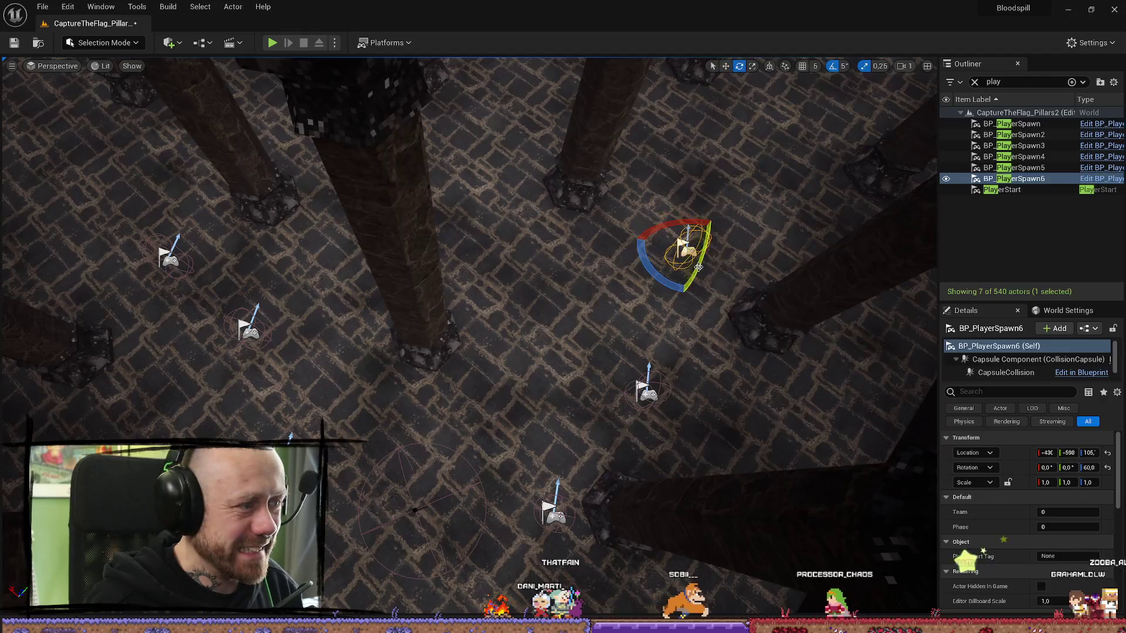
{"action": "key", "text": "w"}
- Shift BP_PlayerSpawn3 slightly left and turn it from 60° to 55°
{"action": "left_click", "coordinate": [645, 392]}
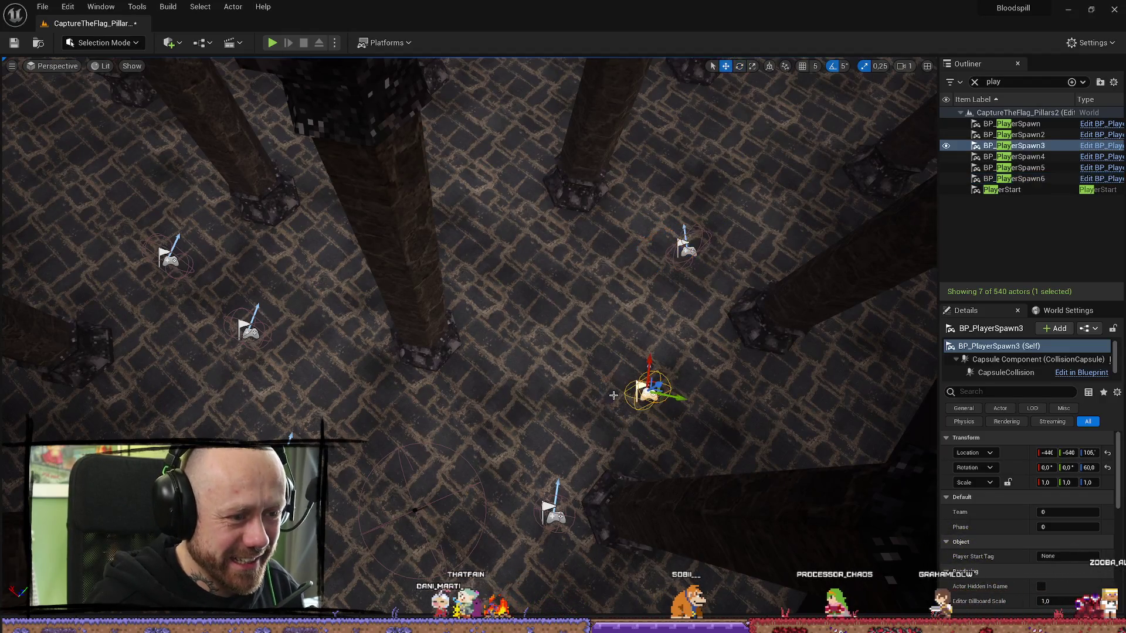
{"action": "left_click_drag", "start_coordinate": [675, 402], "coordinate": [632, 394]}
{"action": "key", "text": "e"}
{"action": "mouse_move", "coordinate": [567, 411]}
{"action": "left_mouse_down"}
{"action": "mouse_move", "coordinate": [581, 417]}
{"action": "mouse_move", "coordinate": [614, 388]}
{"action": "left_mouse_up"}
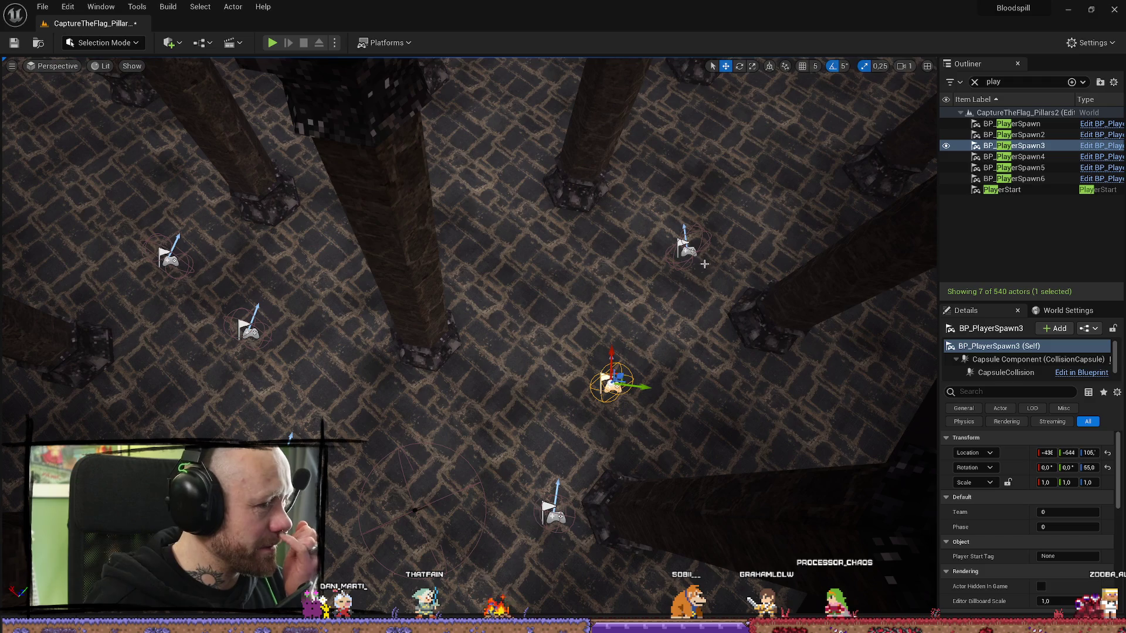
{"action": "left_click", "coordinate": [684, 253]}
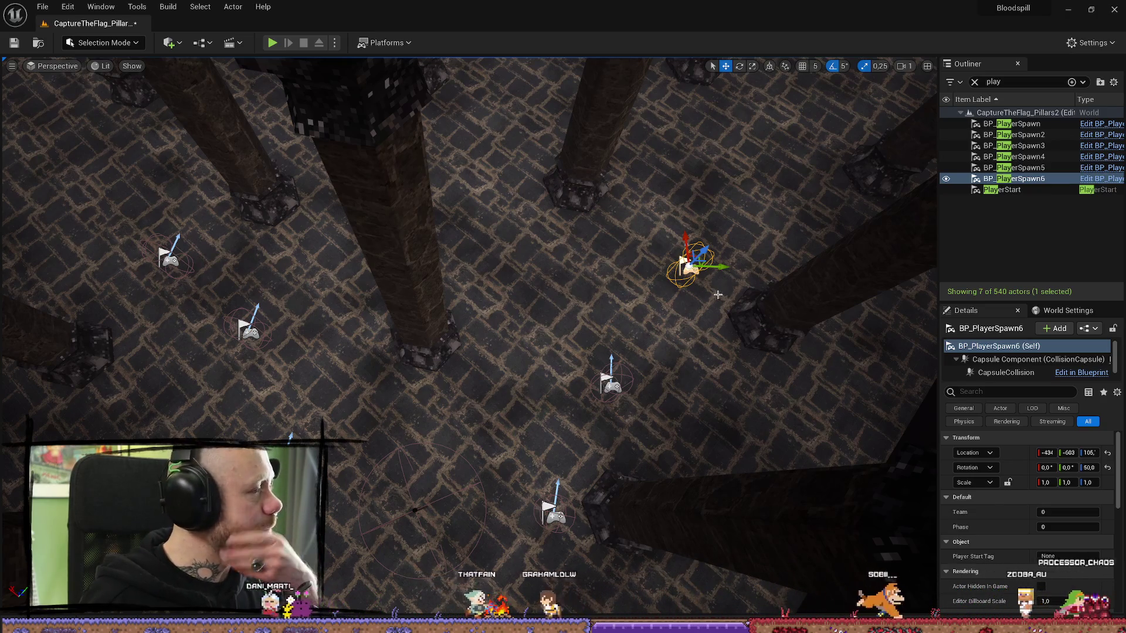
{"action": "key", "text": "Escape"}
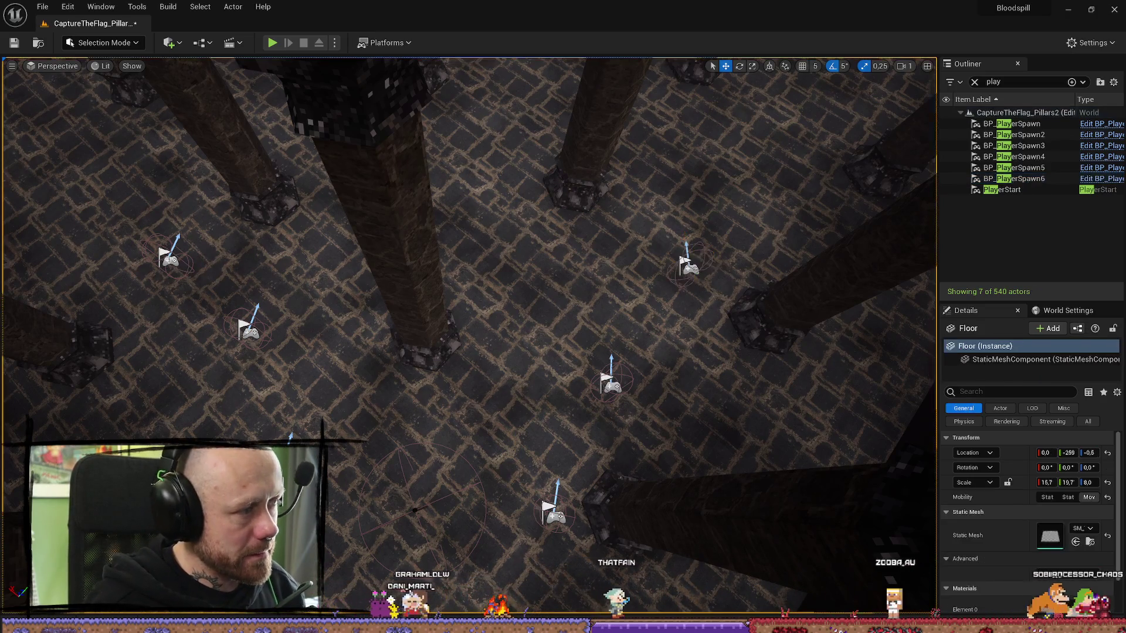
- Nudge BP_PlayerSpawn4, BP_PlayerSpawn3 and the first BP_PlayerSpawn slightly into position
{"action": "left_click", "coordinate": [176, 257]}
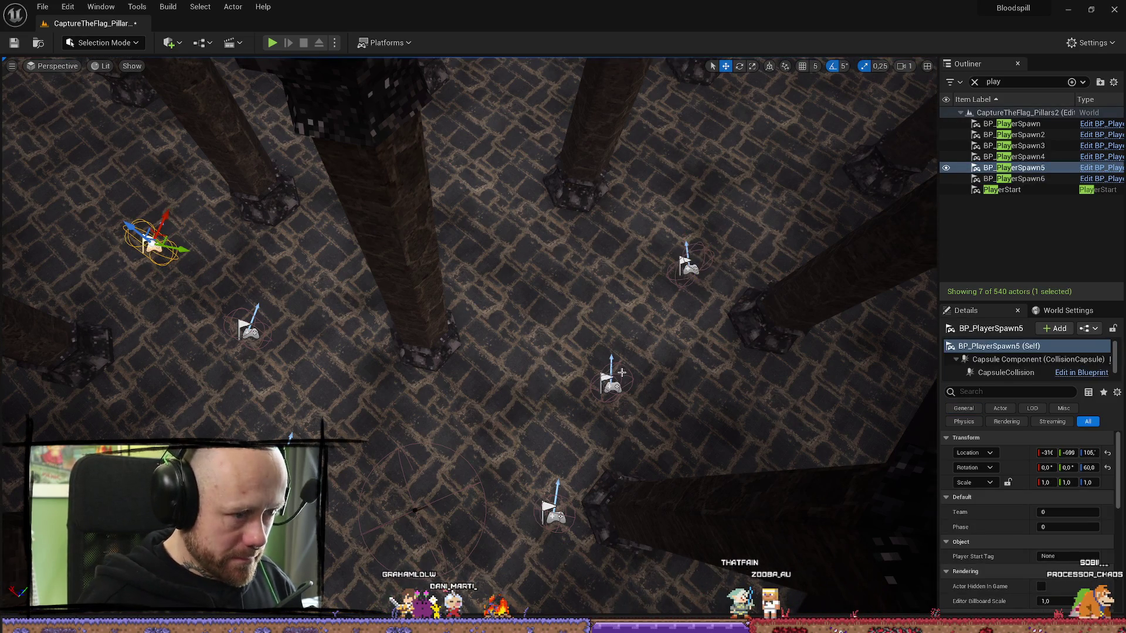
{"action": "left_click", "coordinate": [256, 330]}
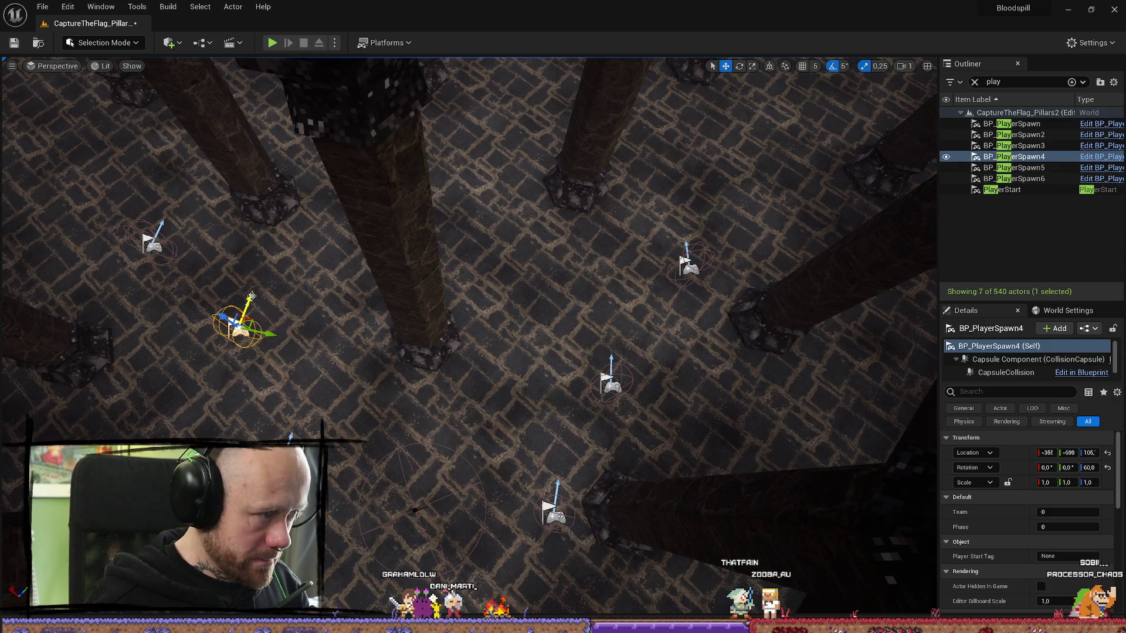
{"action": "left_click_drag", "start_coordinate": [251, 296], "coordinate": [352, 334]}
{"action": "left_click", "coordinate": [617, 387]}
{"action": "left_click_drag", "start_coordinate": [645, 387], "coordinate": [647, 386]}
{"action": "scroll", "coordinate": [645, 387], "scroll_direction": "up", "scroll_amount": 5}
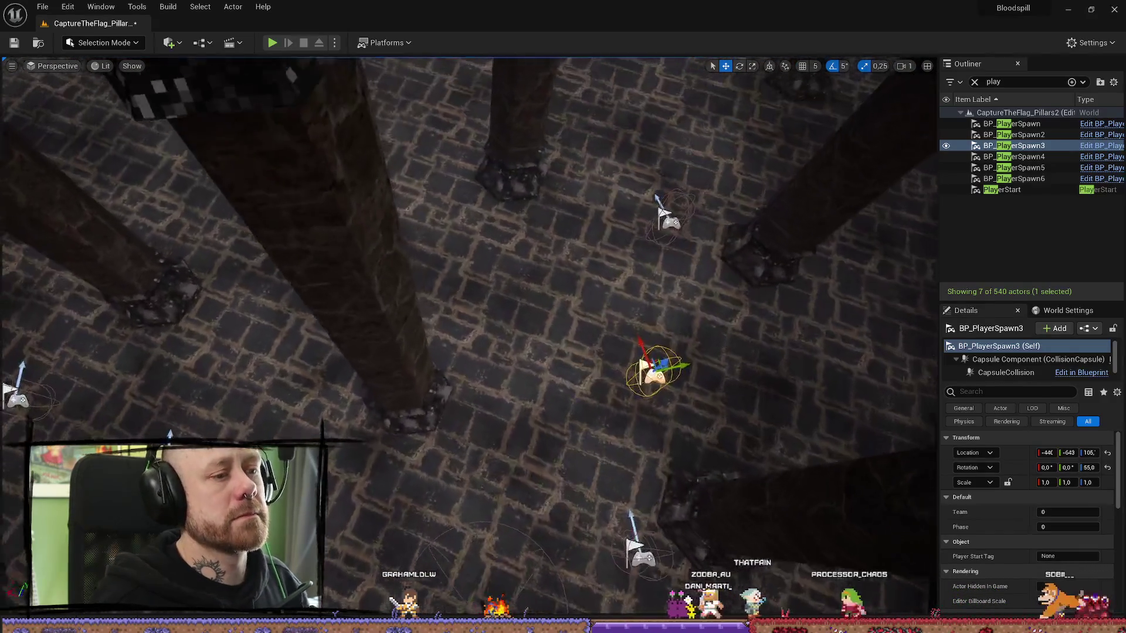
{"action": "scroll", "coordinate": [645, 386], "scroll_direction": "down", "scroll_amount": 5}
{"action": "left_click", "coordinate": [522, 504]}
{"action": "left_click_drag", "start_coordinate": [554, 508], "coordinate": [551, 507]}
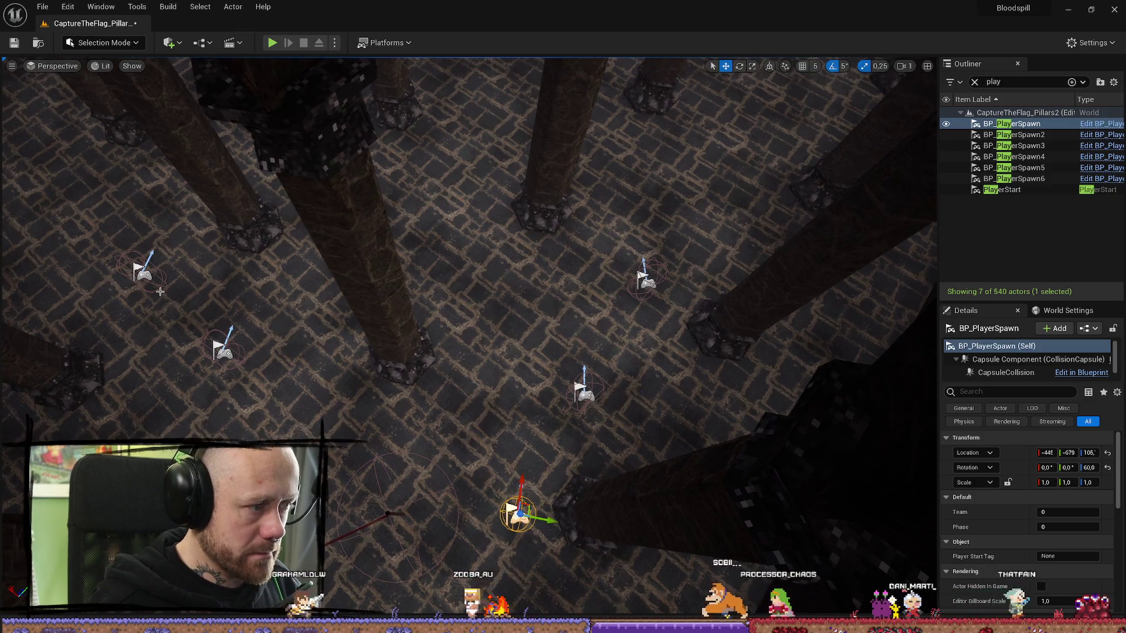
- Duplicate BP_PlayerSpawn5 into BP_PlayerSpawn7, move it up-right and turn it 65°
{"action": "left_click", "coordinate": [141, 271]}
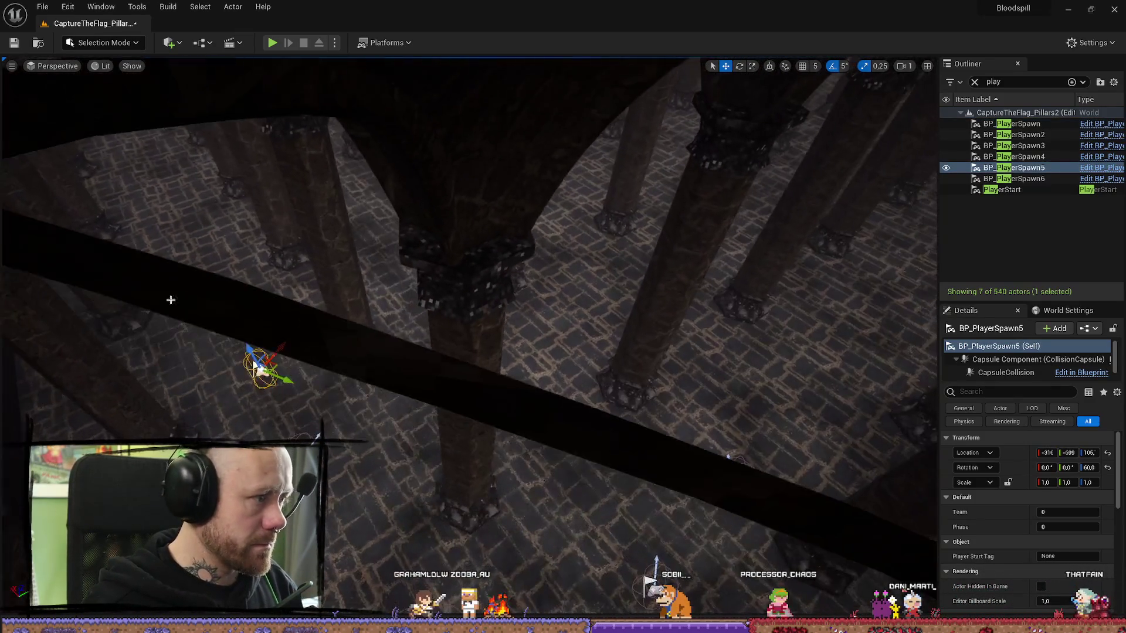
{"action": "key", "text": "ctrl+d"}
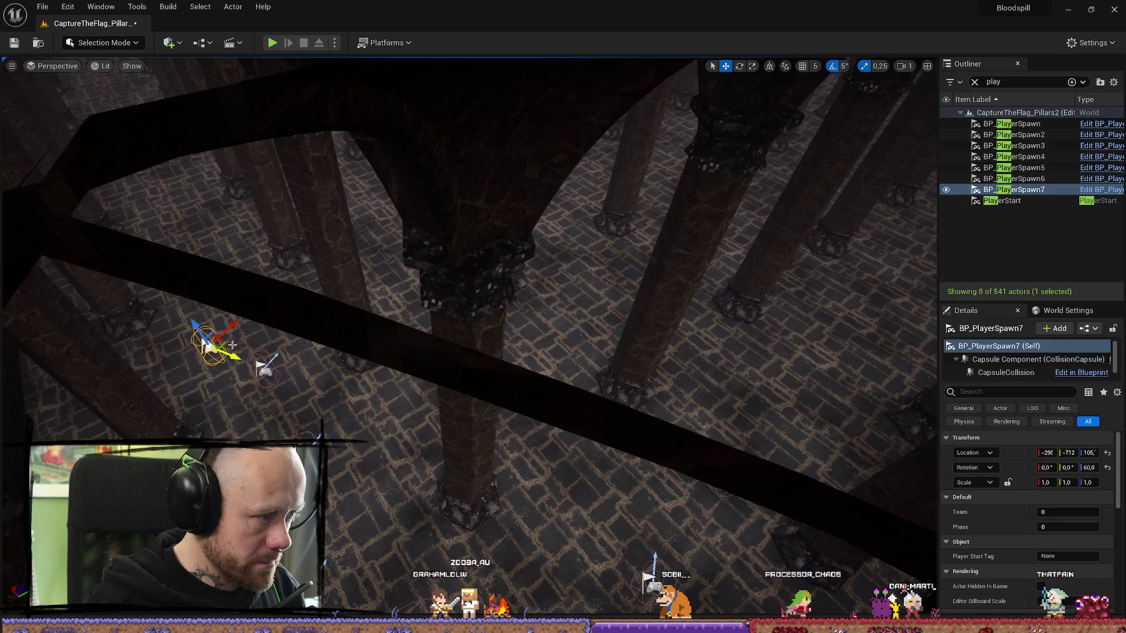
{"action": "mouse_move", "coordinate": [238, 323]}
{"action": "left_mouse_down"}
{"action": "mouse_move", "coordinate": [253, 293]}
{"action": "mouse_move", "coordinate": [245, 329]}
{"action": "left_mouse_up"}
{"action": "key", "text": "e"}
{"action": "key", "text": "w"}
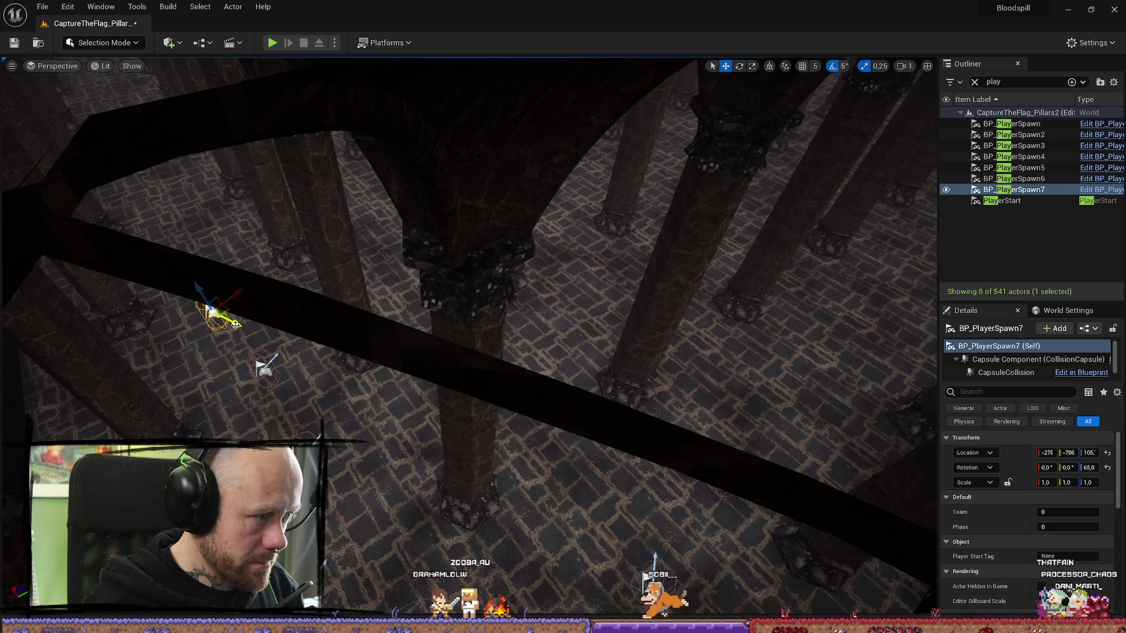
- From a top-down view, place BP_PlayerSpawn8 among the pillars, turned 35°
{"action": "left_click_drag", "start_coordinate": [561, 414], "coordinate": [560, 414]}
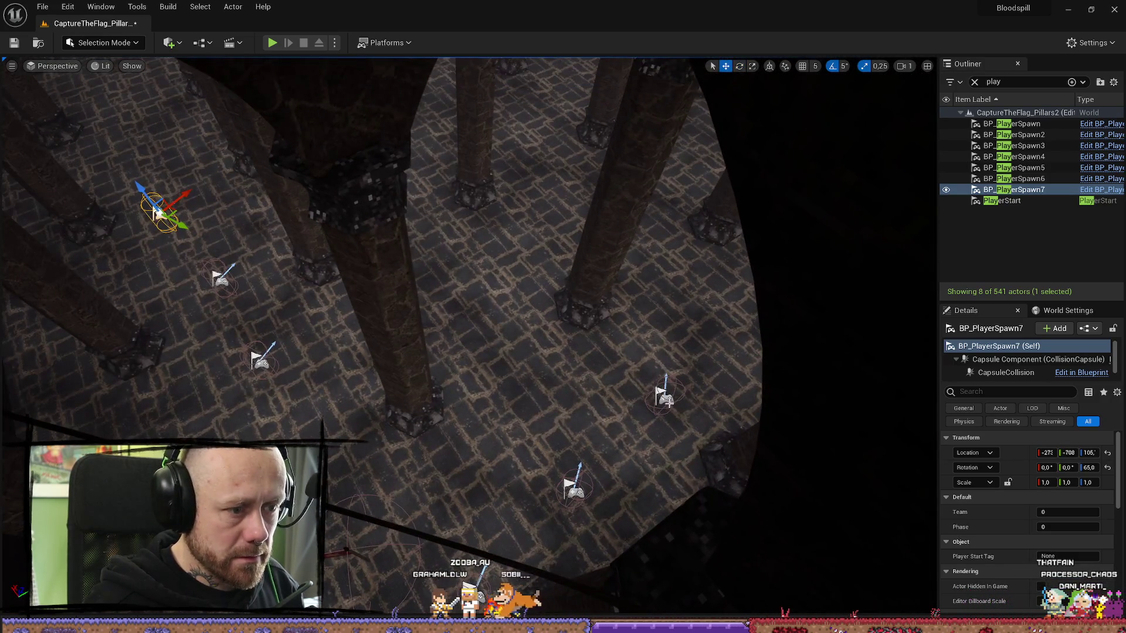
{"action": "left_click", "coordinate": [648, 394]}
{"action": "mouse_move", "coordinate": [648, 394]}
{"action": "left_mouse_down"}
{"action": "mouse_move", "coordinate": [773, 388]}
{"action": "mouse_move", "coordinate": [771, 300]}
{"action": "mouse_move", "coordinate": [789, 301]}
{"action": "mouse_move", "coordinate": [774, 276]}
{"action": "mouse_move", "coordinate": [735, 279]}
{"action": "left_mouse_up"}
{"action": "key", "text": "e"}
{"action": "key", "text": "w"}
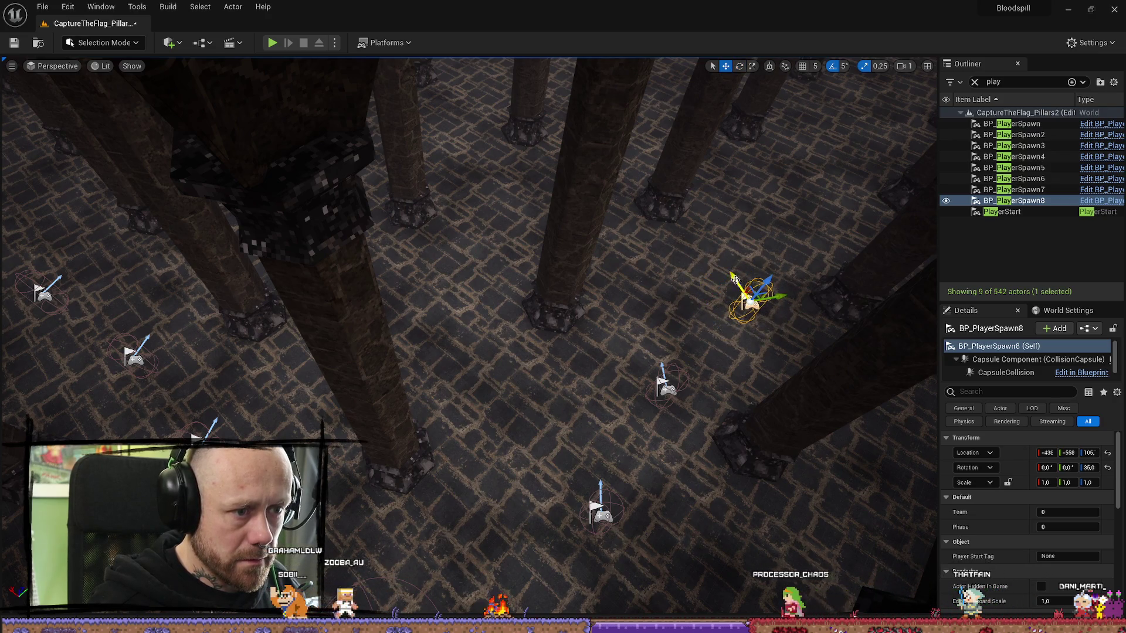
{"action": "left_click", "coordinate": [1017, 123]}
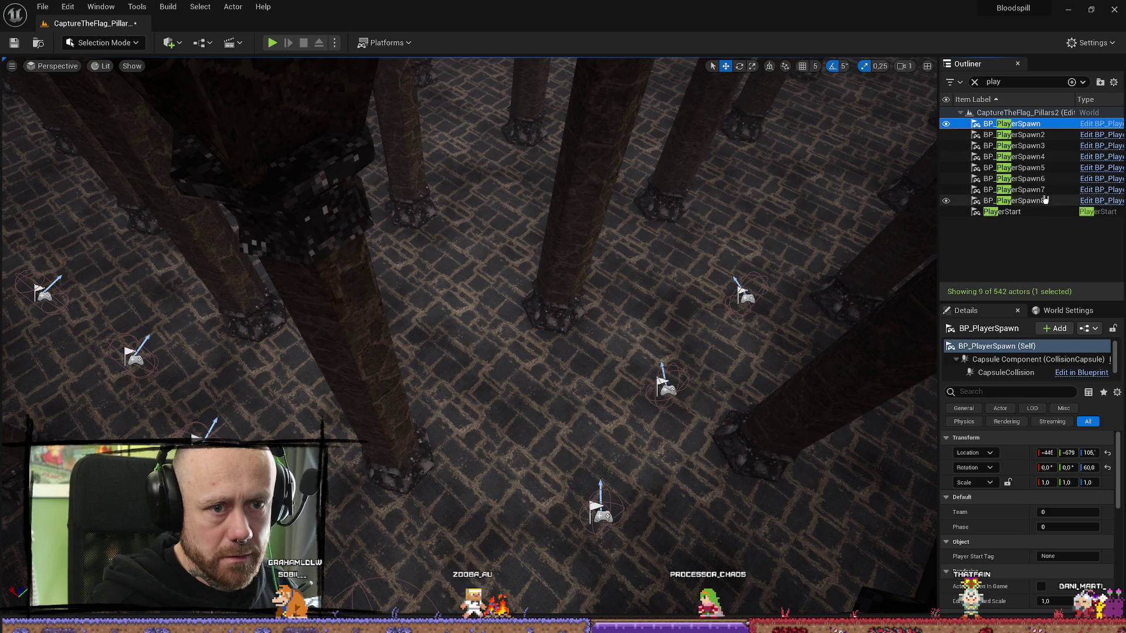
- Select the eight player spawns and duplicate them as BP_PlayerSpawn9–16
{"action": "left_click", "coordinate": [1020, 200], "text": "shift"}
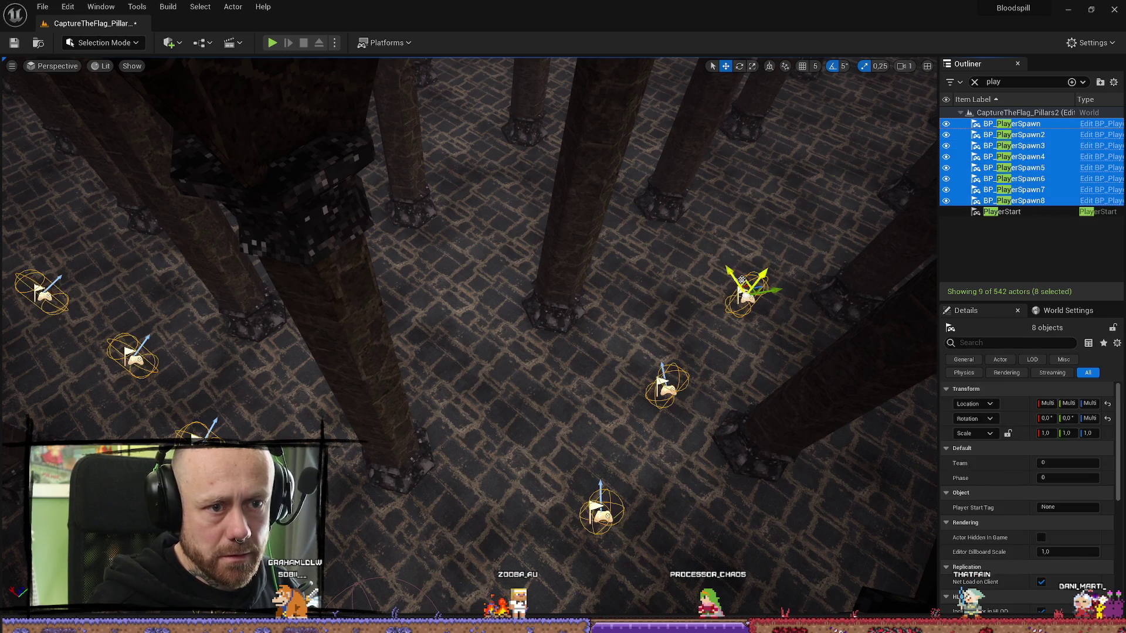
{"action": "key", "text": "ctrl+d"}
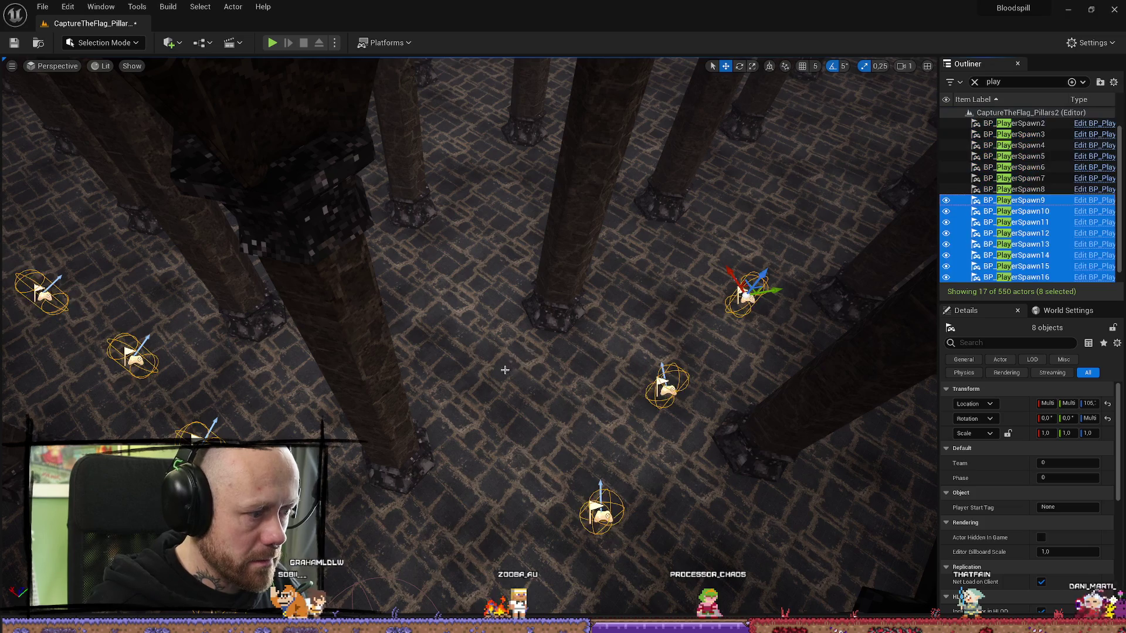
{"action": "scroll", "coordinate": [516, 381], "scroll_direction": "down", "scroll_amount": 3}
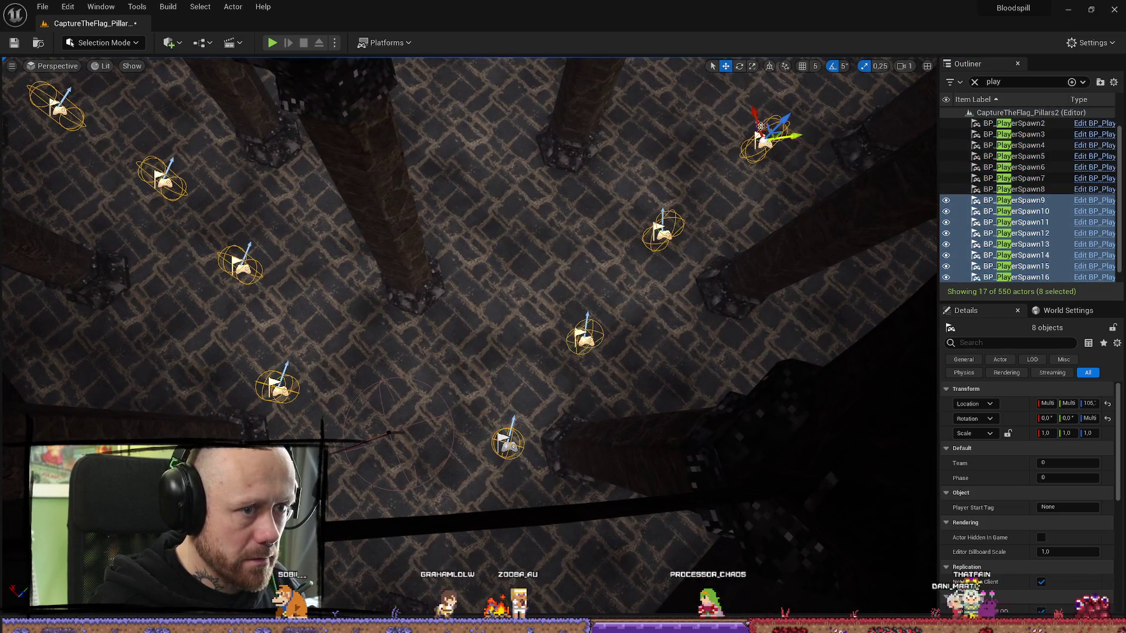
{"action": "scroll", "coordinate": [766, 134], "scroll_direction": "down", "scroll_amount": 3}
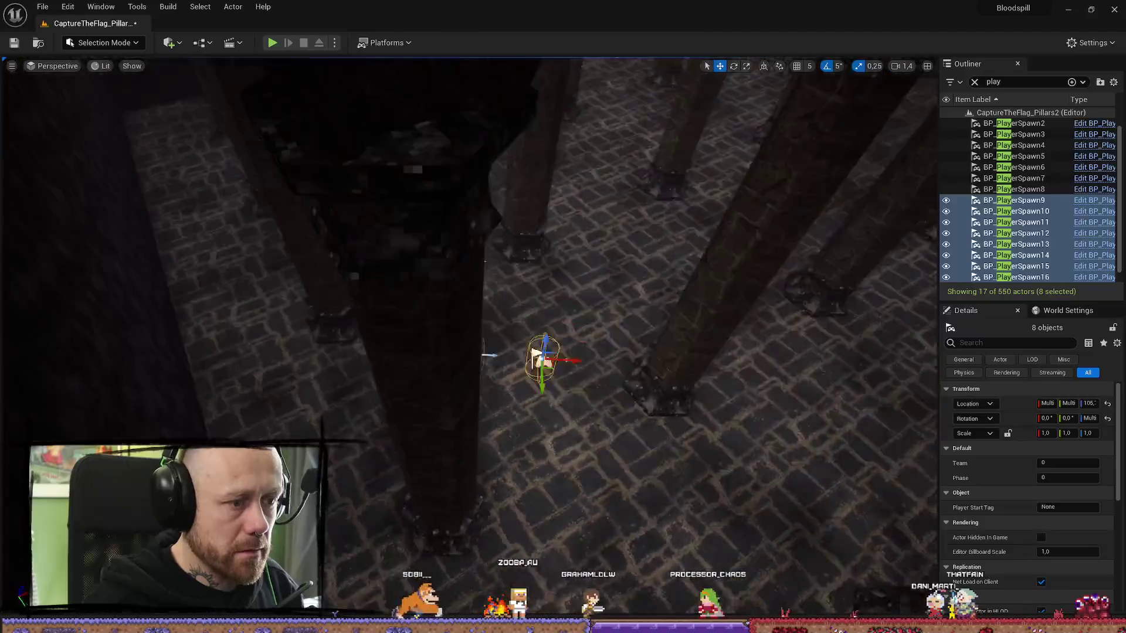
{"action": "scroll", "coordinate": [488, 355], "scroll_direction": "down", "scroll_amount": 5}
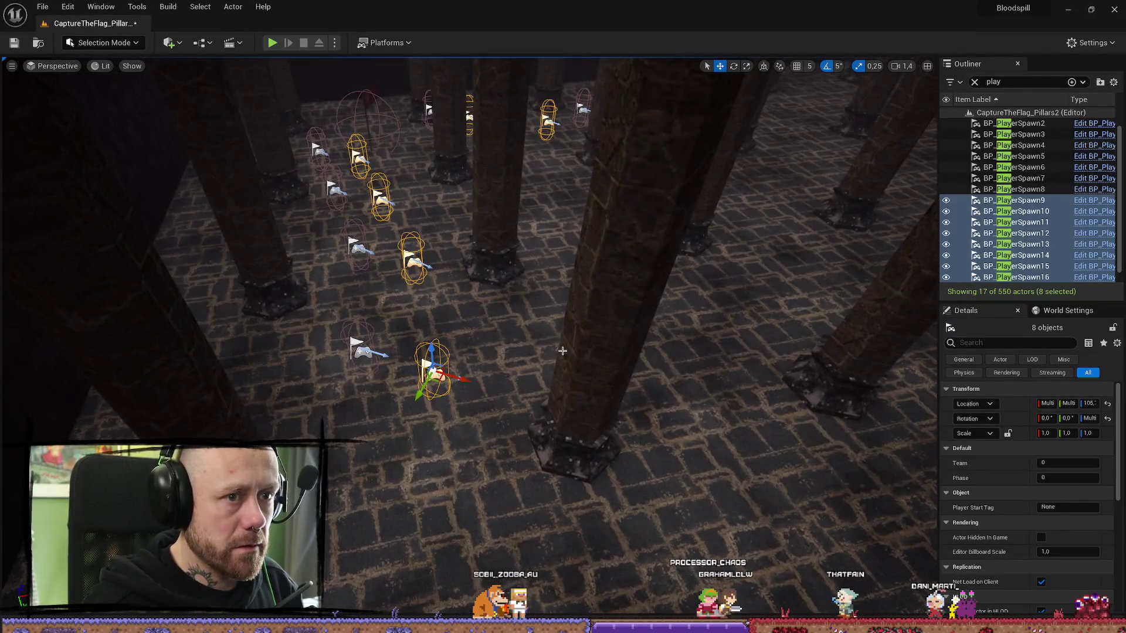
- Rotate the copies 90° and move them among the hall's pillars, then save the level
{"action": "left_click_drag", "start_coordinate": [460, 398], "coordinate": [482, 386]}
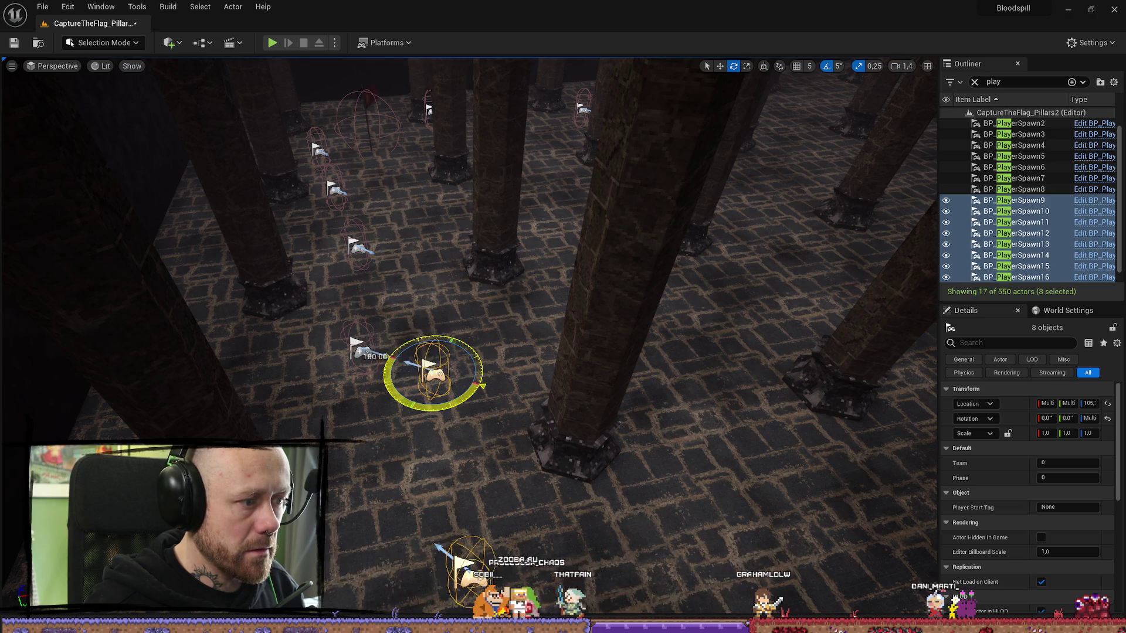
{"action": "mouse_move", "coordinate": [394, 65]}
{"action": "left_mouse_down"}
{"action": "mouse_move", "coordinate": [394, 47]}
{"action": "mouse_move", "coordinate": [411, 53]}
{"action": "mouse_move", "coordinate": [404, 76]}
{"action": "mouse_move", "coordinate": [394, 66]}
{"action": "mouse_move", "coordinate": [422, 449]}
{"action": "left_mouse_up"}
{"action": "key", "text": "w"}
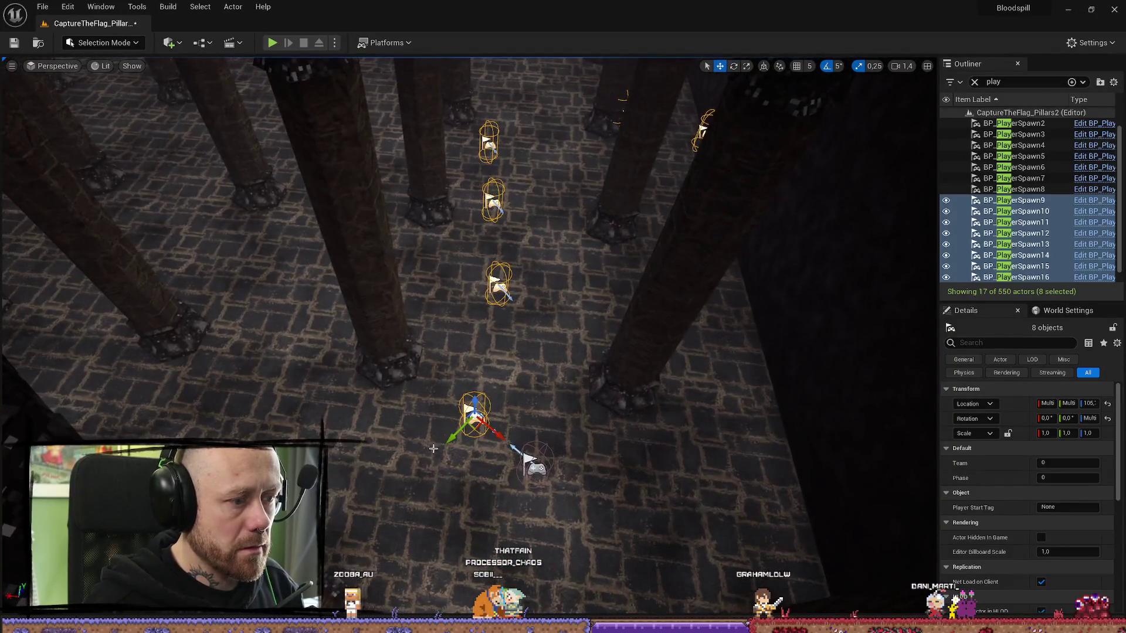
{"action": "mouse_move", "coordinate": [501, 434]}
{"action": "left_mouse_down"}
{"action": "mouse_move", "coordinate": [530, 410]}
{"action": "mouse_move", "coordinate": [528, 441]}
{"action": "mouse_move", "coordinate": [501, 434]}
{"action": "left_mouse_up"}
{"action": "left_click_drag", "start_coordinate": [527, 490], "coordinate": [521, 381]}
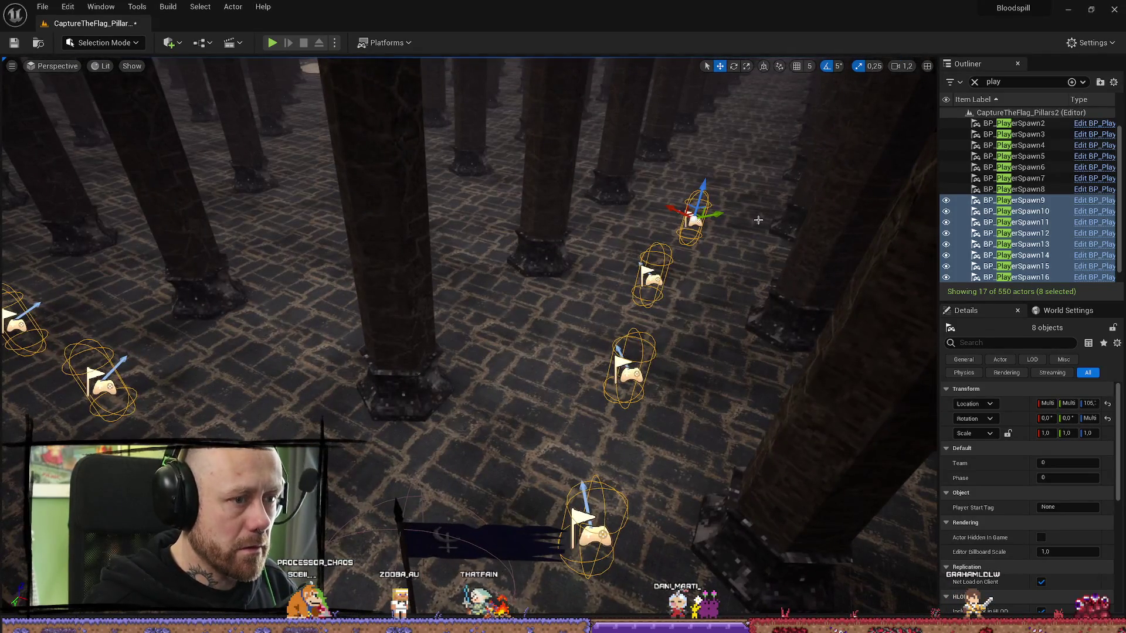
{"action": "left_click_drag", "start_coordinate": [586, 290], "coordinate": [578, 346]}
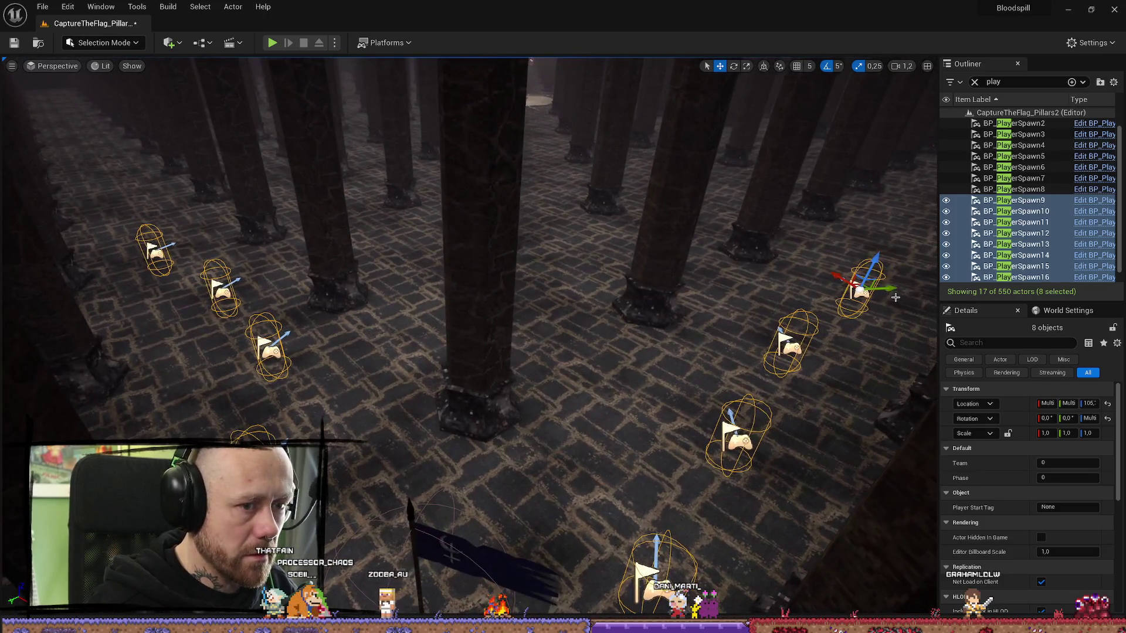
{"action": "mouse_move", "coordinate": [890, 289]}
{"action": "left_mouse_down"}
{"action": "mouse_move", "coordinate": [862, 328]}
{"action": "mouse_move", "coordinate": [505, 349]}
{"action": "left_mouse_up"}
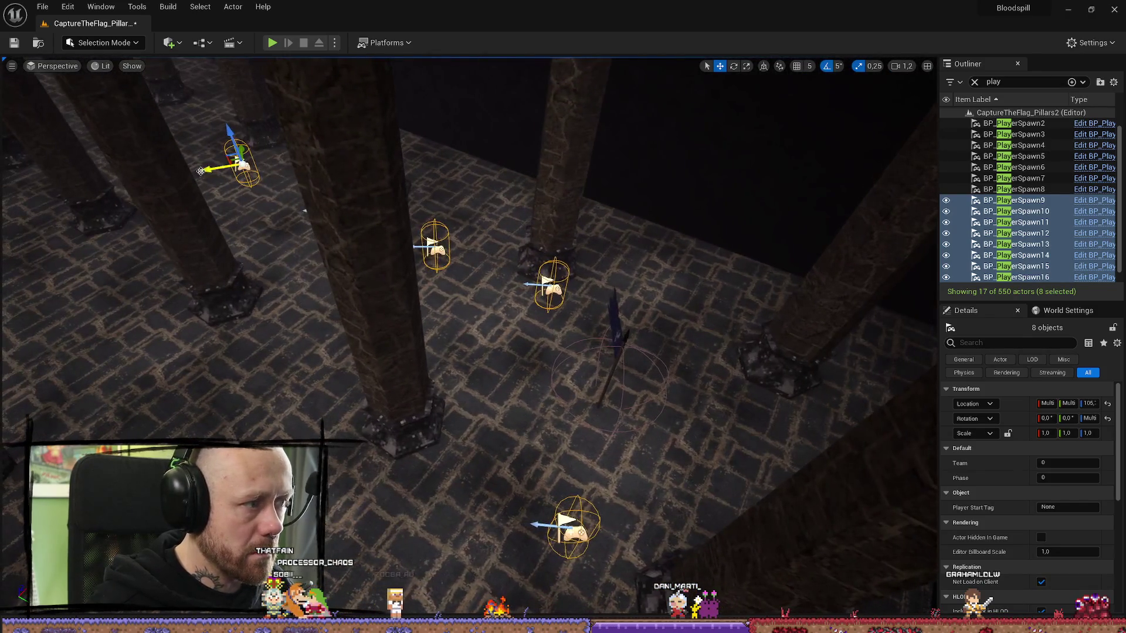
{"action": "left_click_drag", "start_coordinate": [258, 160], "coordinate": [267, 169]}
{"action": "mouse_move", "coordinate": [447, 260]}
{"action": "left_mouse_down"}
{"action": "mouse_move", "coordinate": [452, 252]}
{"action": "mouse_move", "coordinate": [528, 328]}
{"action": "mouse_move", "coordinate": [157, 76]}
{"action": "left_mouse_up"}
{"action": "left_click", "coordinate": [499, 262]}
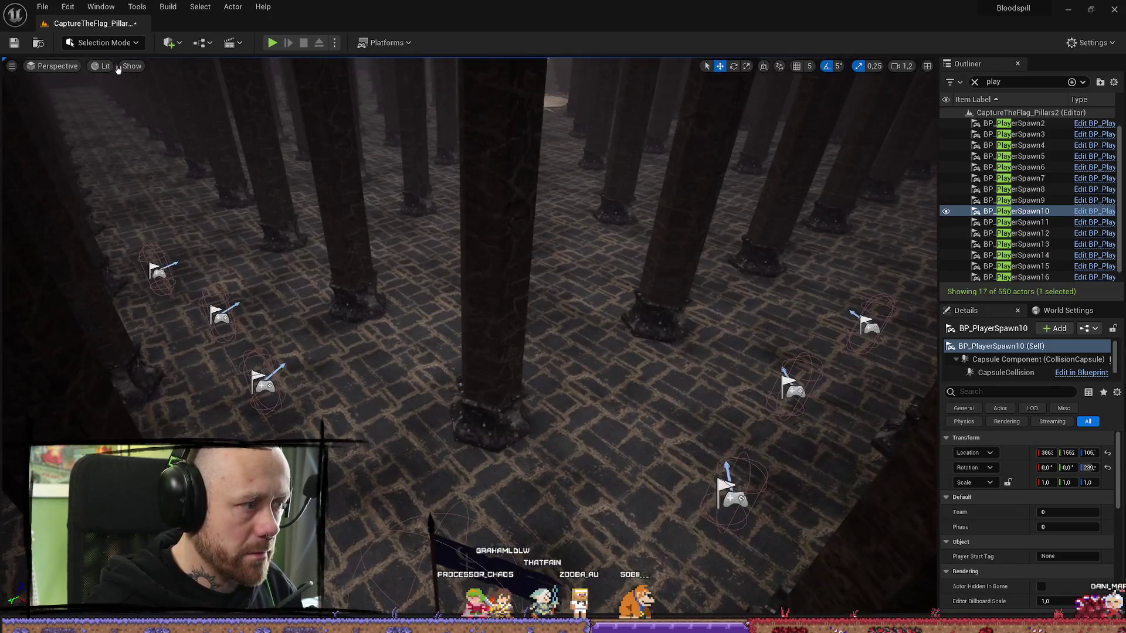
{"action": "left_click", "coordinate": [14, 43]}
- Select BP_PlayerSpawn9 through BP_PlayerSpawn16 and set their Team to 1
{"action": "left_click", "coordinate": [42, 7]}
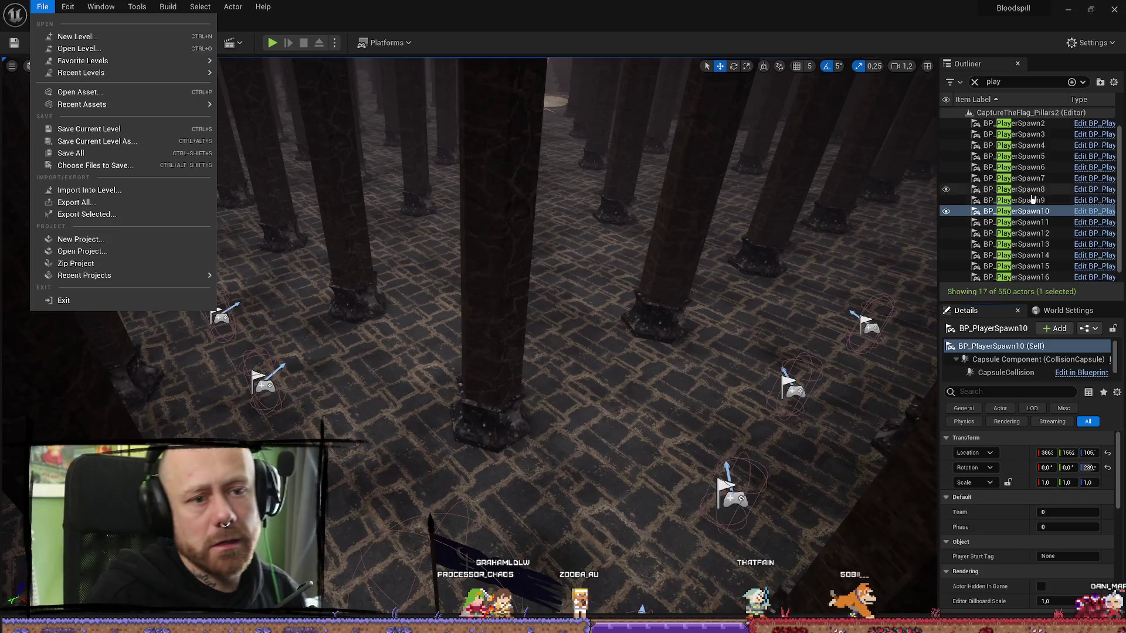
{"action": "left_click", "coordinate": [224, 329]}
{"action": "left_click", "coordinate": [222, 321]}
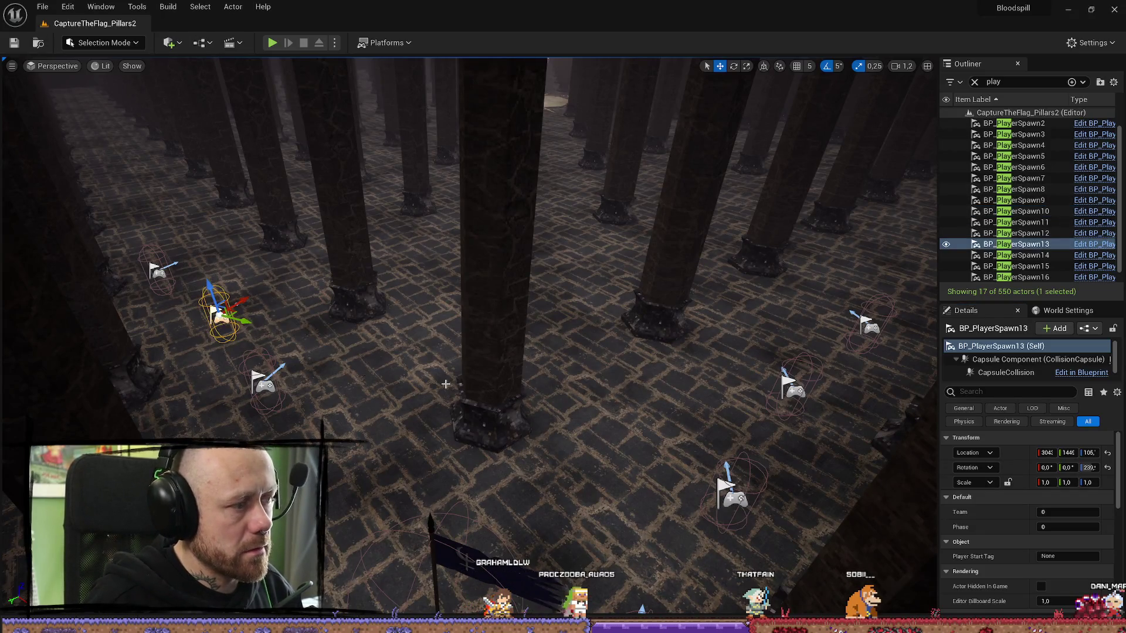
{"action": "left_click", "coordinate": [1031, 200]}
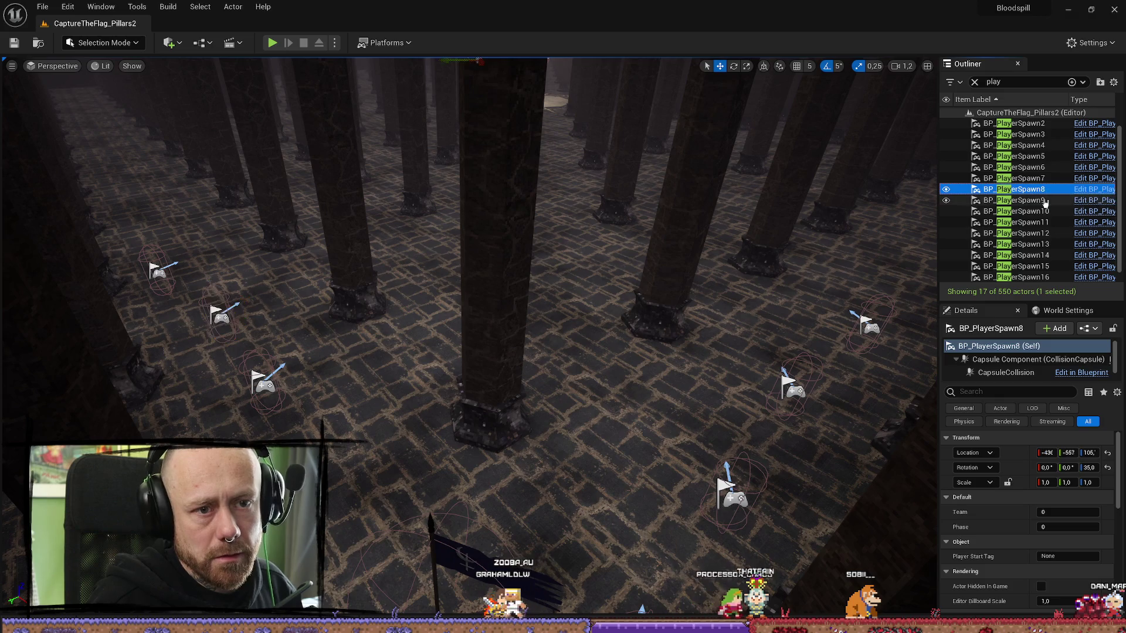
{"action": "scroll", "coordinate": [1075, 225], "scroll_direction": "down", "scroll_amount": 1}
{"action": "left_click", "coordinate": [1043, 266], "text": "shift"}
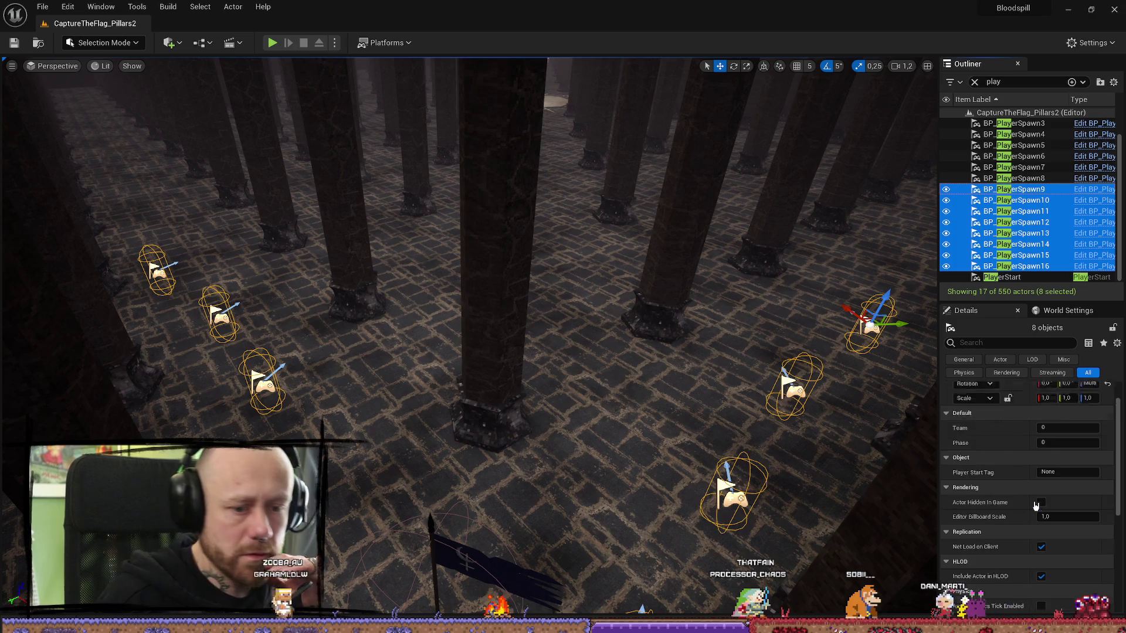
{"action": "left_click", "coordinate": [1066, 463]}
{"action": "type", "text": "1"}
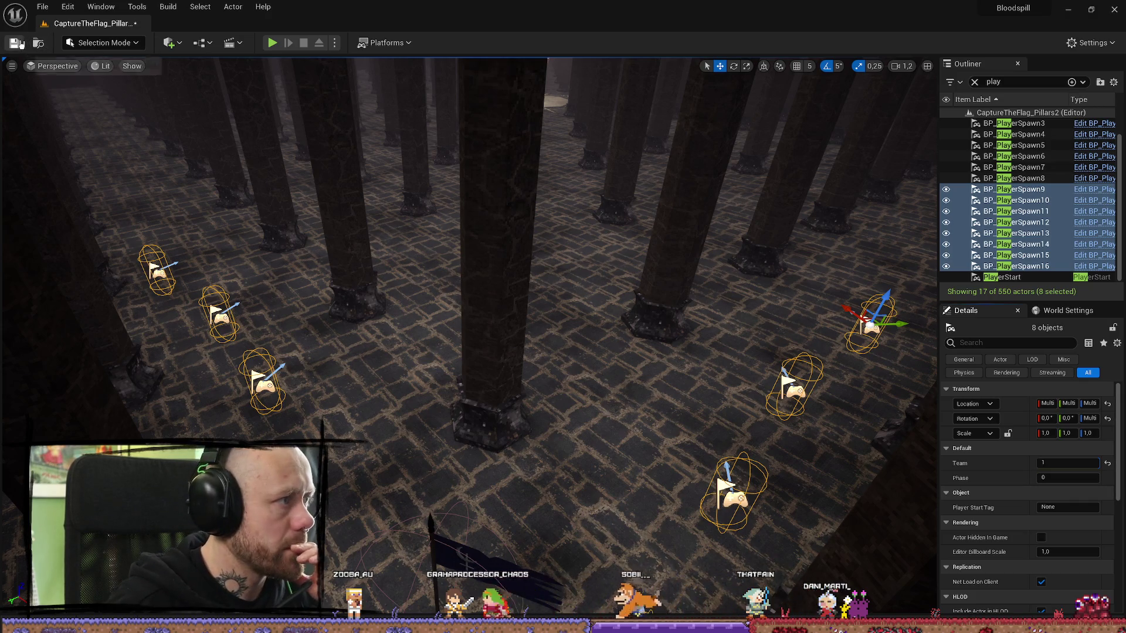
- Save all changes with File > Save All and start a play test
{"action": "left_click", "coordinate": [42, 6]}
{"action": "left_click", "coordinate": [76, 154]}
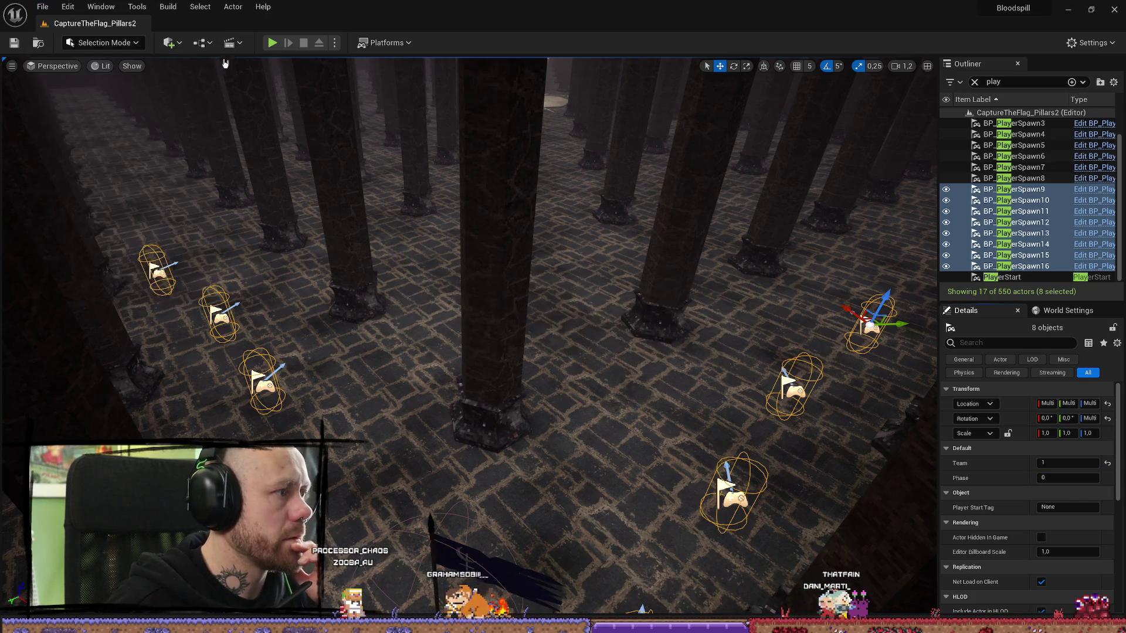
{"action": "left_click", "coordinate": [272, 43]}
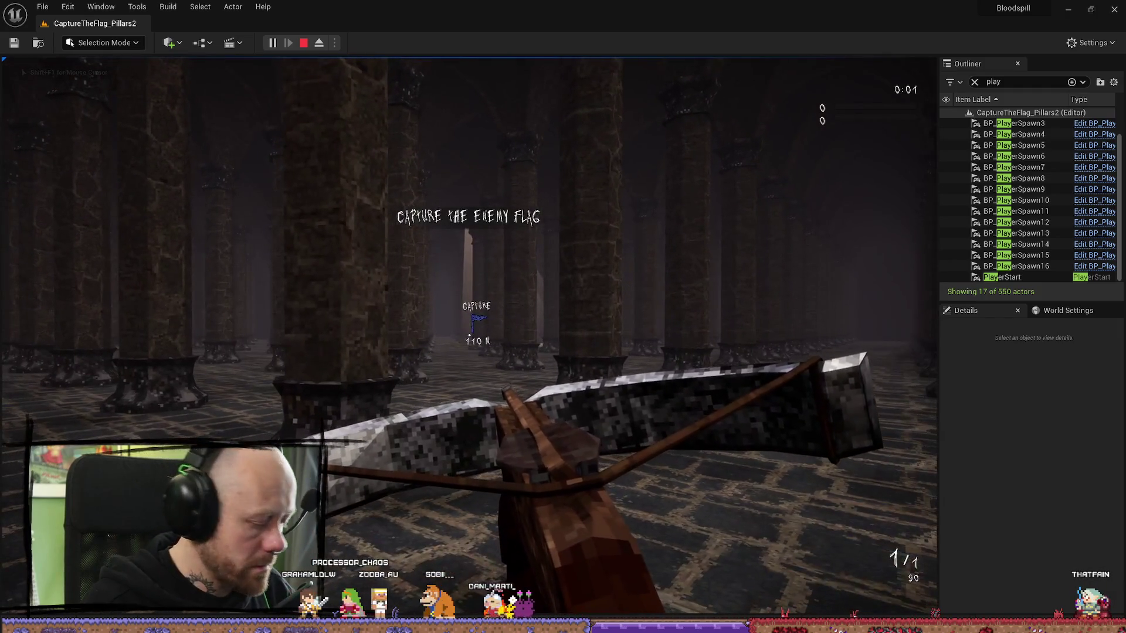
- Return to character selection and deploy with the crossbow loadout
{"action": "key", "text": "Escape"}
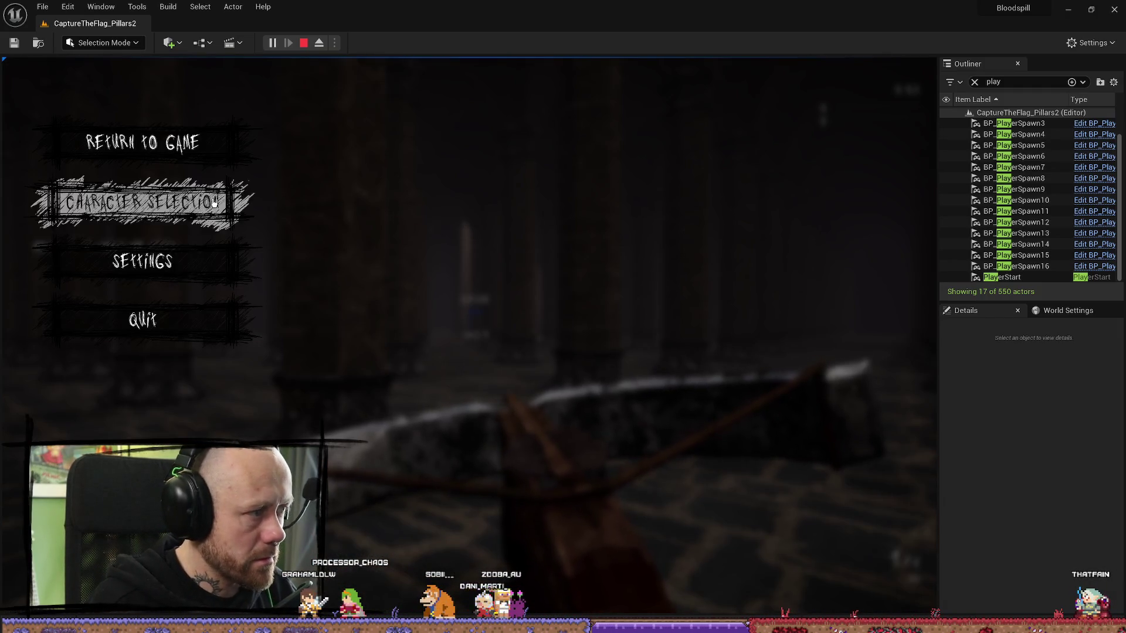
{"action": "left_click", "coordinate": [143, 203]}
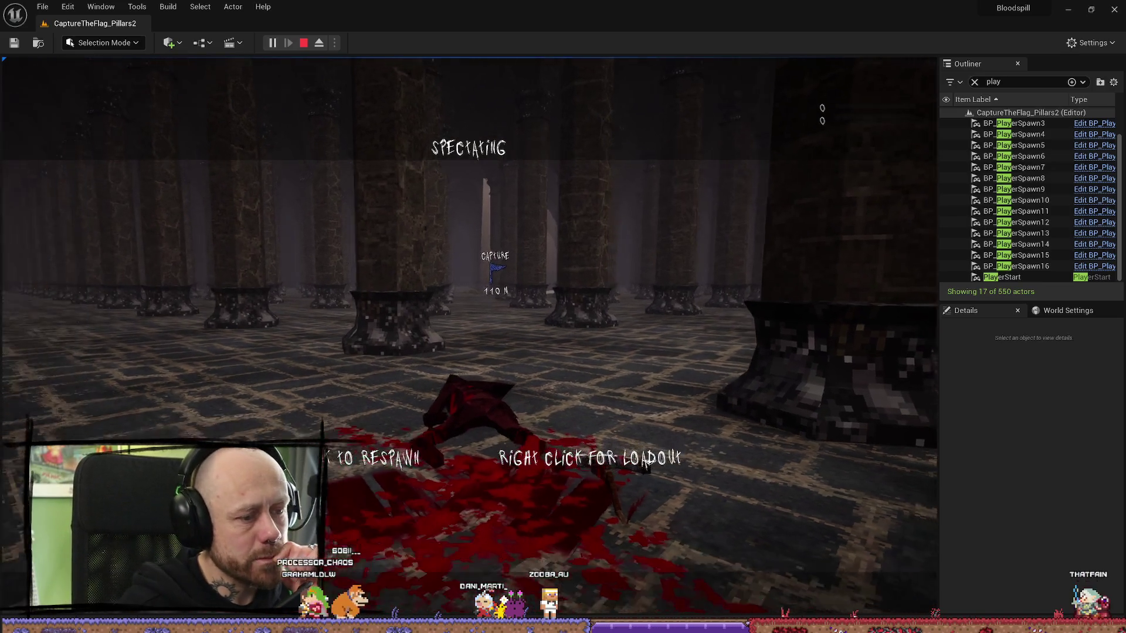
{"action": "right_click", "coordinate": [708, 246]}
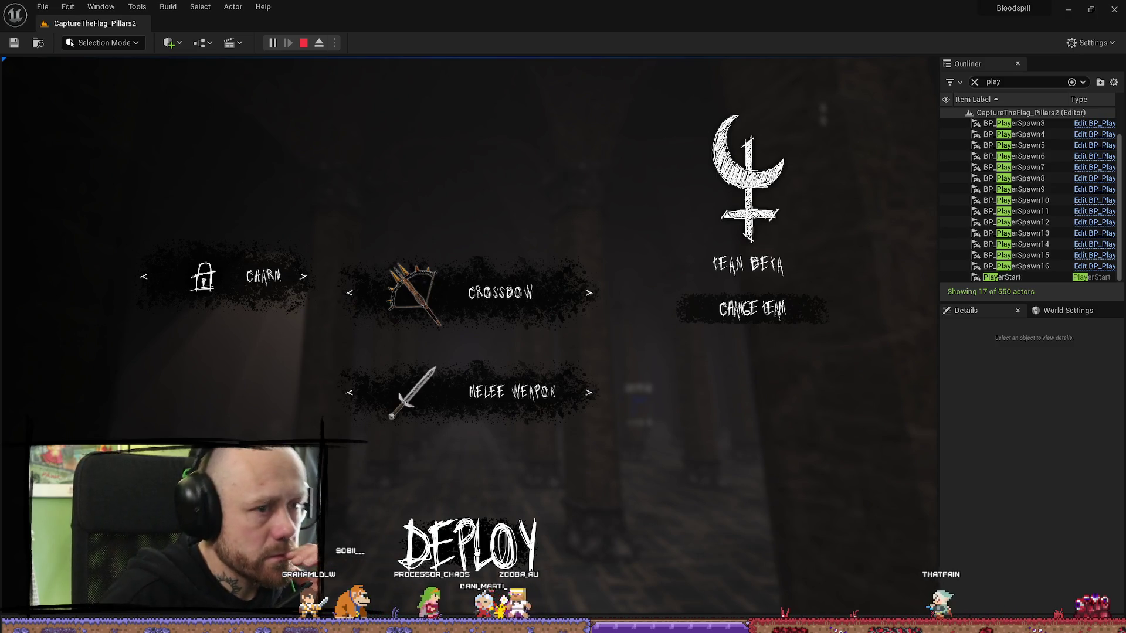
{"action": "left_click", "coordinate": [469, 545]}
- Run to the enemy flag, carry it home for a capture, then stop the play test
{"action": "key", "text": "w"}
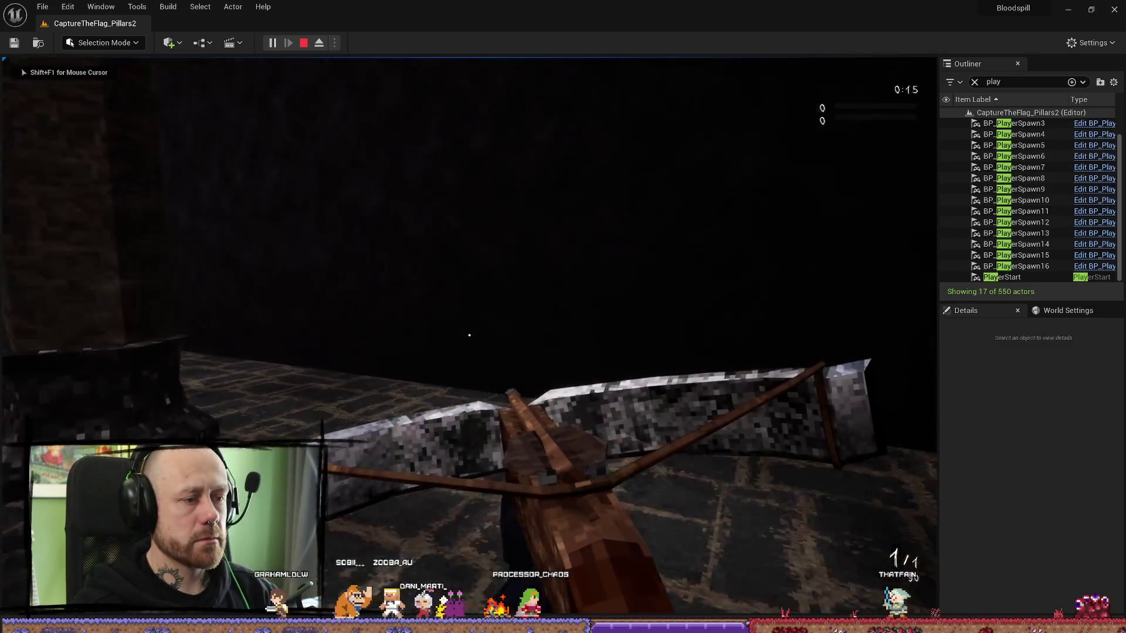
{"action": "key", "text": "w"}
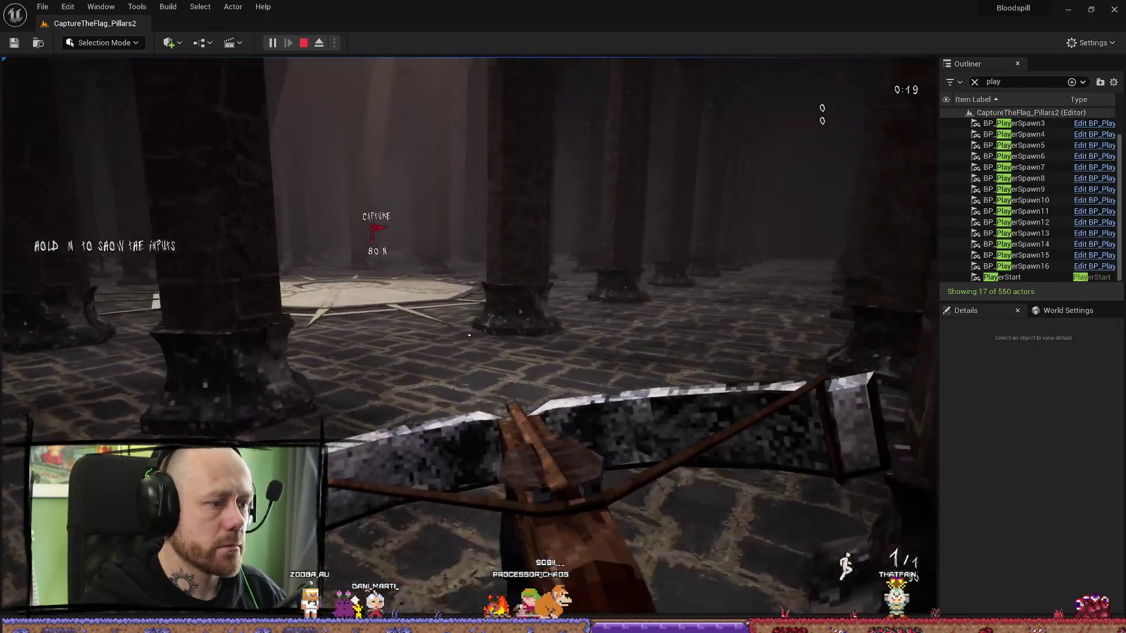
{"action": "key", "text": "w"}
{"action": "key", "text": "w"}
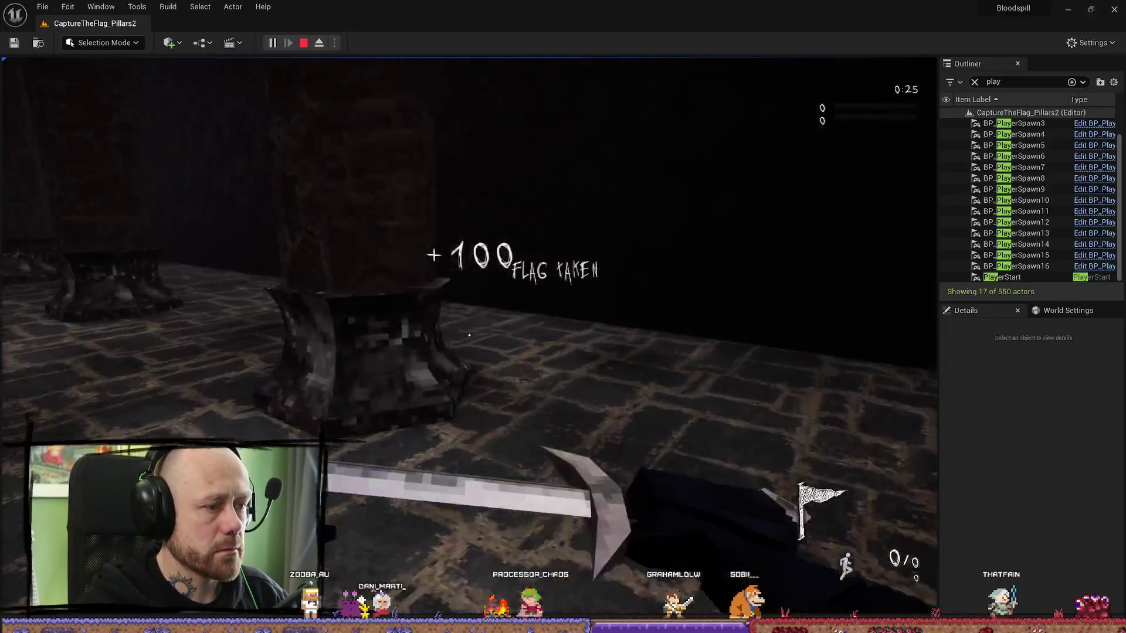
{"action": "key", "text": "w"}
{"action": "key", "text": "w"}
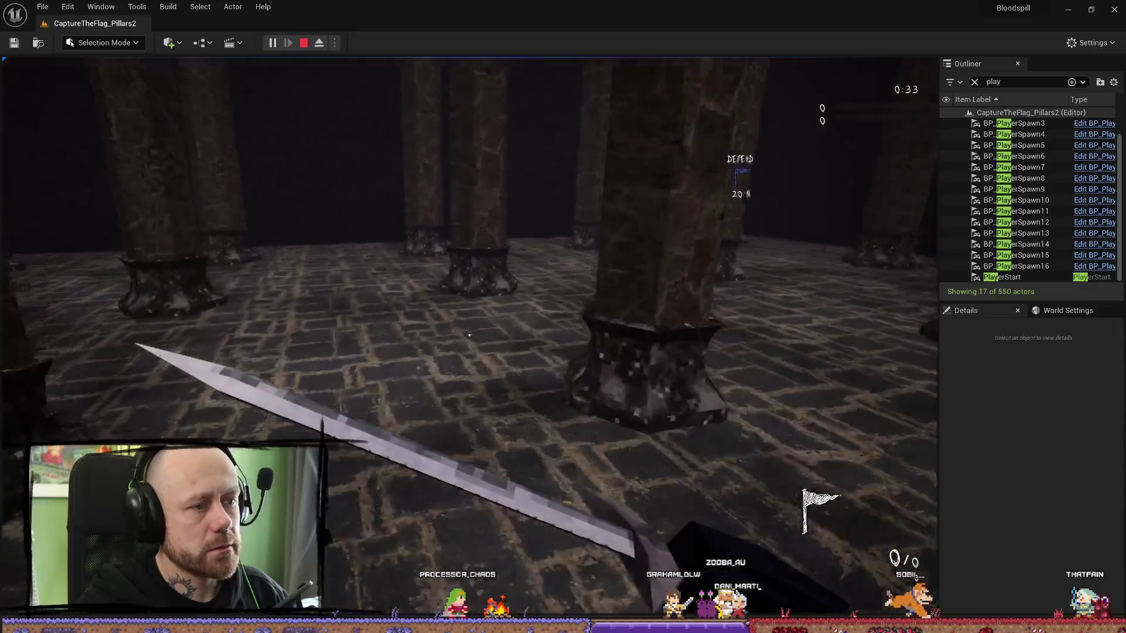
{"action": "key", "text": "w"}
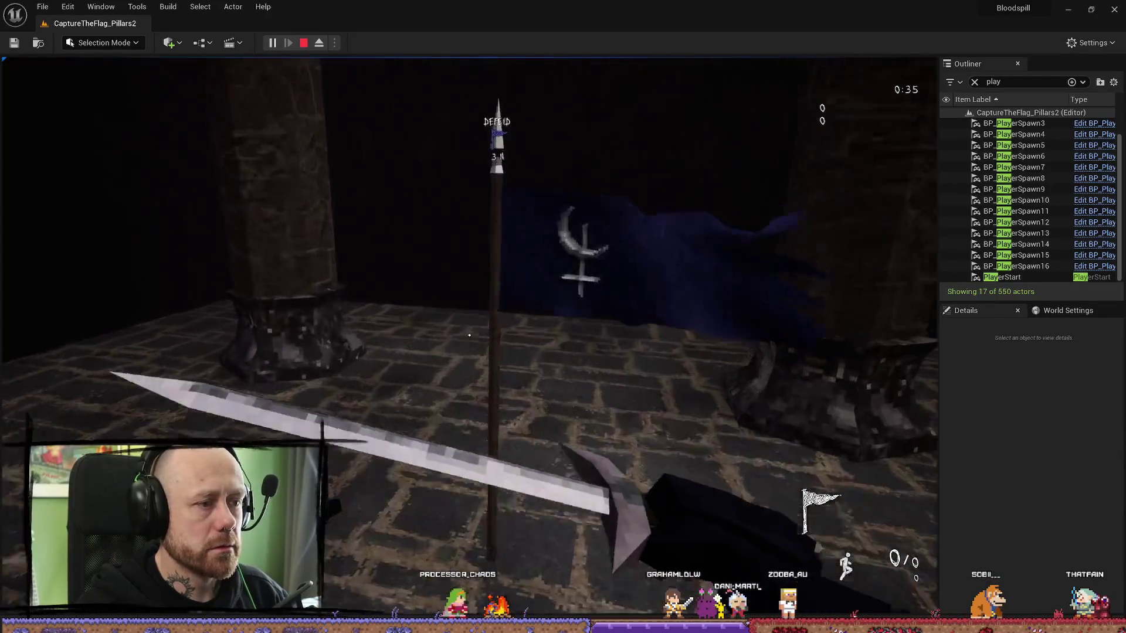
{"action": "key", "text": "w"}
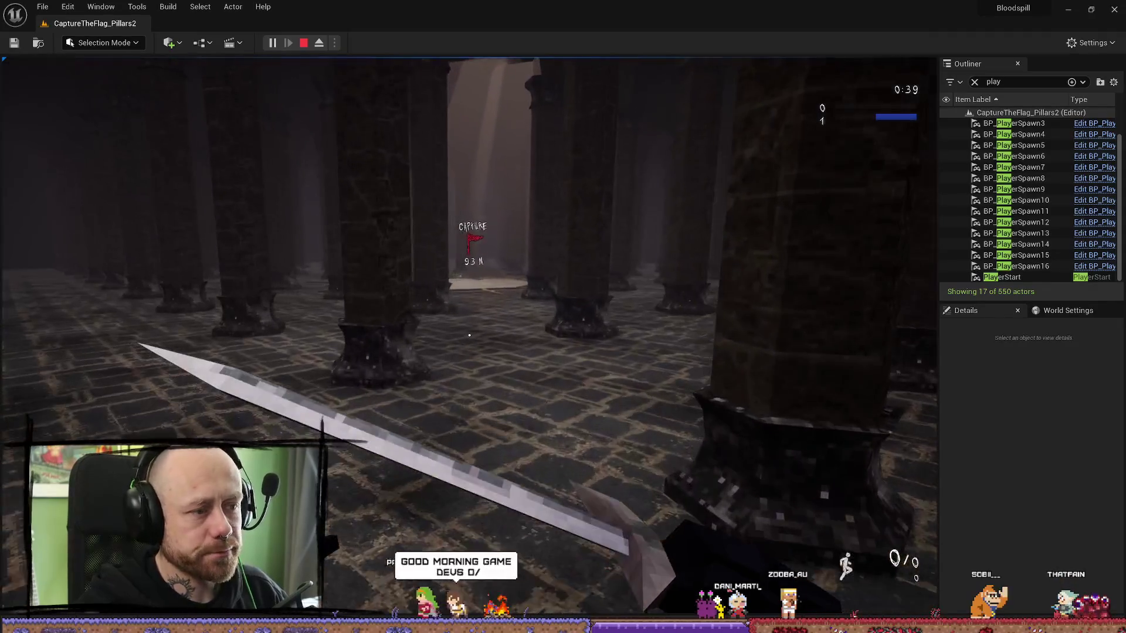
{"action": "key", "text": "Escape"}
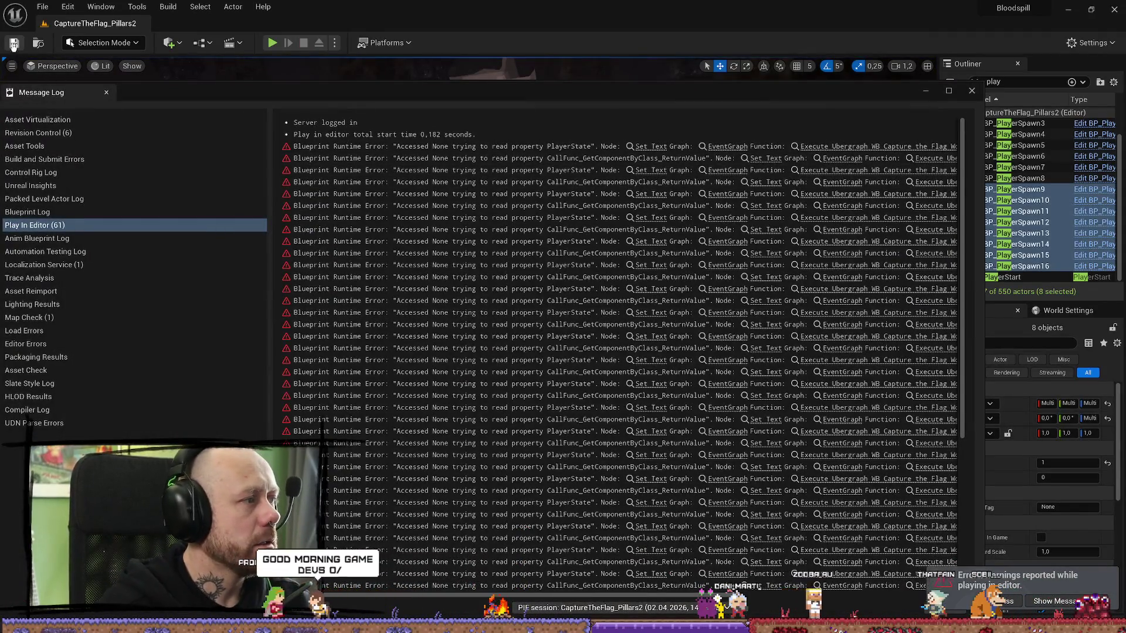
- Close the Message Log and duplicate the level, renaming the copy TeamDeathmatch_Pillars2
{"action": "left_click", "coordinate": [971, 92]}
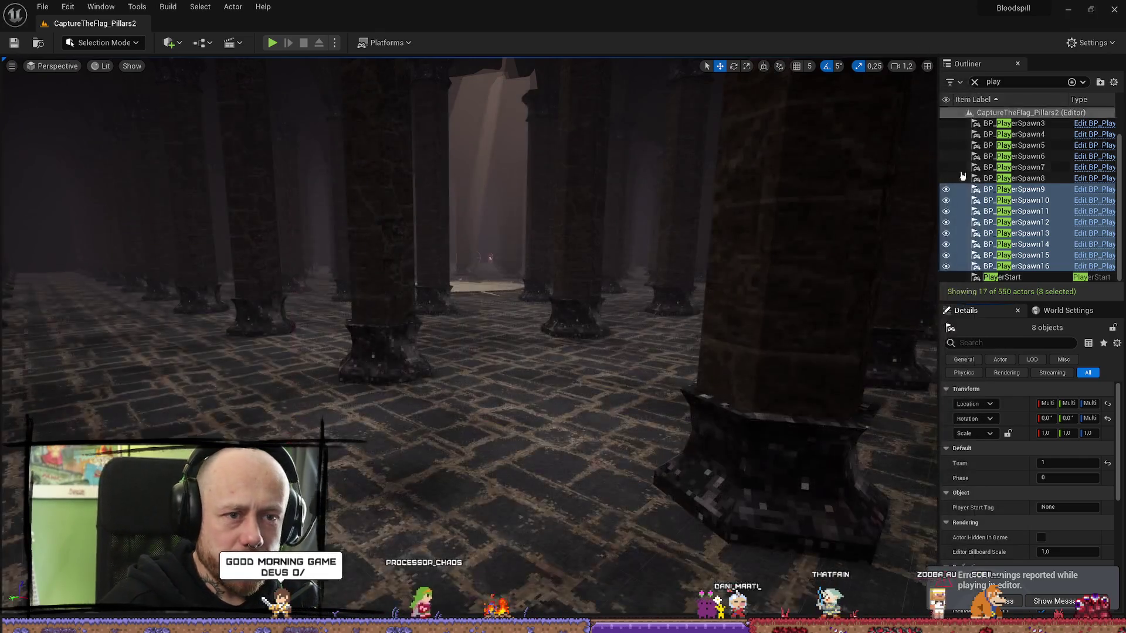
{"action": "mouse_move", "coordinate": [772, 267]}
{"action": "left_mouse_down"}
{"action": "mouse_move", "coordinate": [63, 370]}
{"action": "mouse_move", "coordinate": [760, 296]}
{"action": "mouse_move", "coordinate": [760, 321]}
{"action": "left_mouse_up"}
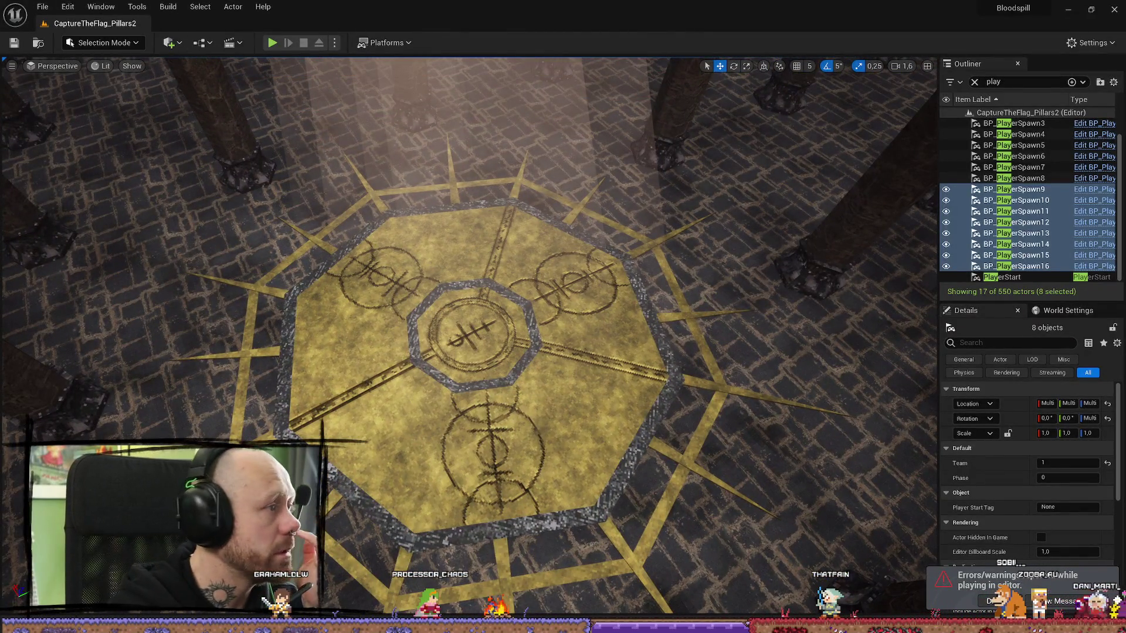
{"action": "left_click_drag", "start_coordinate": [586, 352], "coordinate": [589, 444]}
{"action": "key", "text": "ctrl+space"}
{"action": "left_click", "coordinate": [846, 564]}
{"action": "right_click", "coordinate": [774, 421]}
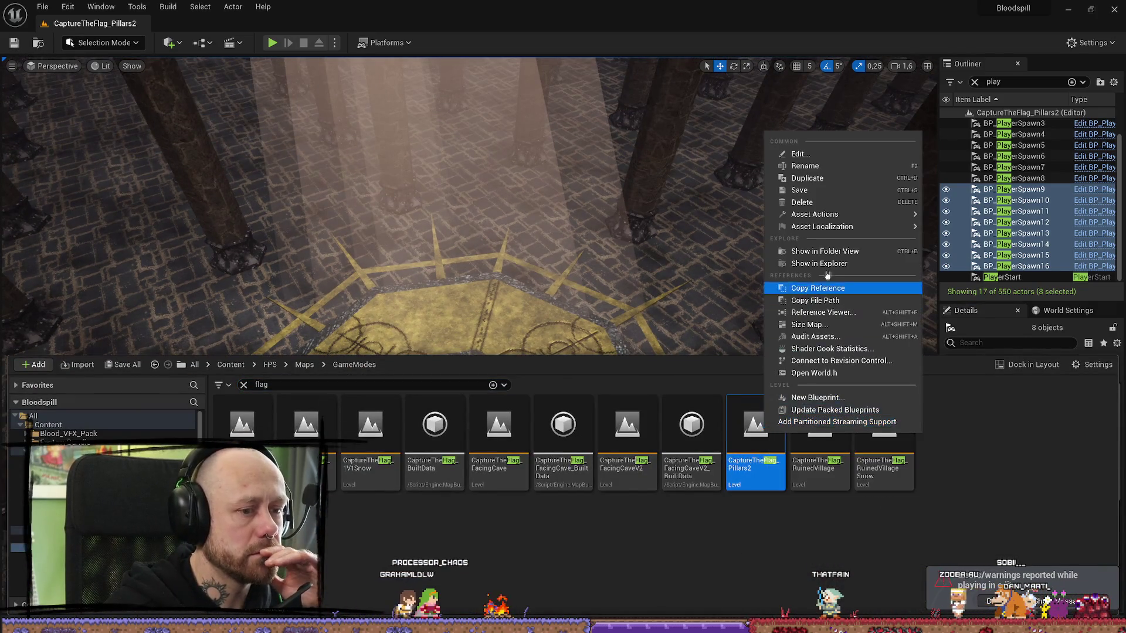
{"action": "left_click", "coordinate": [819, 174]}
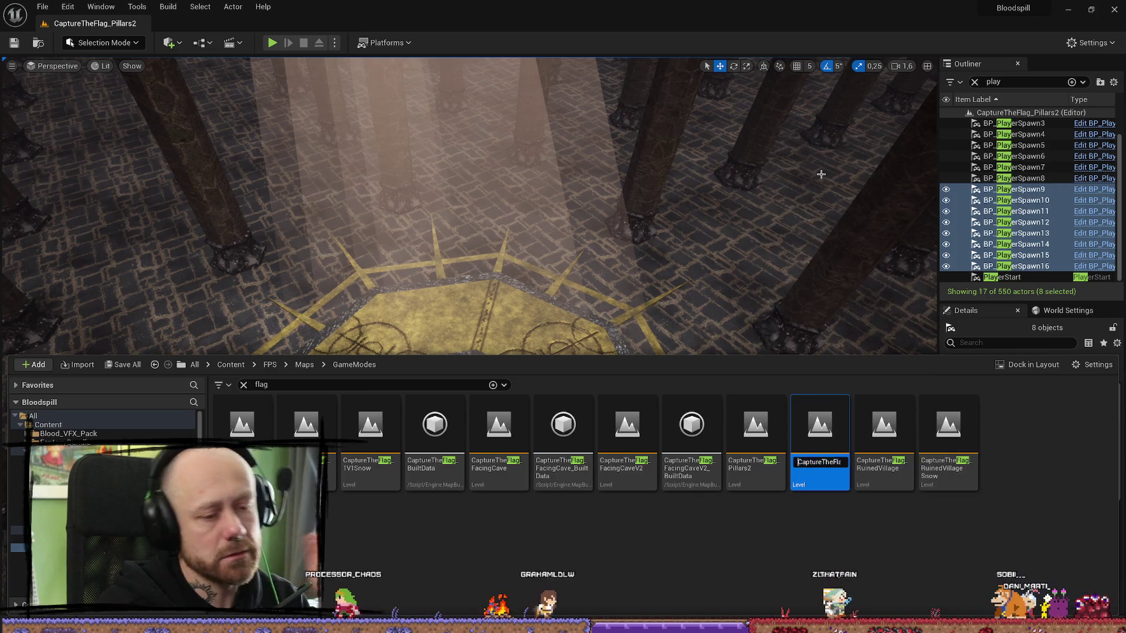
{"action": "key", "text": "BackSpace"}
{"action": "key", "text": "BackSpace"}
{"action": "key", "text": "BackSpace"}
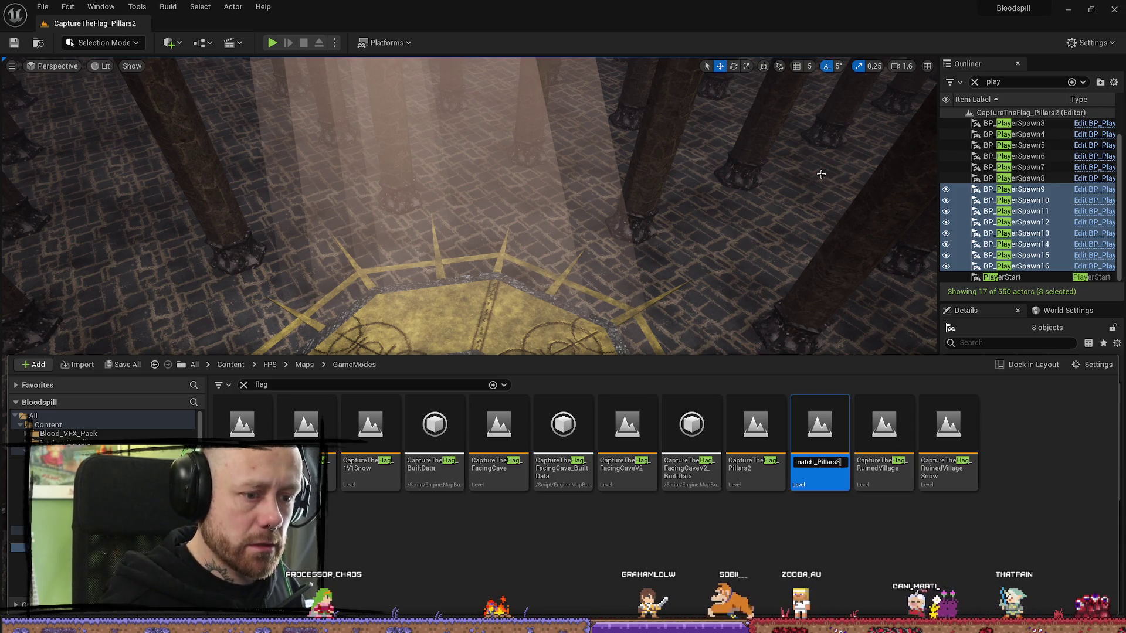
{"action": "key", "text": "BackSpace"}
{"action": "key", "text": "Return"}
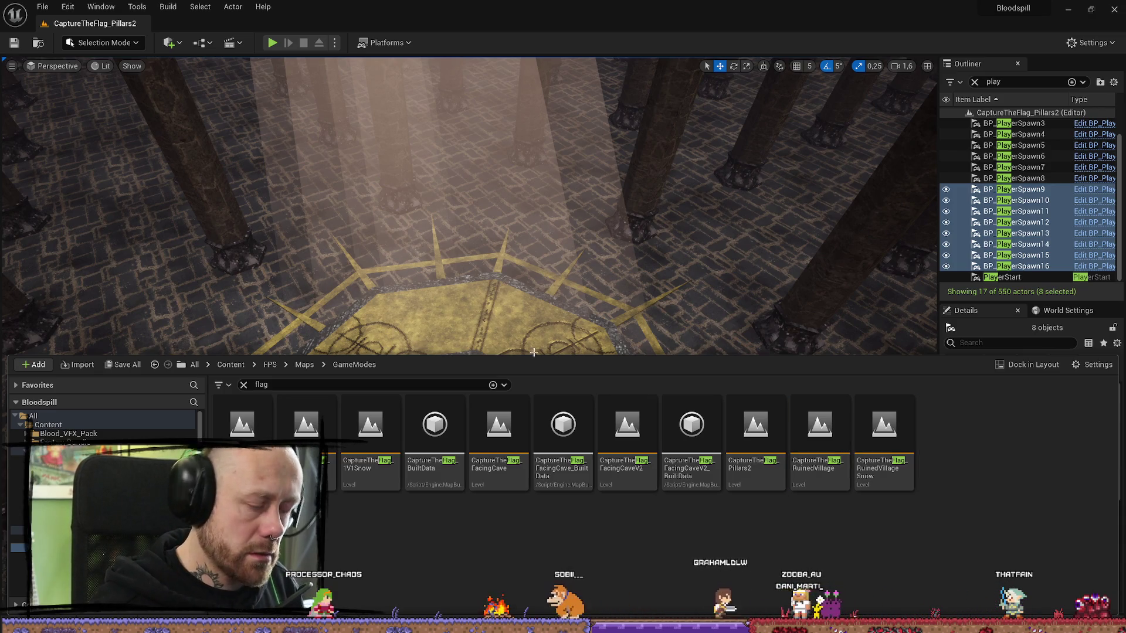
- Clear the 'flag' filter and open TeamDeathmatch_Pillars2, saving pending changes
{"action": "left_click", "coordinate": [243, 385]}
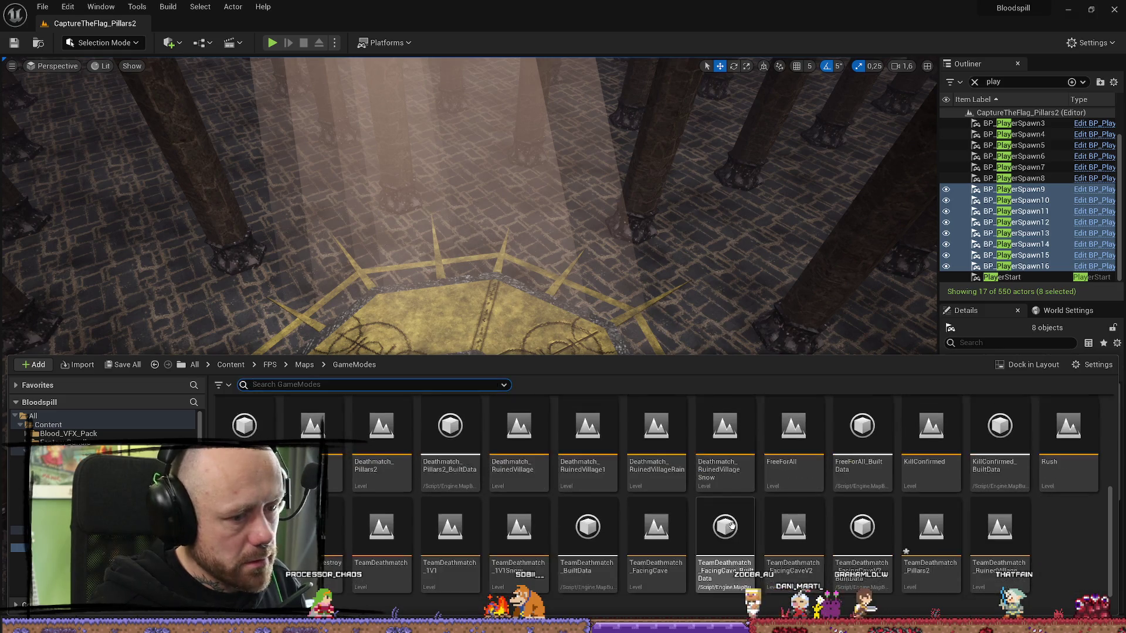
{"action": "double_click", "coordinate": [937, 535]}
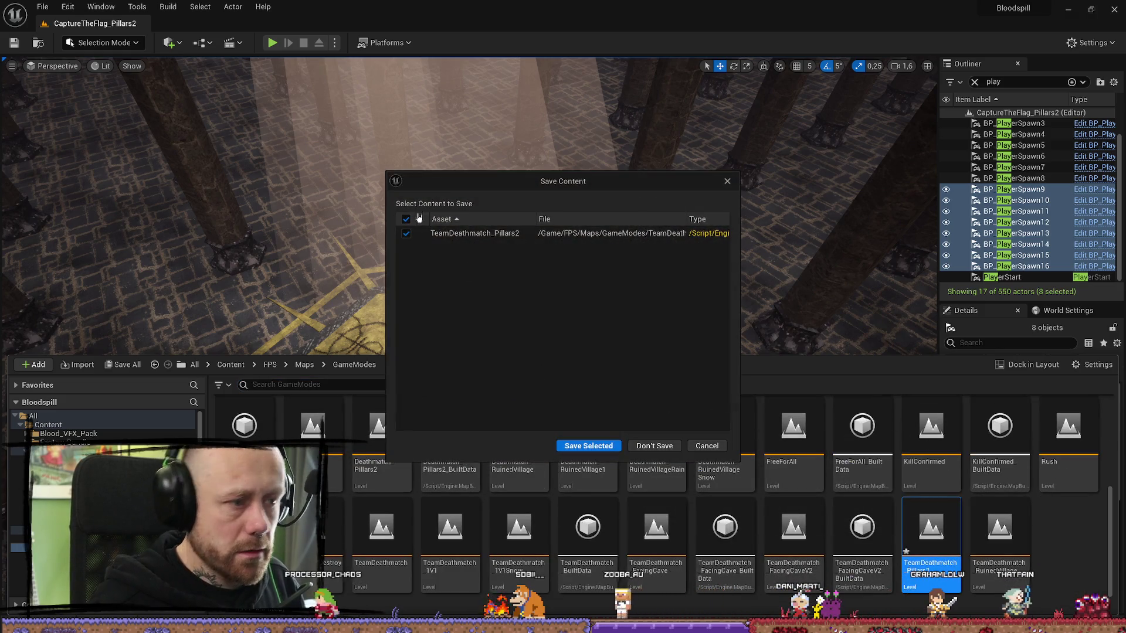
{"action": "left_click", "coordinate": [592, 444]}
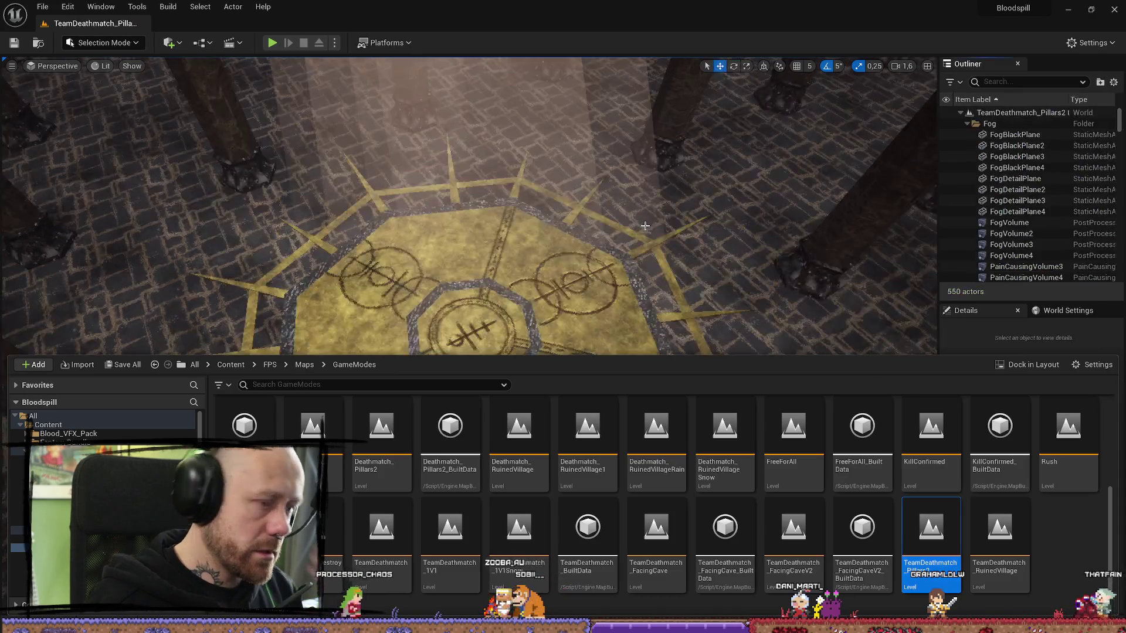
- Select and frame the PlayerStart in TeamDeathmatch_Pillars2, then start a play test
{"action": "mouse_move", "coordinate": [663, 219]}
{"action": "left_mouse_down"}
{"action": "mouse_move", "coordinate": [289, 385]}
{"action": "mouse_move", "coordinate": [360, 389]}
{"action": "mouse_move", "coordinate": [535, 281]}
{"action": "mouse_move", "coordinate": [786, 360]}
{"action": "mouse_move", "coordinate": [692, 354]}
{"action": "mouse_move", "coordinate": [567, 252]}
{"action": "left_mouse_up"}
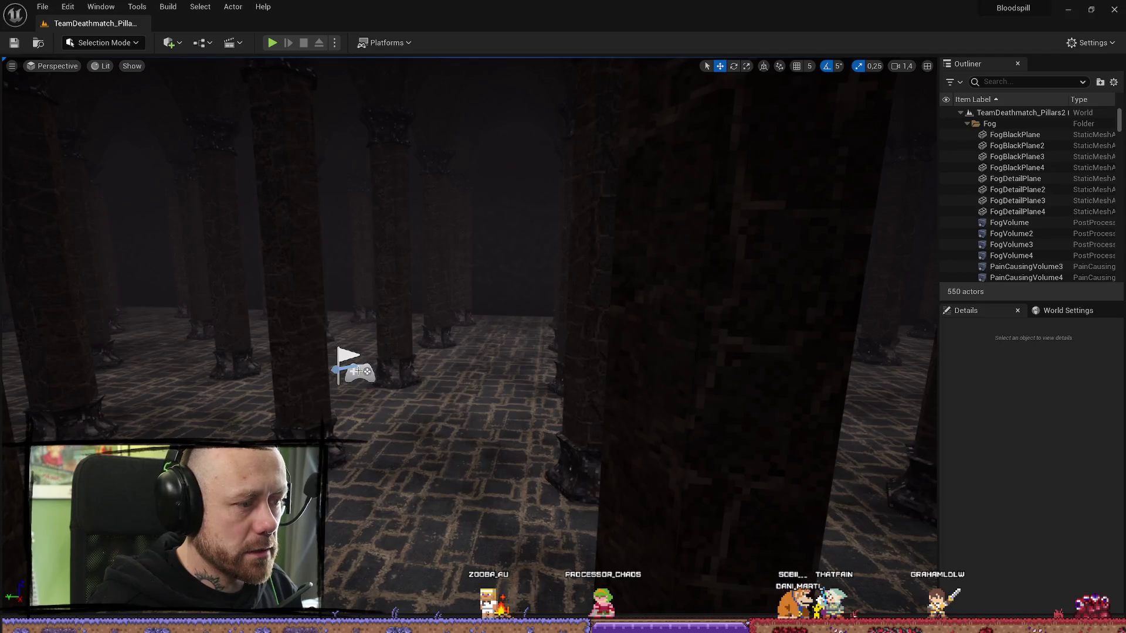
{"action": "left_click", "coordinate": [358, 369]}
{"action": "mouse_move", "coordinate": [358, 369]}
{"action": "left_mouse_down"}
{"action": "mouse_move", "coordinate": [410, 334]}
{"action": "mouse_move", "coordinate": [325, 436]}
{"action": "left_mouse_up"}
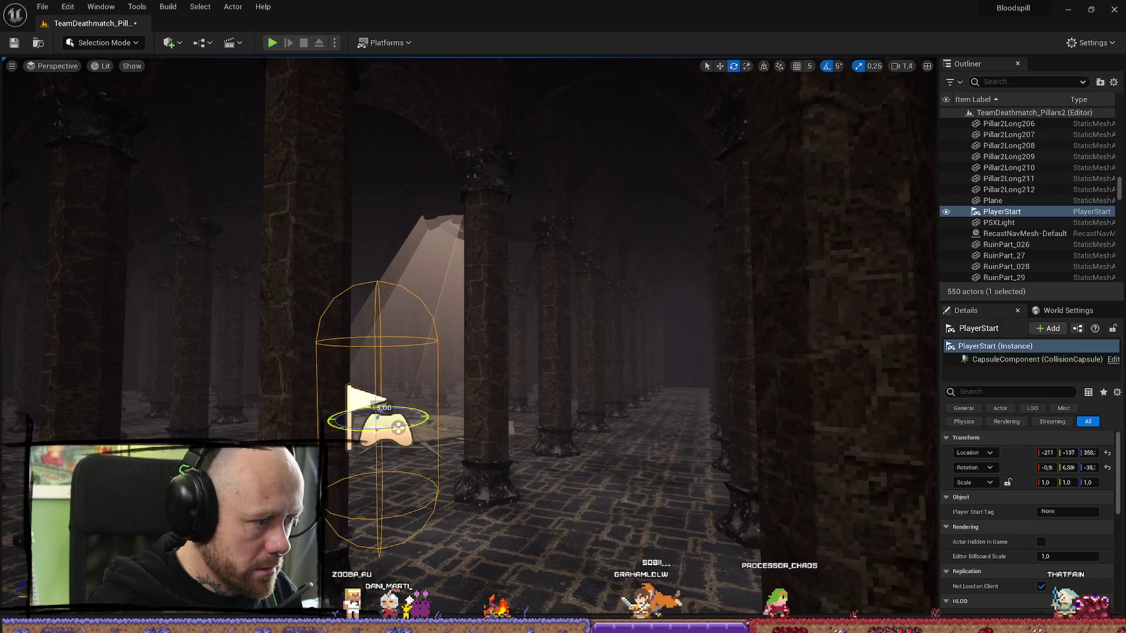
{"action": "mouse_move", "coordinate": [325, 436]}
{"action": "left_mouse_down"}
{"action": "mouse_move", "coordinate": [446, 393]}
{"action": "mouse_move", "coordinate": [370, 394]}
{"action": "mouse_move", "coordinate": [446, 381]}
{"action": "mouse_move", "coordinate": [422, 381]}
{"action": "mouse_move", "coordinate": [445, 381]}
{"action": "mouse_move", "coordinate": [434, 381]}
{"action": "left_mouse_up"}
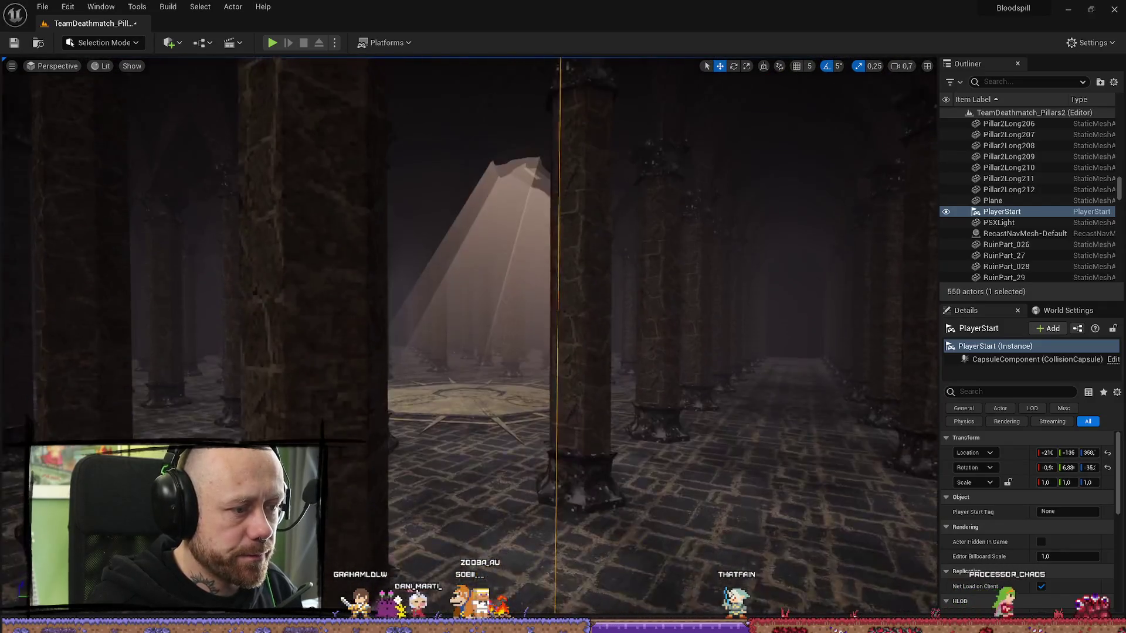
{"action": "key", "text": "f"}
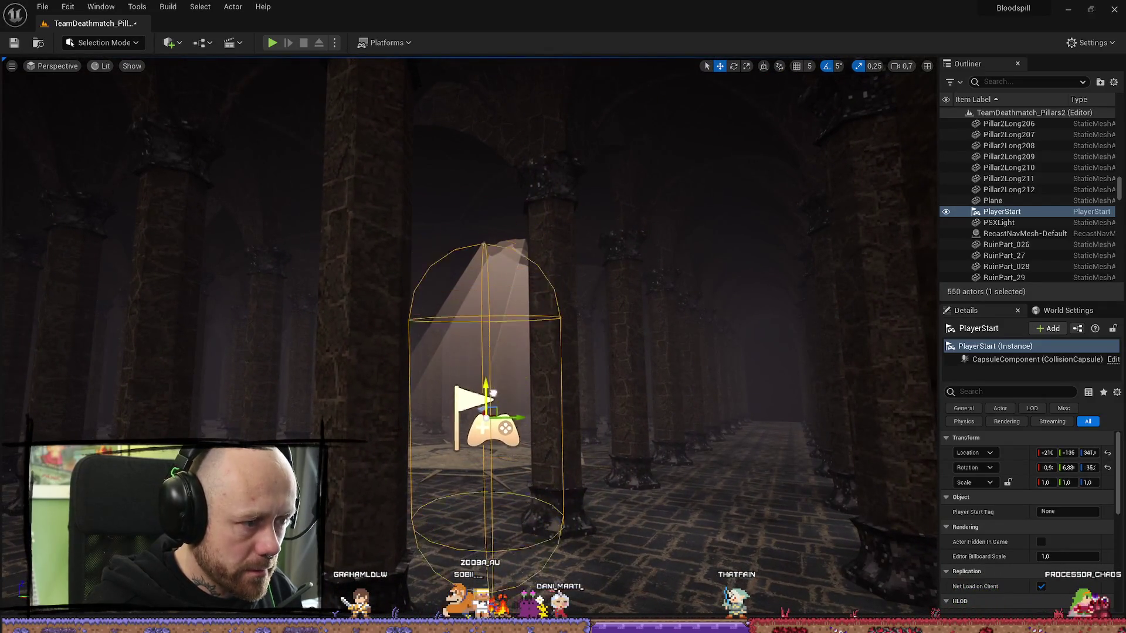
{"action": "mouse_move", "coordinate": [508, 499]}
{"action": "left_mouse_down"}
{"action": "mouse_move", "coordinate": [824, 297]}
{"action": "mouse_move", "coordinate": [707, 372]}
{"action": "left_mouse_up"}
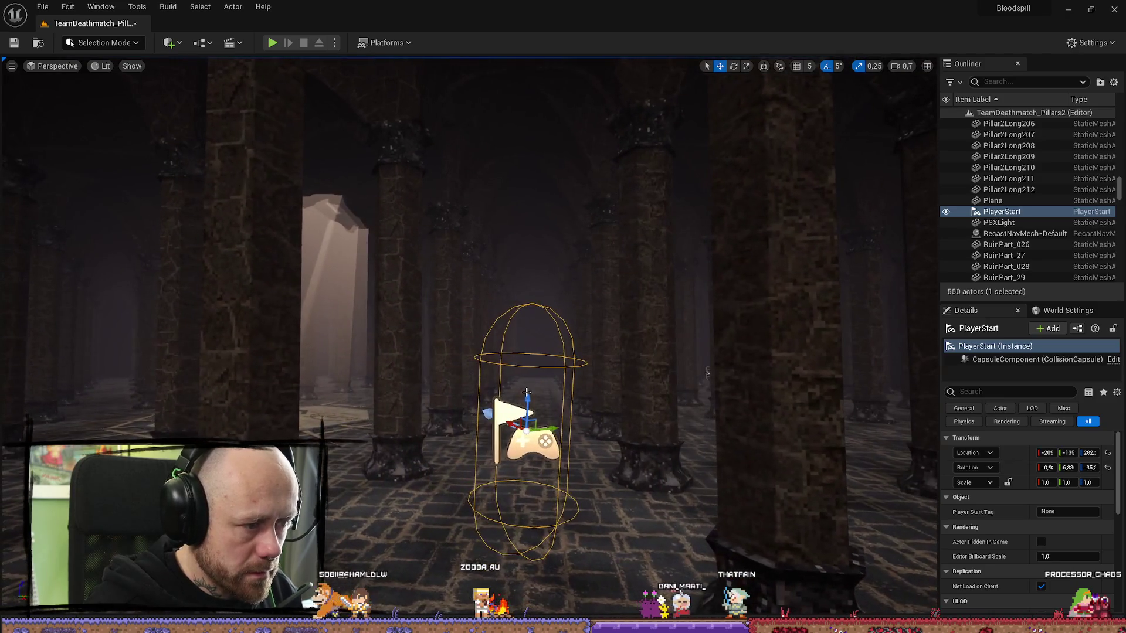
{"action": "left_click", "coordinate": [272, 43]}
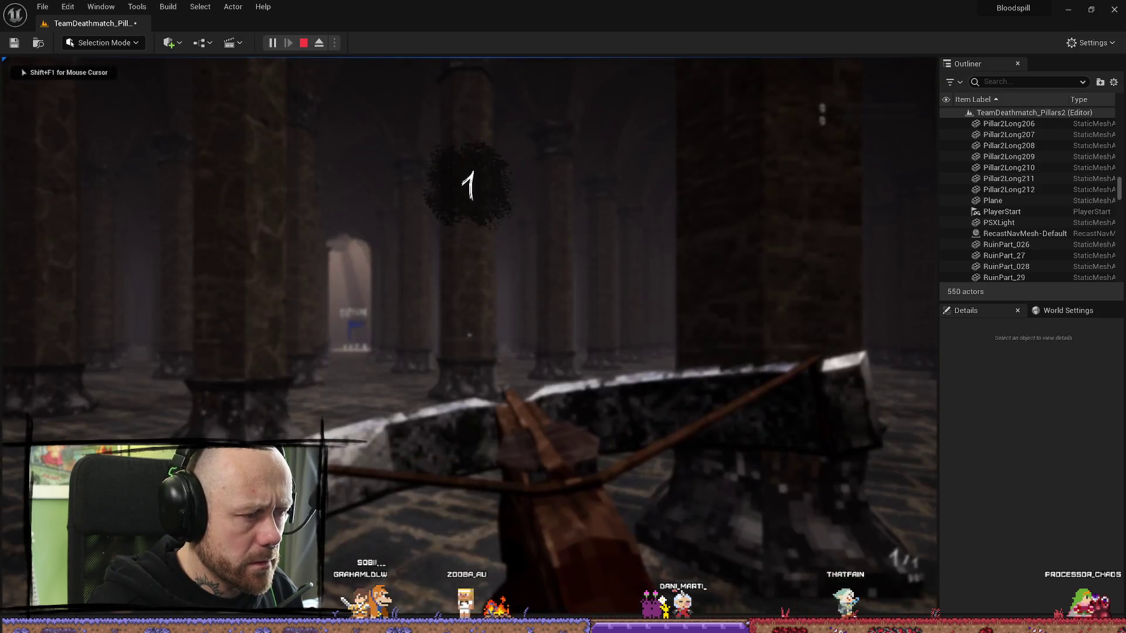
- Stop the play test, dismiss the runtime error log, then rerun and stop it again
{"action": "key", "text": "Escape"}
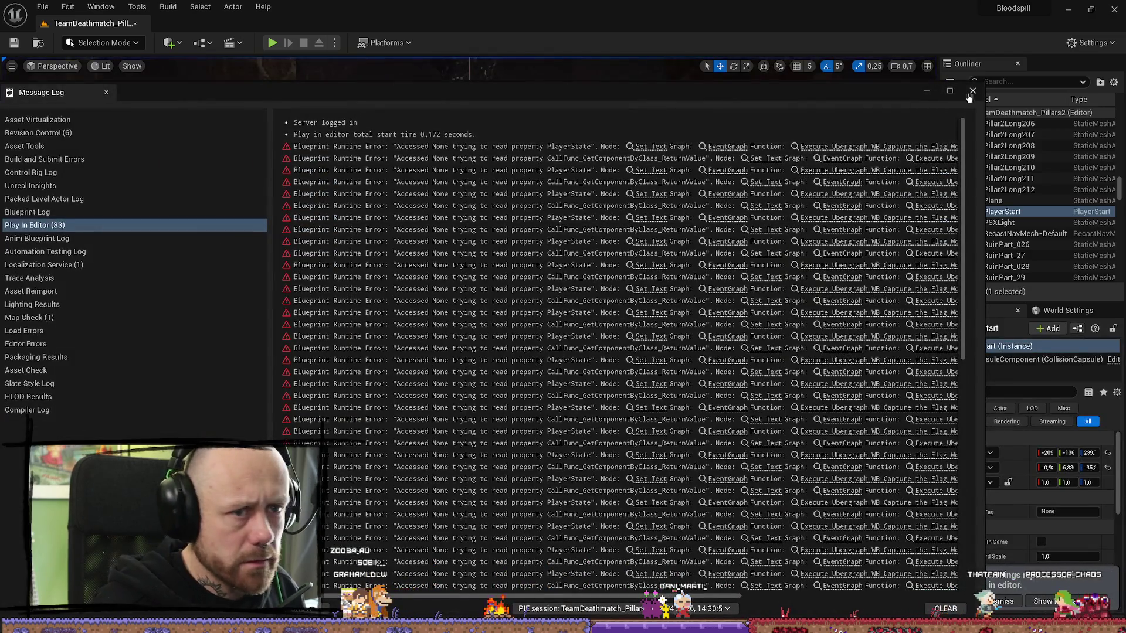
{"action": "left_click", "coordinate": [972, 90]}
{"action": "left_click", "coordinate": [273, 43]}
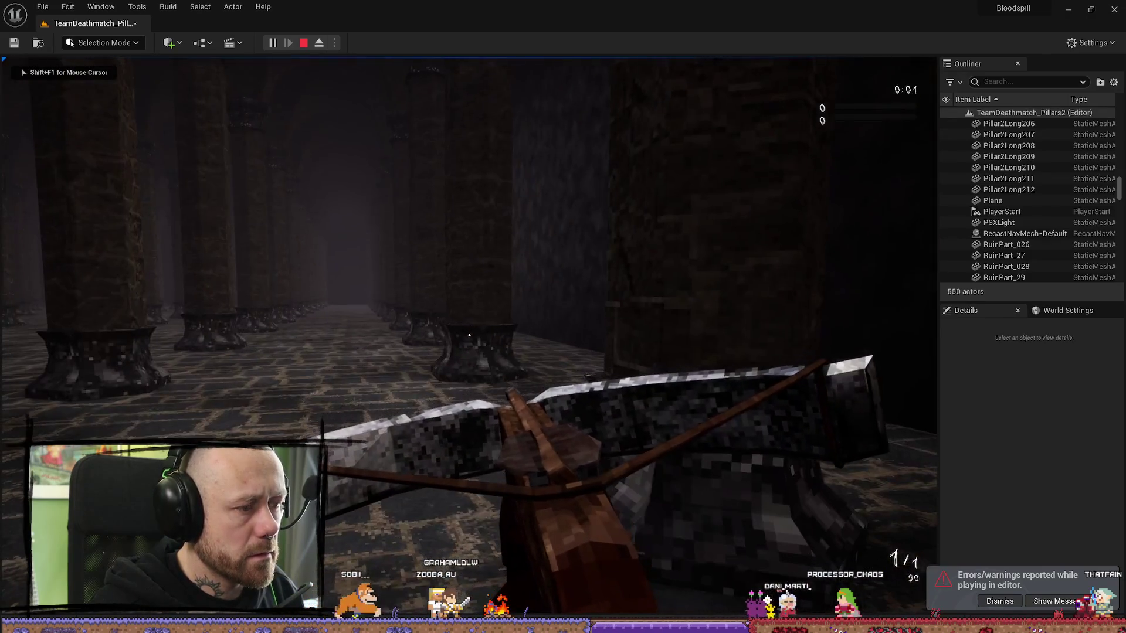
{"action": "key", "text": "Escape"}
{"action": "left_click", "coordinate": [973, 91]}
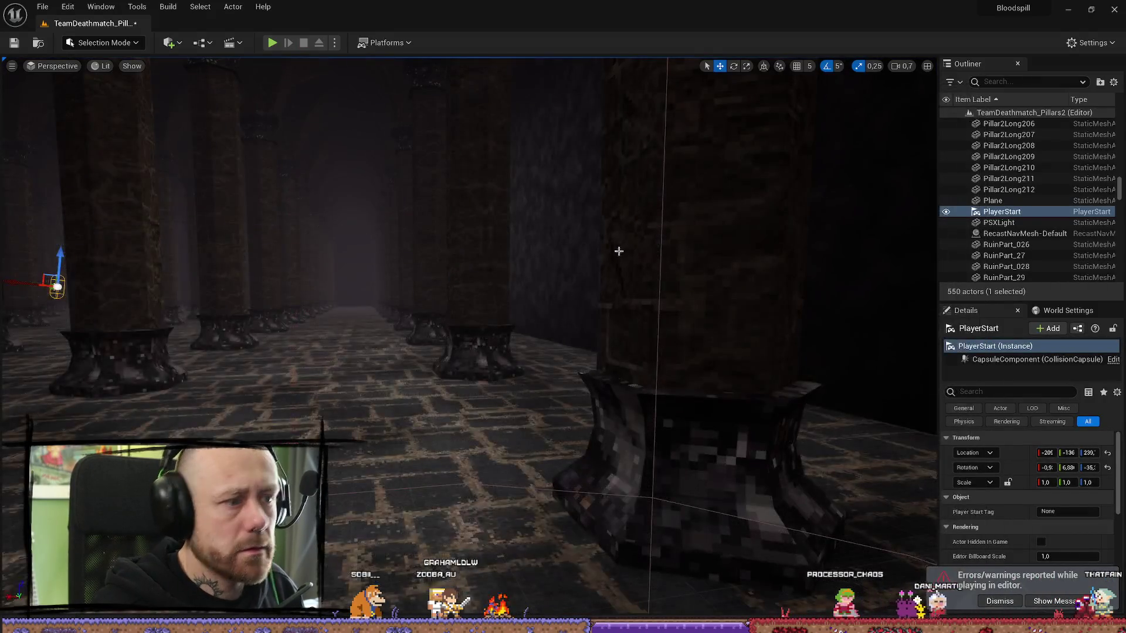
- Run one more play test, close its error log, and show the GameModes level assets
{"action": "key", "text": "w"}
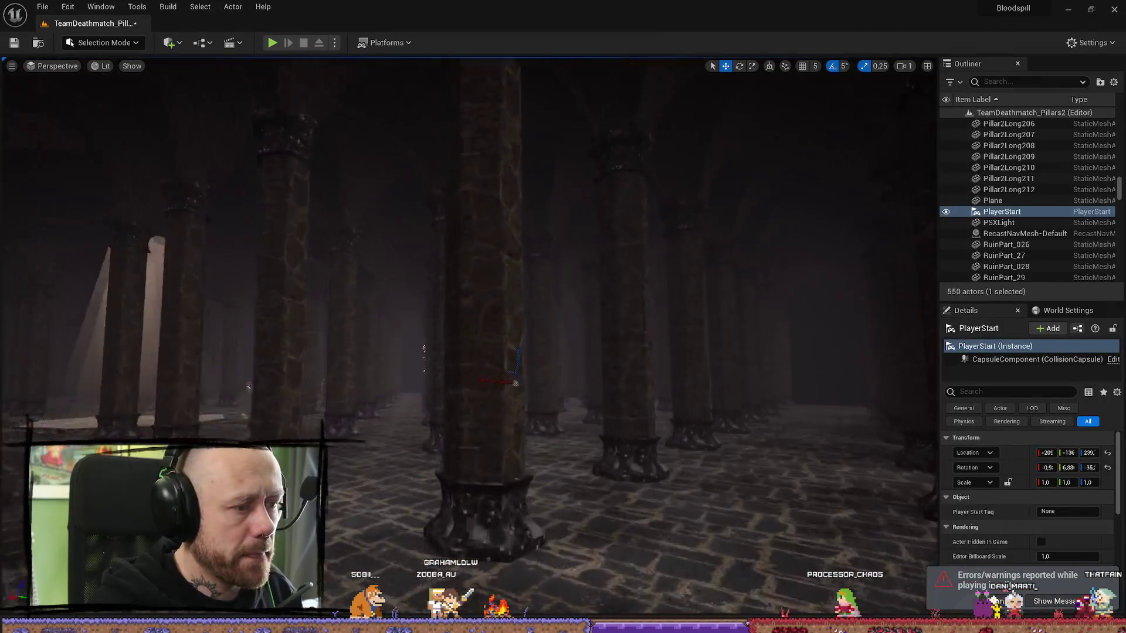
{"action": "key", "text": "s"}
{"action": "key", "text": "d"}
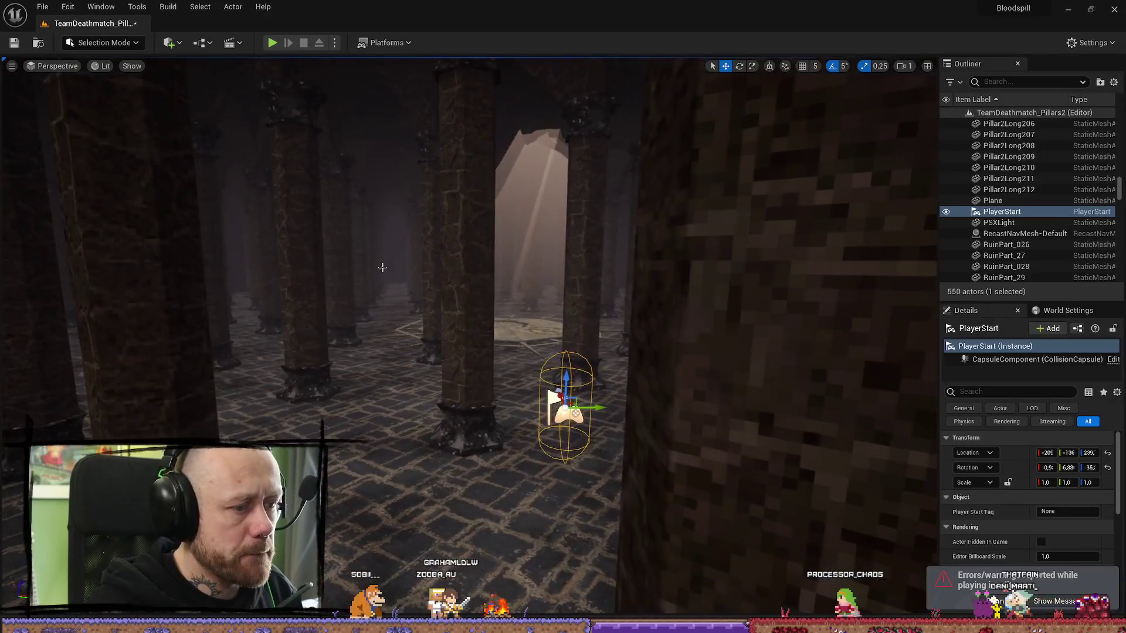
{"action": "left_click", "coordinate": [274, 43]}
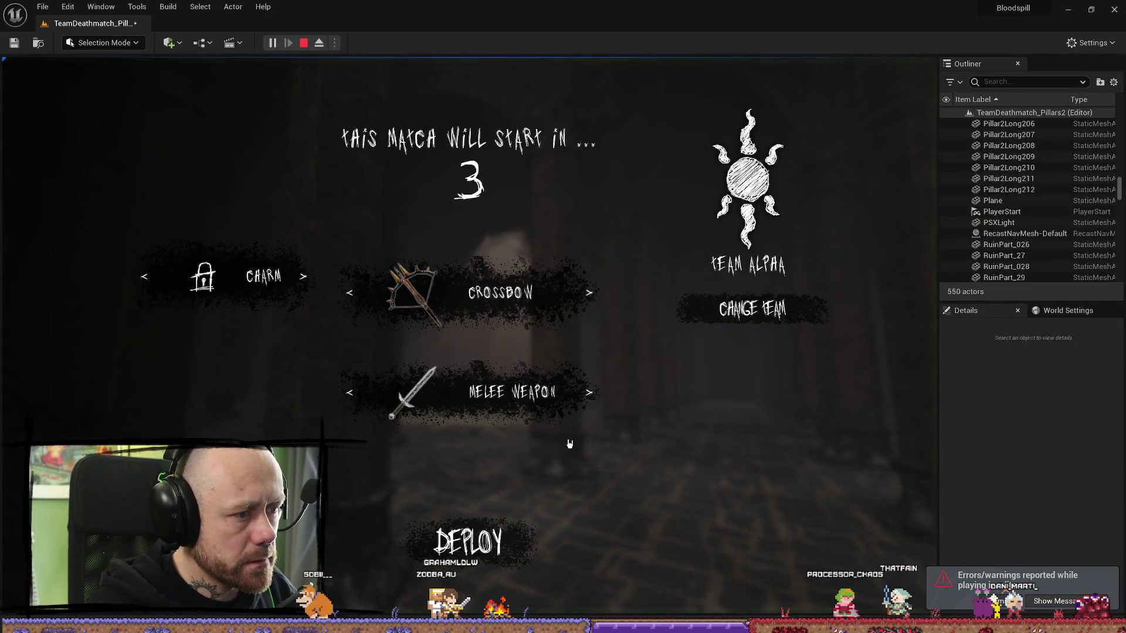
{"action": "key", "text": "Escape"}
{"action": "left_click", "coordinate": [972, 91]}
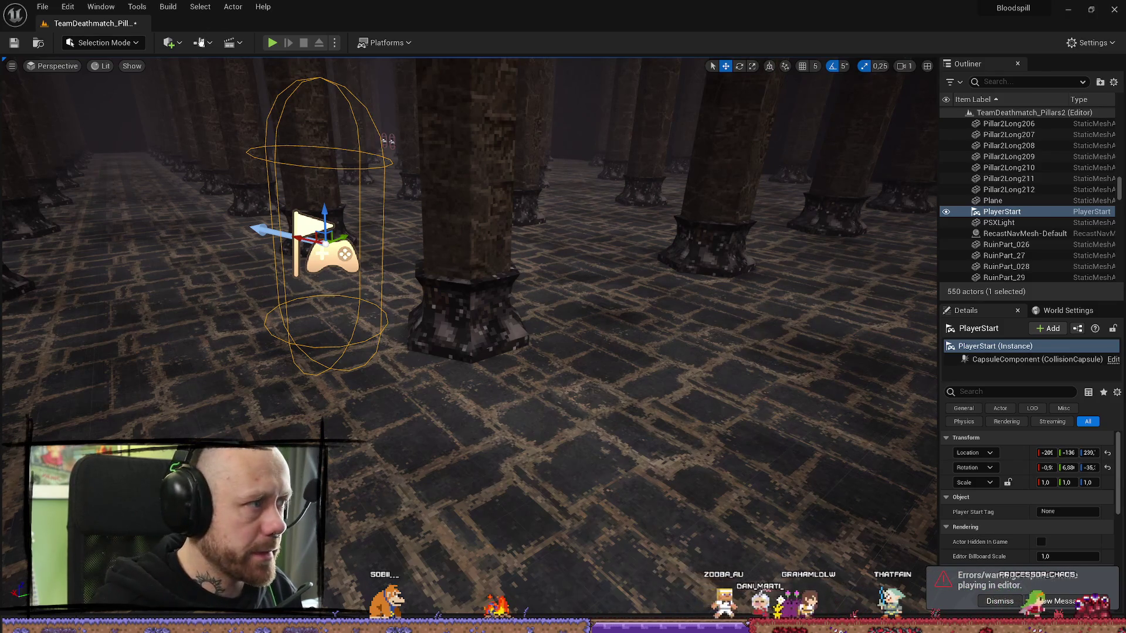
{"action": "scroll", "coordinate": [438, 269], "scroll_direction": "up", "scroll_amount": 1}
{"action": "key", "text": "ctrl+space"}
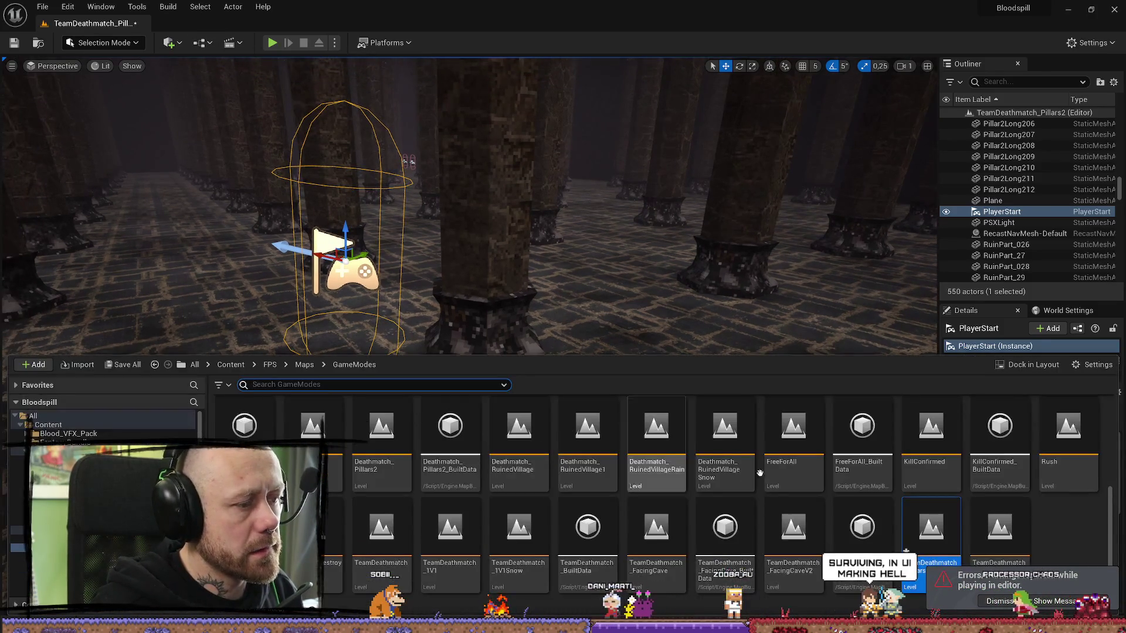
- Open Deathmatch_Pillars2, saving TeamDeathmatch_Pillars2 first
{"action": "key", "text": "ctrl+space"}
{"action": "key", "text": "ctrl+space"}
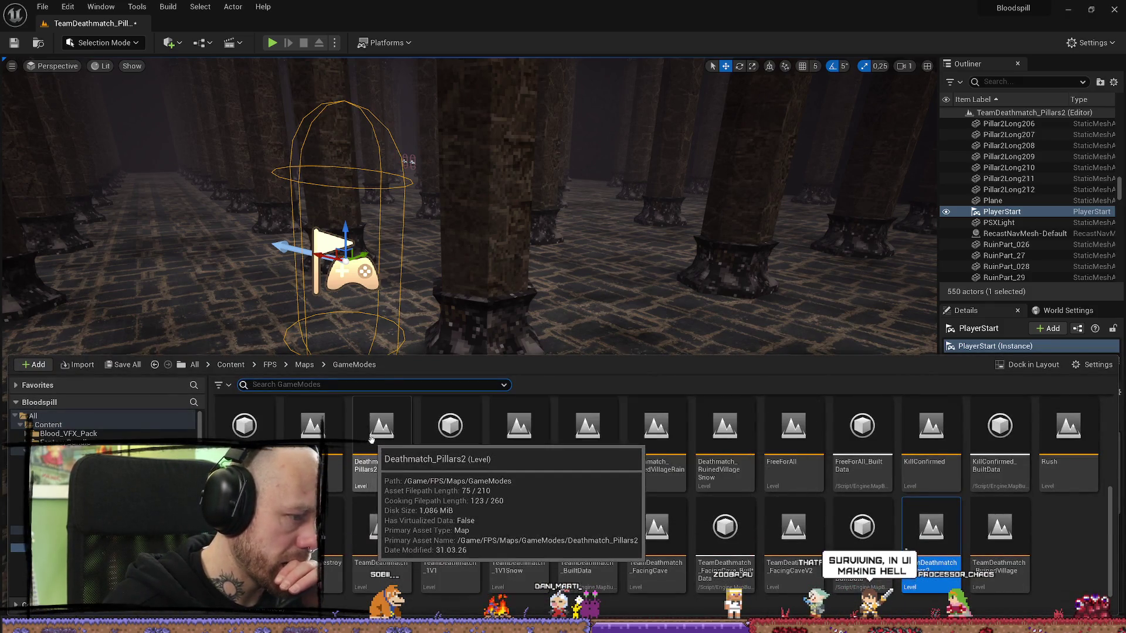
{"action": "double_click", "coordinate": [402, 427]}
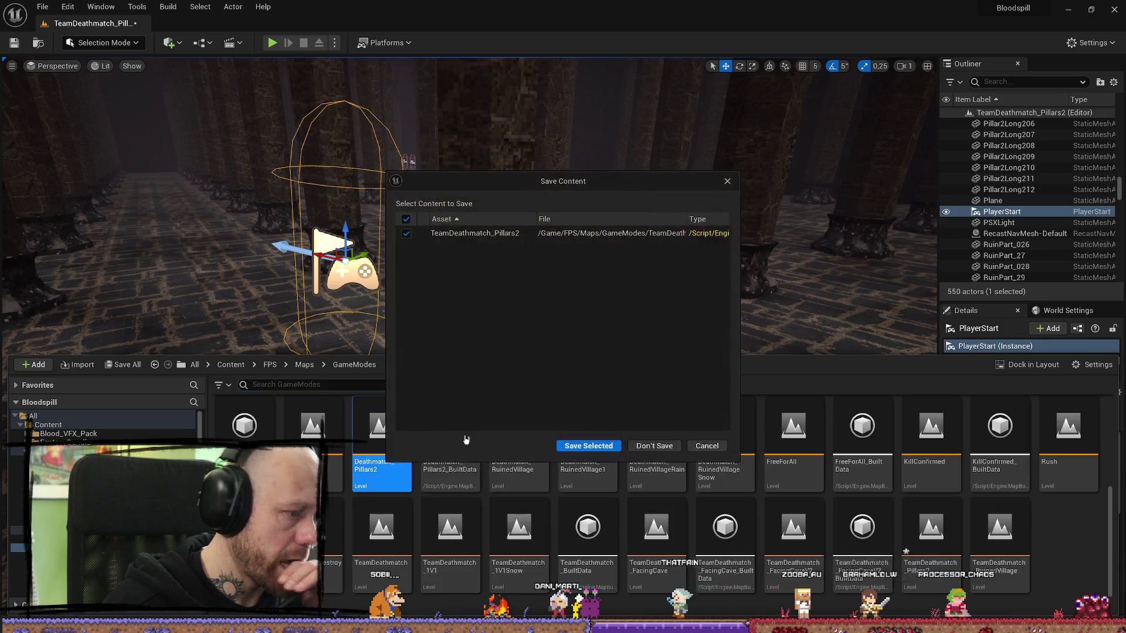
{"action": "left_click", "coordinate": [609, 447]}
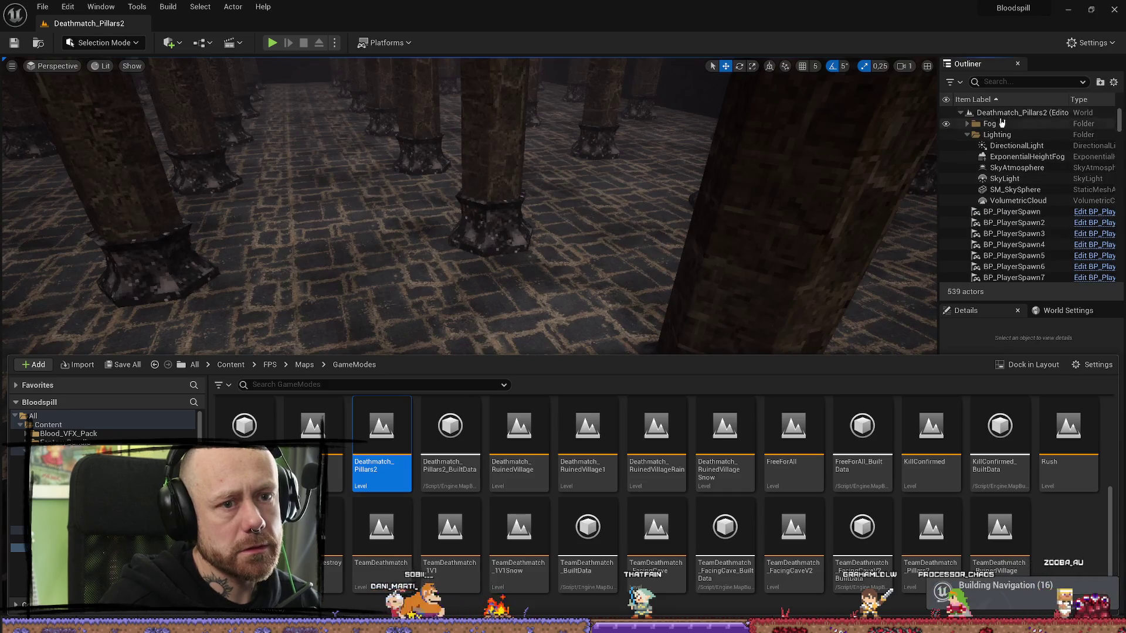
- Filter the Outliner for 'player', delete the PlayerStart, then undo to restore it
{"action": "left_click", "coordinate": [1034, 81]}
{"action": "type", "text": "player"}
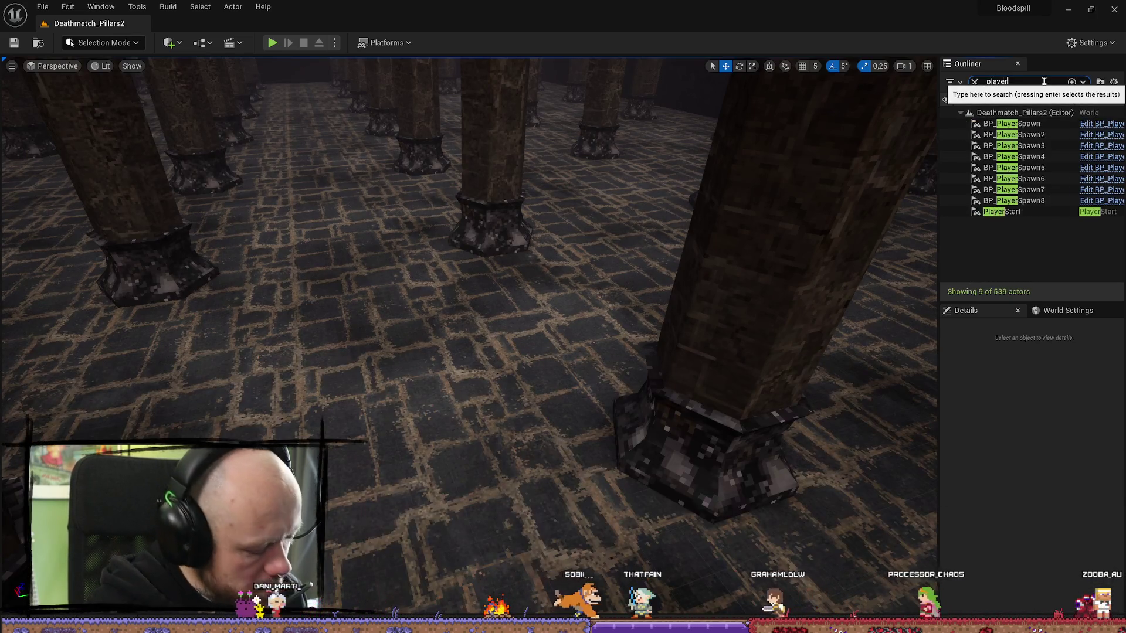
{"action": "left_click", "coordinate": [1041, 213]}
{"action": "key", "text": "Delete"}
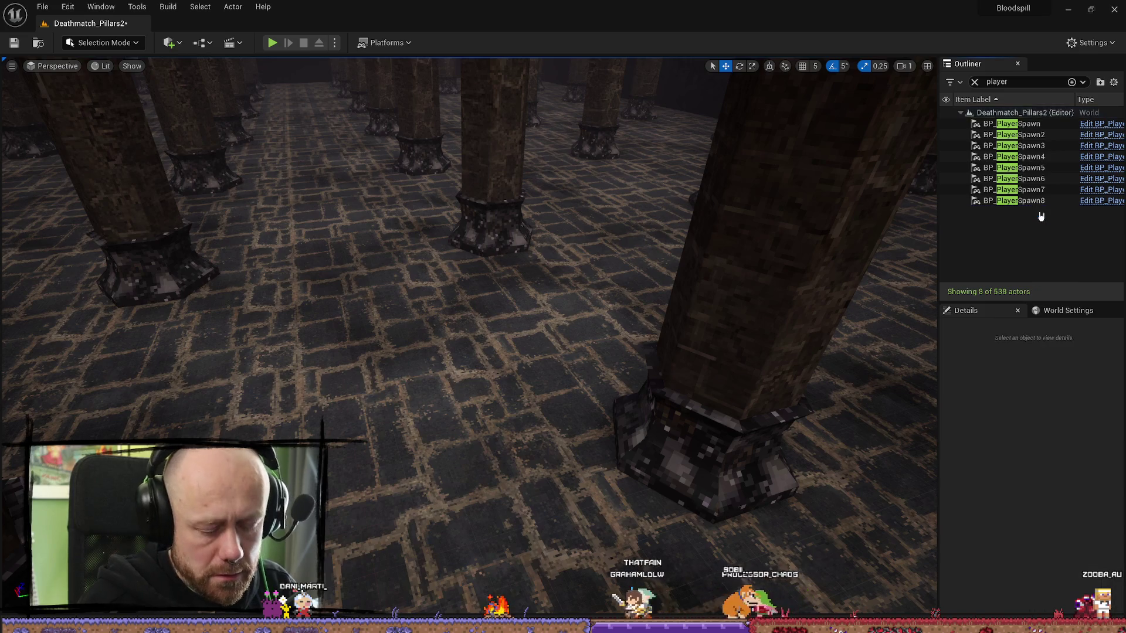
{"action": "right_click", "coordinate": [1035, 249]}
{"action": "left_click", "coordinate": [999, 245]}
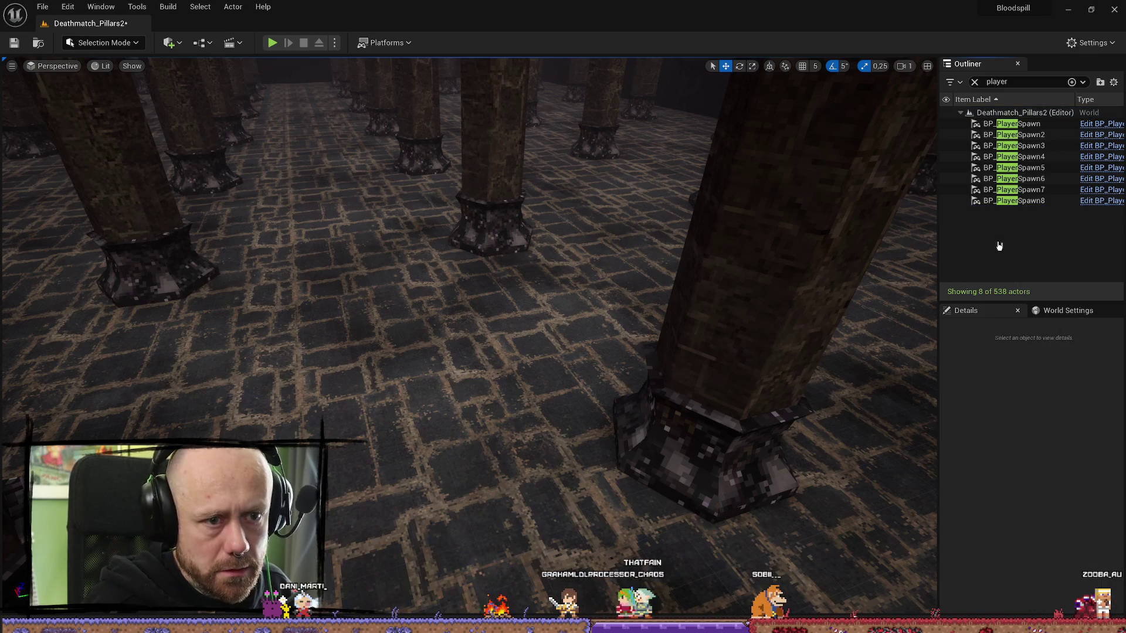
{"action": "key", "text": "ctrl+z"}
{"action": "left_click_drag", "start_coordinate": [400, 230], "coordinate": [409, 316]}
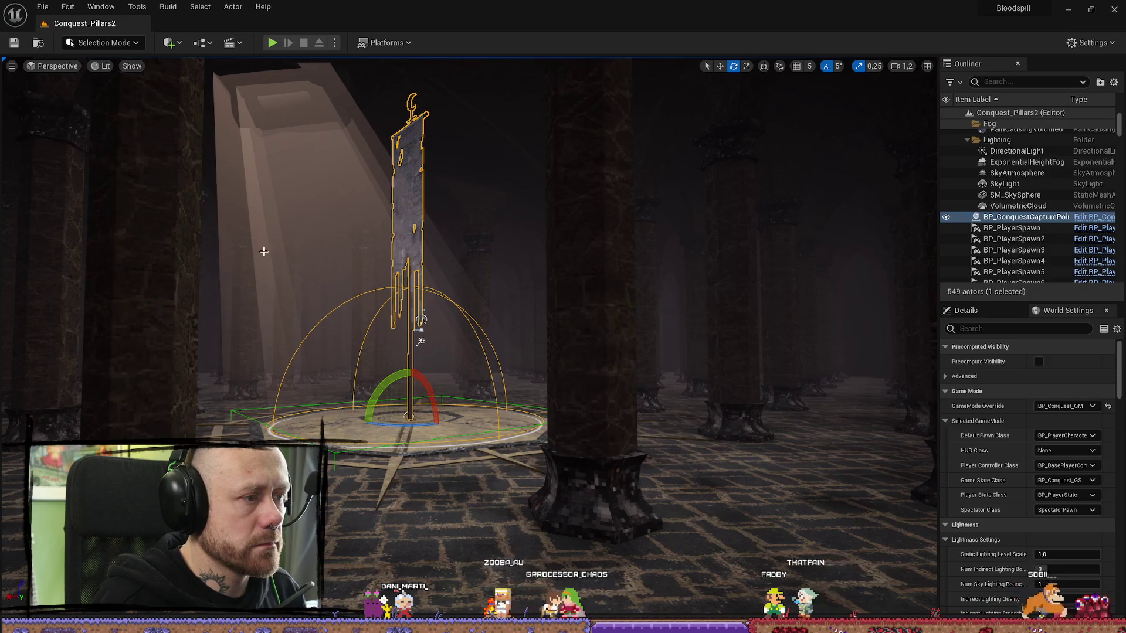
- Rotate the capture-point banner slightly in Conquest_Pillars2 and save the level
{"action": "left_click_drag", "start_coordinate": [412, 424], "coordinate": [387, 423]}
{"action": "left_click", "coordinate": [421, 318]}
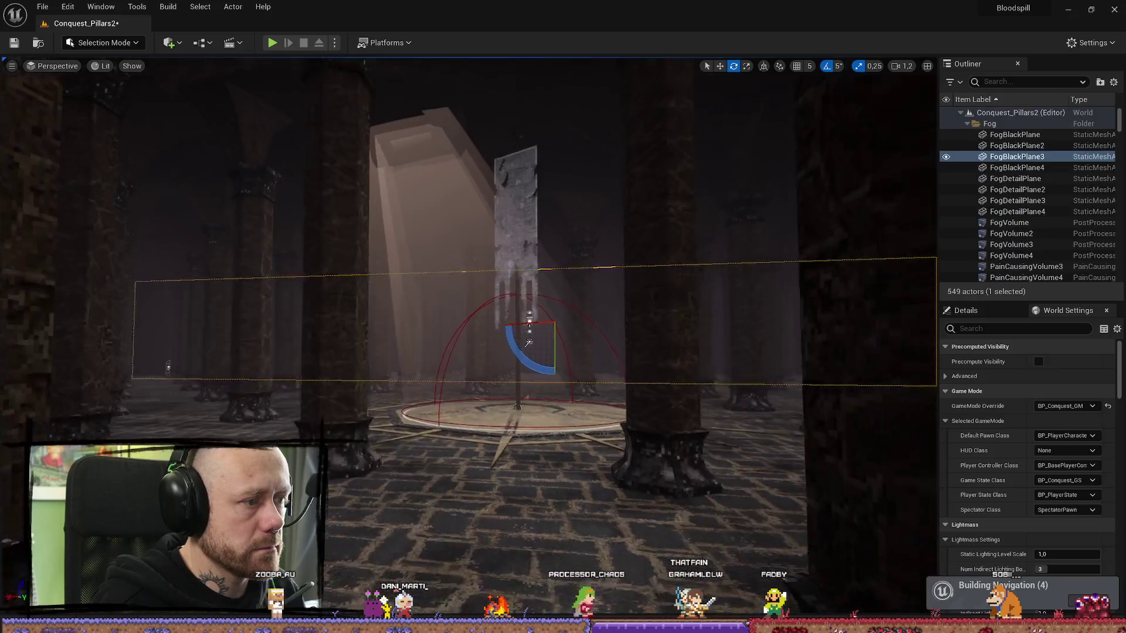
{"action": "left_click_drag", "start_coordinate": [529, 436], "coordinate": [530, 436]}
{"action": "left_click", "coordinate": [429, 478]}
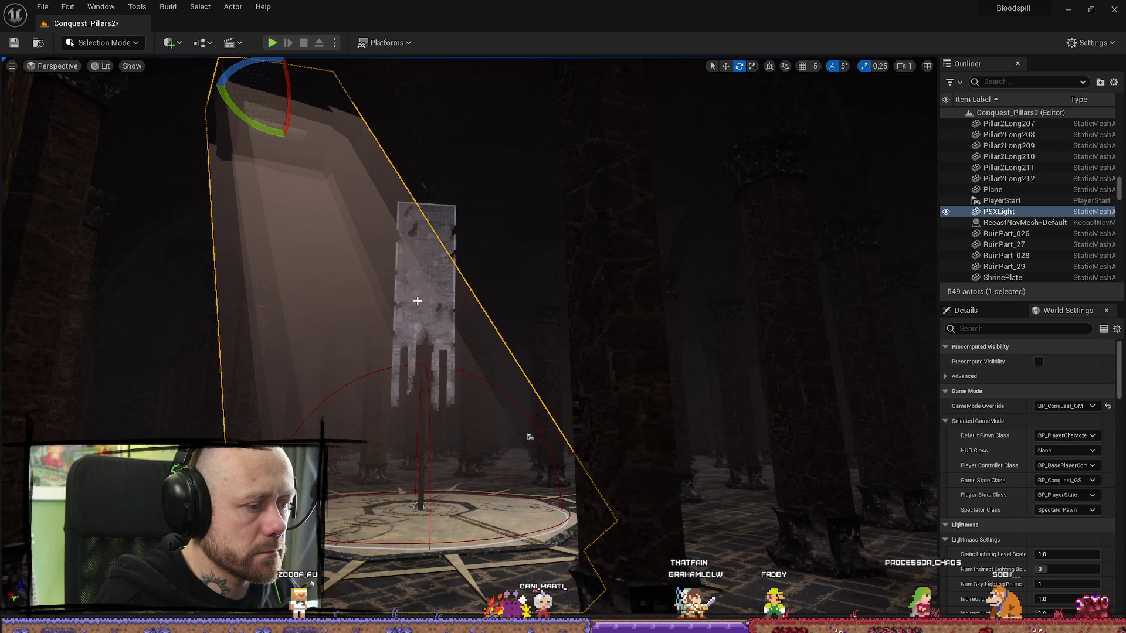
{"action": "left_click", "coordinate": [449, 213]}
{"action": "left_click_drag", "start_coordinate": [529, 436], "coordinate": [543, 436]}
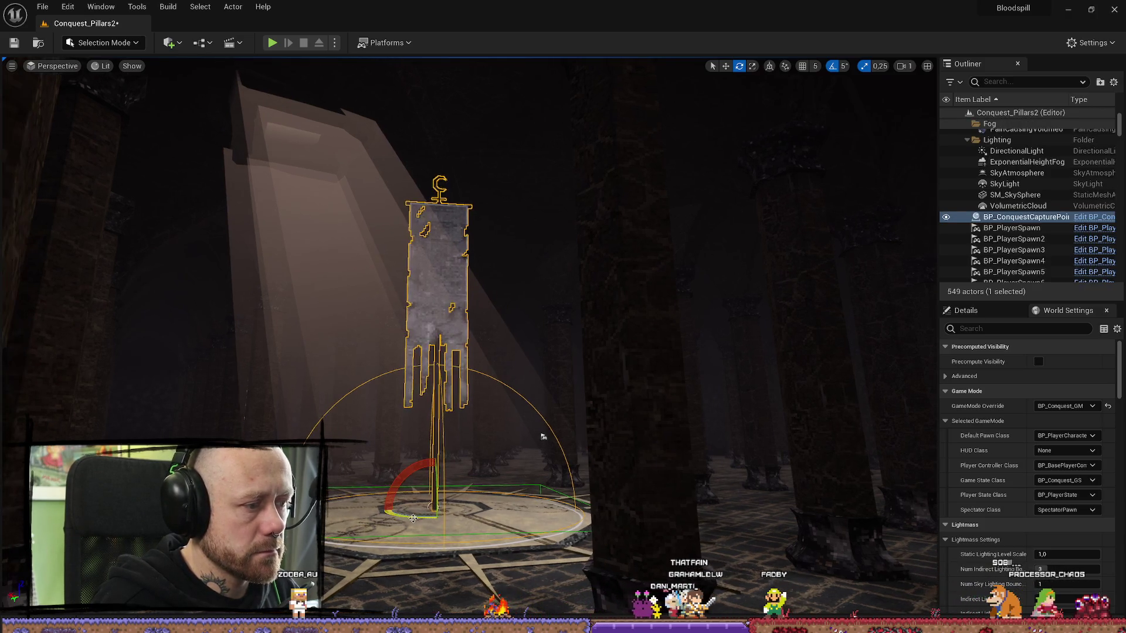
{"action": "left_click_drag", "start_coordinate": [434, 508], "coordinate": [250, 240]}
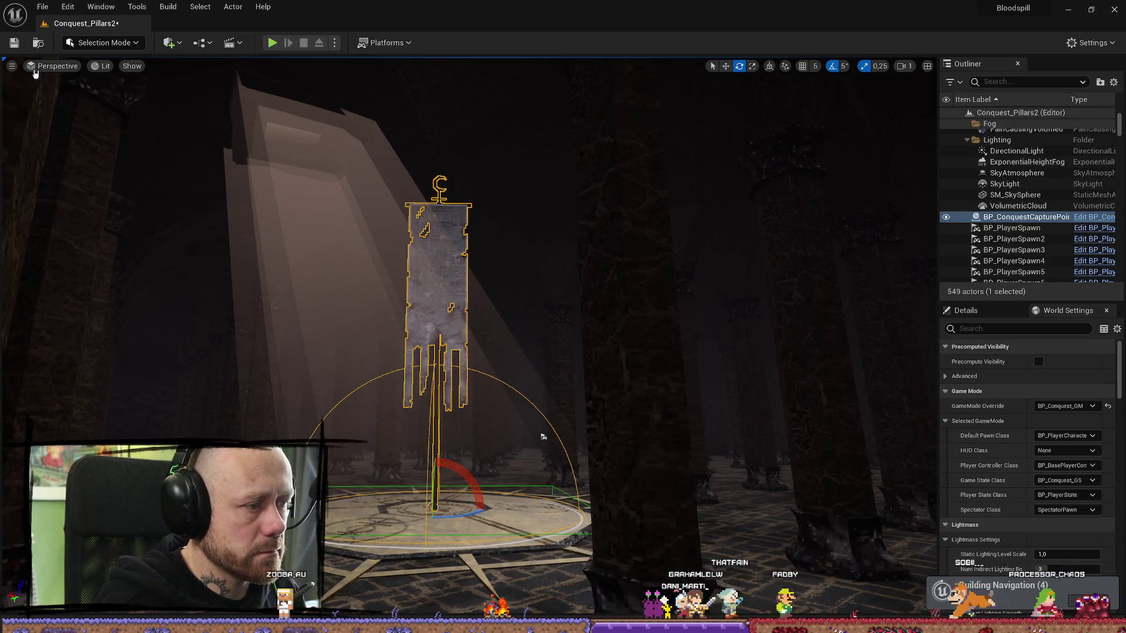
{"action": "key", "text": "ctrl+s"}
- List the Conquest levels in the FPS Maps folder and open Conquest_1V1
{"action": "left_click_drag", "start_coordinate": [544, 437], "coordinate": [548, 420]}
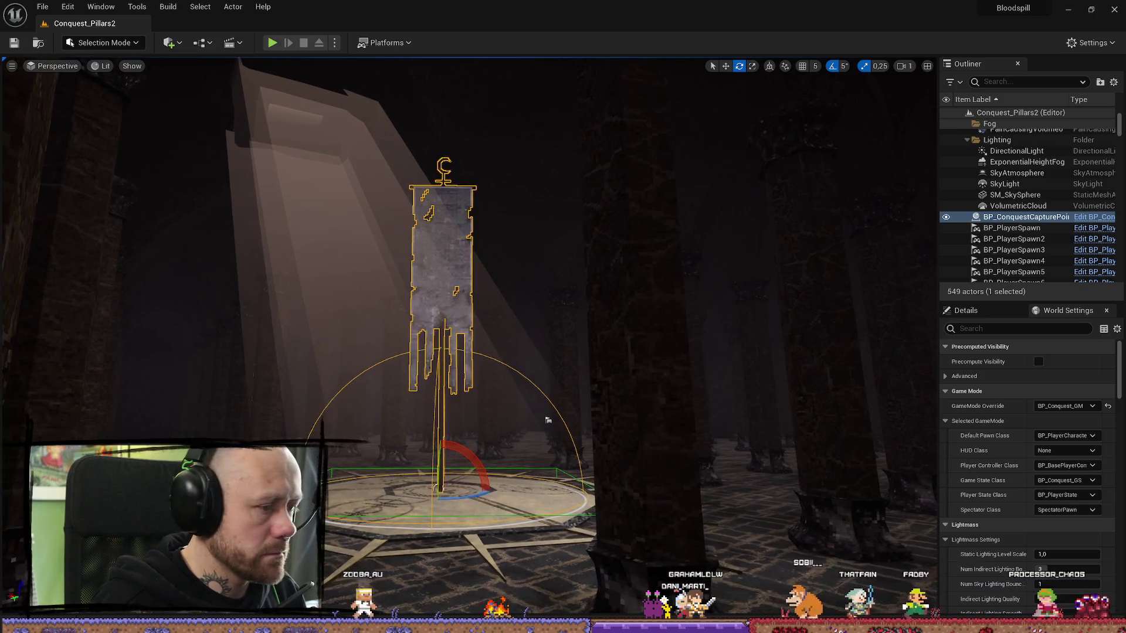
{"action": "left_click", "coordinate": [806, 428]}
{"action": "key", "text": "ctrl+space"}
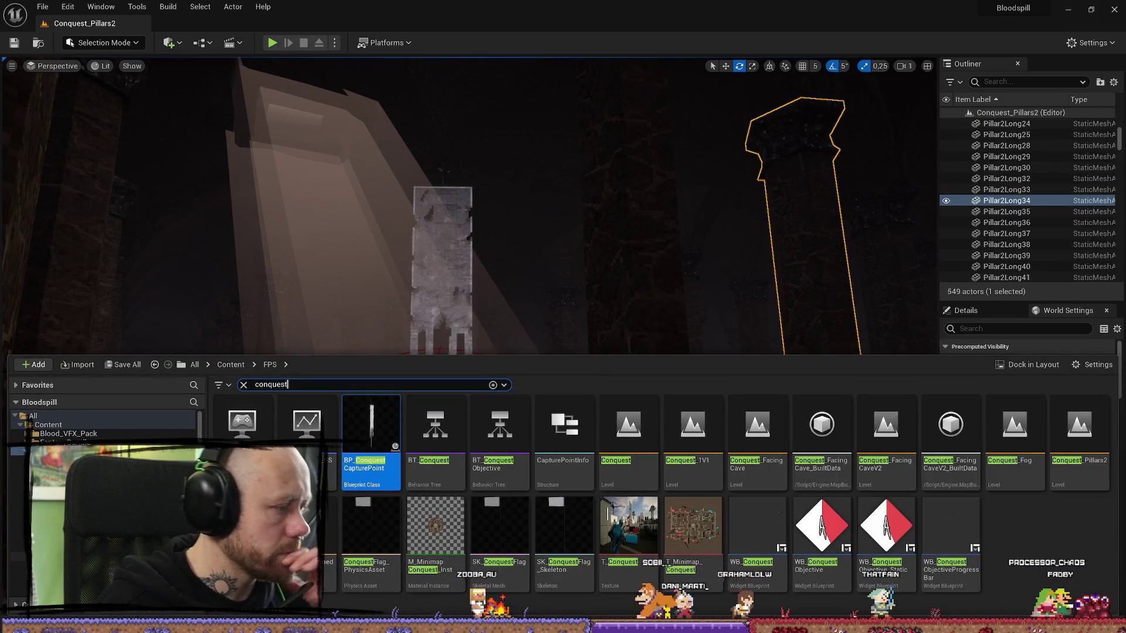
{"action": "left_click", "coordinate": [17, 530]}
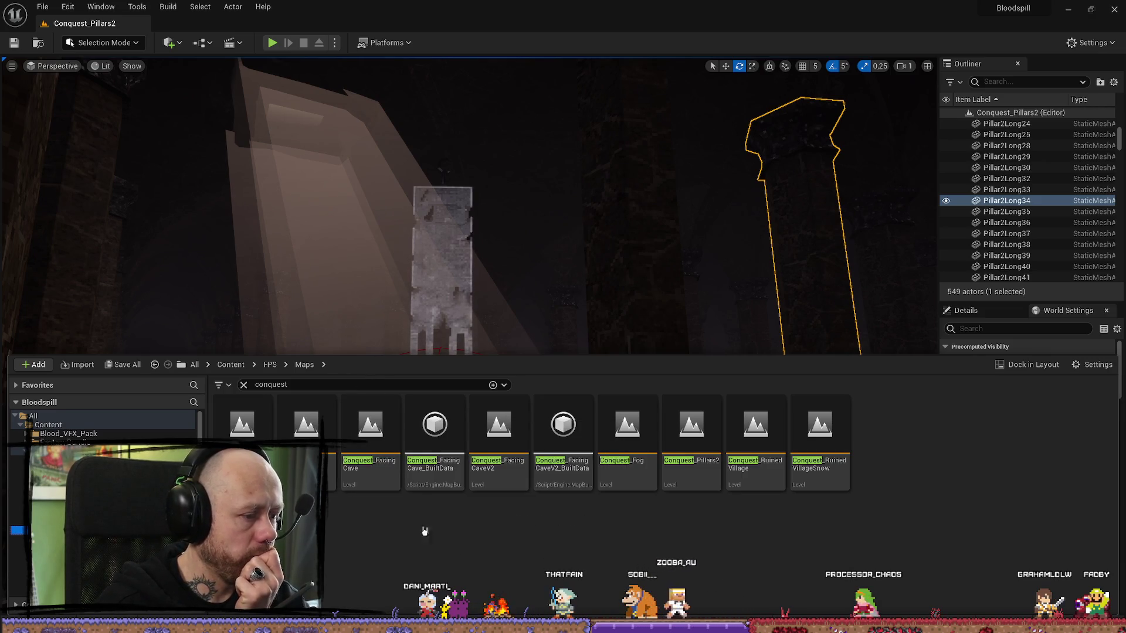
{"action": "double_click", "coordinate": [306, 425]}
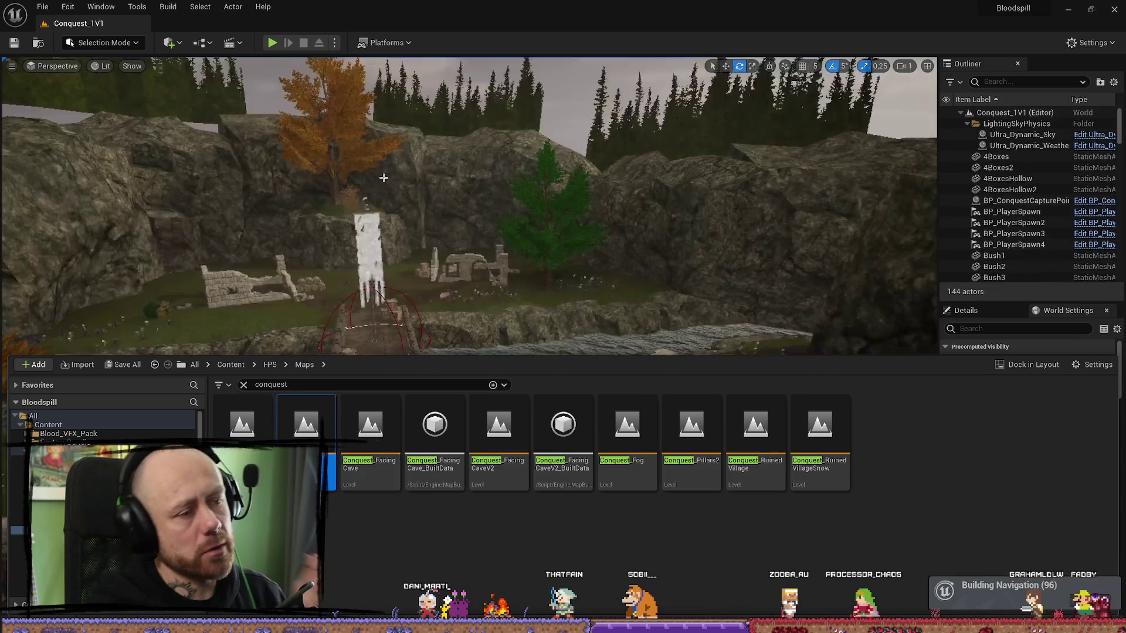
- Inspect Conquest_1V1's WindDirectionalSource, then reopen Conquest_Pillars2
{"action": "left_click_drag", "start_coordinate": [425, 246], "coordinate": [323, 162]}
{"action": "left_click", "coordinate": [323, 162]}
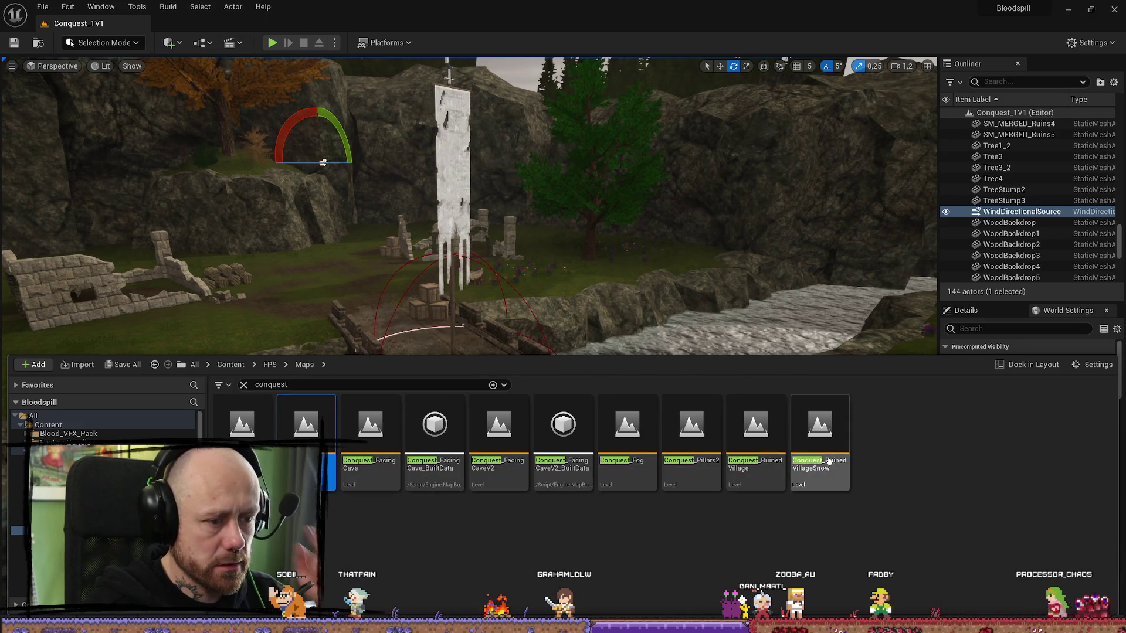
{"action": "double_click", "coordinate": [697, 431]}
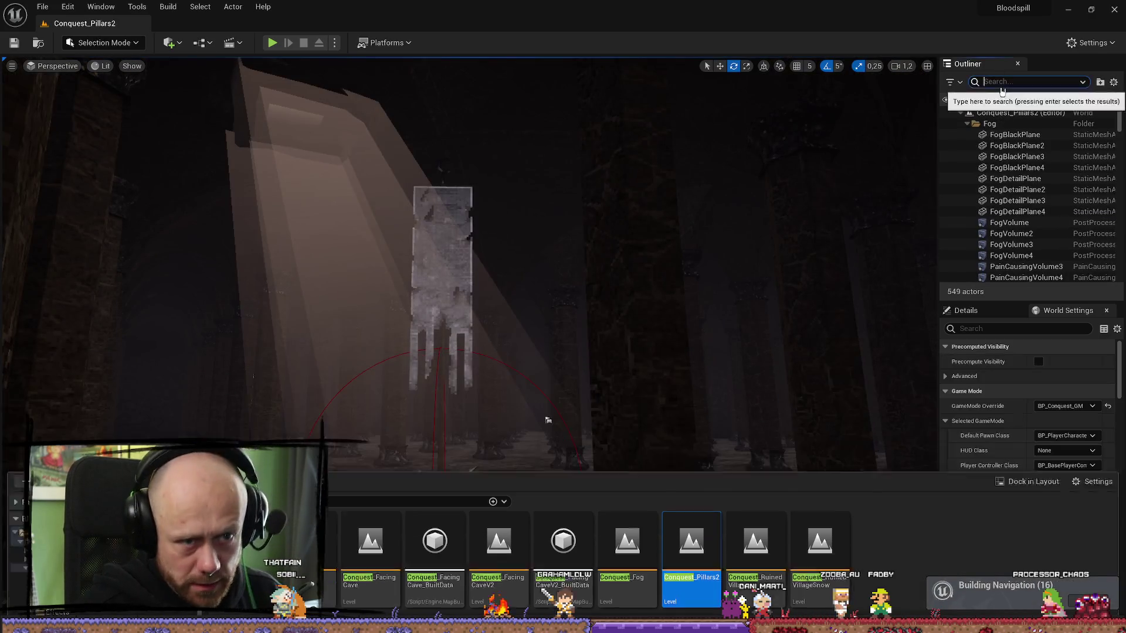
- Filter for 'wind', delete and restore the WindDirectionalSource, save, and start playing
{"action": "type", "text": "wind"}
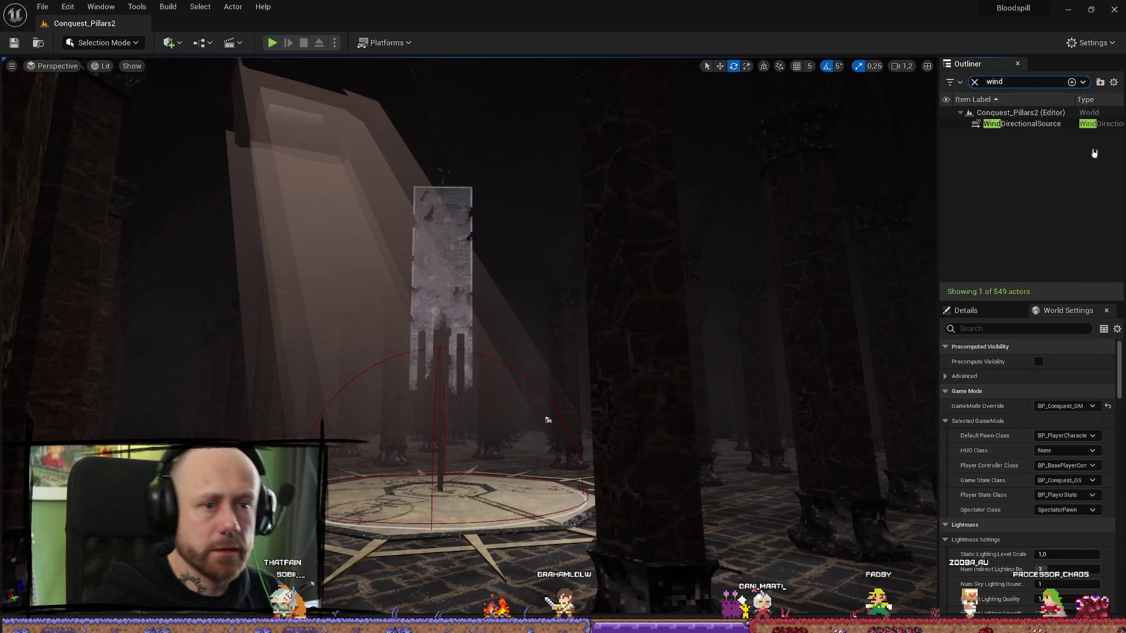
{"action": "left_click", "coordinate": [1052, 126]}
{"action": "key", "text": "Delete"}
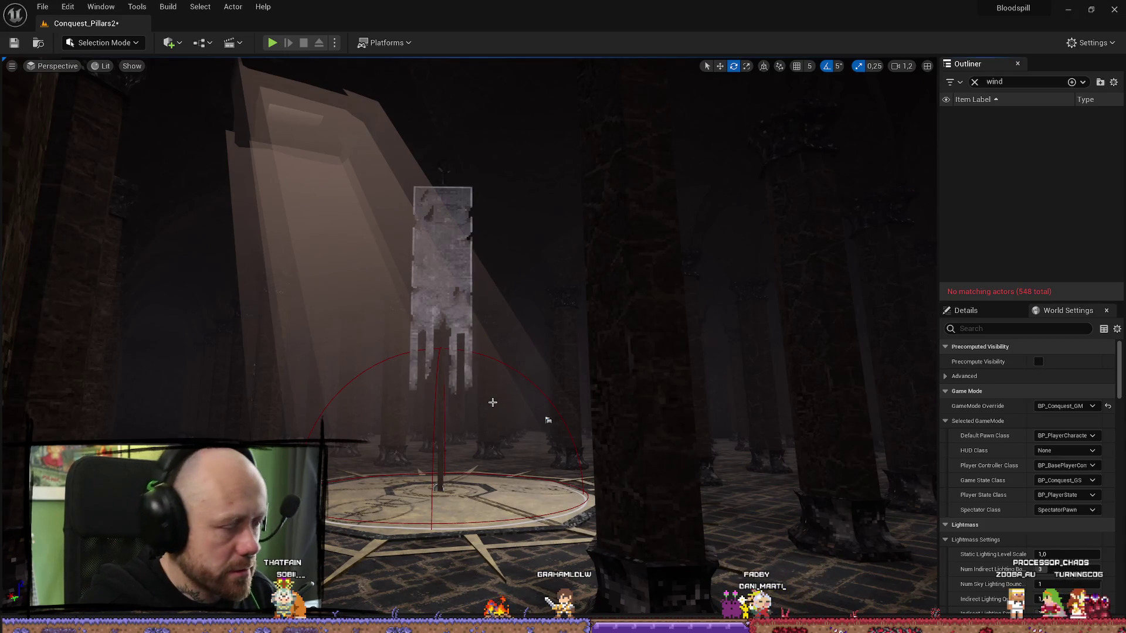
{"action": "key", "text": "ctrl+z"}
{"action": "left_click", "coordinate": [9, 43]}
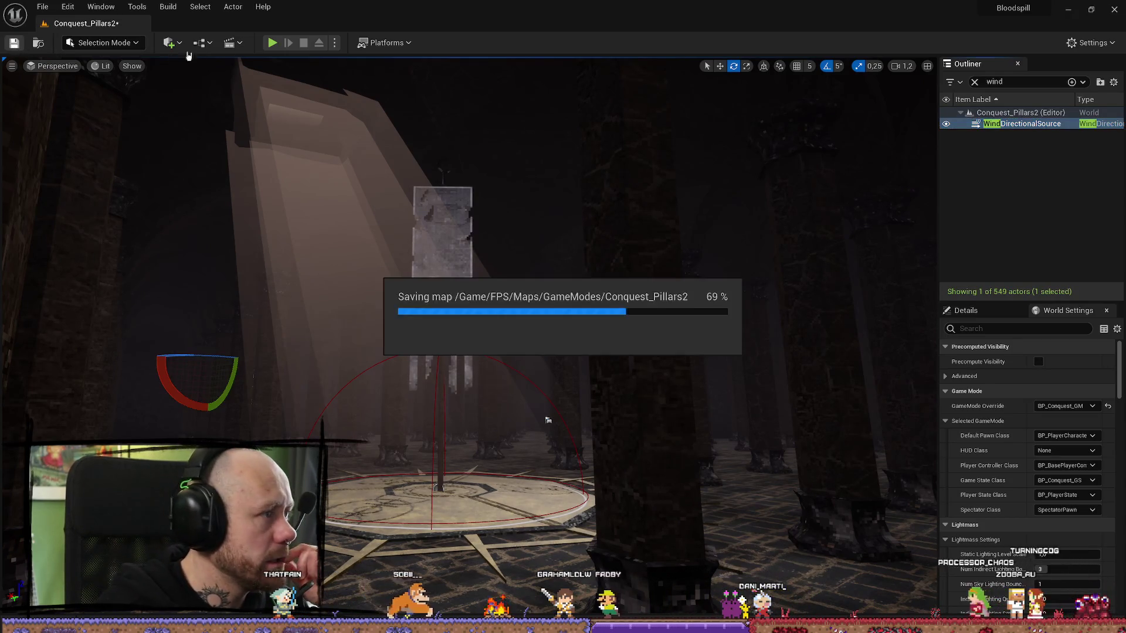
{"action": "key", "text": "alt+p"}
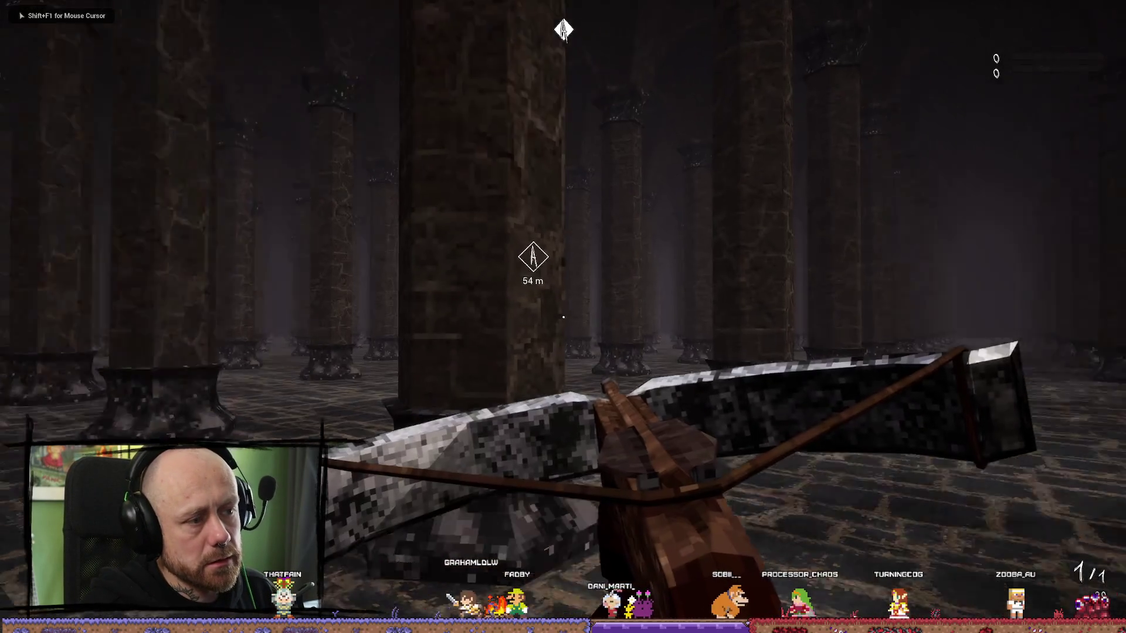
- Walk to the objective, switch to the sword, and strike the banner for +10
{"action": "key", "text": "w"}
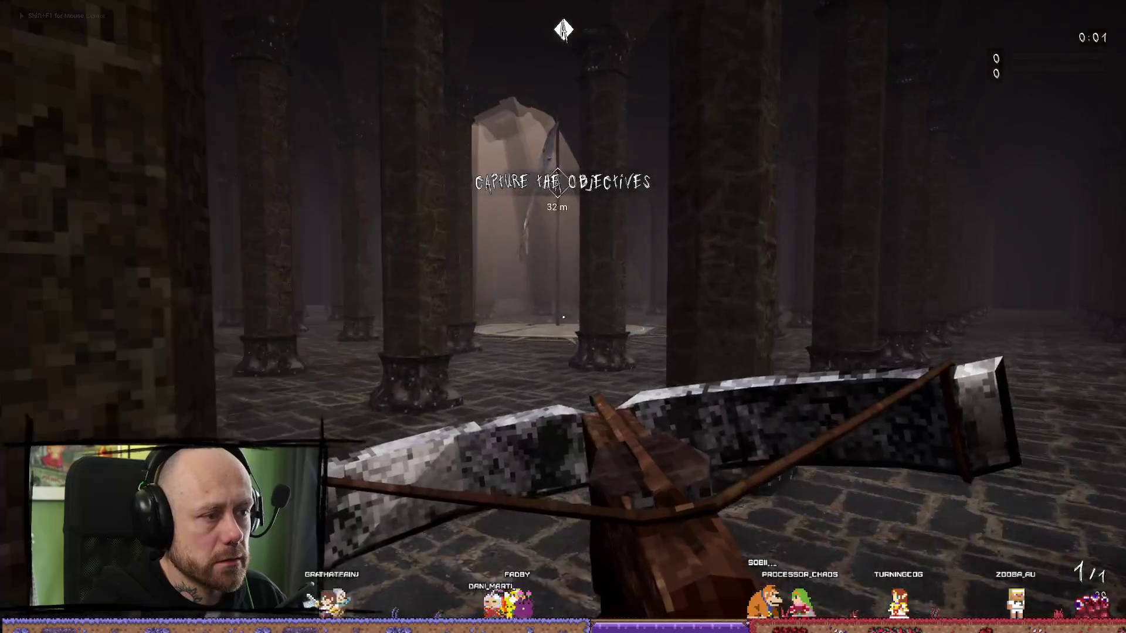
{"action": "key", "text": "w"}
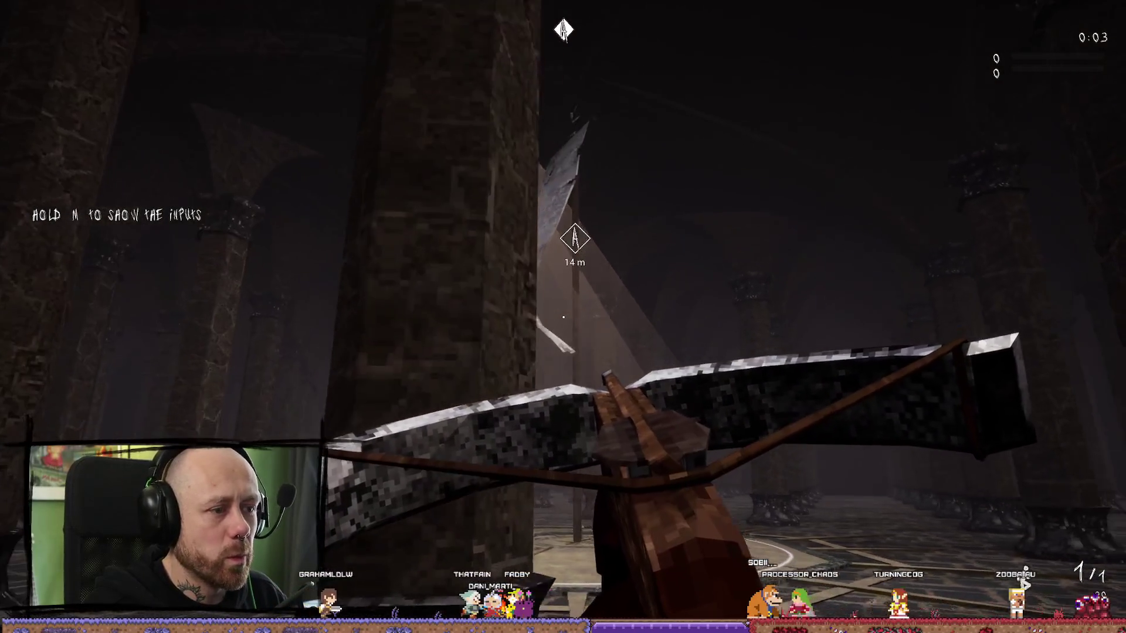
{"action": "key", "text": "w"}
{"action": "key", "text": "2"}
{"action": "key", "text": "w"}
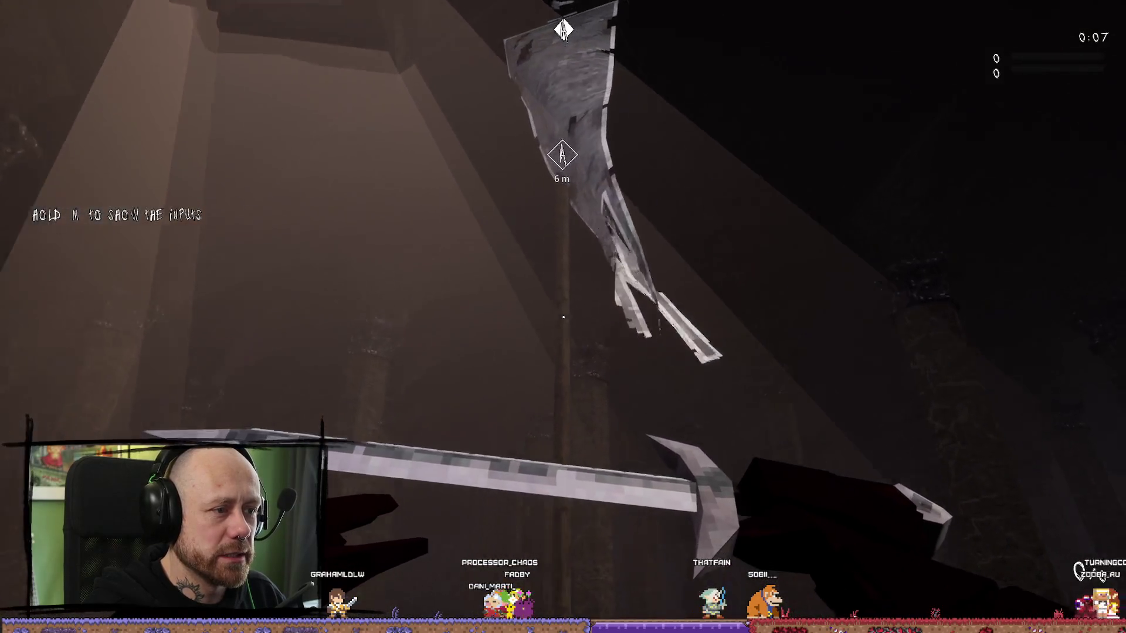
{"action": "left_click", "coordinate": [562, 317]}
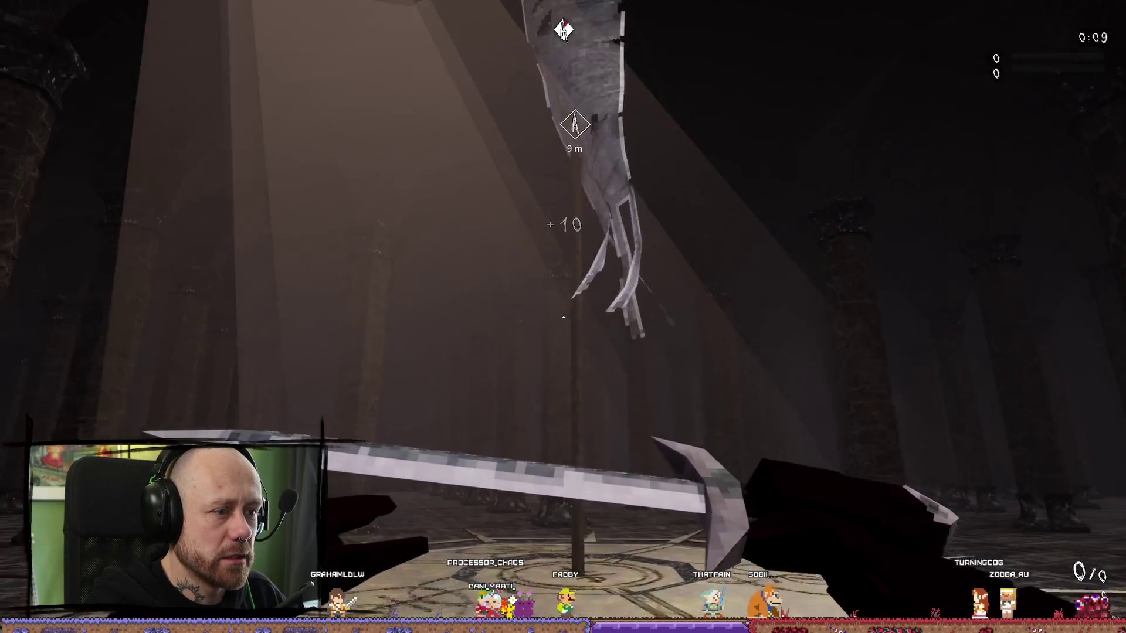
- End the play session and leave fullscreen to return to the editor
{"action": "key", "text": "d"}
{"action": "key", "text": "Escape"}
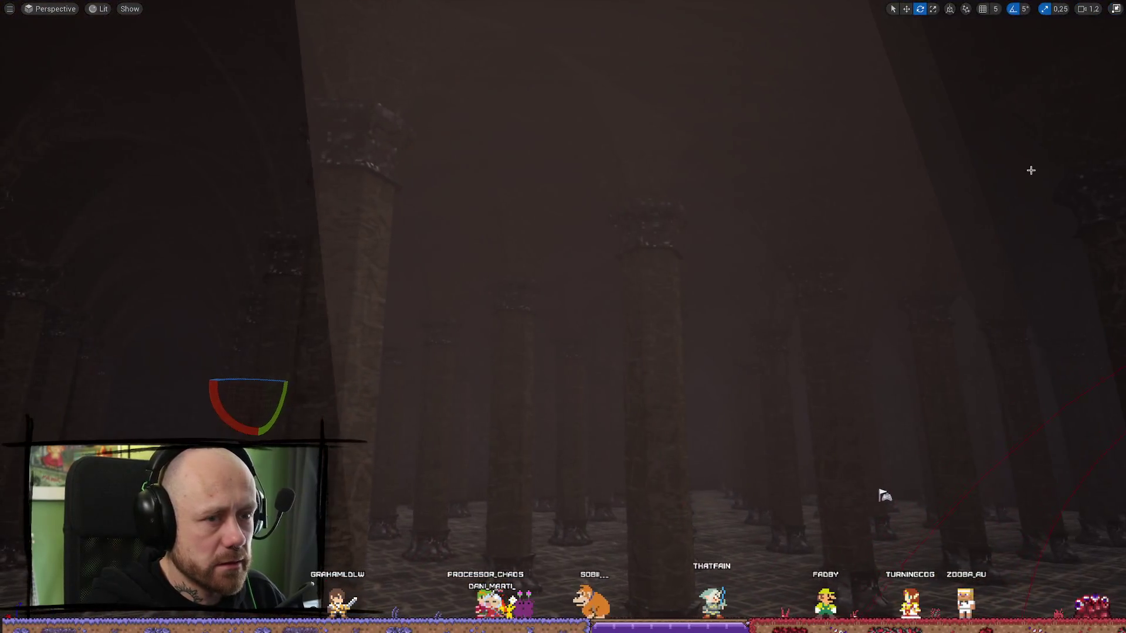
{"action": "key", "text": "F11"}
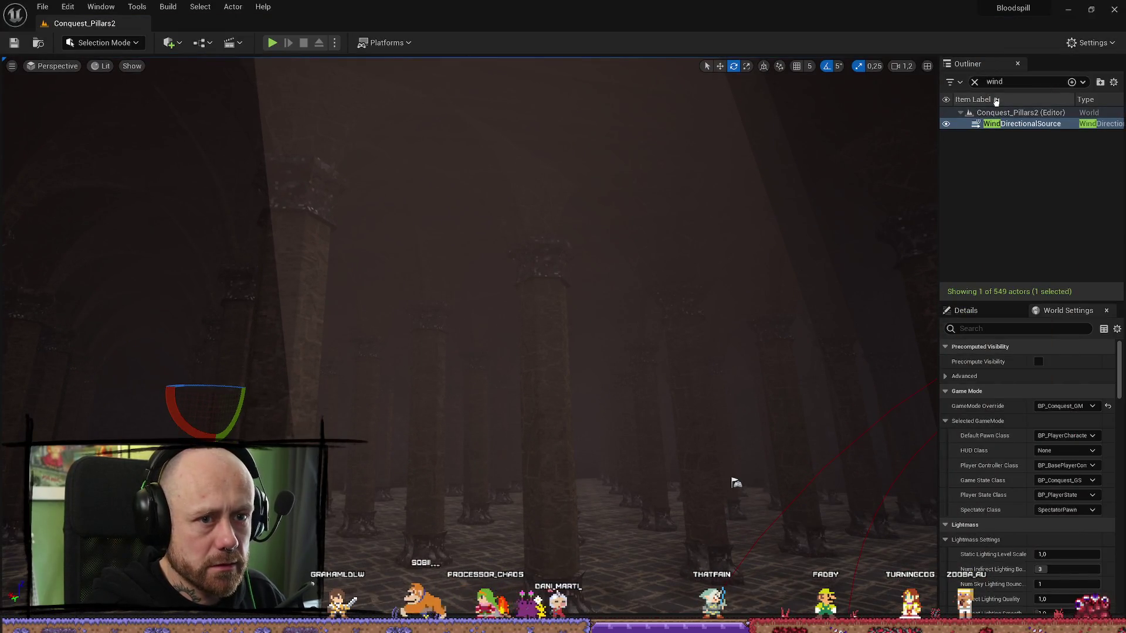
- Frame the WindDirectionalSource among the pillars, then start a Conquest_Pillars2 play-test
{"action": "key", "text": "f"}
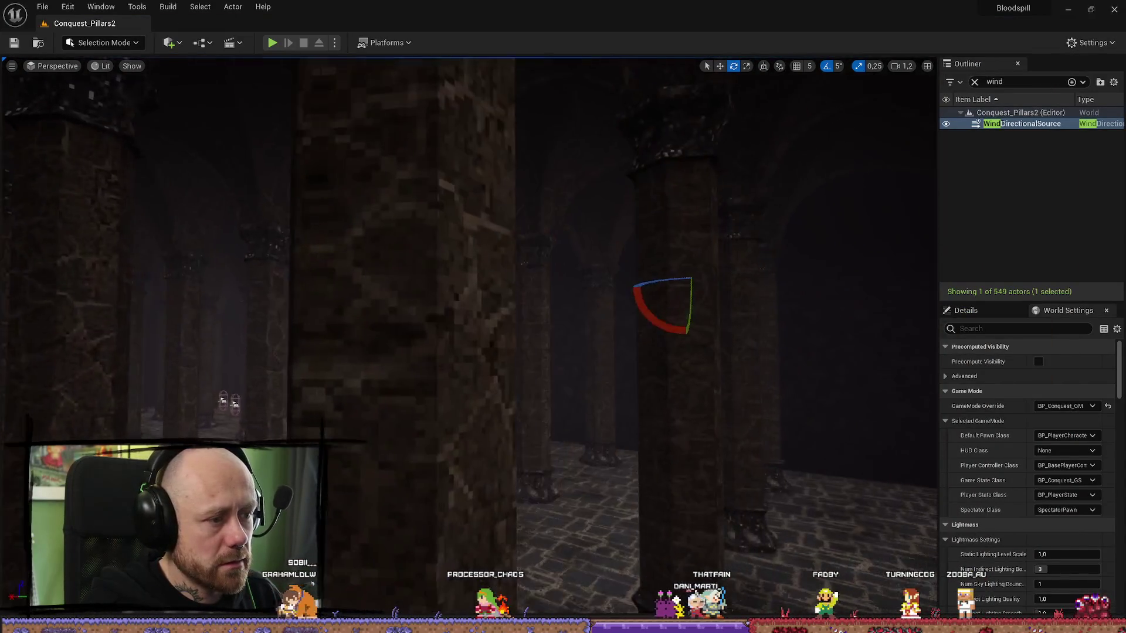
{"action": "key", "text": "w"}
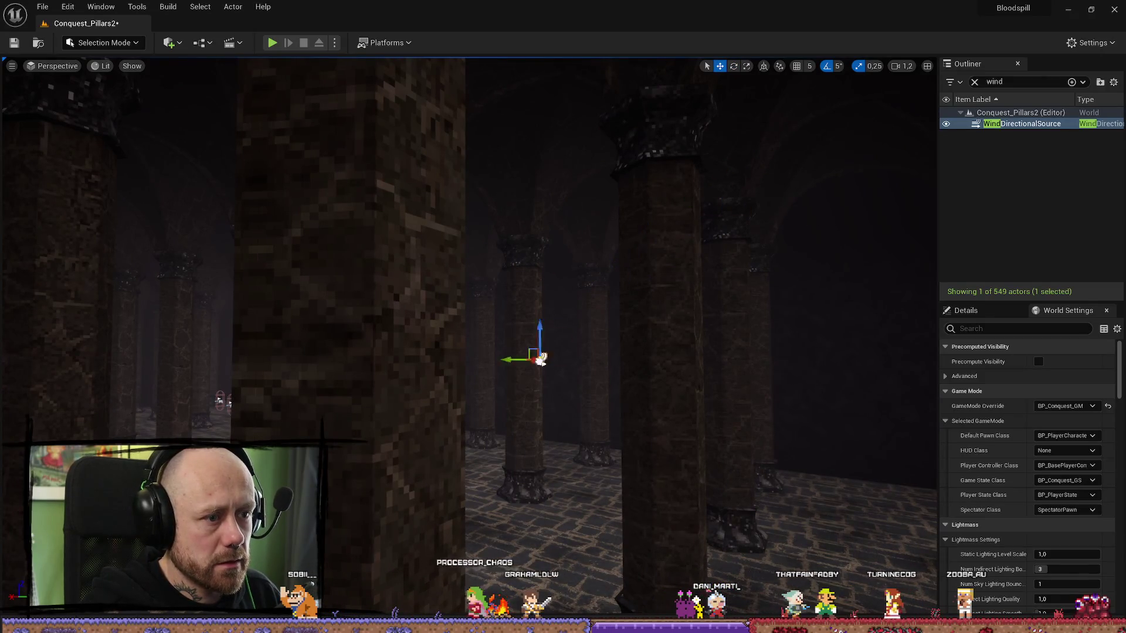
{"action": "left_click_drag", "start_coordinate": [219, 401], "coordinate": [874, 352]}
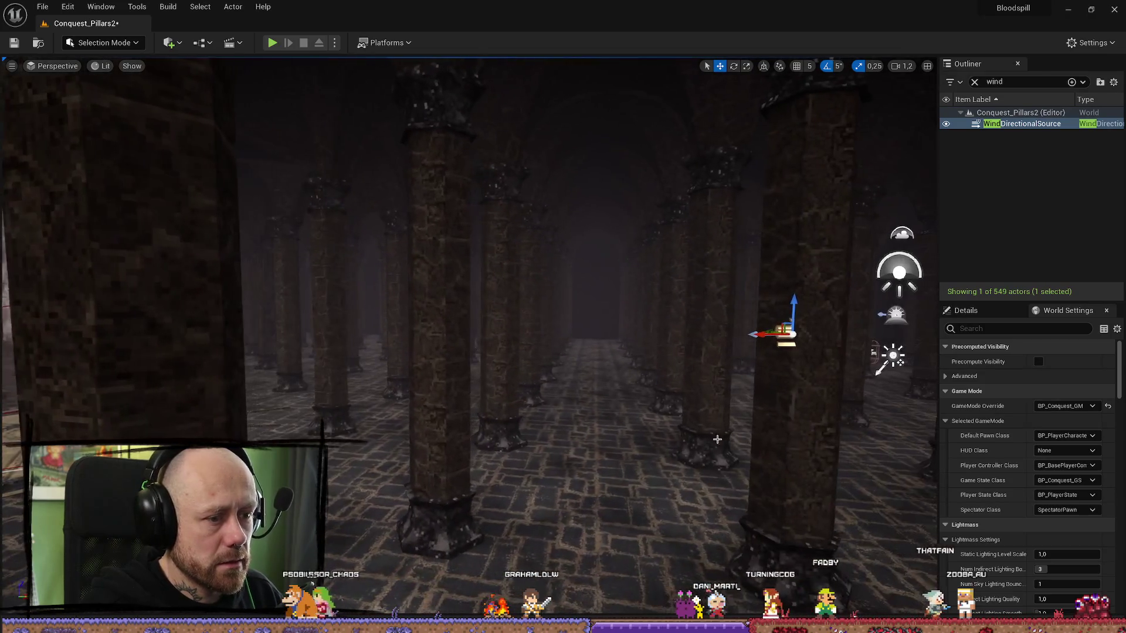
{"action": "key", "text": "f"}
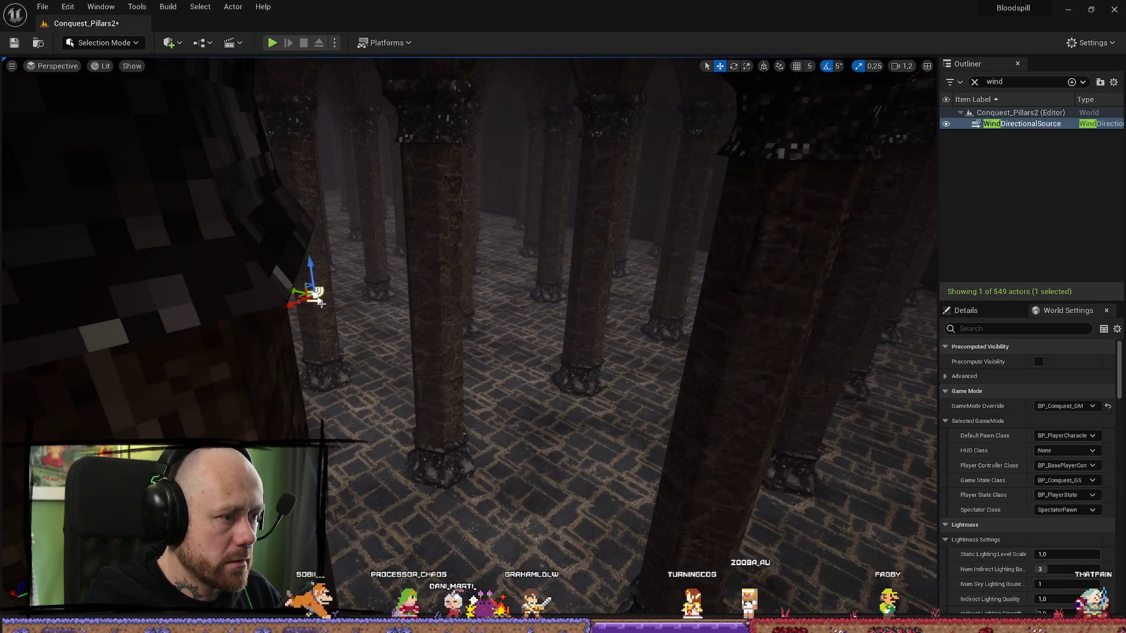
{"action": "mouse_move", "coordinate": [76, 384]}
{"action": "left_mouse_down"}
{"action": "mouse_move", "coordinate": [528, 393]}
{"action": "mouse_move", "coordinate": [638, 435]}
{"action": "left_mouse_up"}
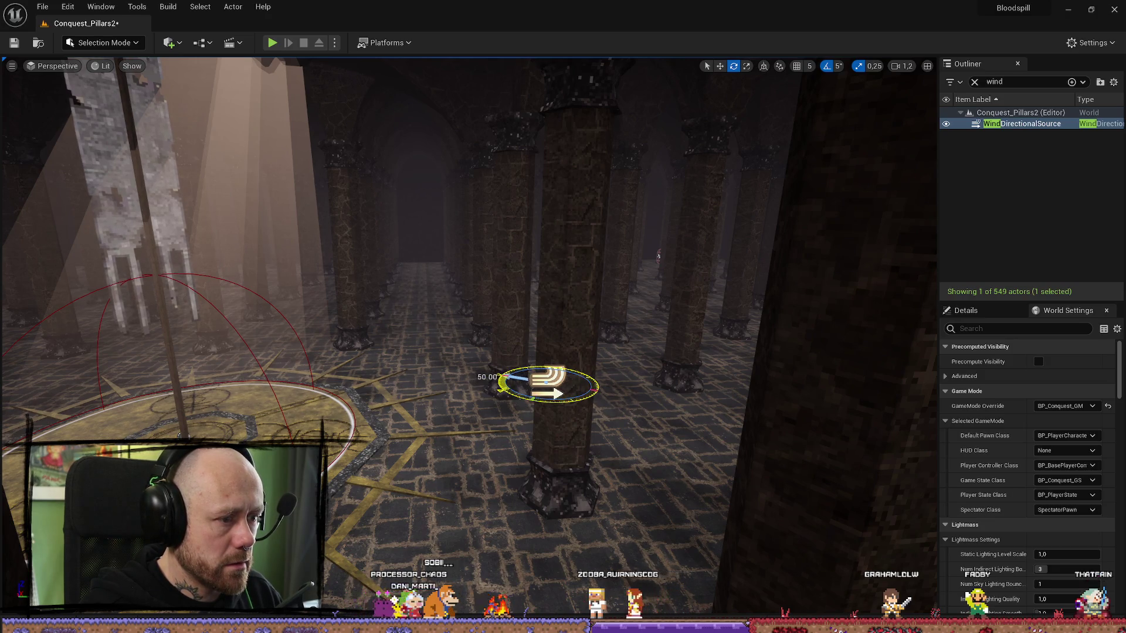
{"action": "left_click", "coordinate": [273, 43]}
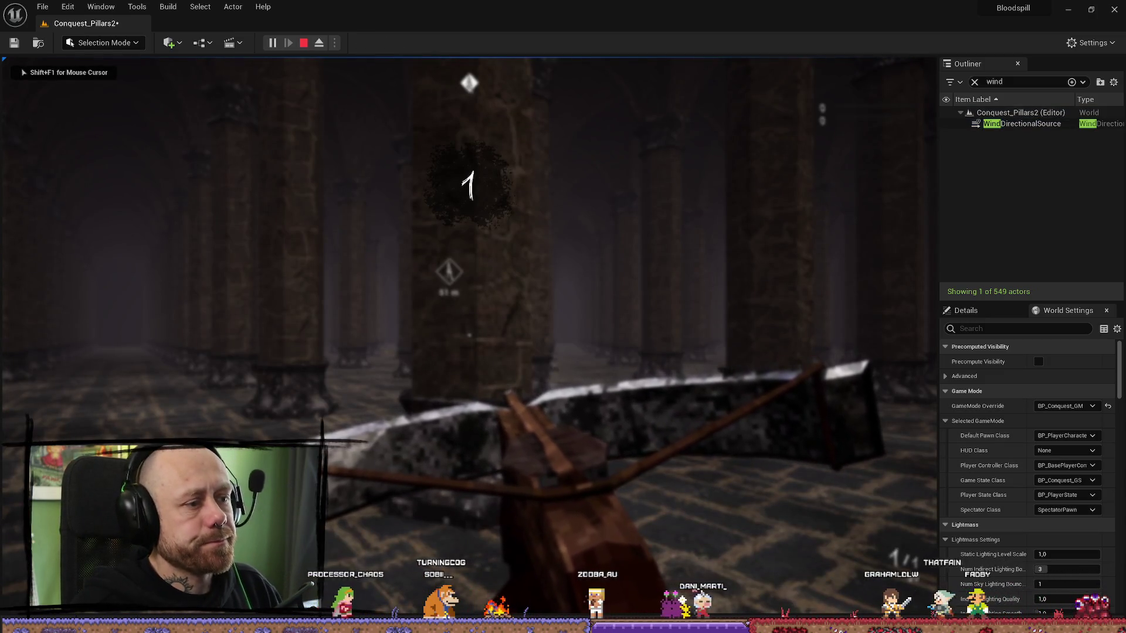
- Walk through the pillar hall toward the objective, then end the play session
{"action": "key", "text": "w"}
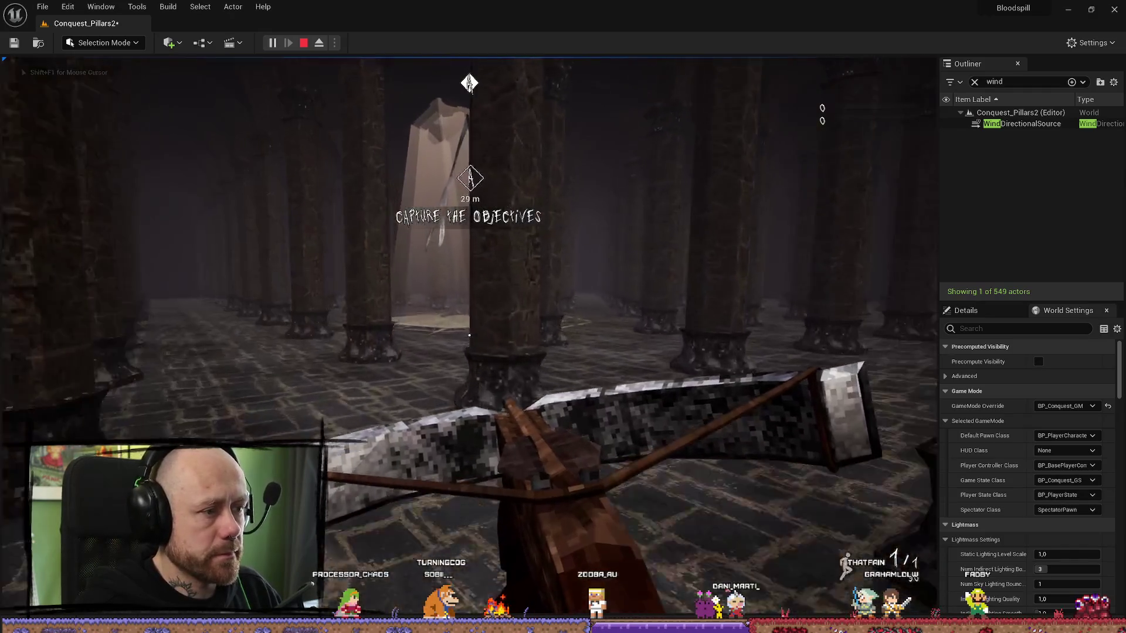
{"action": "key", "text": "w"}
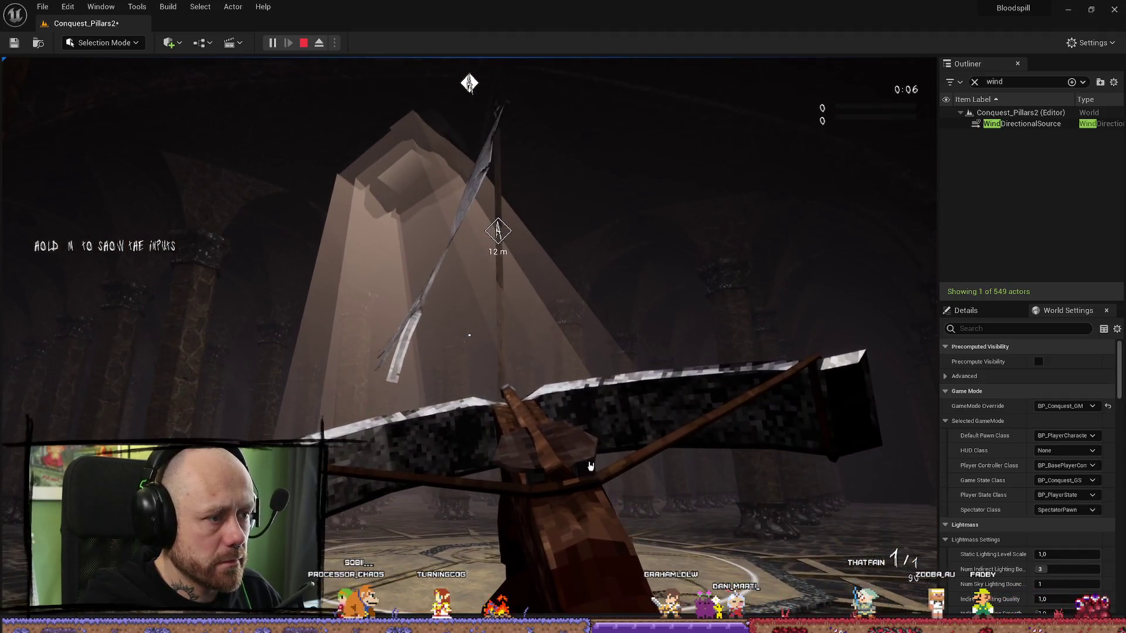
{"action": "key", "text": "Escape"}
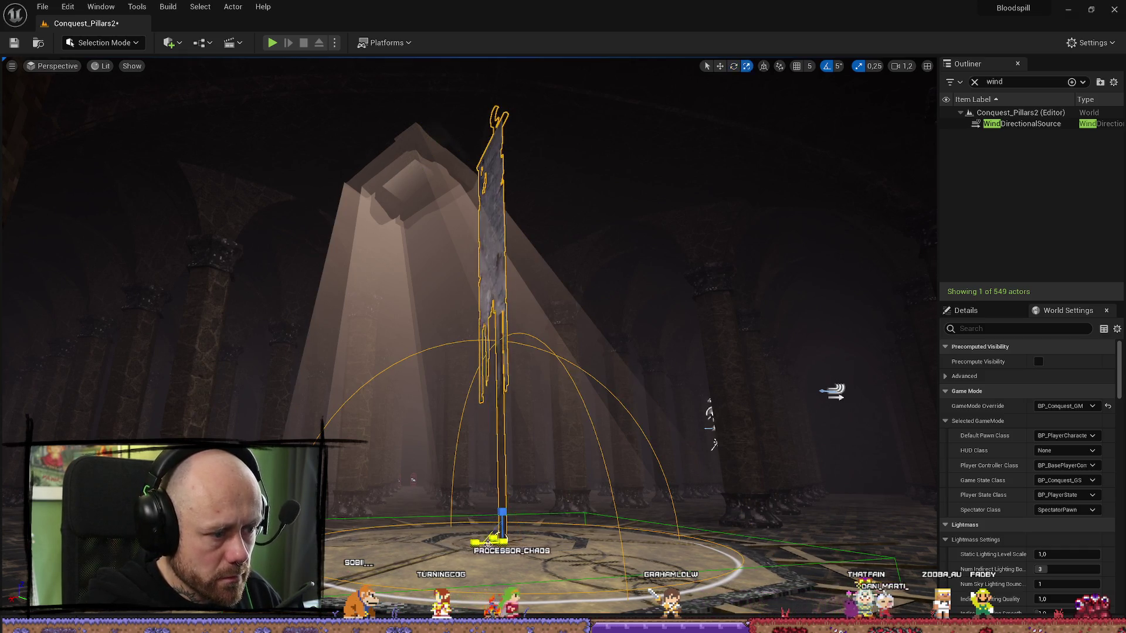
- Rotate the banner from -35° to -65° on Z, then play-test and capture point A
{"action": "left_click_drag", "start_coordinate": [461, 548], "coordinate": [497, 551]}
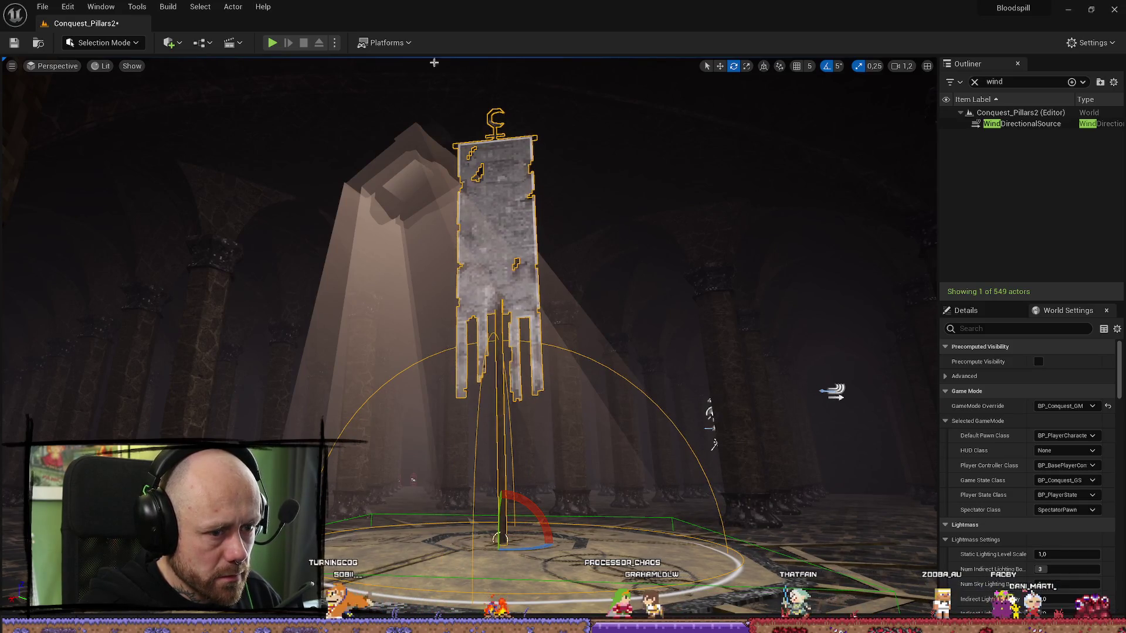
{"action": "left_click", "coordinate": [271, 43]}
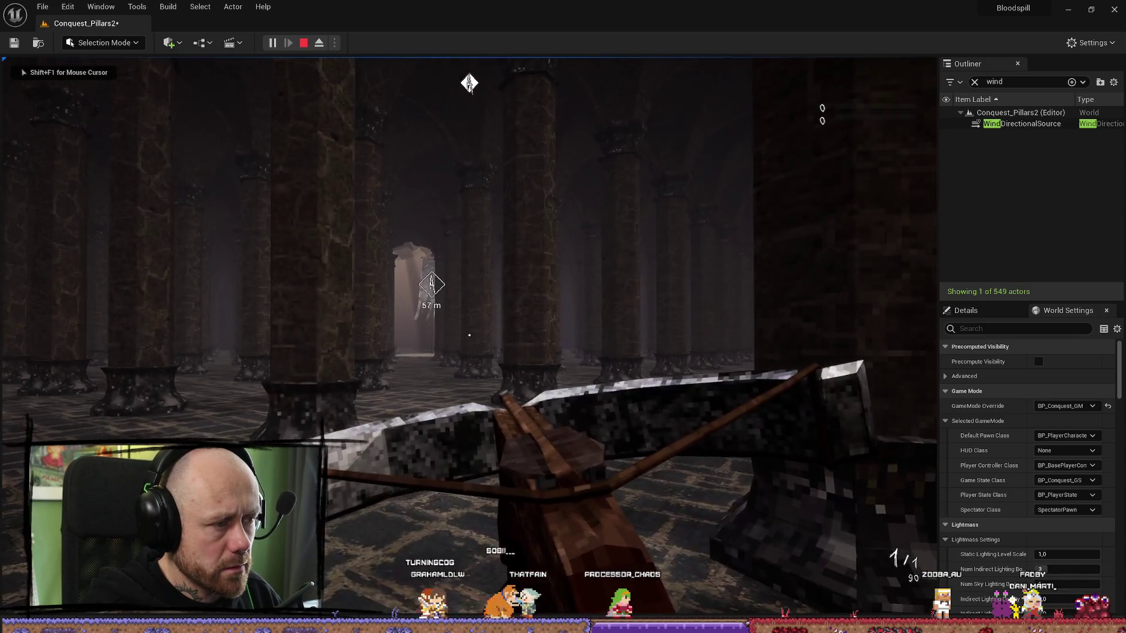
{"action": "key", "text": "w"}
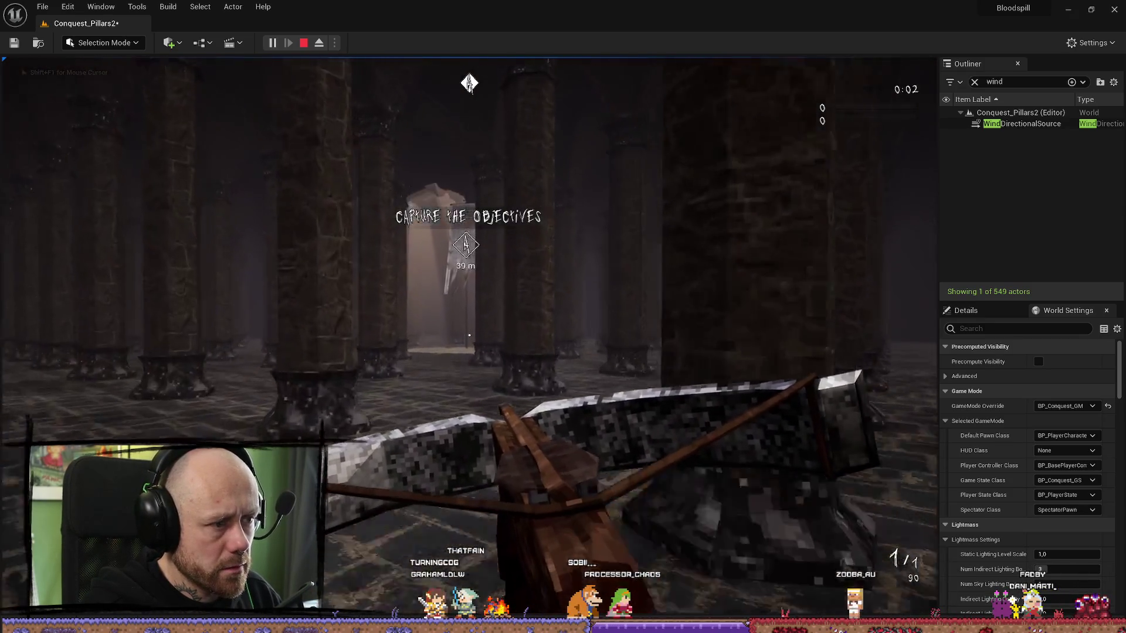
{"action": "key", "text": "w"}
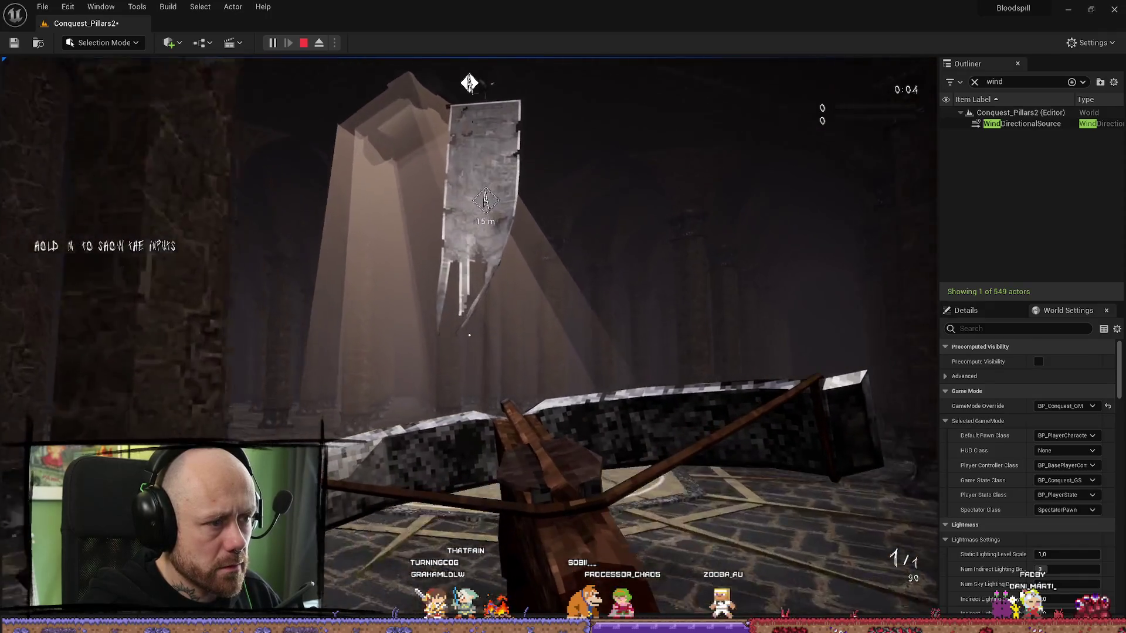
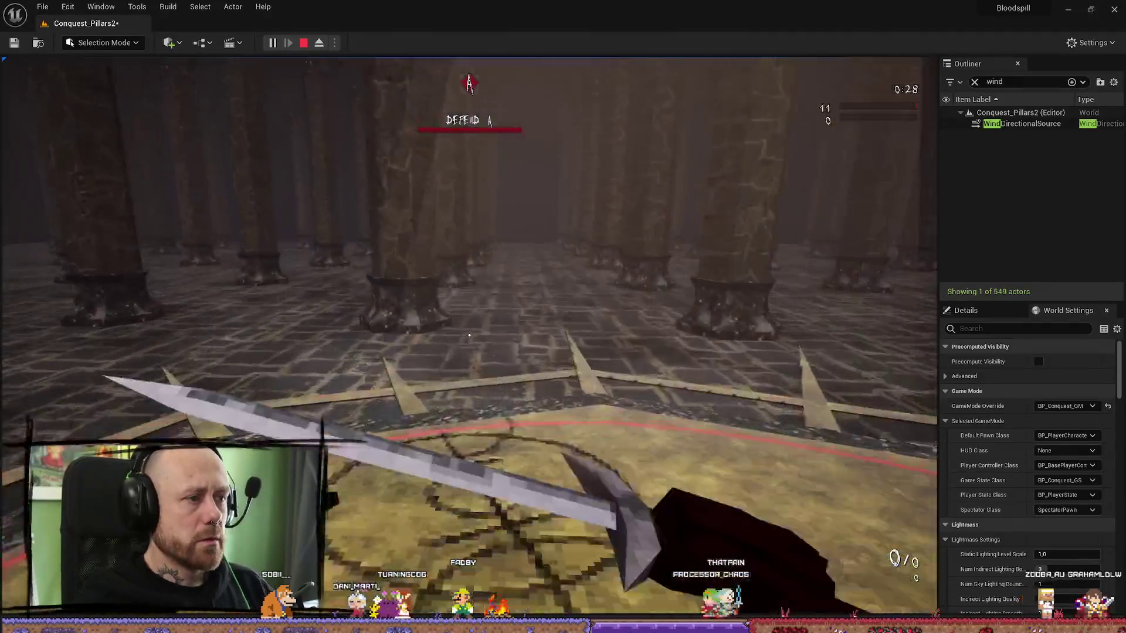
- Play-test Conquest_Pillars2 by swinging the weapon five times and walking toward the banner pole, then stop
{"action": "left_click", "coordinate": [469, 335]}
{"action": "left_click", "coordinate": [469, 335]}
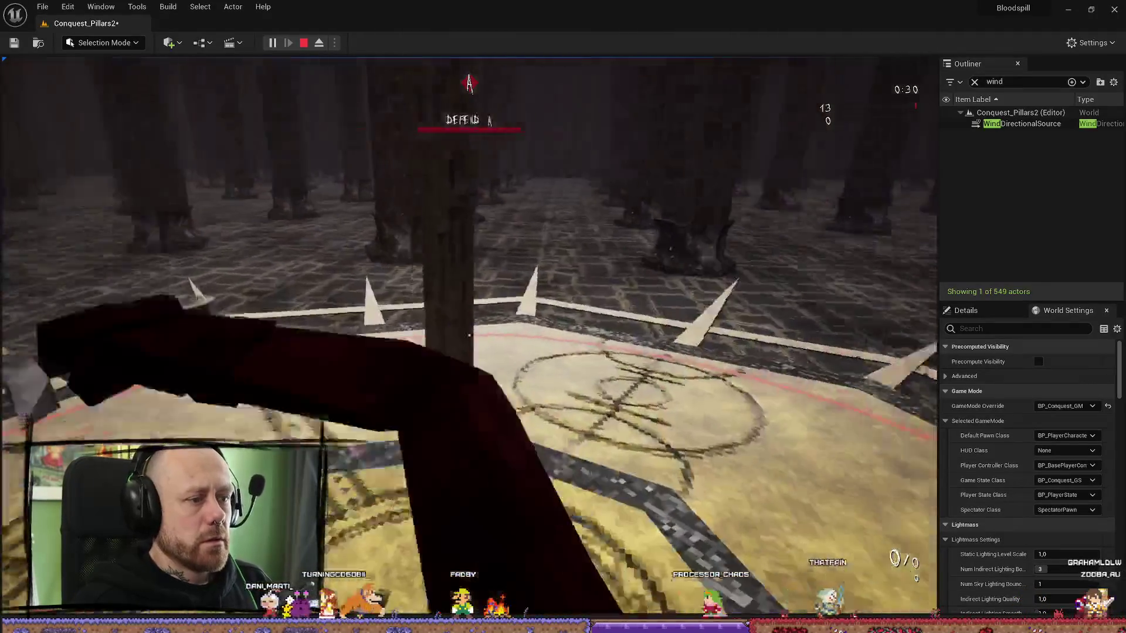
{"action": "left_click", "coordinate": [469, 335]}
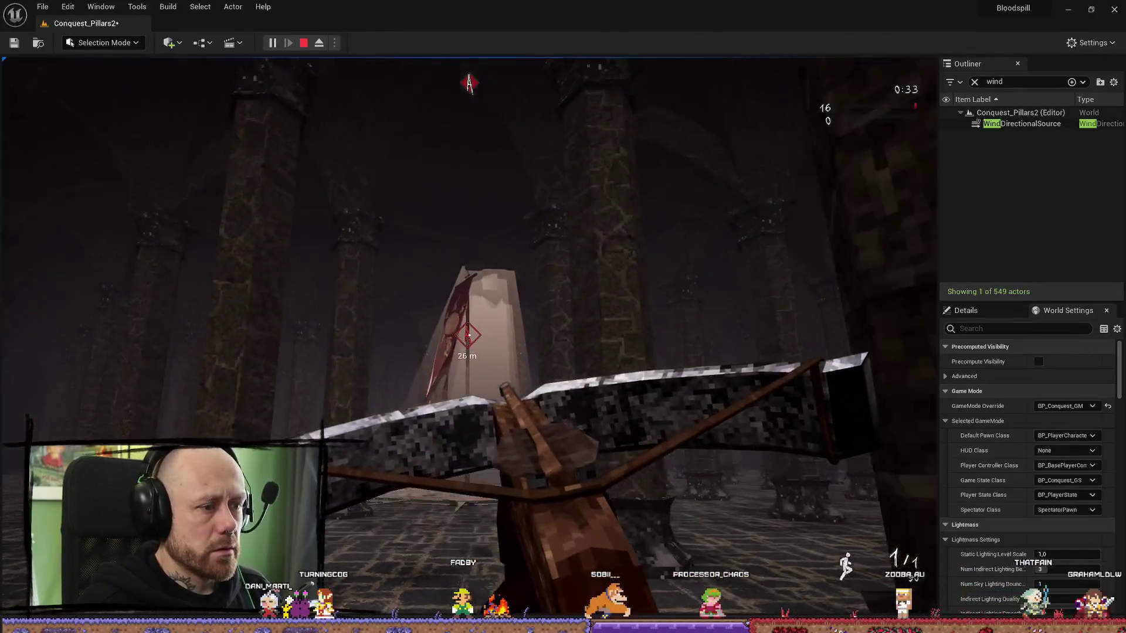
{"action": "left_click", "coordinate": [469, 335]}
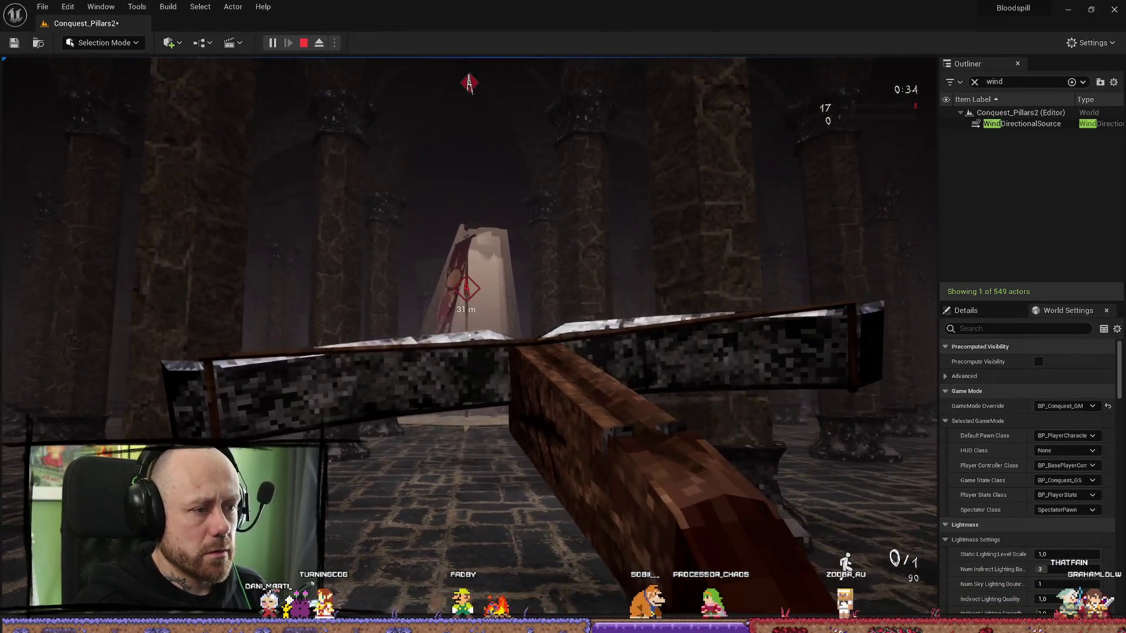
{"action": "left_click", "coordinate": [469, 335]}
{"action": "key", "text": "w"}
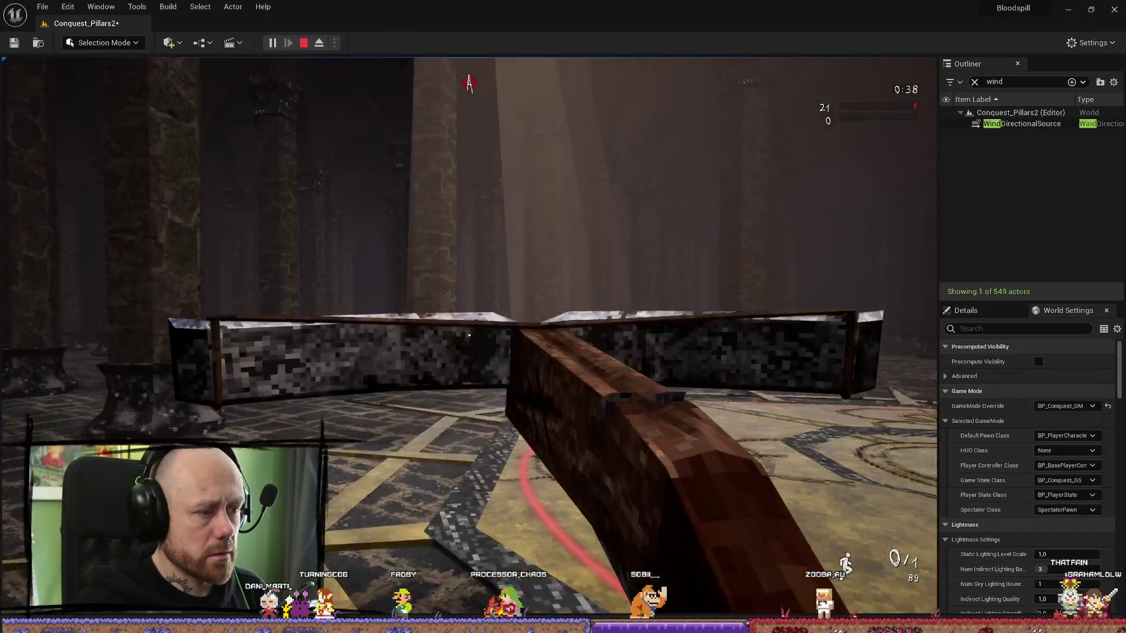
{"action": "key", "text": "Escape"}
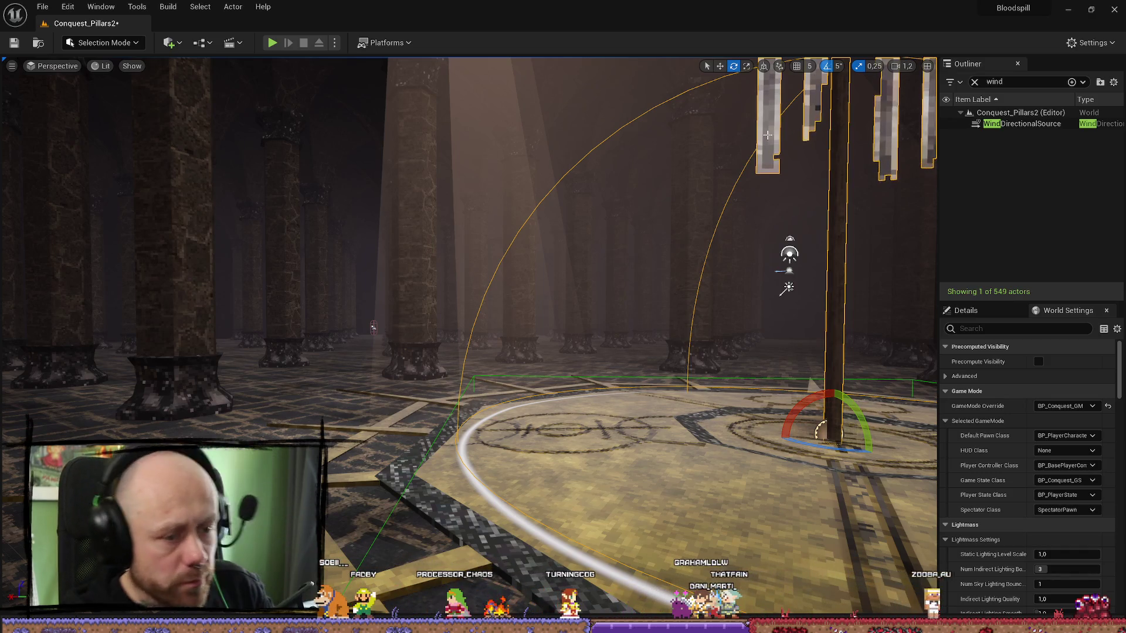
- Clear the Outliner actor search and save the Conquest_Pillars2 level
{"action": "left_click", "coordinate": [975, 83]}
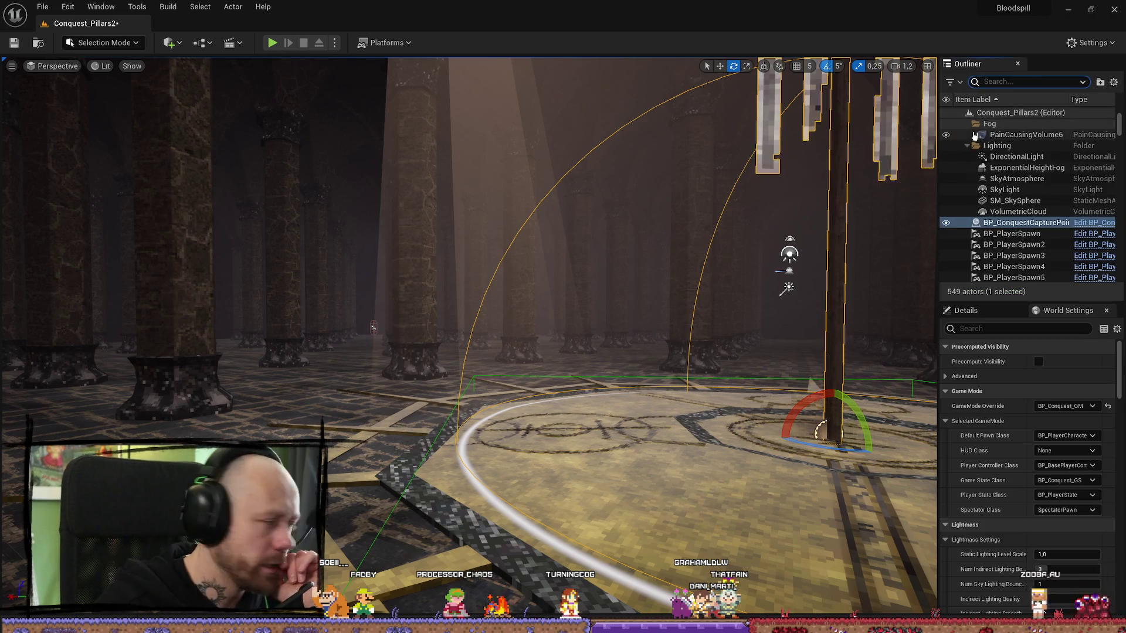
{"action": "left_click_drag", "start_coordinate": [469, 293], "coordinate": [469, 381]}
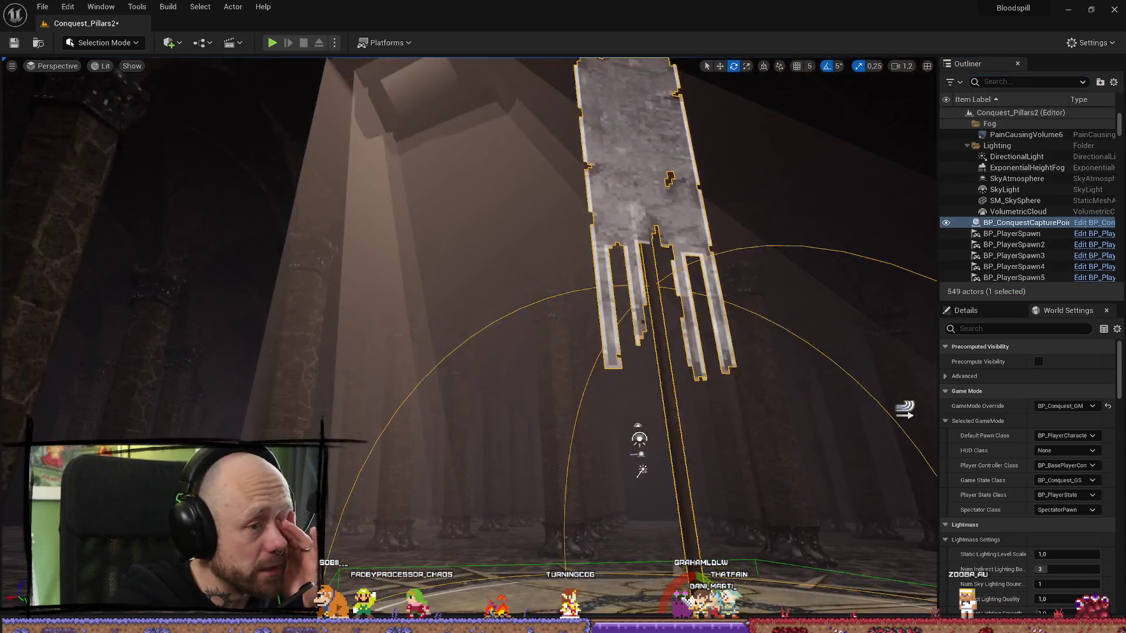
{"action": "left_click_drag", "start_coordinate": [640, 217], "coordinate": [640, 328]}
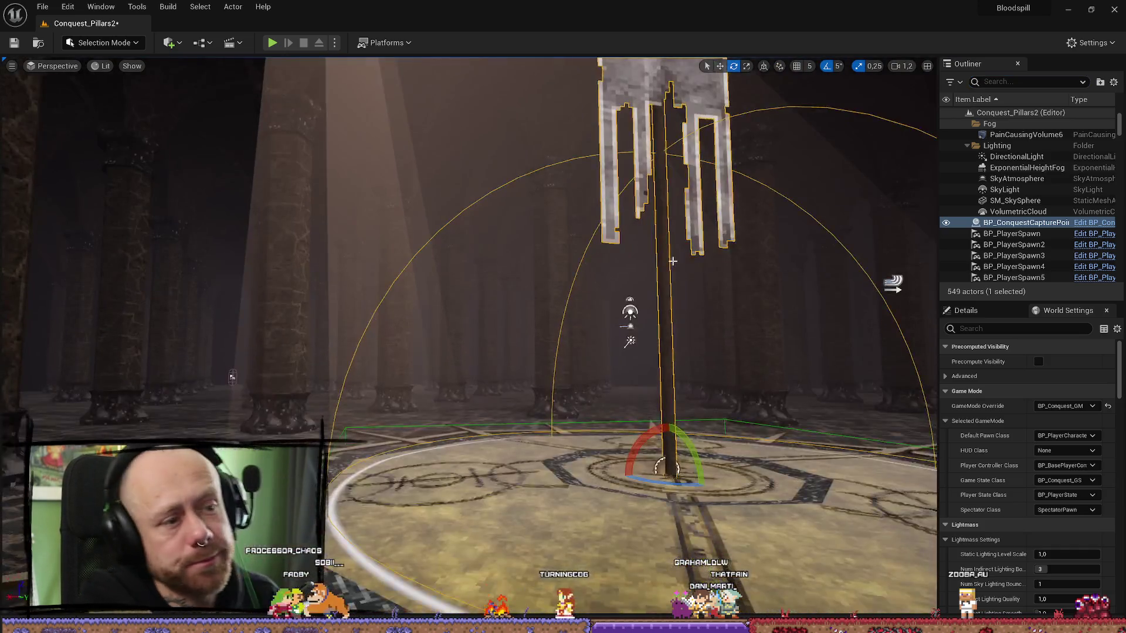
{"action": "key", "text": "ctrl+space"}
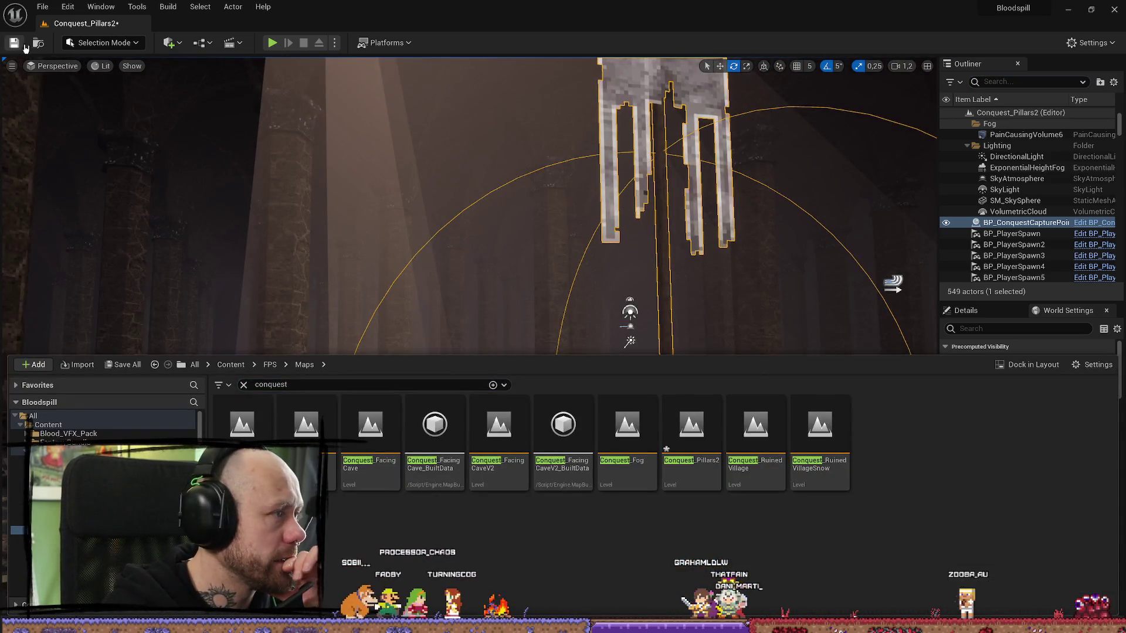
{"action": "key", "text": "ctrl+s"}
- Open the DT_Maps data table from the Content Drawer
{"action": "left_click", "coordinate": [47, 5]}
{"action": "left_click", "coordinate": [47, 4]}
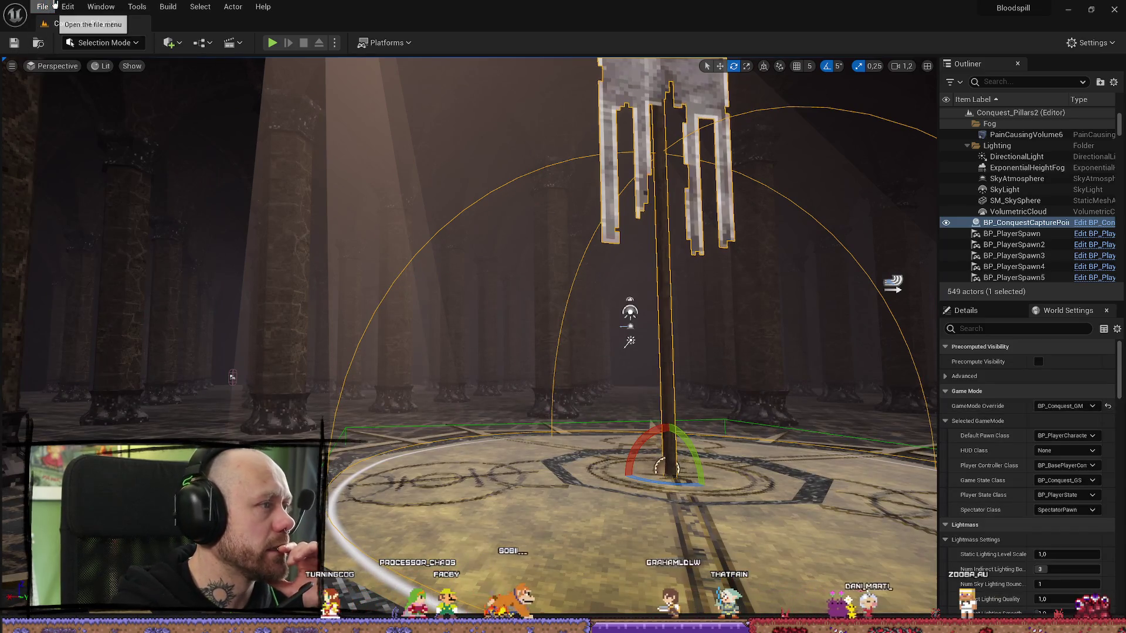
{"action": "left_click_drag", "start_coordinate": [422, 226], "coordinate": [422, 281]}
{"action": "key", "text": "ctrl+space"}
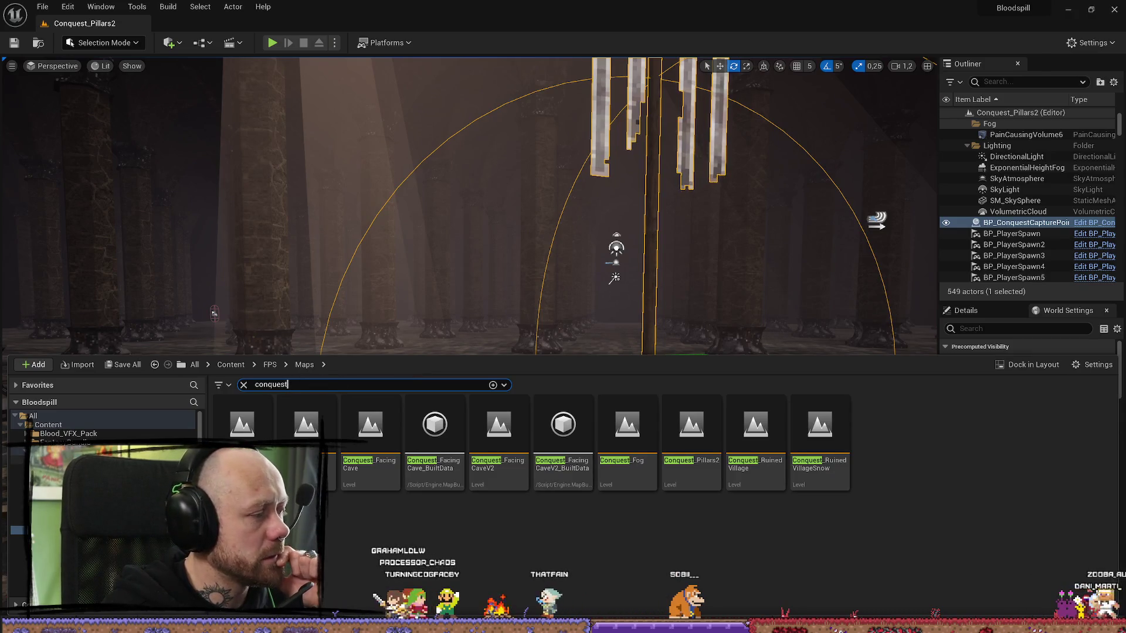
{"action": "left_click", "coordinate": [230, 364]}
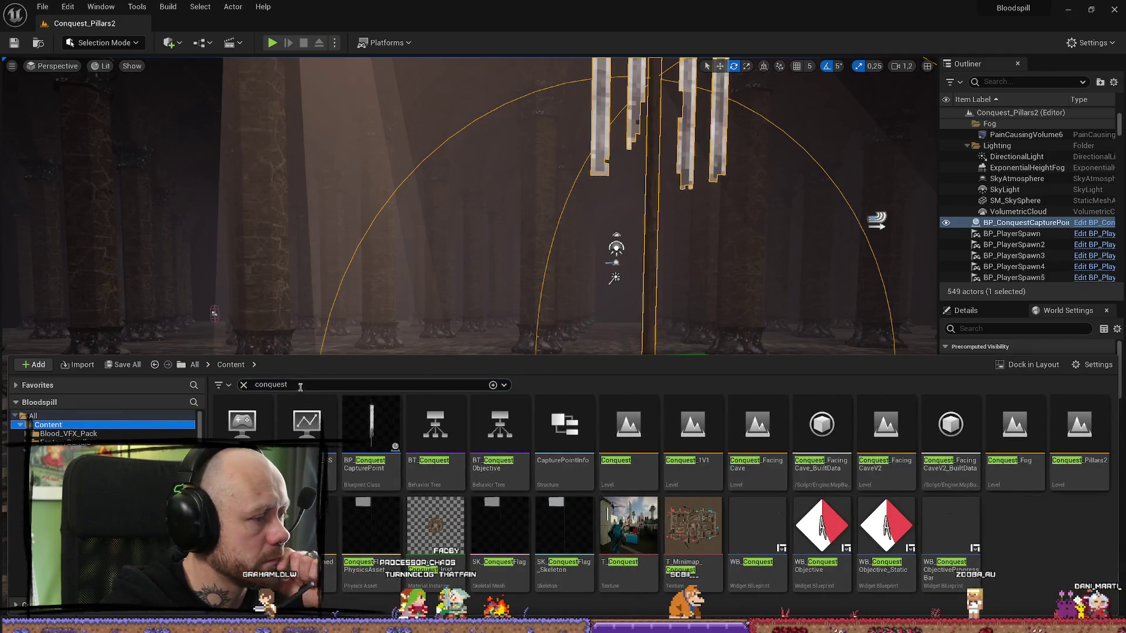
{"action": "type", "text": "dt"}
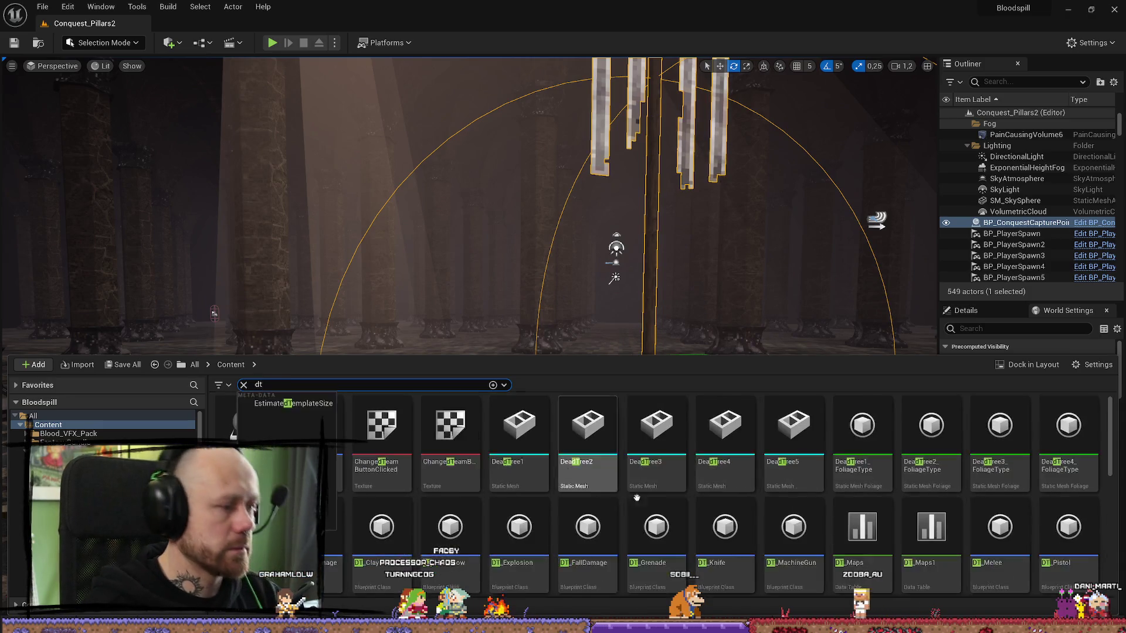
{"action": "left_click", "coordinate": [878, 529]}
{"action": "double_click", "coordinate": [878, 529]}
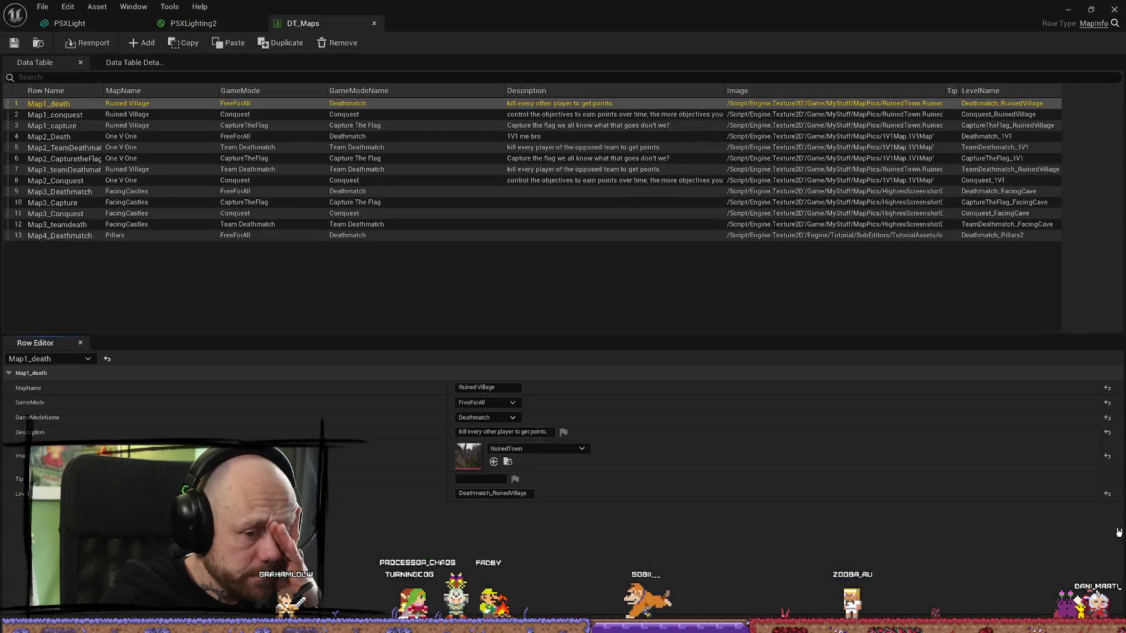
- Select the Map4_Deathmatch row and add three new rows to DT_Maps
{"action": "left_click", "coordinate": [87, 237]}
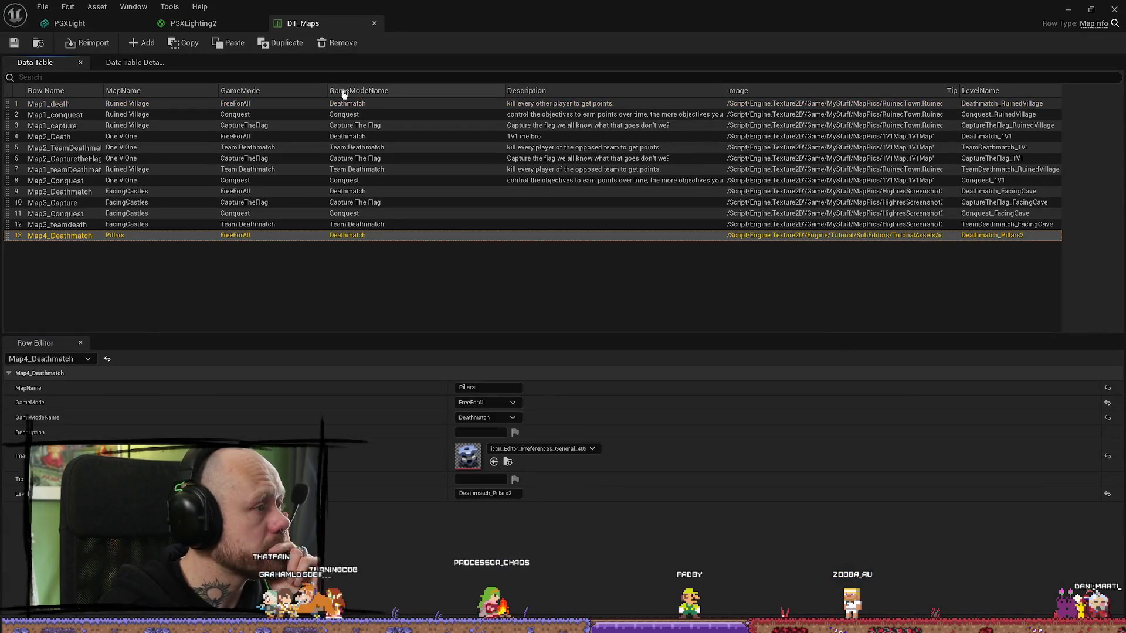
{"action": "key", "text": "Escape"}
{"action": "left_click", "coordinate": [230, 290]}
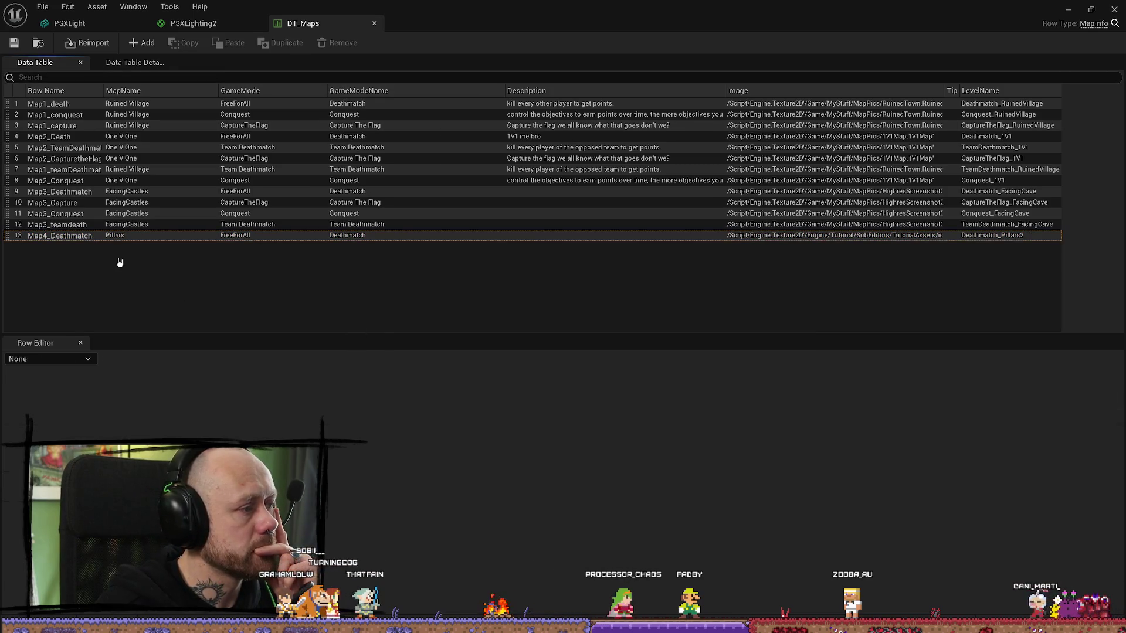
{"action": "left_click", "coordinate": [88, 234]}
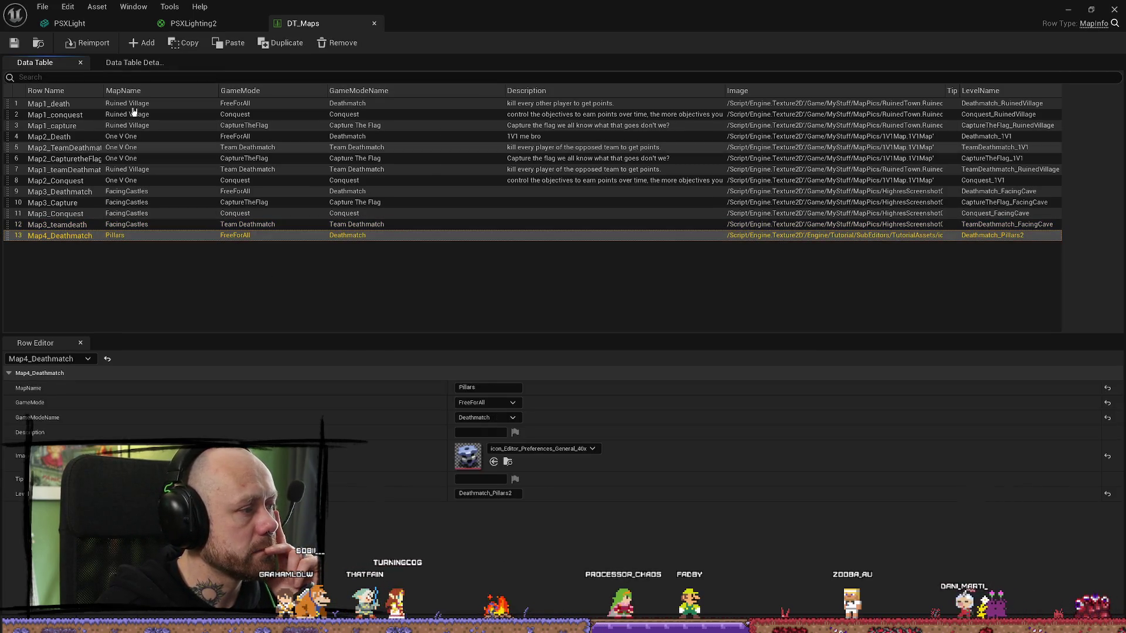
{"action": "left_click", "coordinate": [142, 42]}
{"action": "left_click", "coordinate": [141, 43]}
{"action": "left_click", "coordinate": [141, 43]}
{"action": "left_click", "coordinate": [66, 247]}
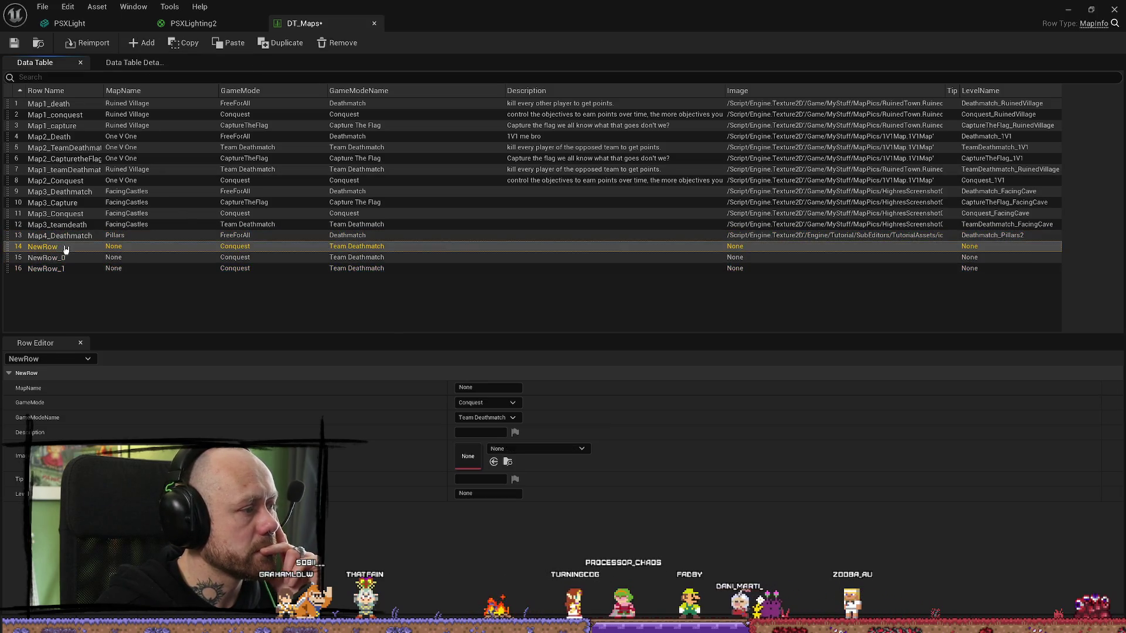
- Rename new row 14 to Map4_TeamDeathmatch
{"action": "double_click", "coordinate": [78, 248]}
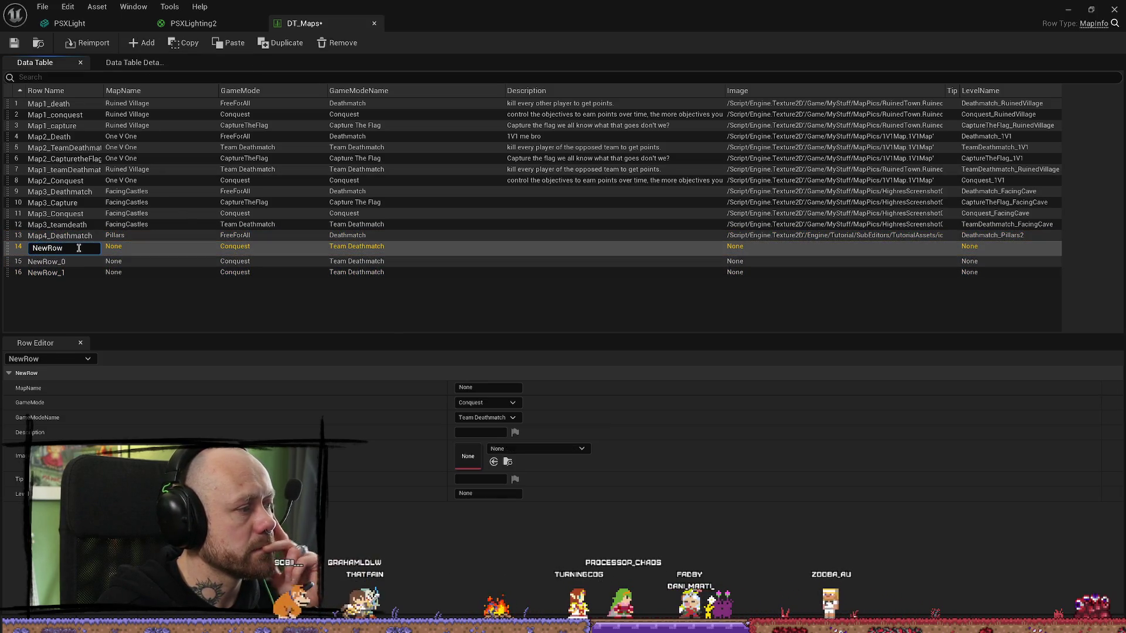
{"action": "type", "text": "Maps4"}
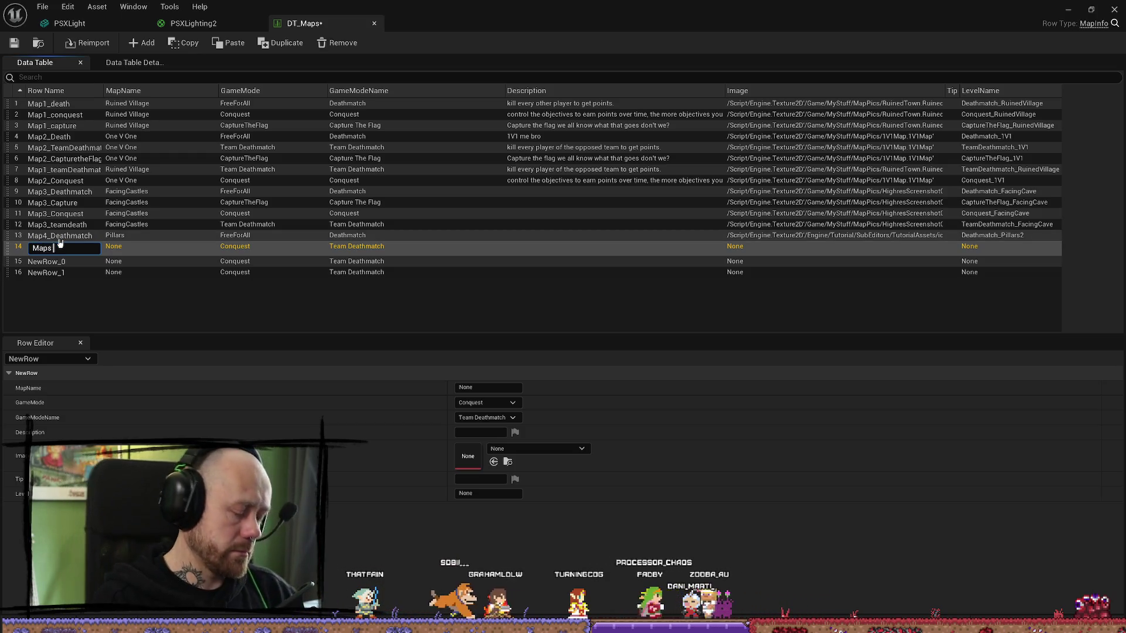
{"action": "key", "text": "BackSpace"}
{"action": "key", "text": "BackSpace"}
{"action": "type", "text": "4_TeamDeath"}
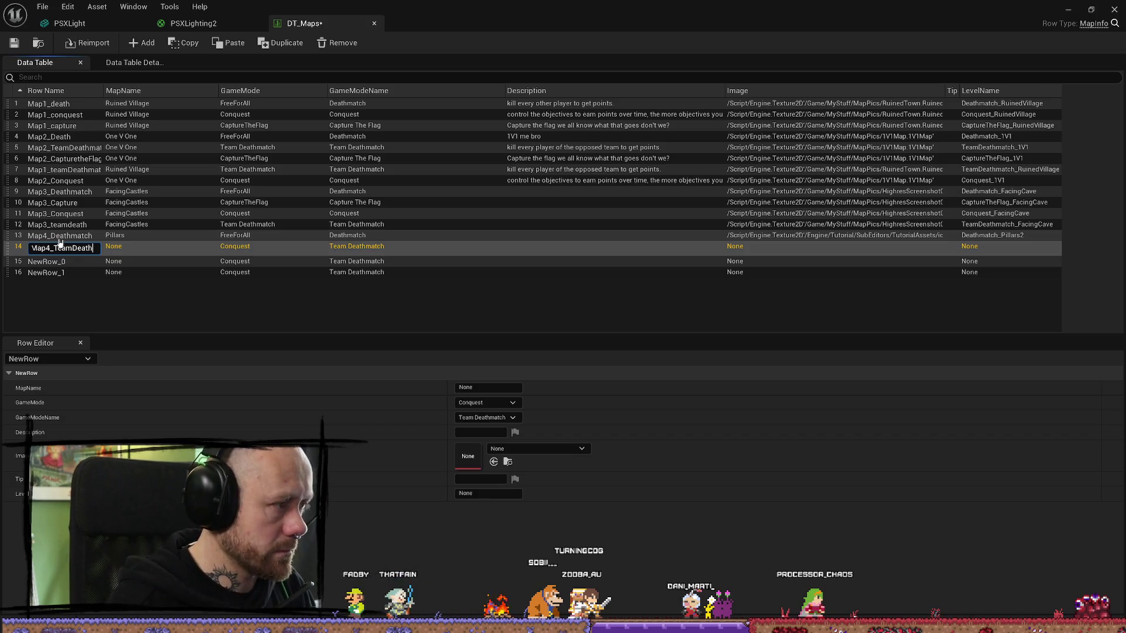
{"action": "key", "text": "Return"}
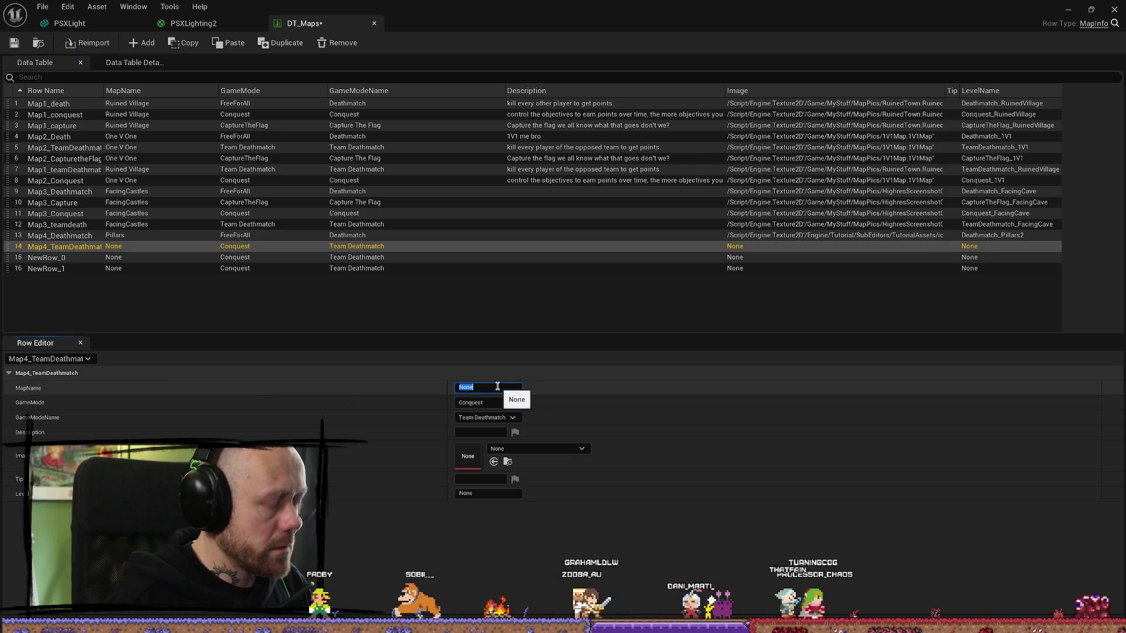
- Give Map4_TeamDeathmatch MapName Pillars, and set its GameMode and GameModeName to Team Deathmatch
{"action": "type", "text": "Pillars"}
{"action": "left_click", "coordinate": [487, 403]}
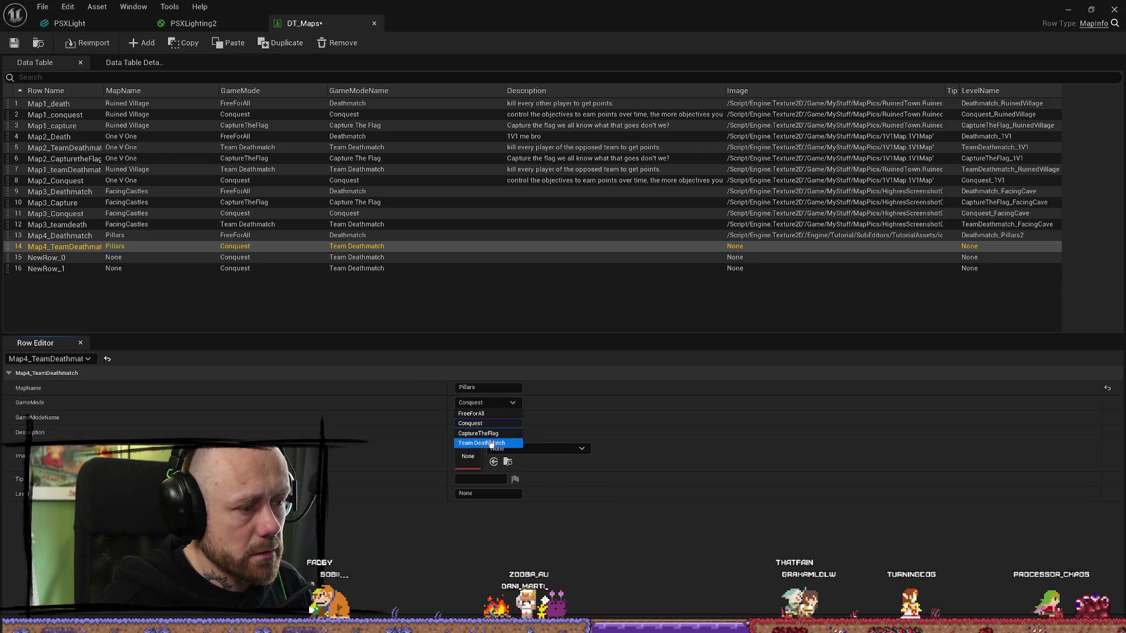
{"action": "left_click", "coordinate": [494, 443]}
{"action": "left_click", "coordinate": [486, 418]}
{"action": "left_click", "coordinate": [484, 429]}
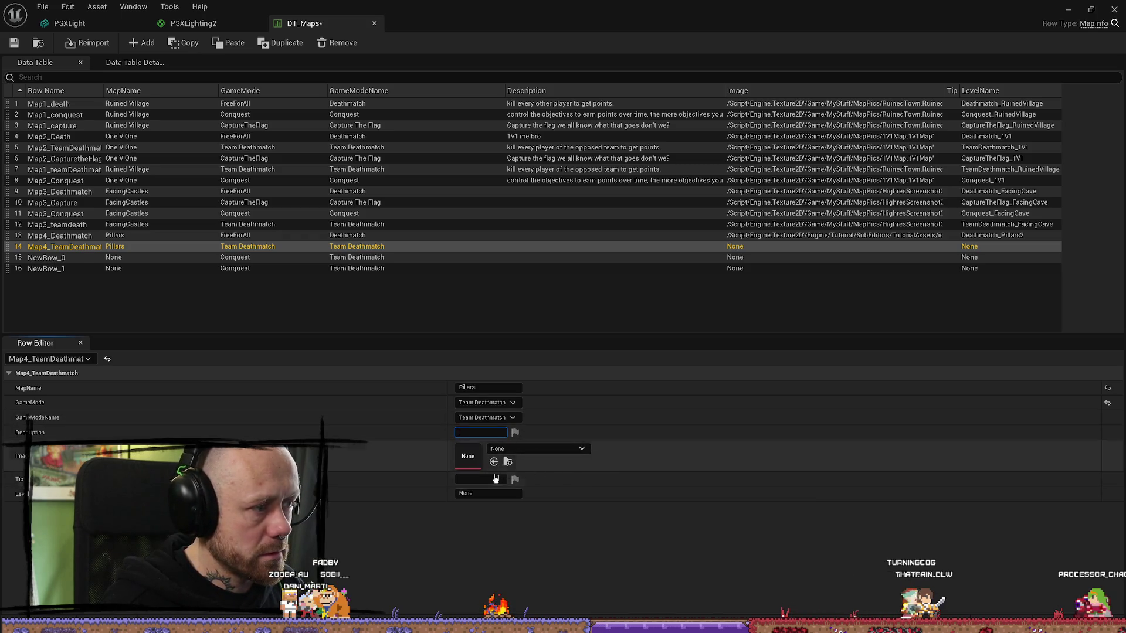
- Copy the LevelName Deathmatch_Pillars2 from the Map4_Deathmatch row
{"action": "left_click", "coordinate": [473, 494]}
{"action": "double_click", "coordinate": [473, 494]}
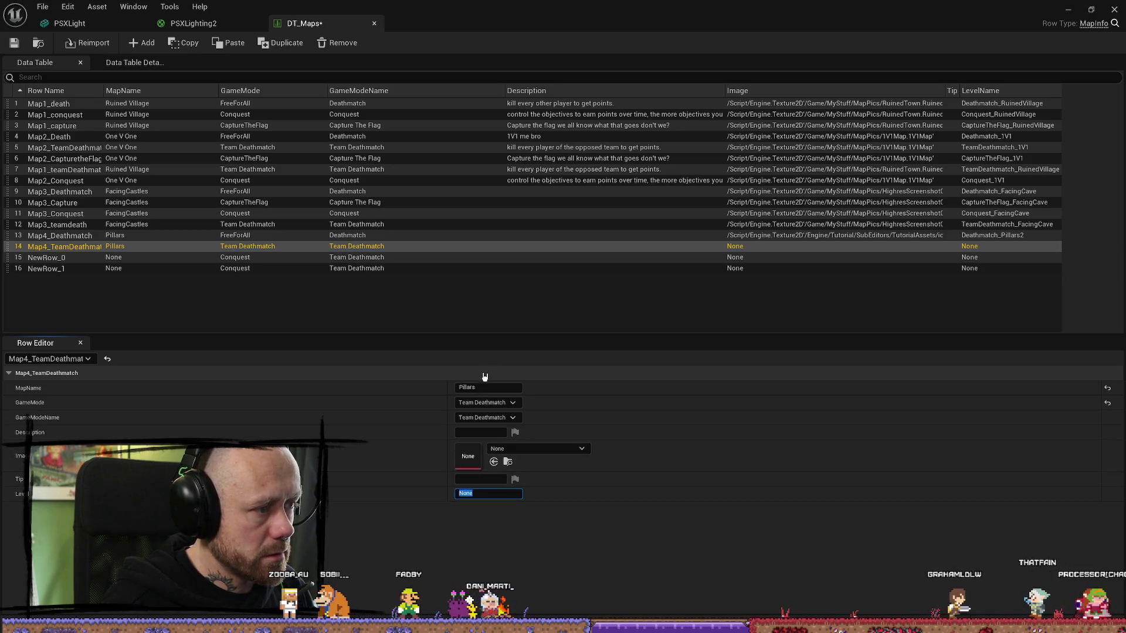
{"action": "left_click", "coordinate": [396, 237]}
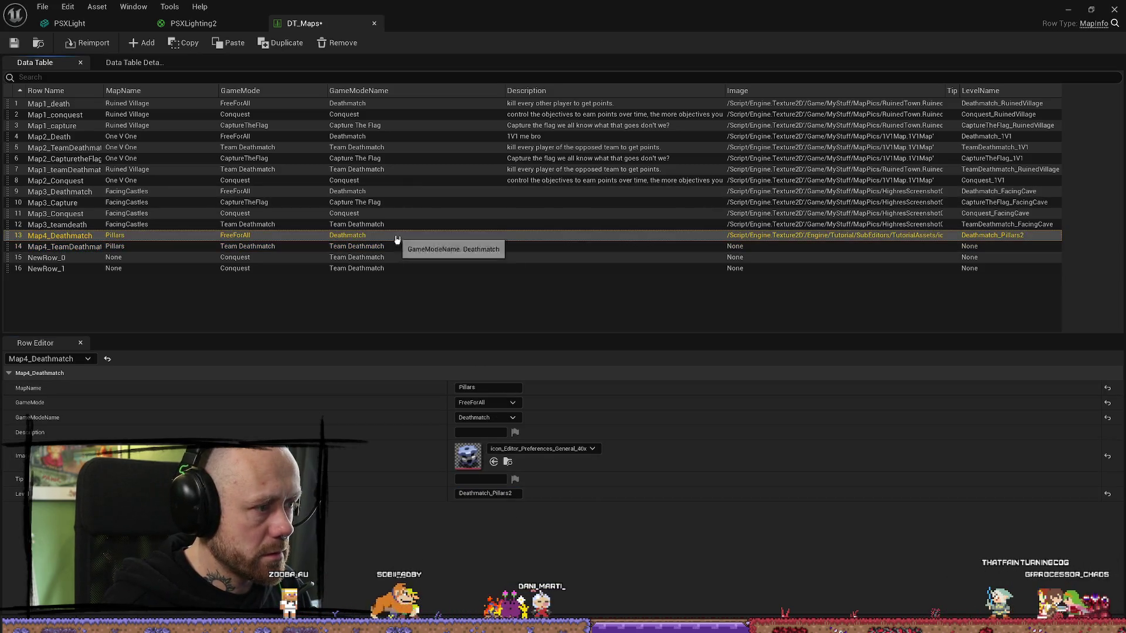
{"action": "double_click", "coordinate": [482, 496]}
{"action": "key", "text": "ctrl+c"}
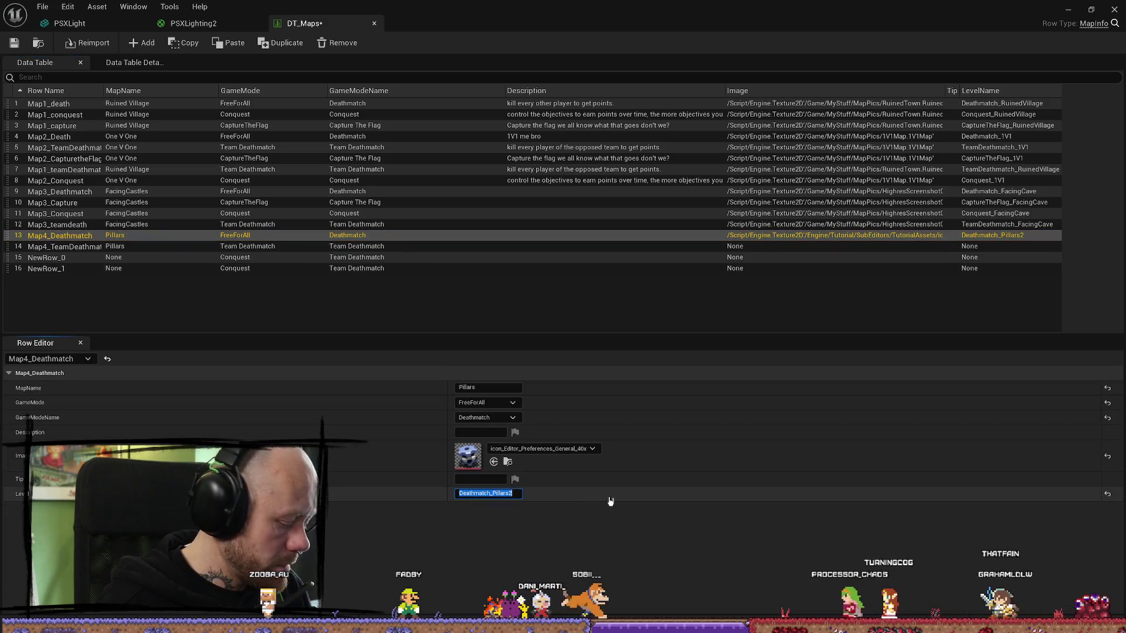
{"action": "left_click", "coordinate": [363, 259]}
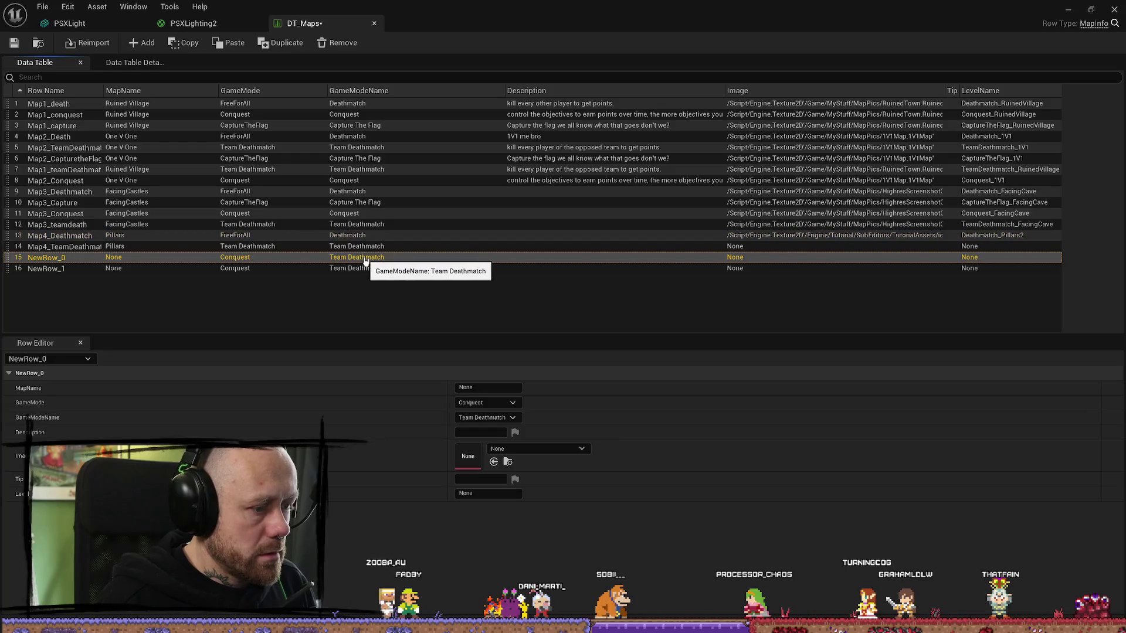
- Paste Deathmatch_Pillars2 into NewRow_0's LevelName and set Map4_TeamDeathmatch's LevelName to TeamDeathmatch_Pillars2
{"action": "key", "text": "ctrl+v"}
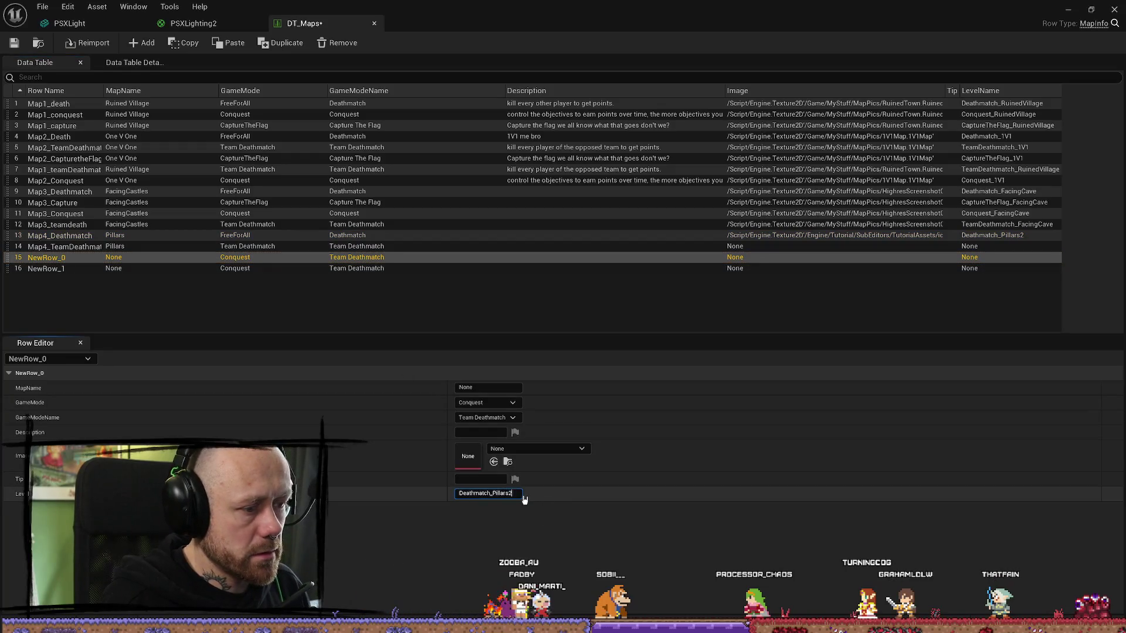
{"action": "key", "text": "Return"}
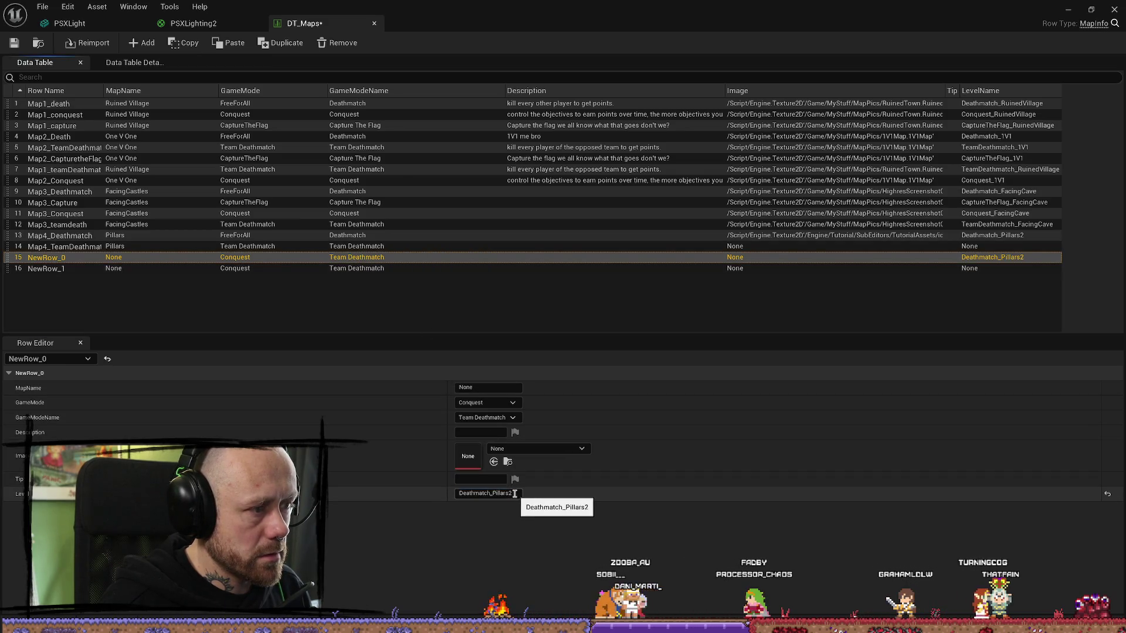
{"action": "left_click", "coordinate": [378, 247]}
{"action": "left_click", "coordinate": [495, 494]}
{"action": "key", "text": "ctrl+v"}
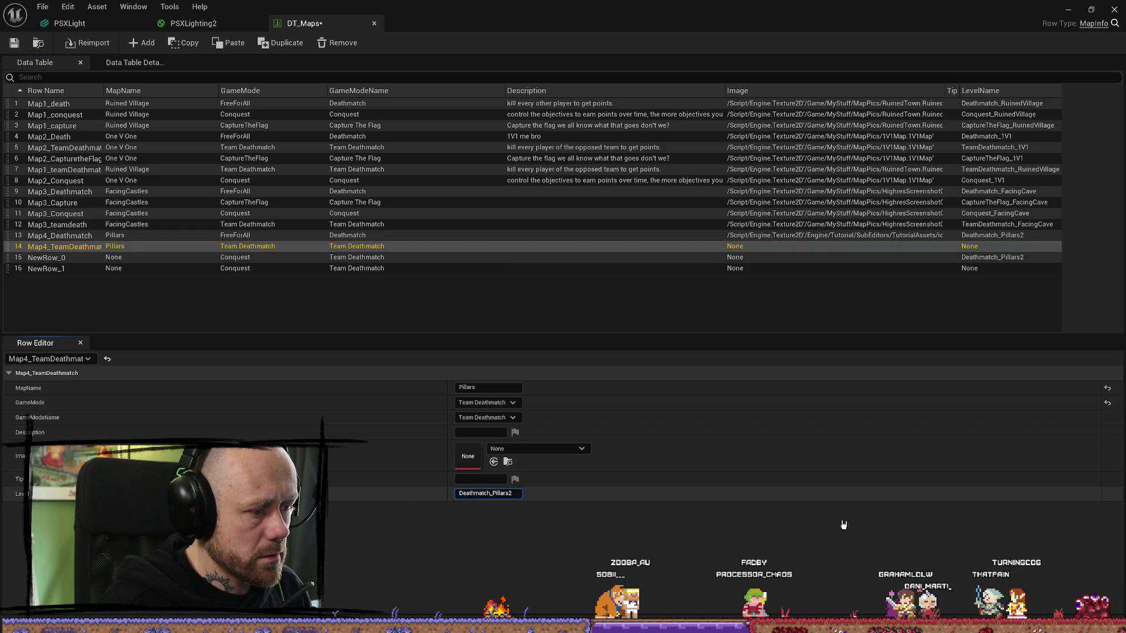
{"action": "type", "text": "Team"}
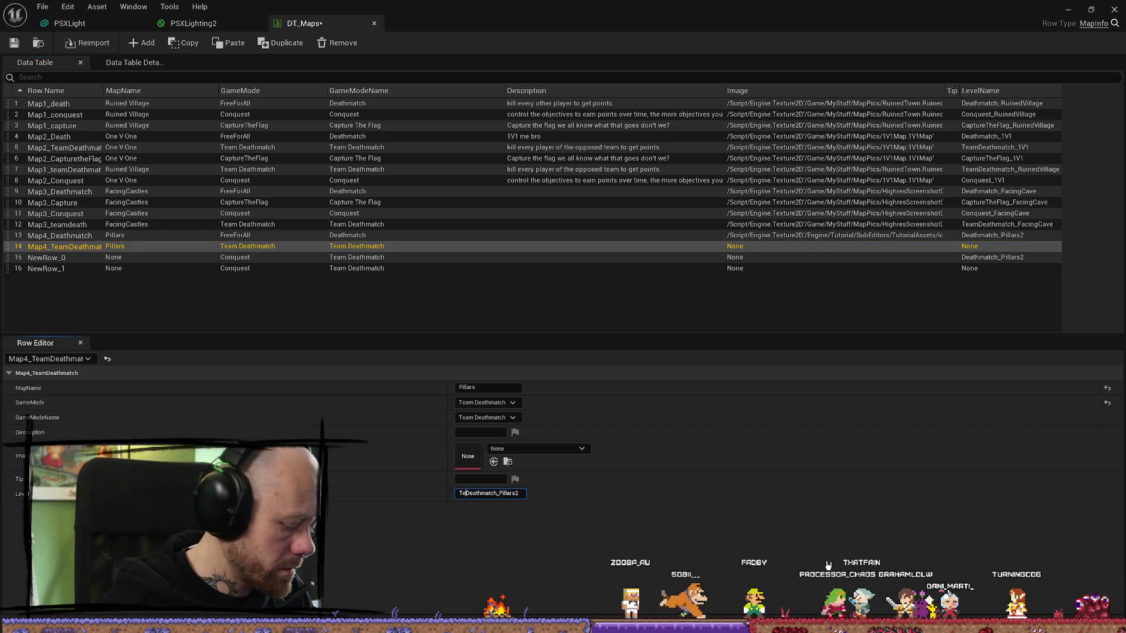
{"action": "key", "text": "Return"}
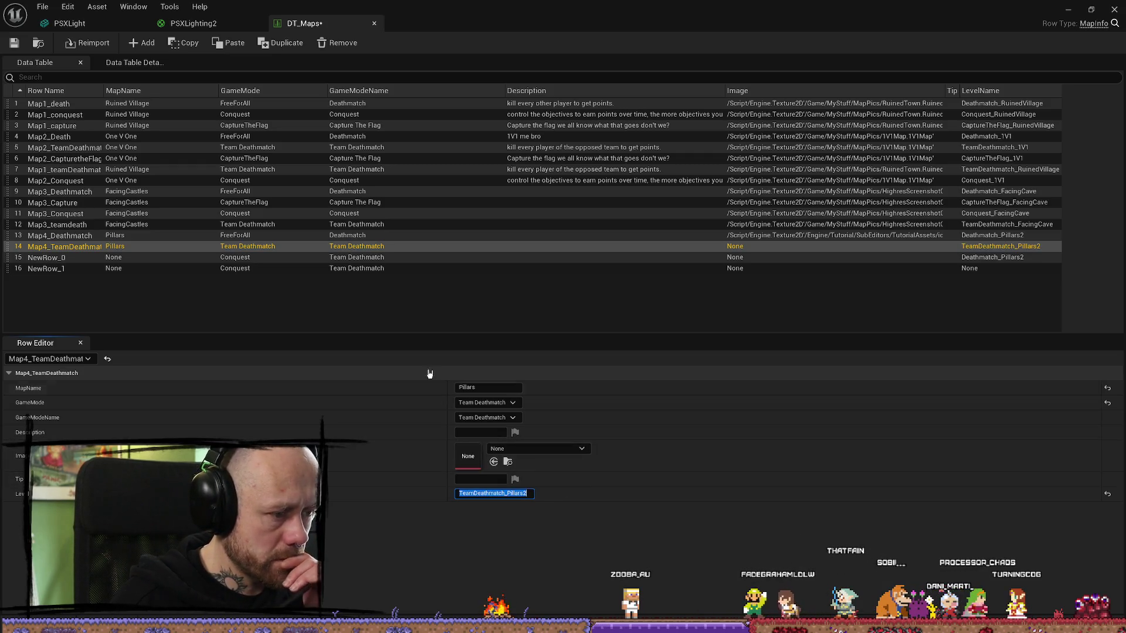
{"action": "left_click", "coordinate": [255, 259]}
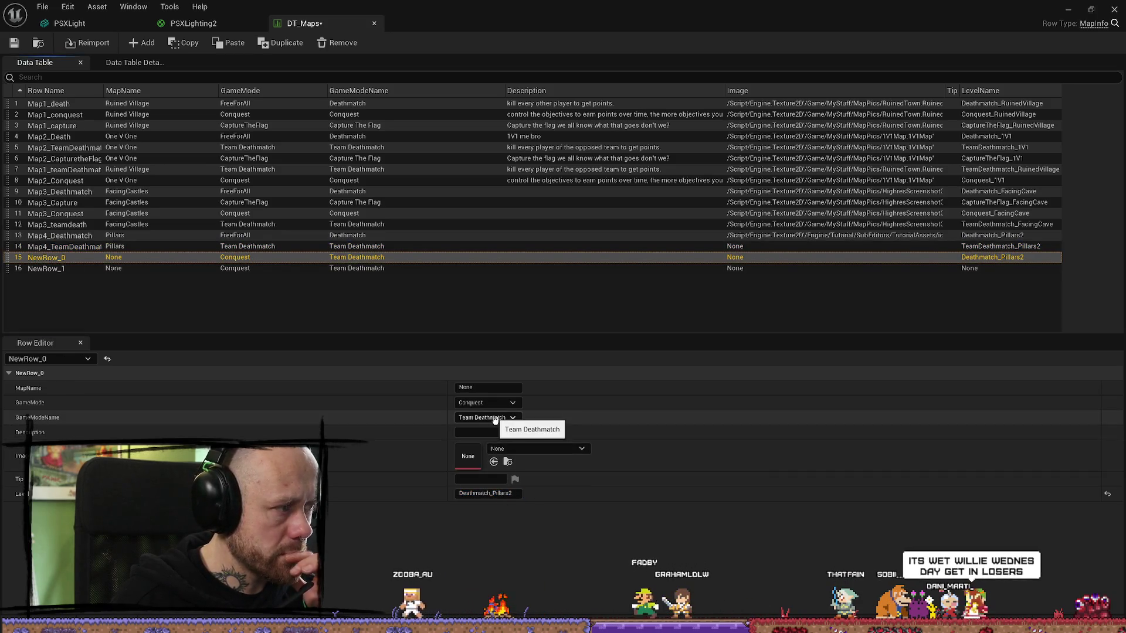
- Rename row NewRow_0 to Map4_Conquest
{"action": "double_click", "coordinate": [53, 259]}
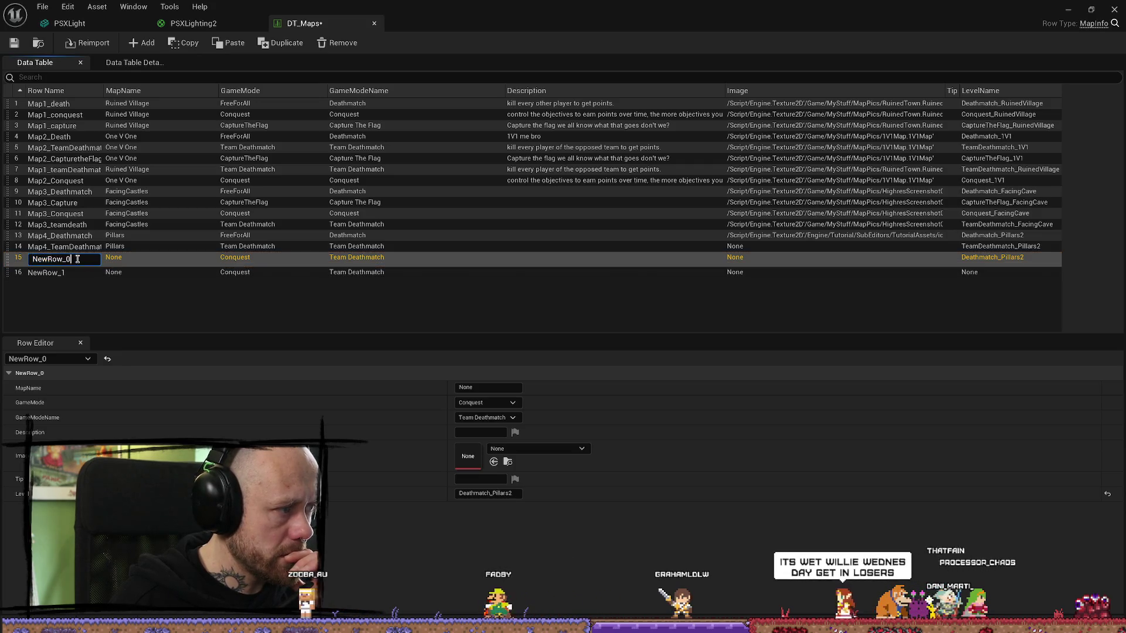
{"action": "type", "text": "Maps"}
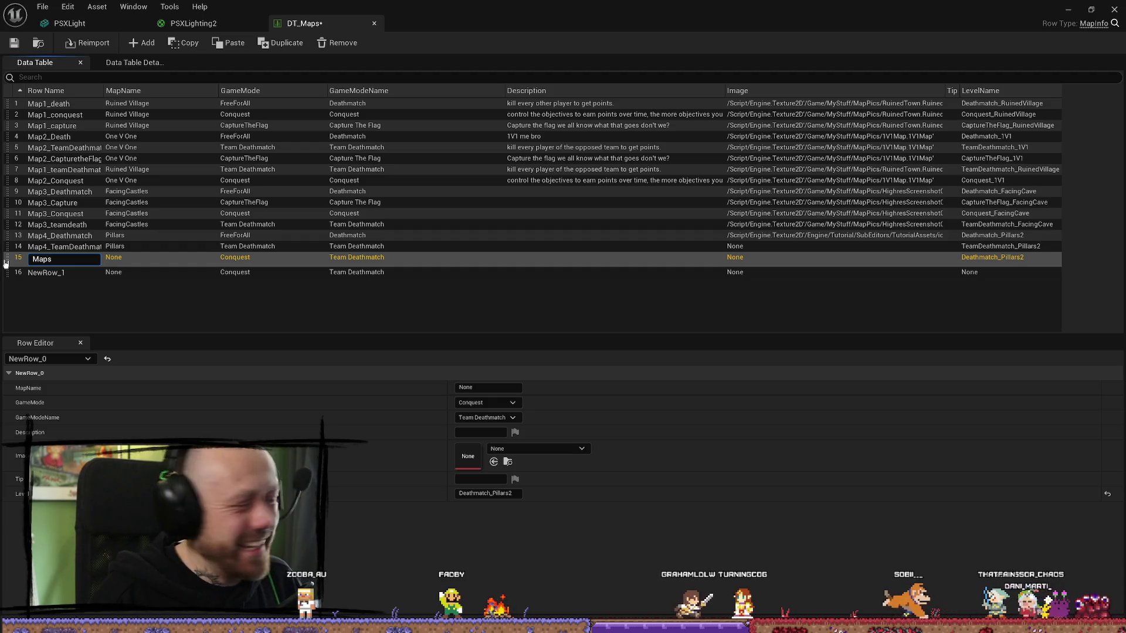
{"action": "key", "text": "BackSpace"}
{"action": "type", "text": "4_"}
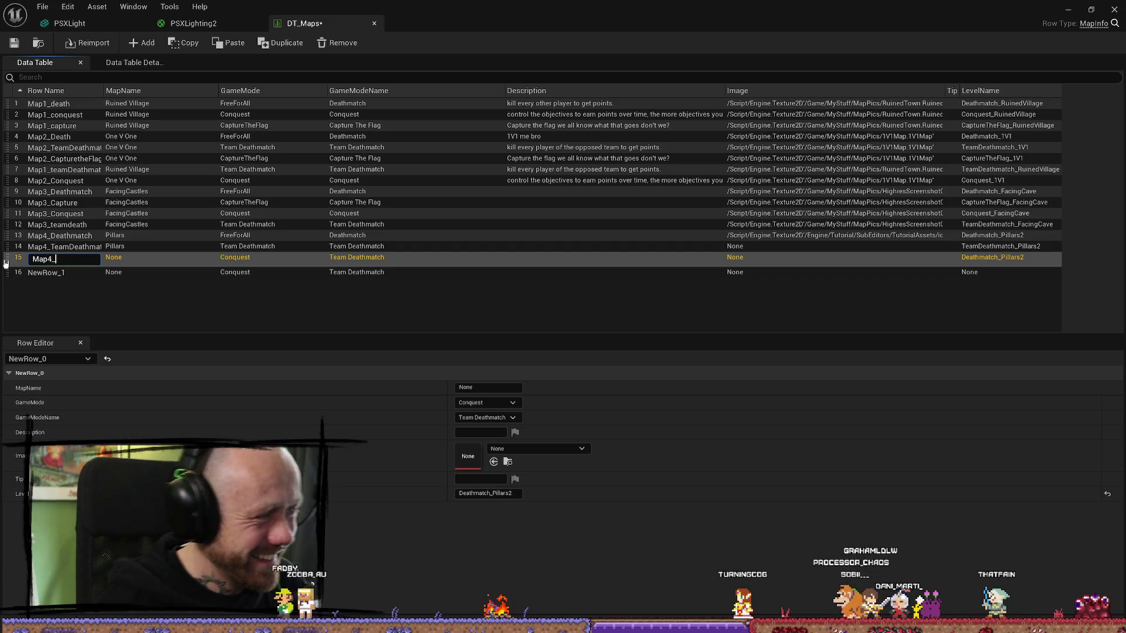
{"action": "type", "text": "Conquest"}
{"action": "key", "text": "Return"}
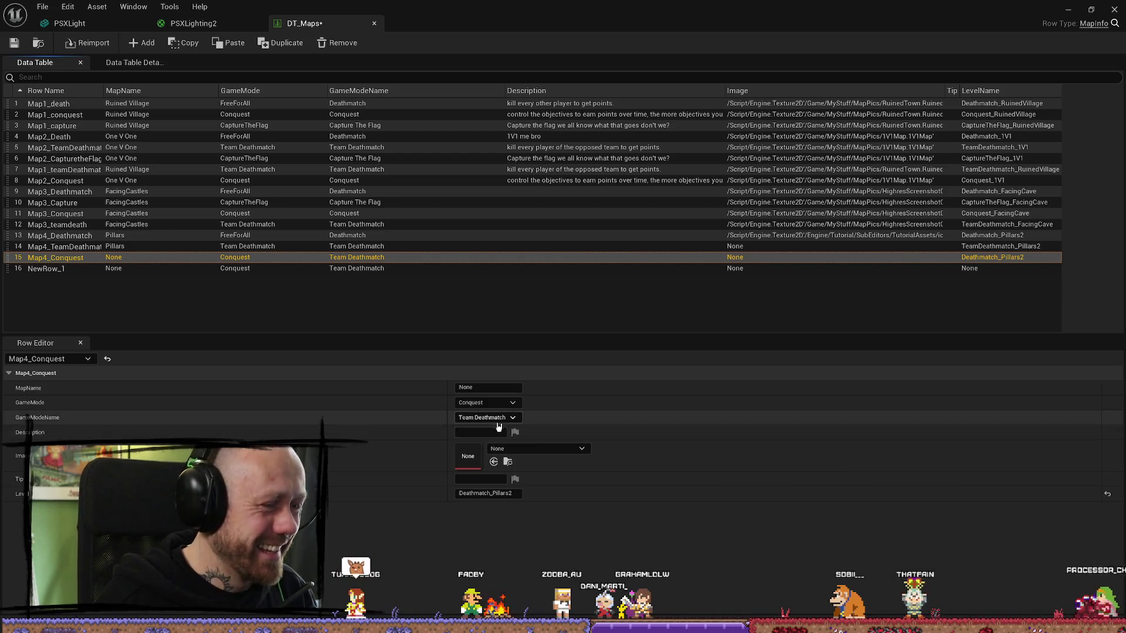
- Give Map4_Conquest MapName Pillars, LevelName Conquest_Pillars2 and GameModeName Conquest
{"action": "left_click", "coordinate": [489, 389]}
{"action": "type", "text": "Pillars"}
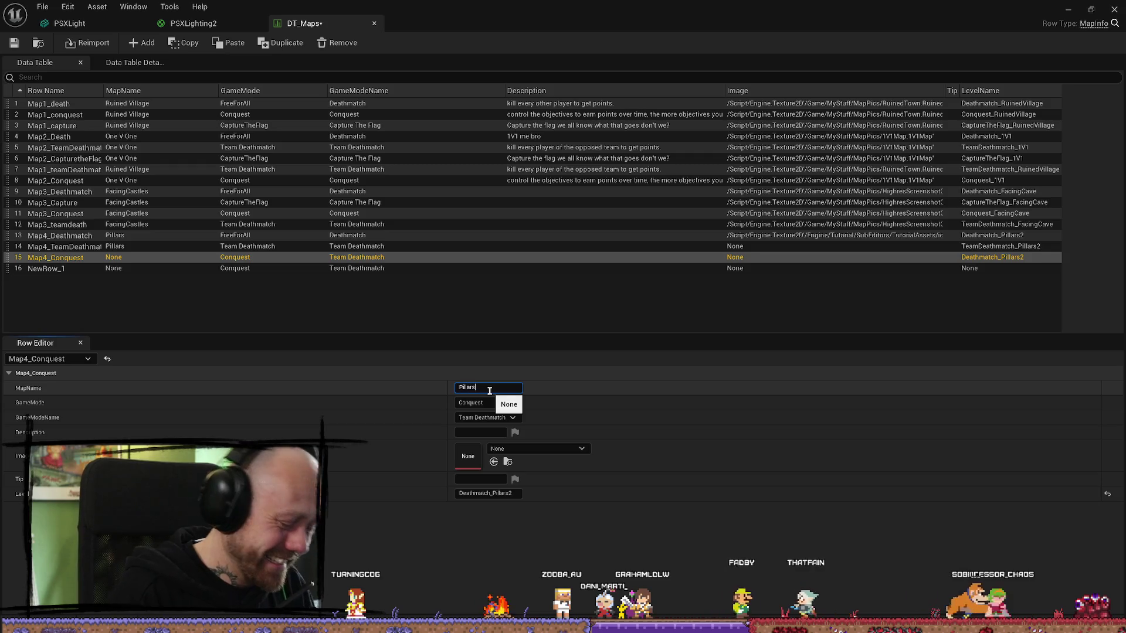
{"action": "key", "text": "Return"}
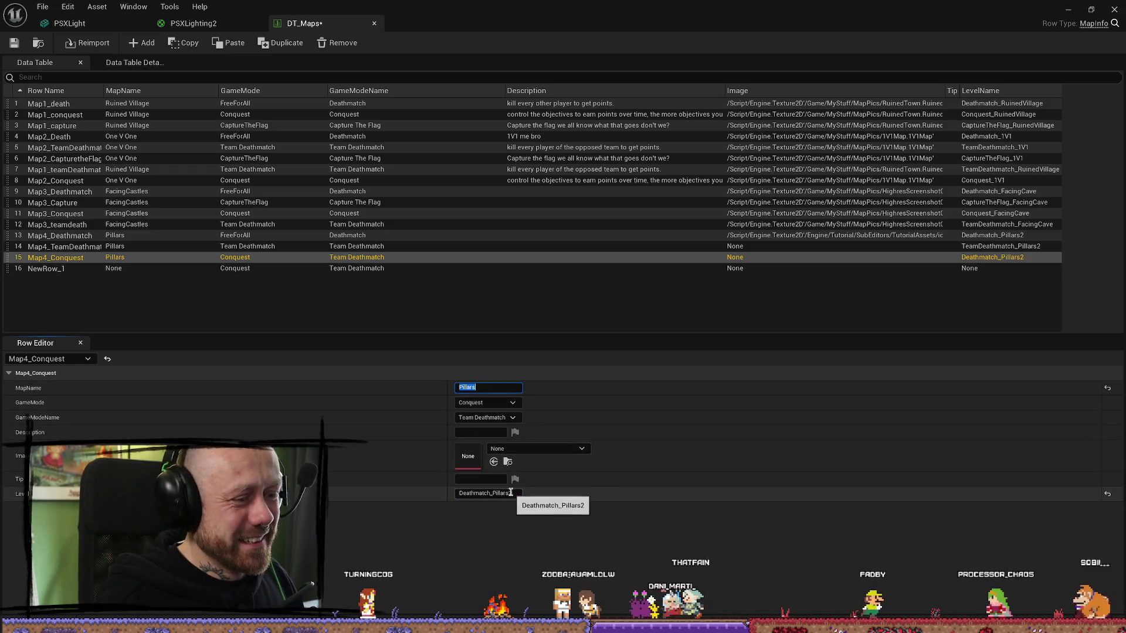
{"action": "double_click", "coordinate": [480, 495]}
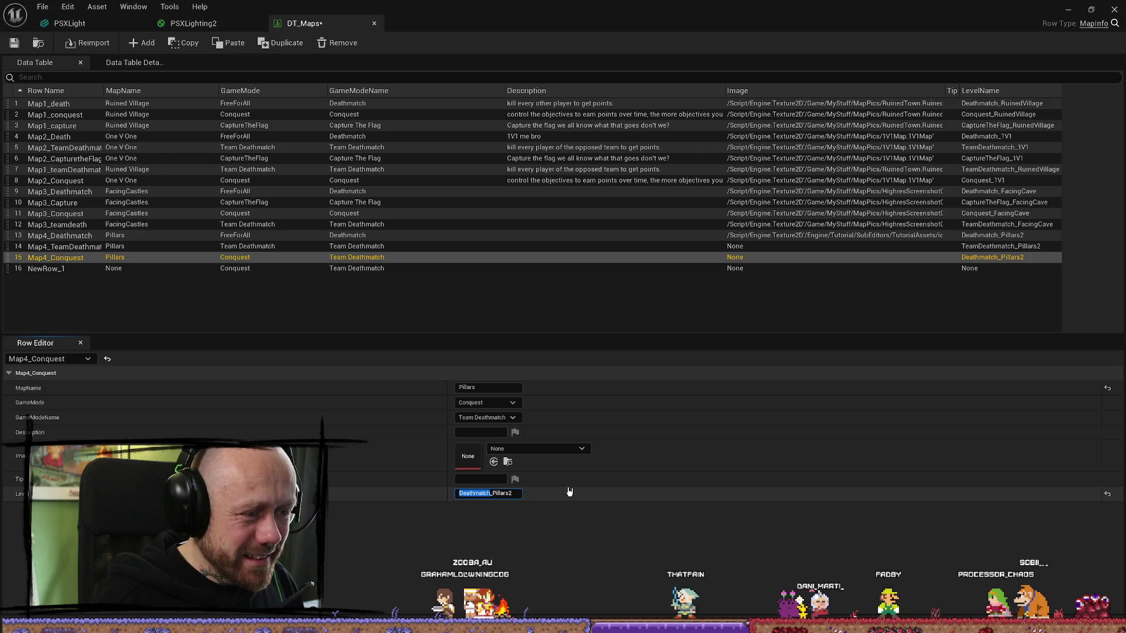
{"action": "type", "text": "Conques"}
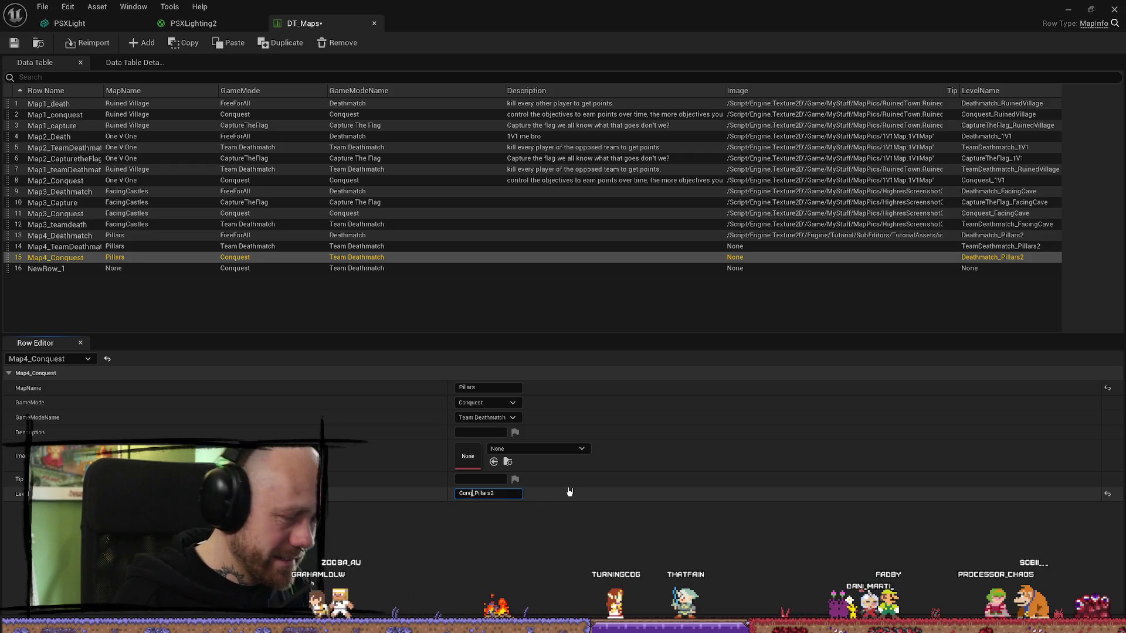
{"action": "left_click", "coordinate": [495, 417]}
{"action": "left_click", "coordinate": [496, 445]}
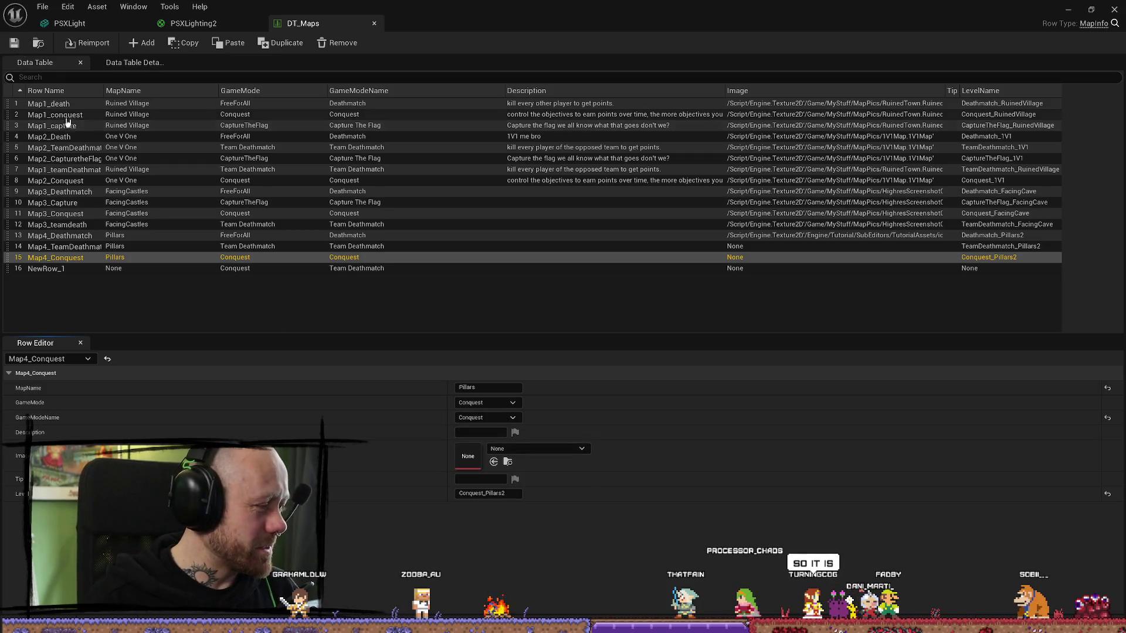
{"action": "left_click", "coordinate": [135, 270]}
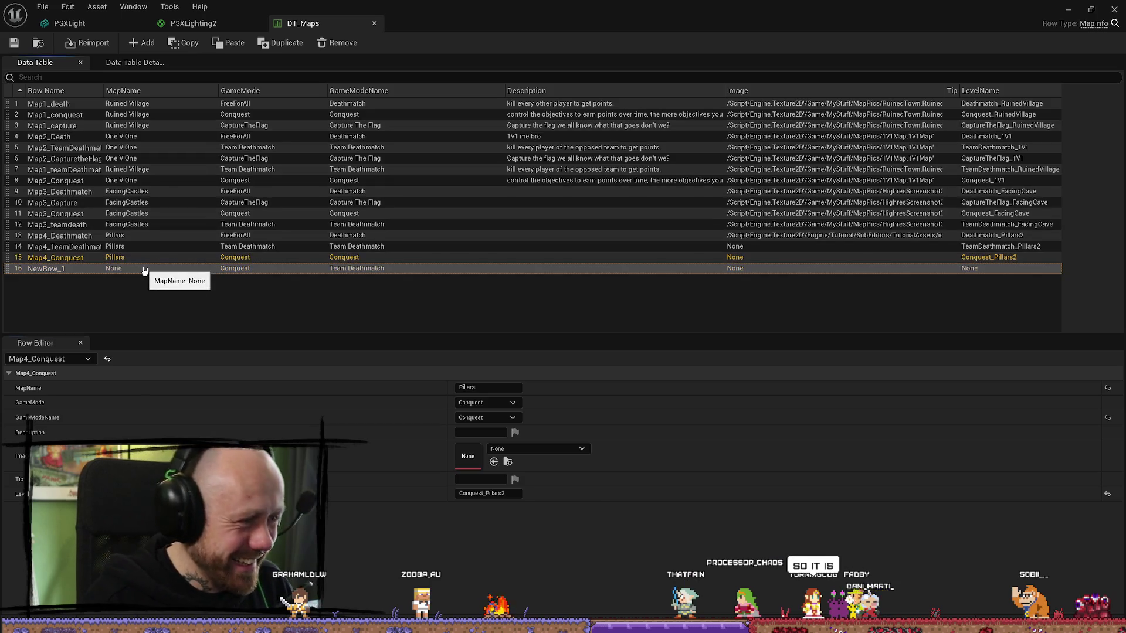
{"action": "left_click", "coordinate": [492, 387]}
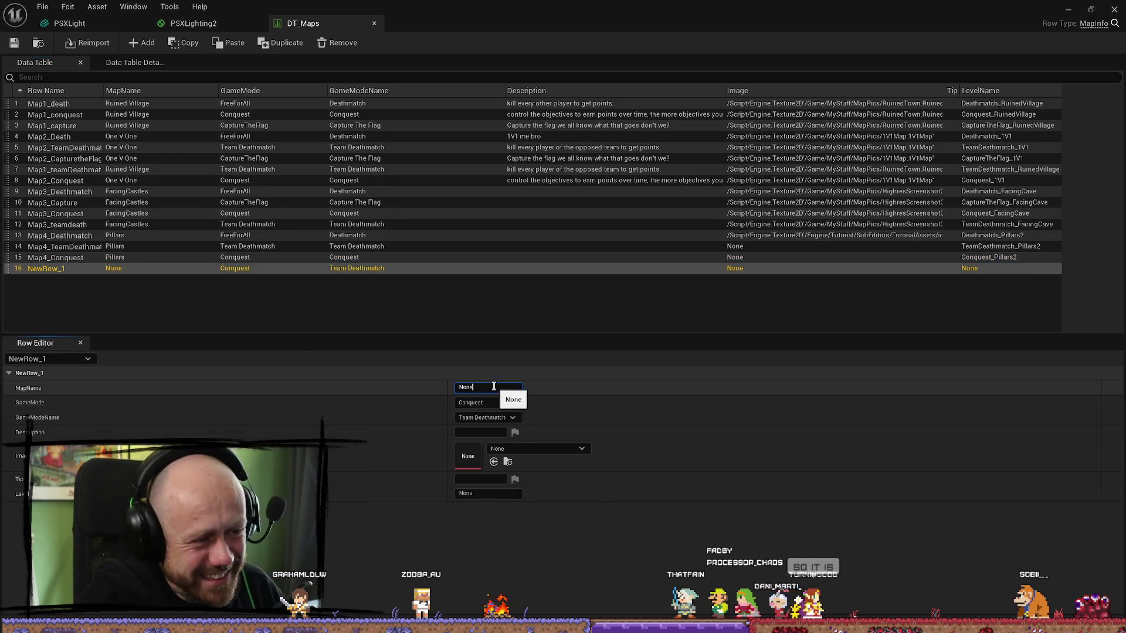
- Rename the last row, NewRow_1, to Map4_CaptureTheFlag, reverting its mistakenly edited MapName to None
{"action": "double_click", "coordinate": [485, 389]}
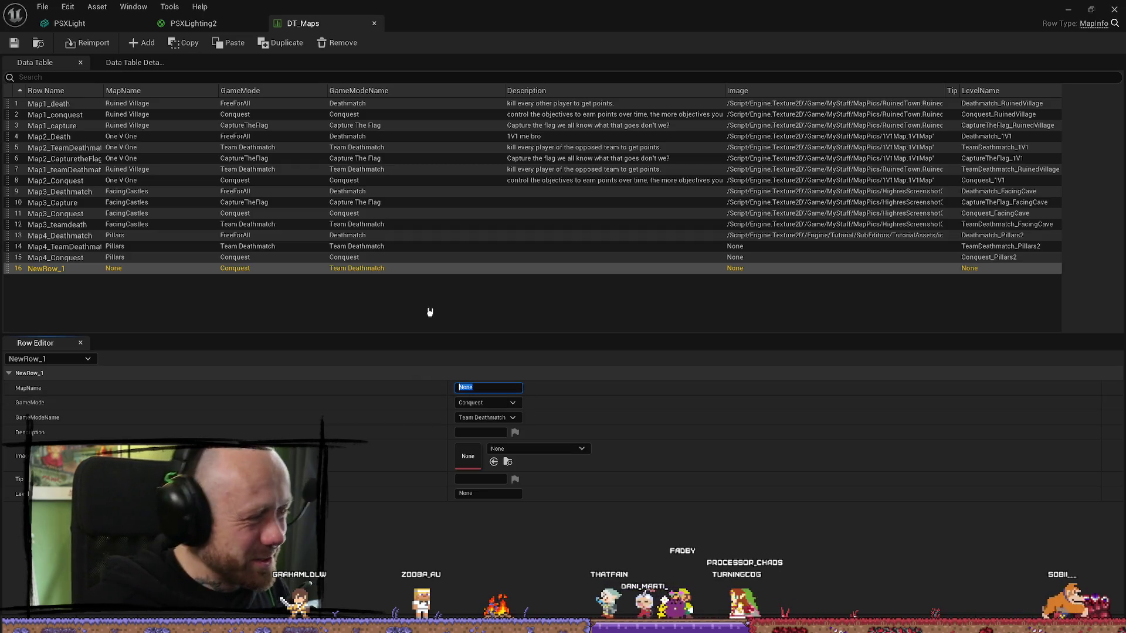
{"action": "key", "text": "BackSpace"}
{"action": "type", "text": "Map4_CaptureThe"}
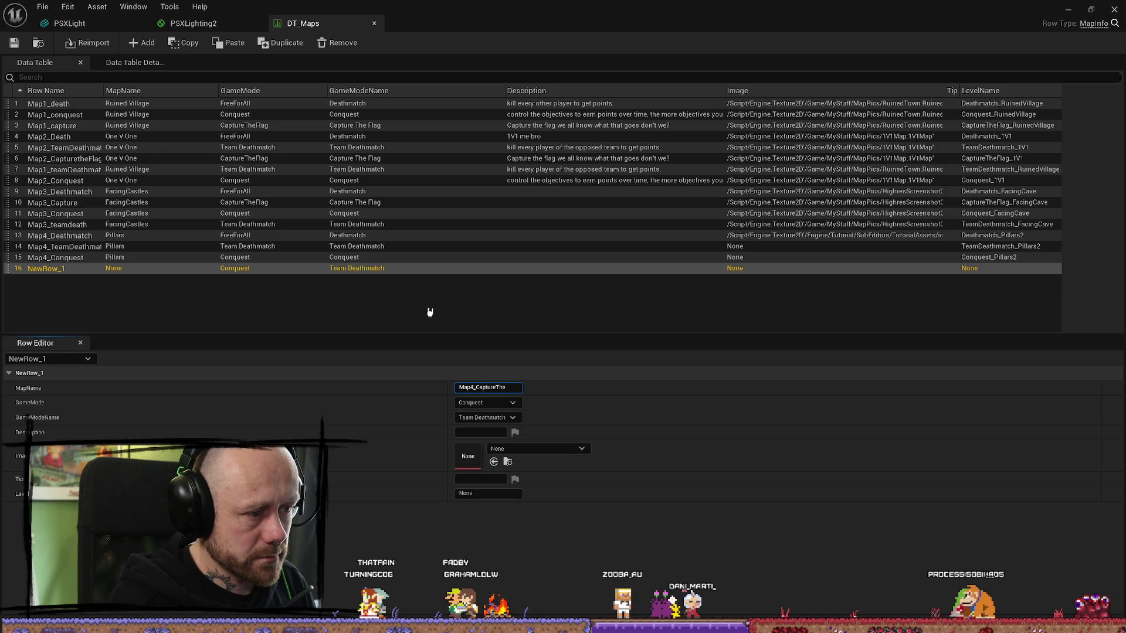
{"action": "type", "text": "Fl"}
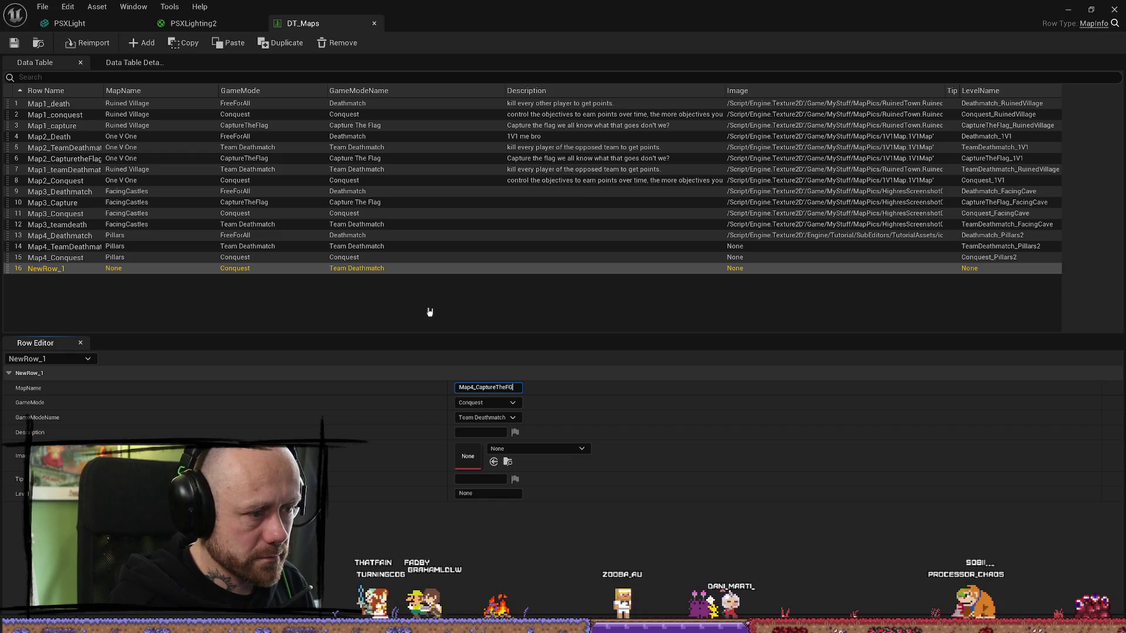
{"action": "type", "text": "ag"}
{"action": "key", "text": "Return"}
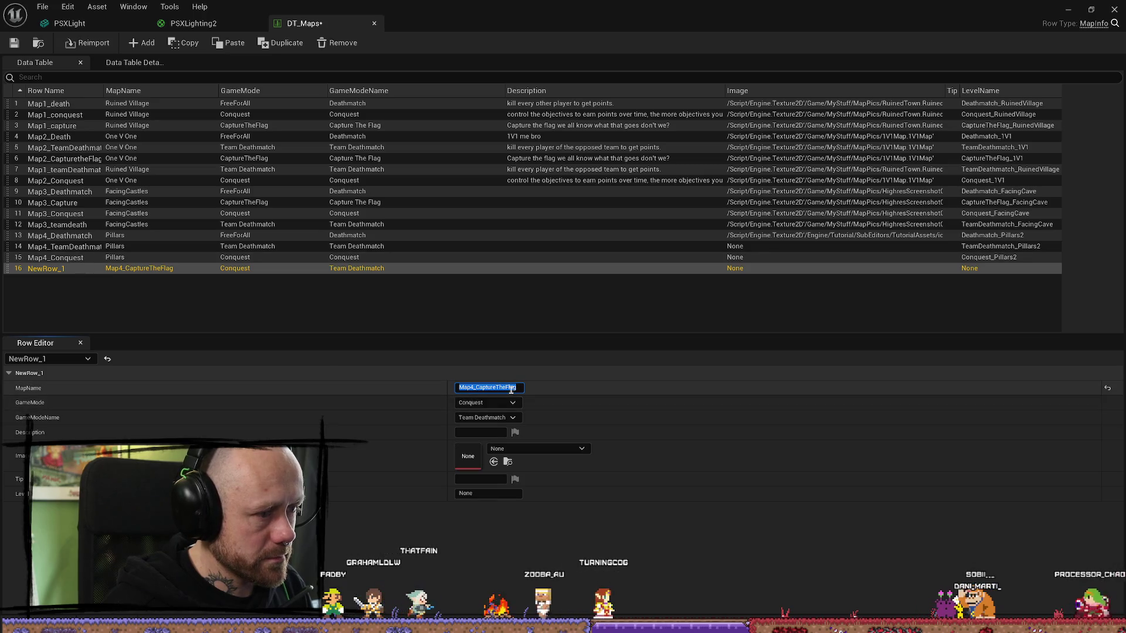
{"action": "key", "text": "BackSpace"}
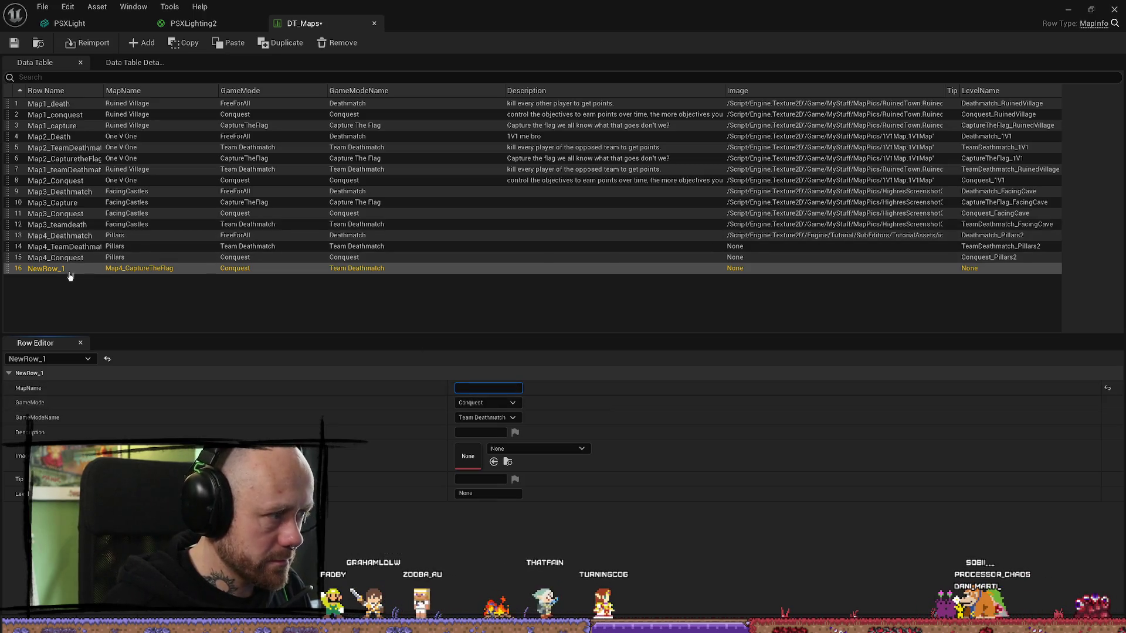
{"action": "double_click", "coordinate": [63, 271]}
{"action": "key", "text": "Return"}
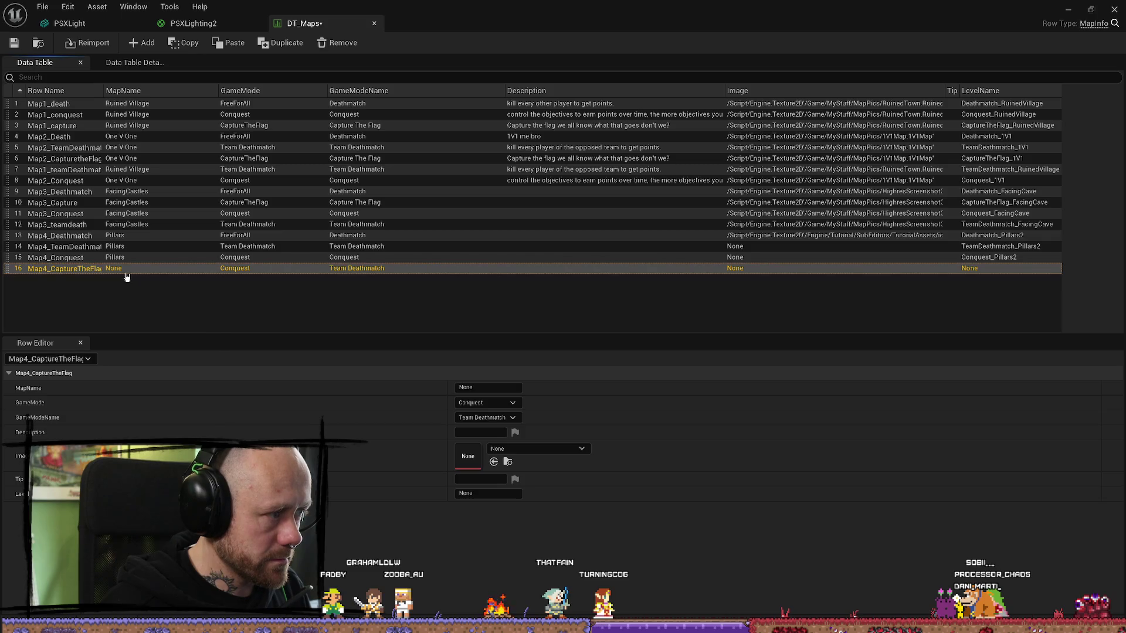
{"action": "left_click", "coordinate": [501, 389]}
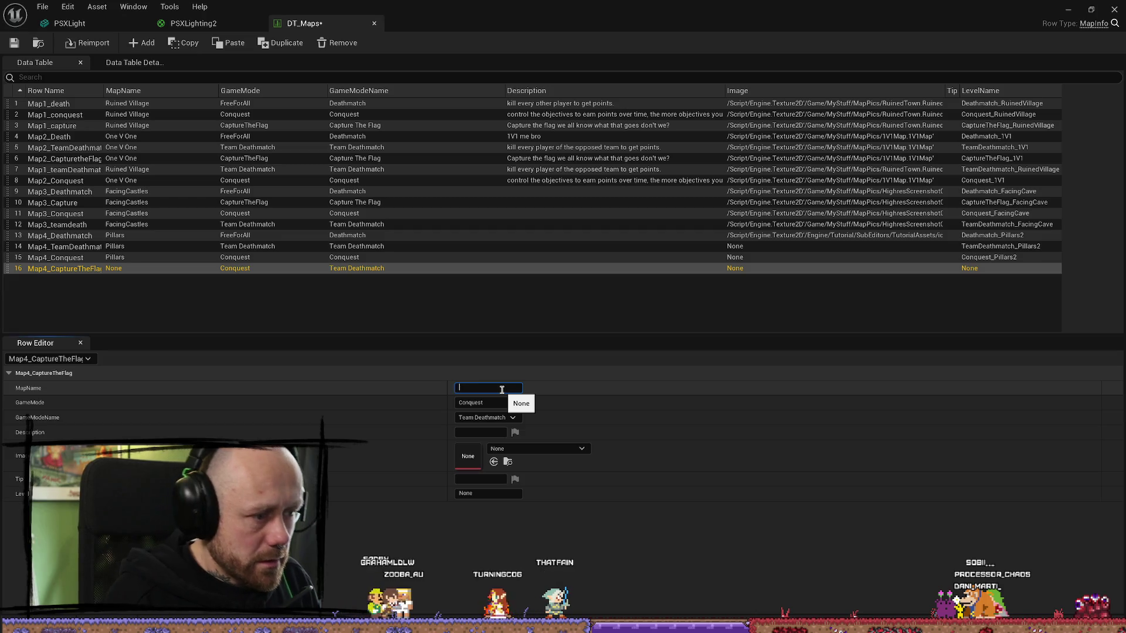
- Give Map4_CaptureTheFlag MapName Pillars, GameMode CaptureTheFlag and GameModeName Capture The Flag
{"action": "type", "text": "Pillars"}
{"action": "key", "text": "Return"}
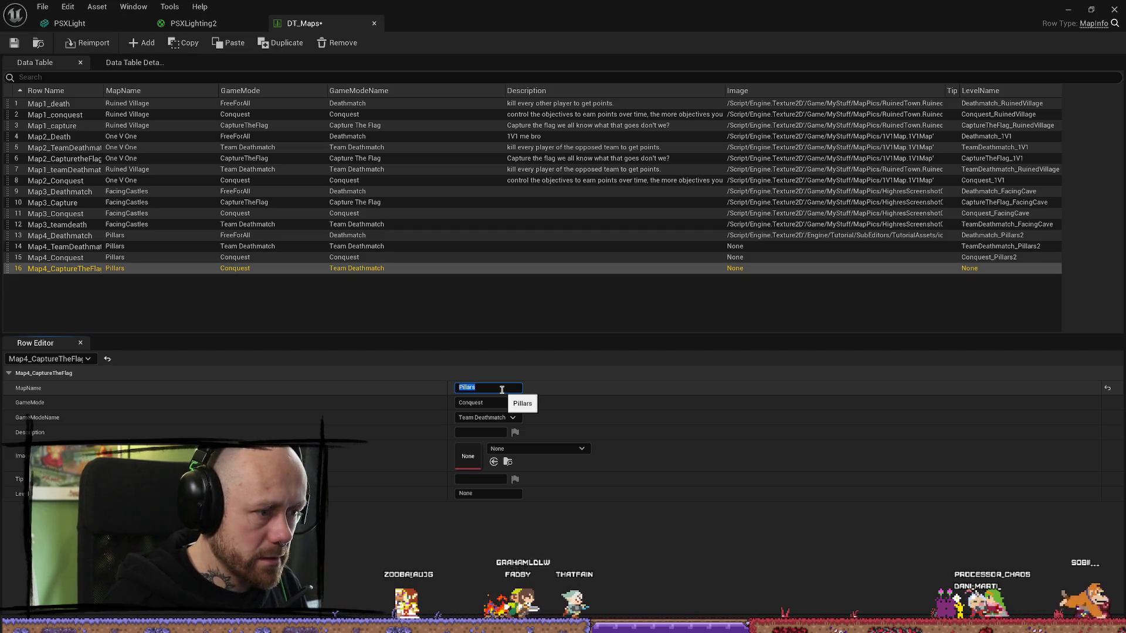
{"action": "left_click", "coordinate": [482, 403]}
{"action": "left_click", "coordinate": [487, 439]}
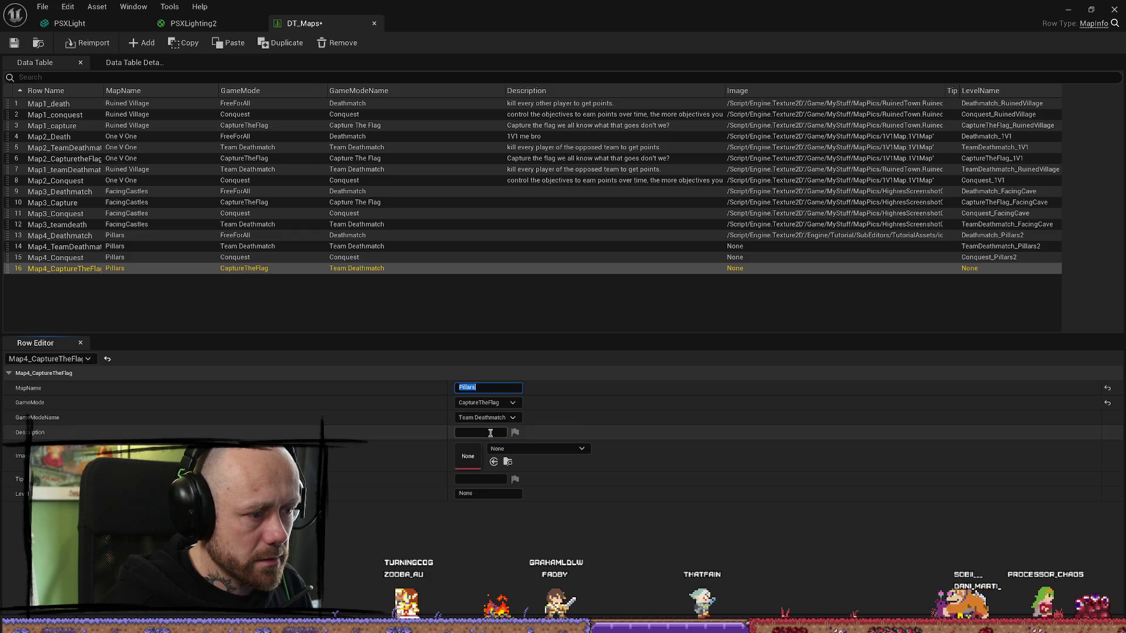
{"action": "left_click", "coordinate": [484, 418]}
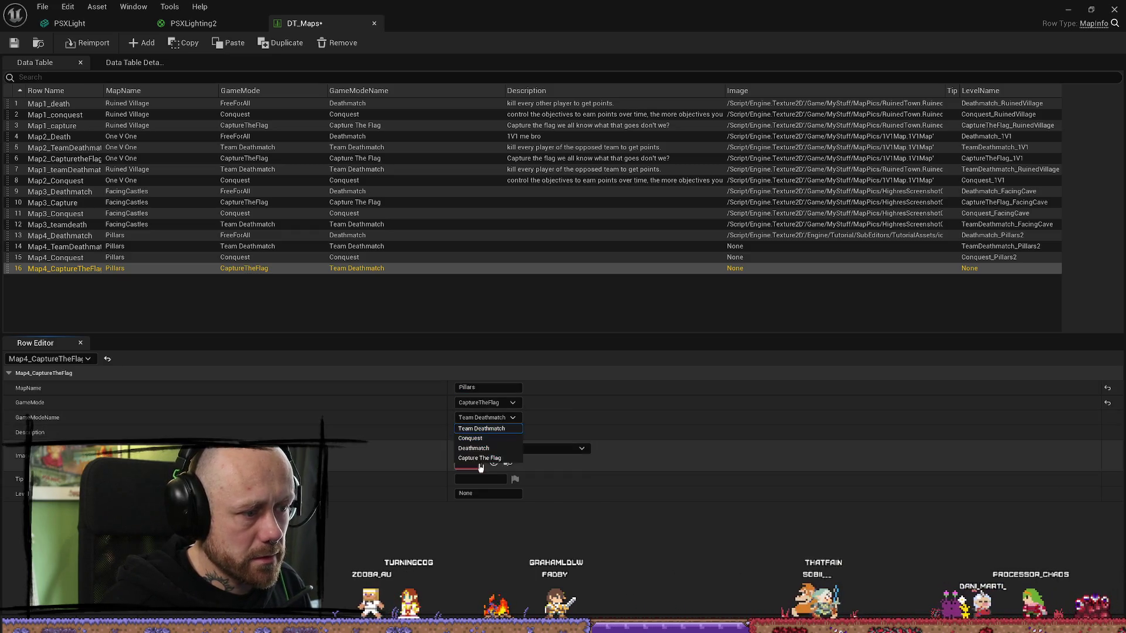
{"action": "left_click", "coordinate": [476, 458]}
- Set Map4_CaptureTheFlag's LevelName to CaptureTheFlag_Pillars2 and save the DT_Maps table
{"action": "left_click", "coordinate": [502, 494]}
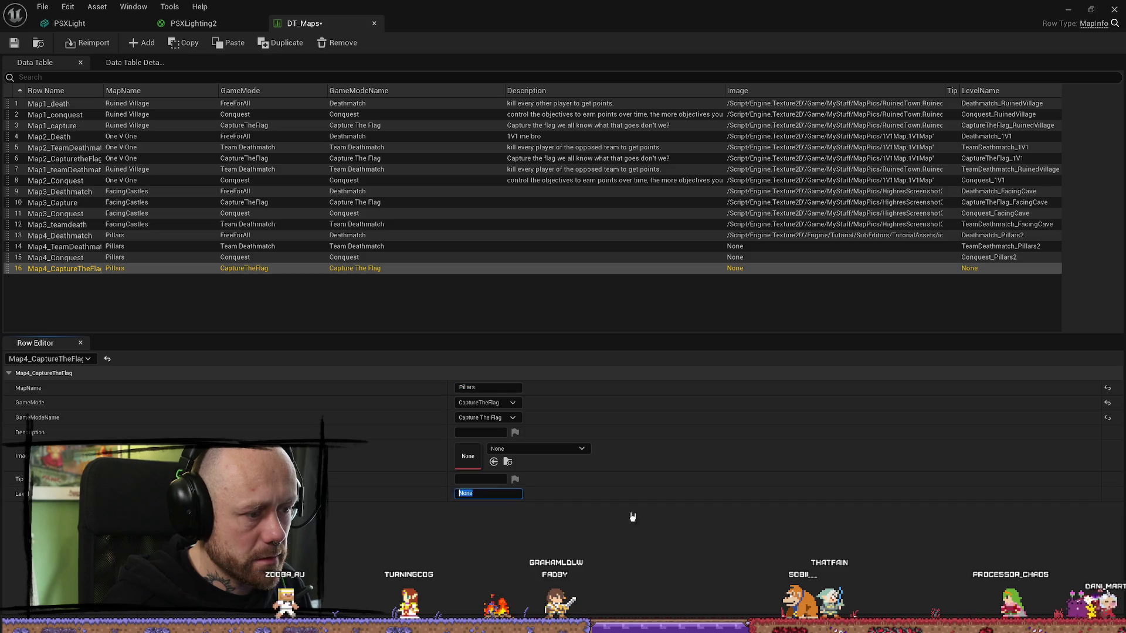
{"action": "left_click", "coordinate": [322, 257]}
{"action": "left_click", "coordinate": [513, 494]}
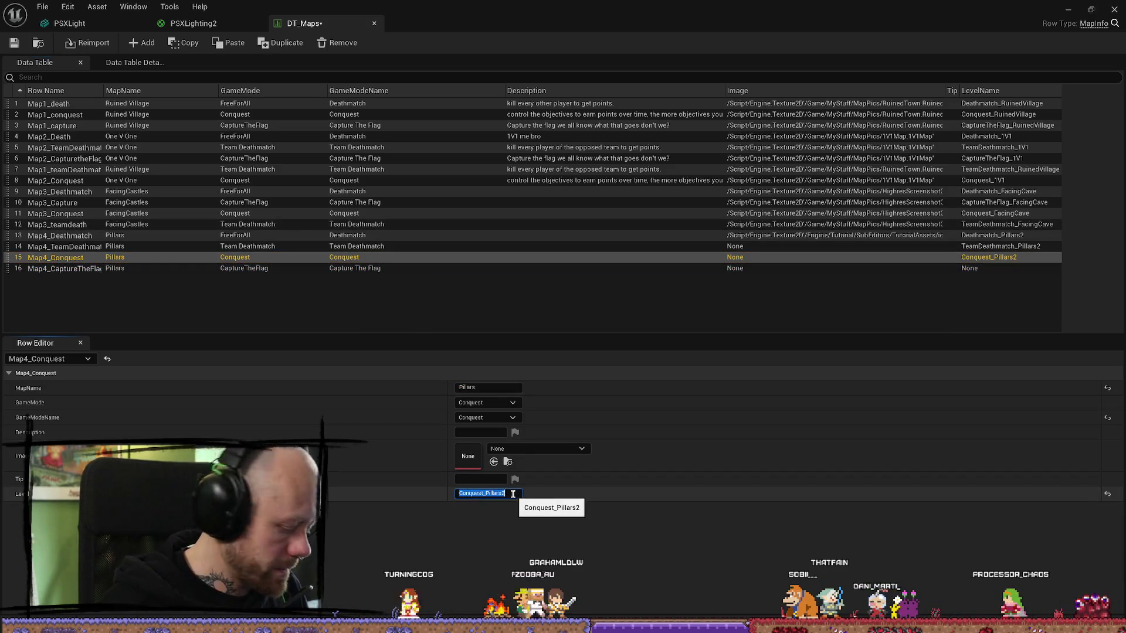
{"action": "left_click", "coordinate": [275, 268]}
{"action": "left_click", "coordinate": [490, 494]}
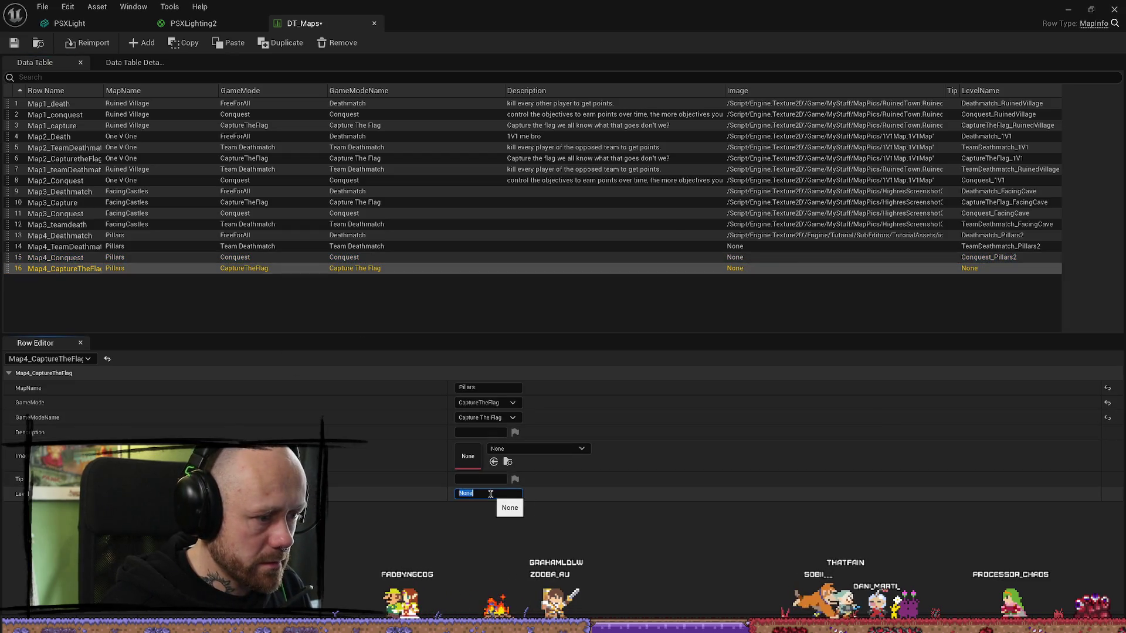
{"action": "key", "text": "ctrl+v"}
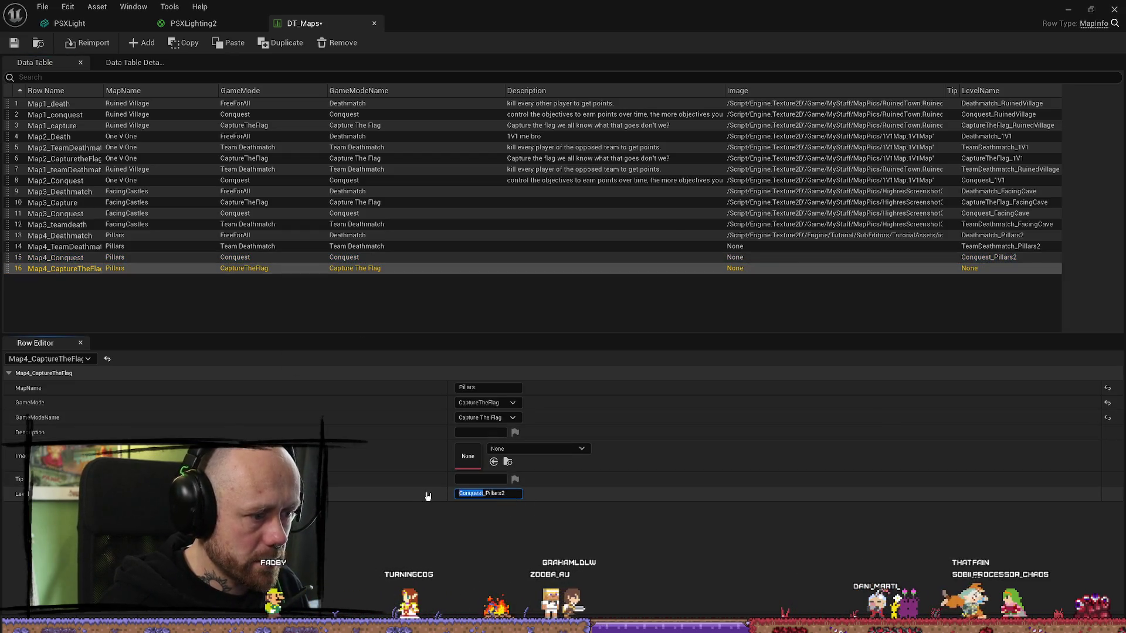
{"action": "type", "text": "CaptureTheFlag"}
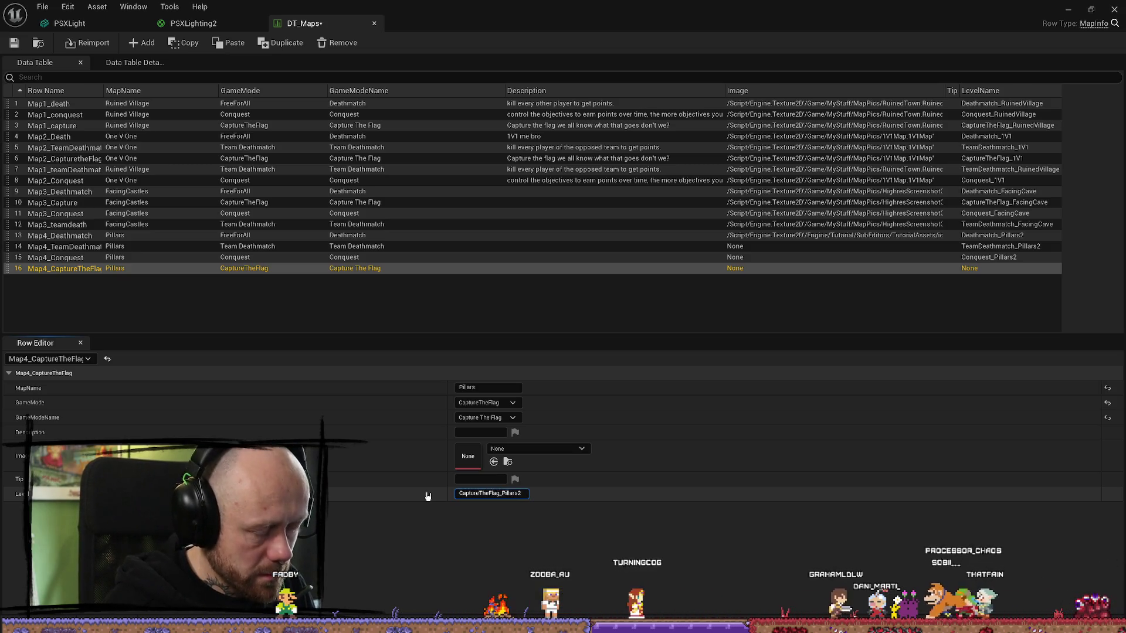
{"action": "key", "text": "Return"}
{"action": "key", "text": "ctrl+s"}
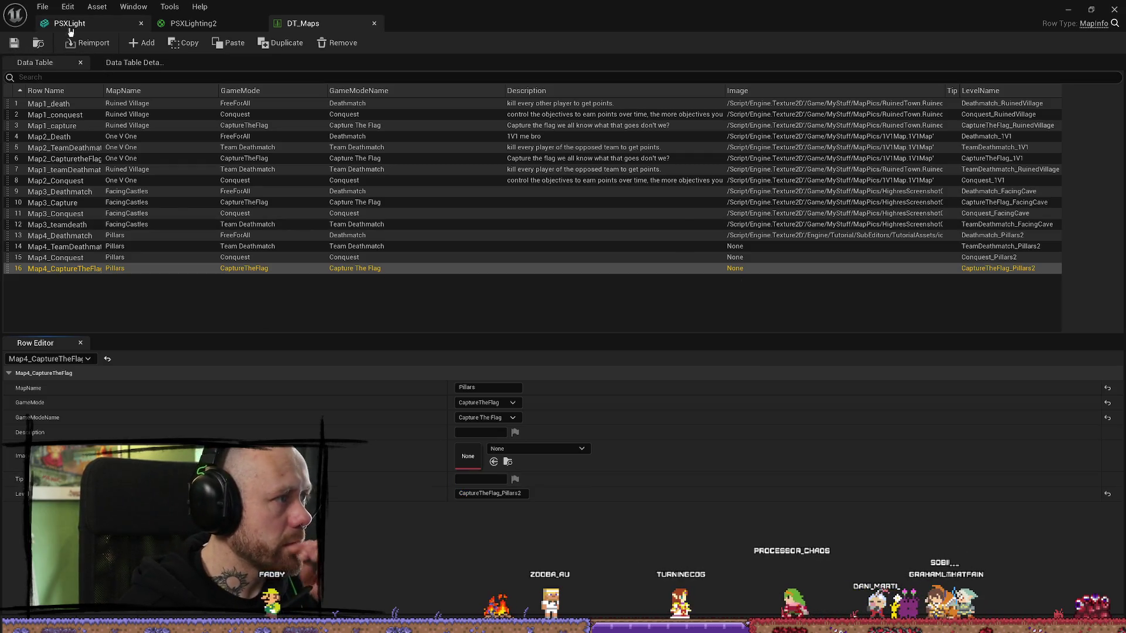
- Load the Deathmatch_Pillars2 level from the FPS > Maps > GameModes folder
{"action": "left_click", "coordinate": [1068, 12]}
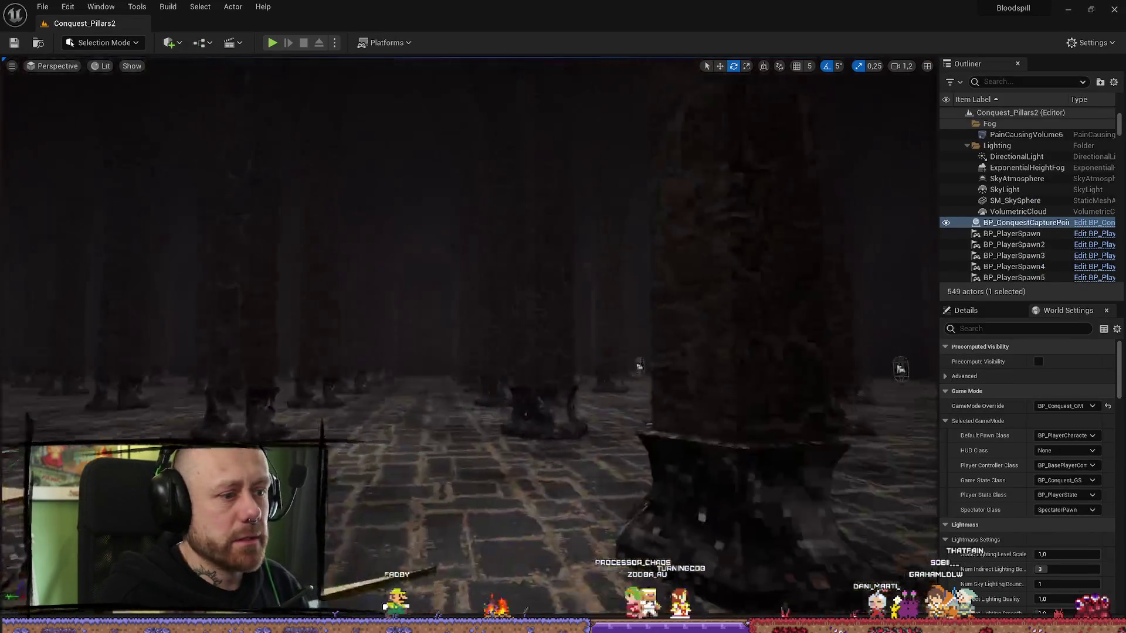
{"action": "key", "text": "ctrl+space"}
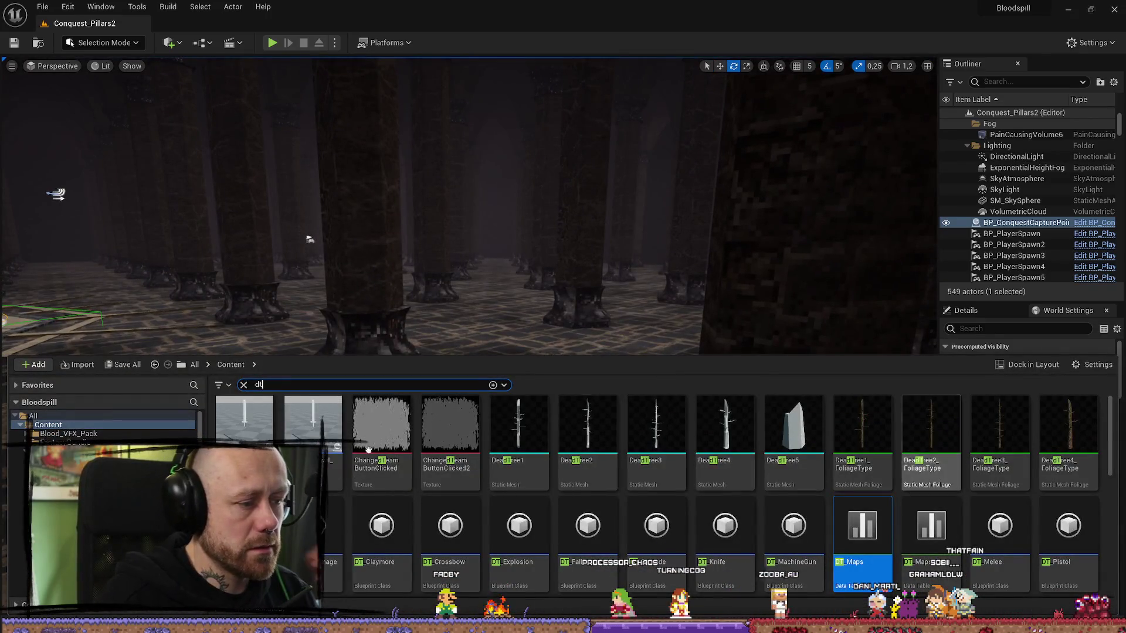
{"action": "left_click", "coordinate": [49, 451]}
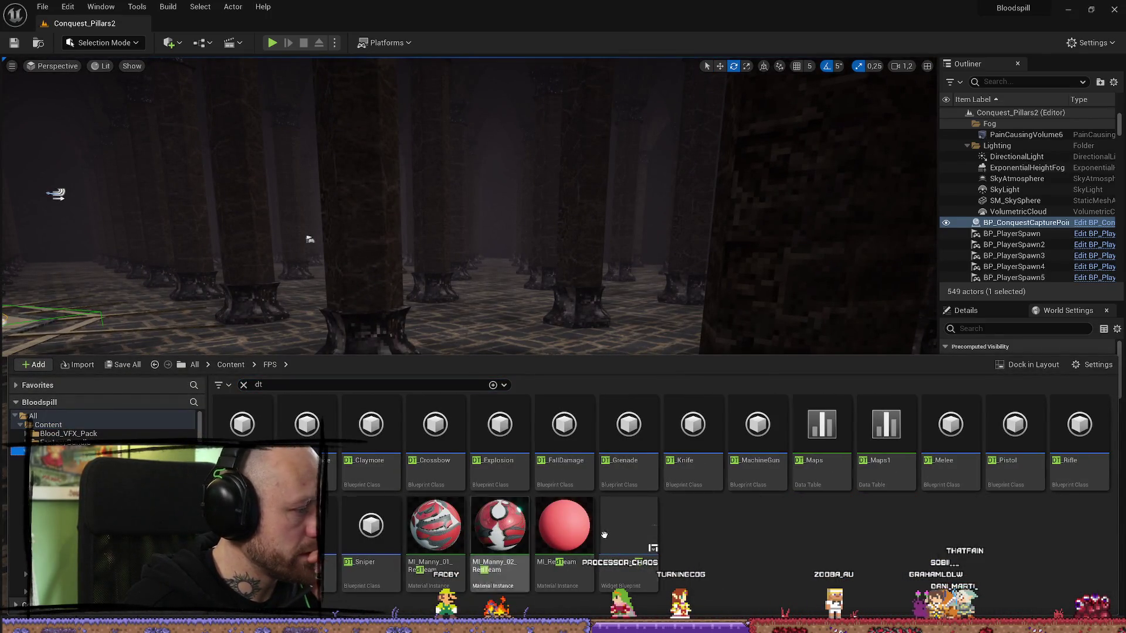
{"action": "left_click", "coordinate": [243, 385]}
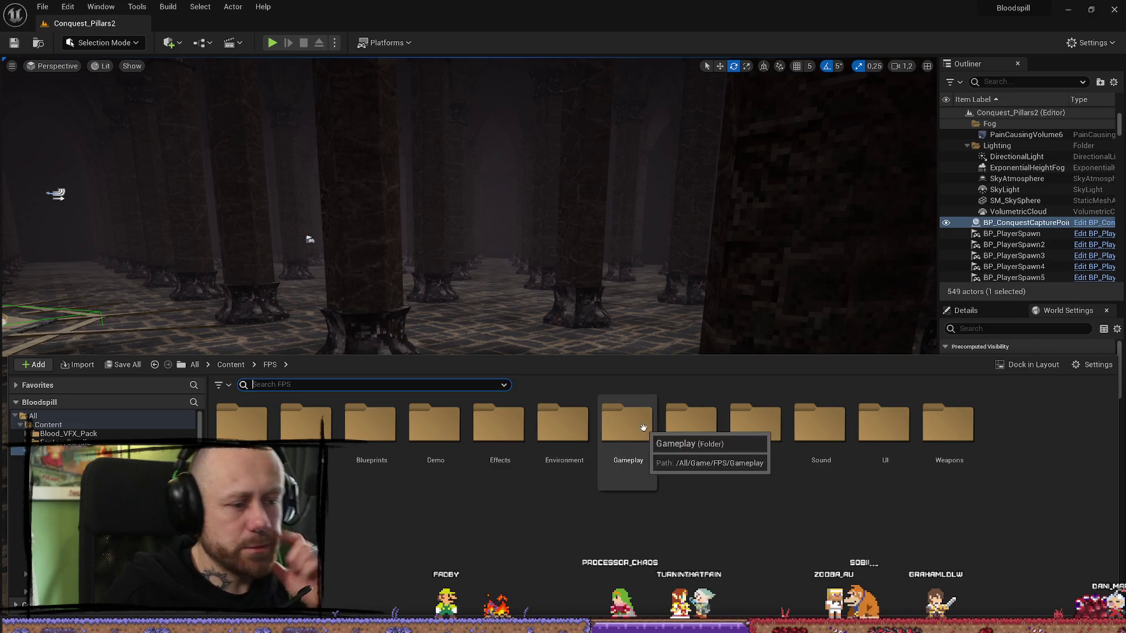
{"action": "double_click", "coordinate": [746, 449]}
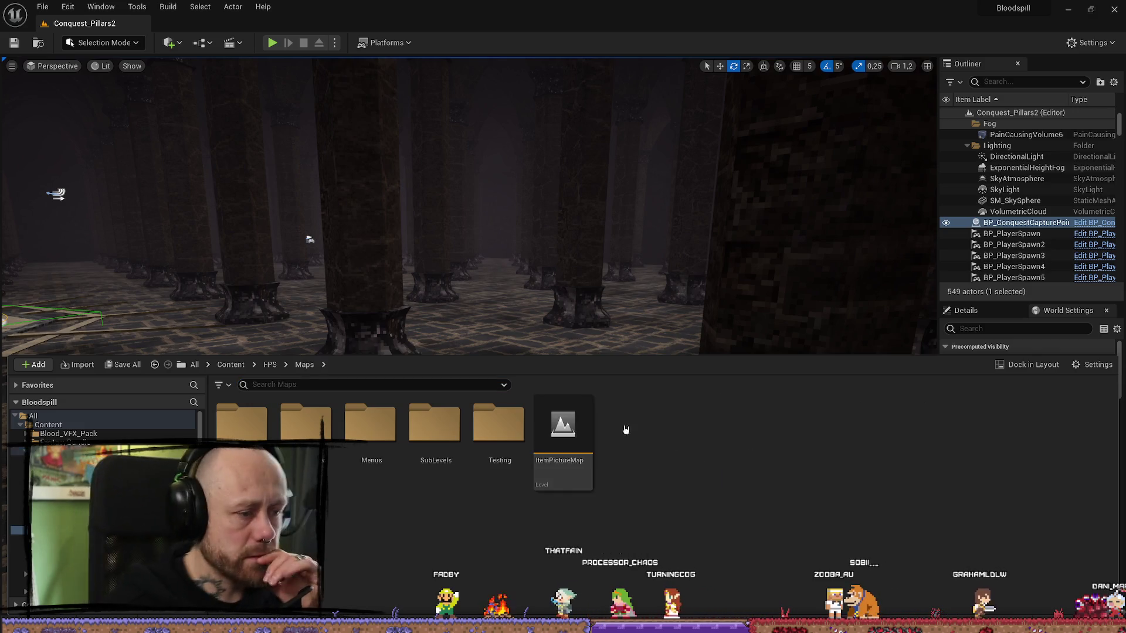
{"action": "double_click", "coordinate": [288, 423]}
{"action": "key", "text": "alt+Left"}
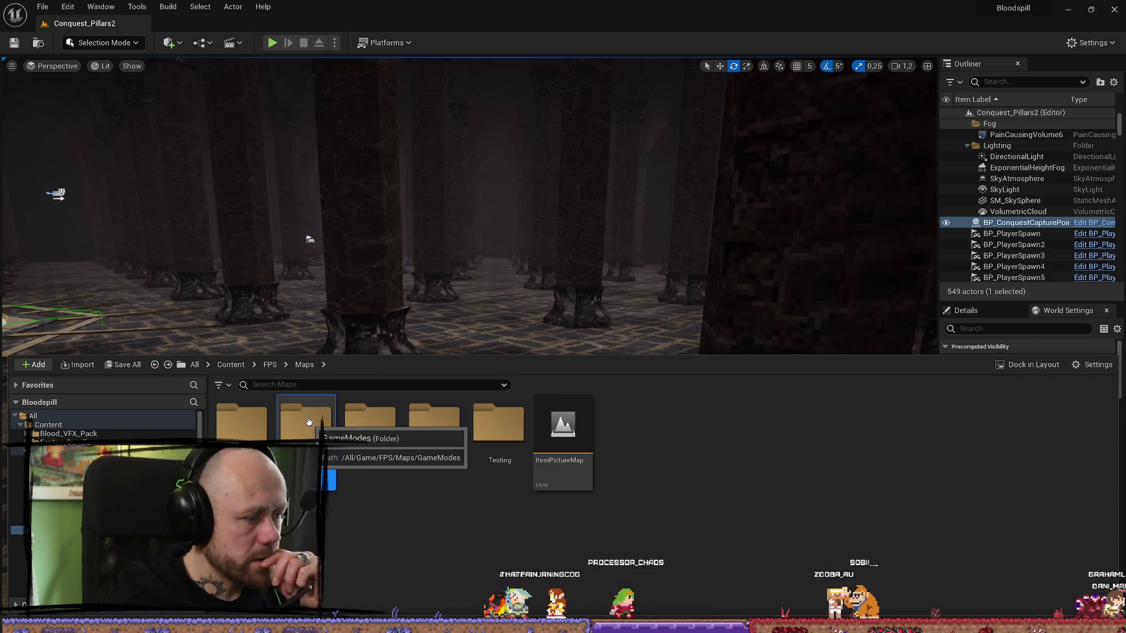
{"action": "double_click", "coordinate": [293, 425]}
{"action": "scroll", "coordinate": [324, 434], "scroll_direction": "down", "scroll_amount": 5}
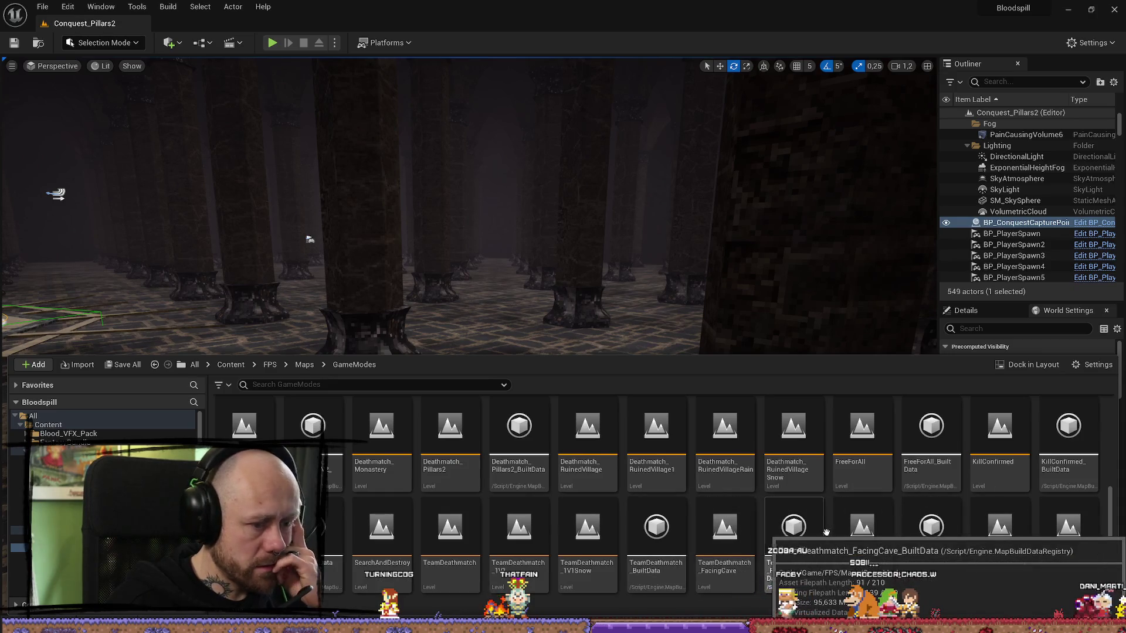
{"action": "scroll", "coordinate": [824, 531], "scroll_direction": "up", "scroll_amount": 2}
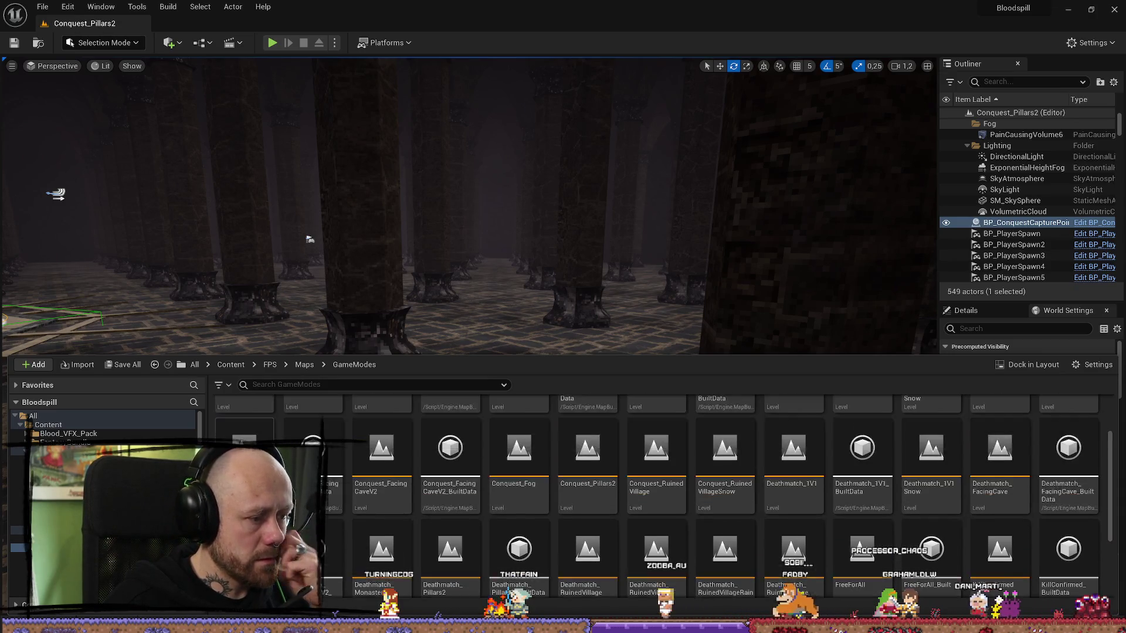
{"action": "scroll", "coordinate": [352, 486], "scroll_direction": "down", "scroll_amount": 2}
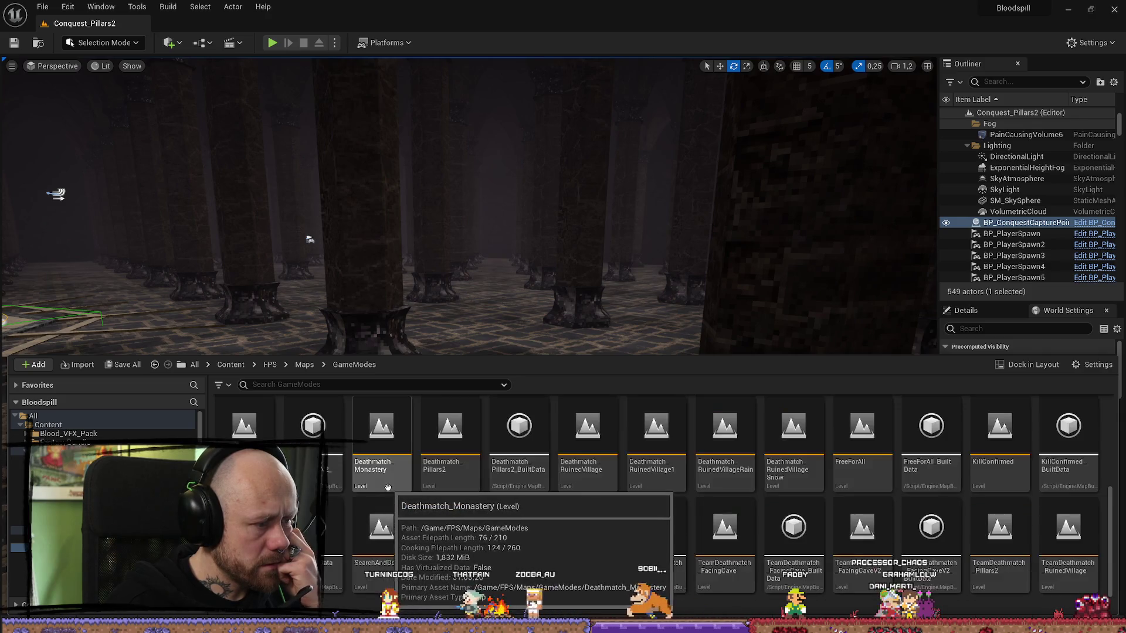
{"action": "double_click", "coordinate": [473, 453]}
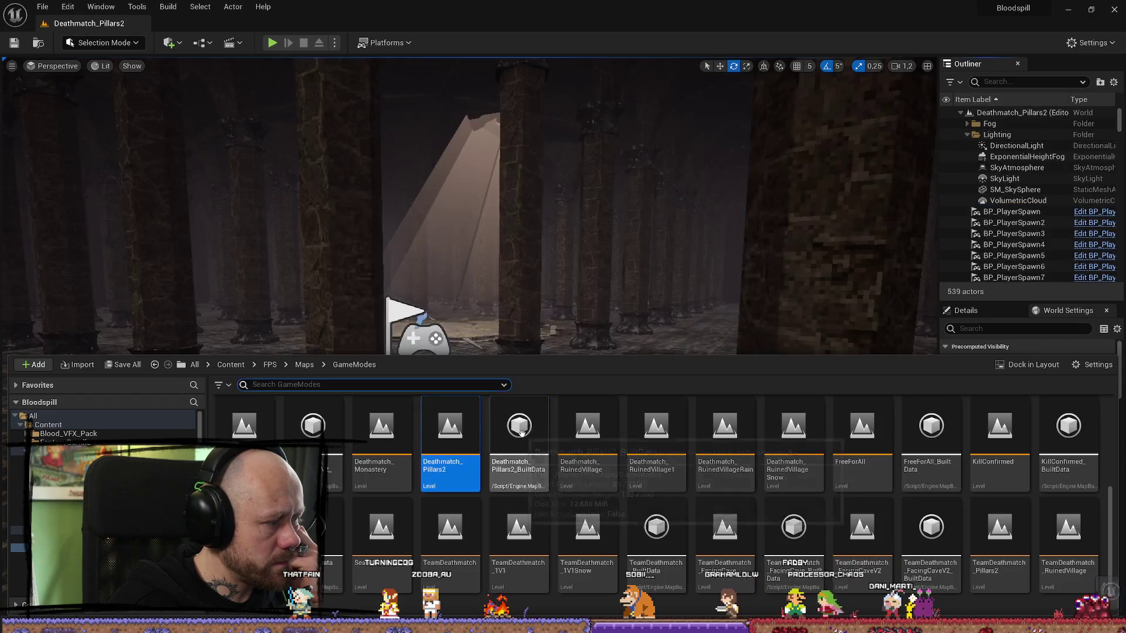
- Frame the pillared hall and light shaft in immersive mode, then bring up High Resolution Screenshot
{"action": "mouse_move", "coordinate": [547, 264]}
{"action": "left_mouse_down"}
{"action": "mouse_move", "coordinate": [557, 269]}
{"action": "mouse_move", "coordinate": [603, 231]}
{"action": "left_mouse_up"}
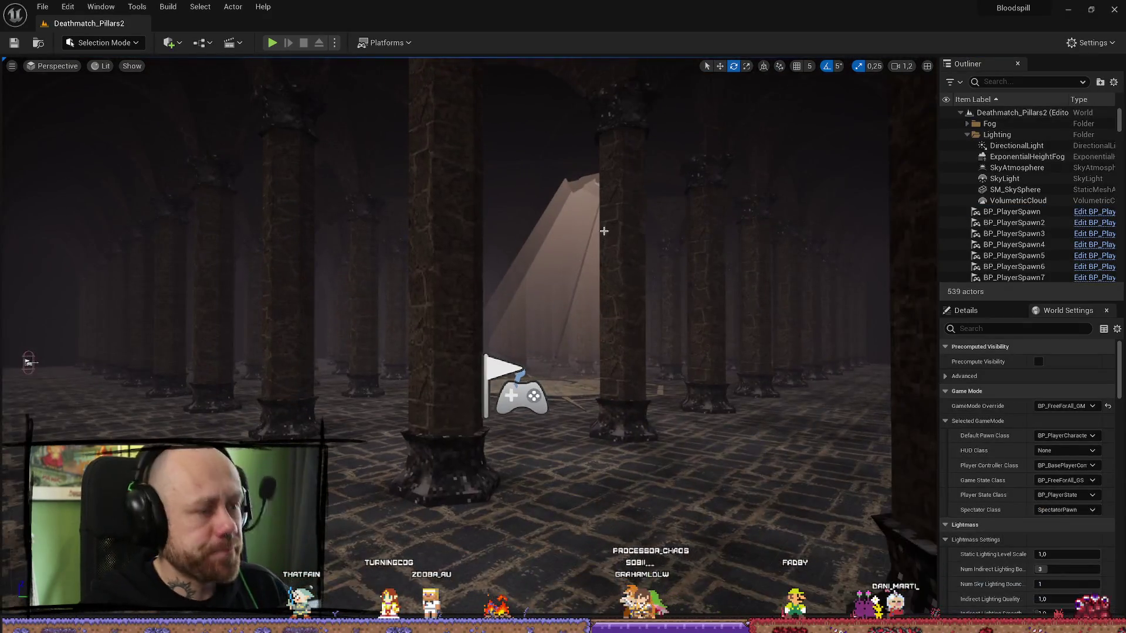
{"action": "key", "text": "F11"}
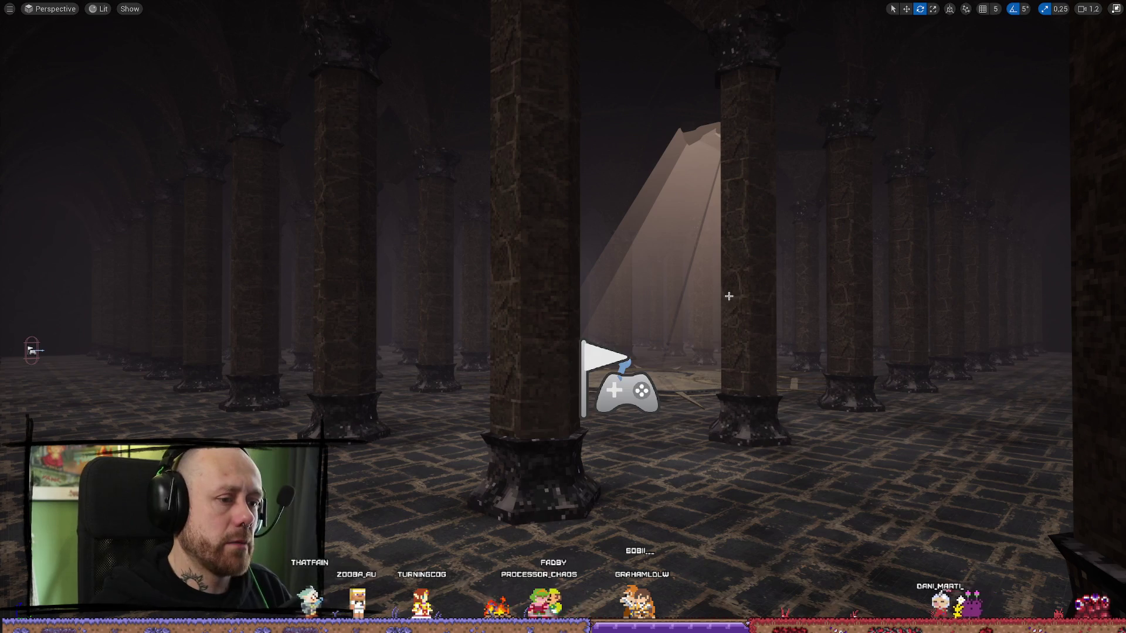
{"action": "mouse_move", "coordinate": [602, 231]}
{"action": "left_mouse_down"}
{"action": "mouse_move", "coordinate": [569, 237]}
{"action": "mouse_move", "coordinate": [574, 258]}
{"action": "mouse_move", "coordinate": [563, 233]}
{"action": "left_mouse_up"}
{"action": "scroll", "coordinate": [574, 240], "scroll_direction": "down", "scroll_amount": 4}
{"action": "scroll", "coordinate": [571, 238], "scroll_direction": "up", "scroll_amount": 2}
{"action": "scroll", "coordinate": [566, 252], "scroll_direction": "up", "scroll_amount": 1}
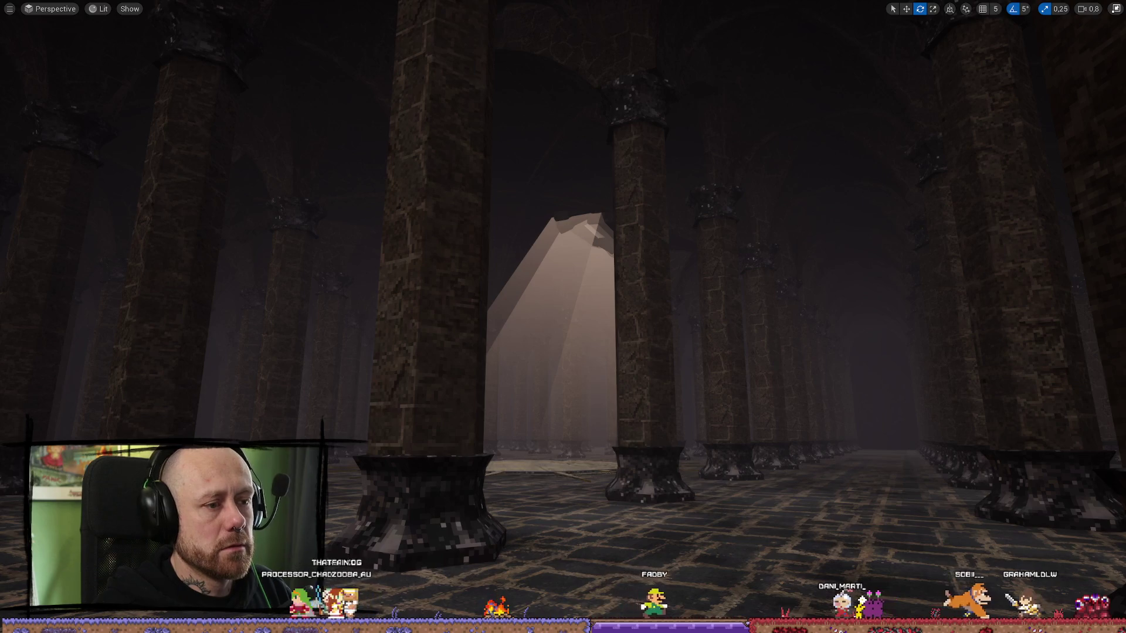
{"action": "left_click_drag", "start_coordinate": [563, 233], "coordinate": [557, 232]}
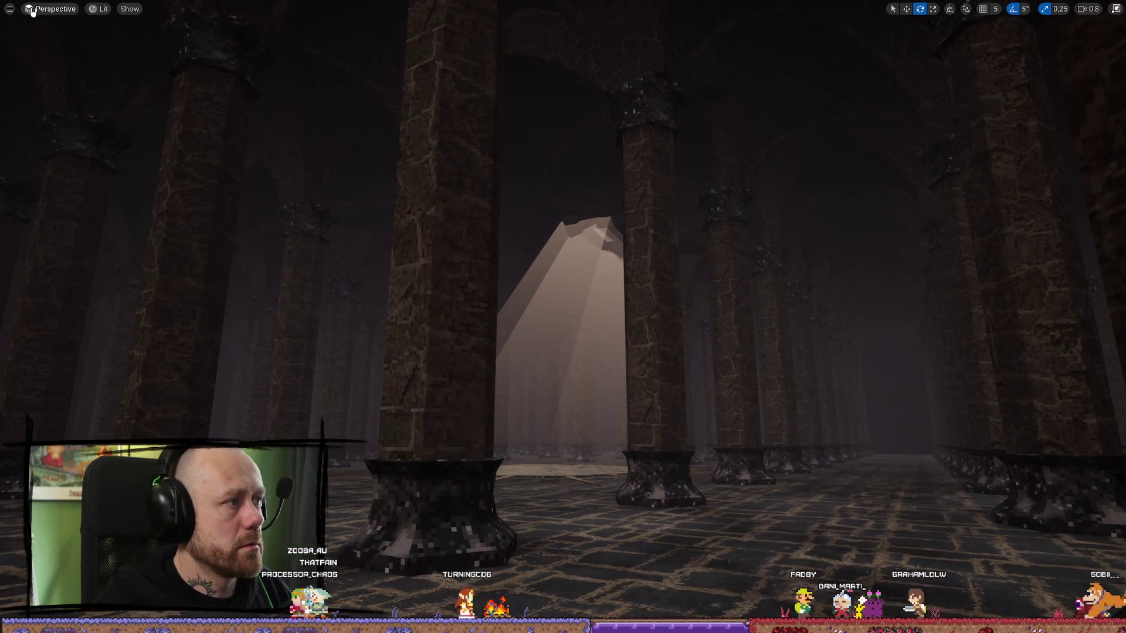
{"action": "left_click", "coordinate": [9, 8]}
{"action": "left_click", "coordinate": [118, 241]}
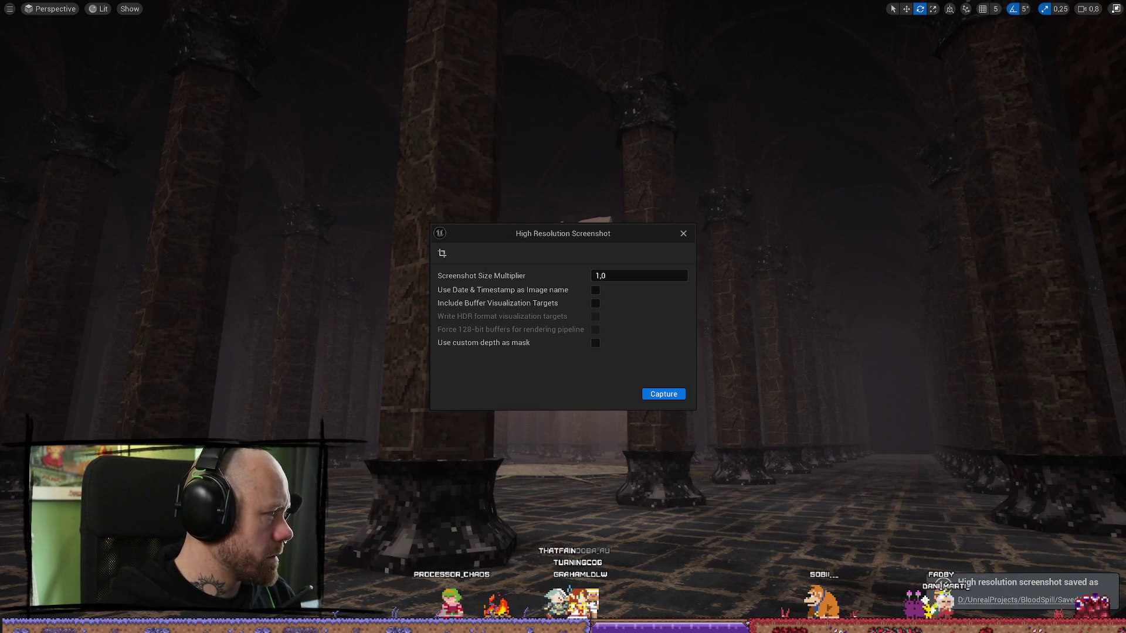
- Import the new Deathmatch_Pillars2 screenshot into MyStuff/MapPics as HighresScreenshot00011
{"action": "left_click", "coordinate": [1116, 9]}
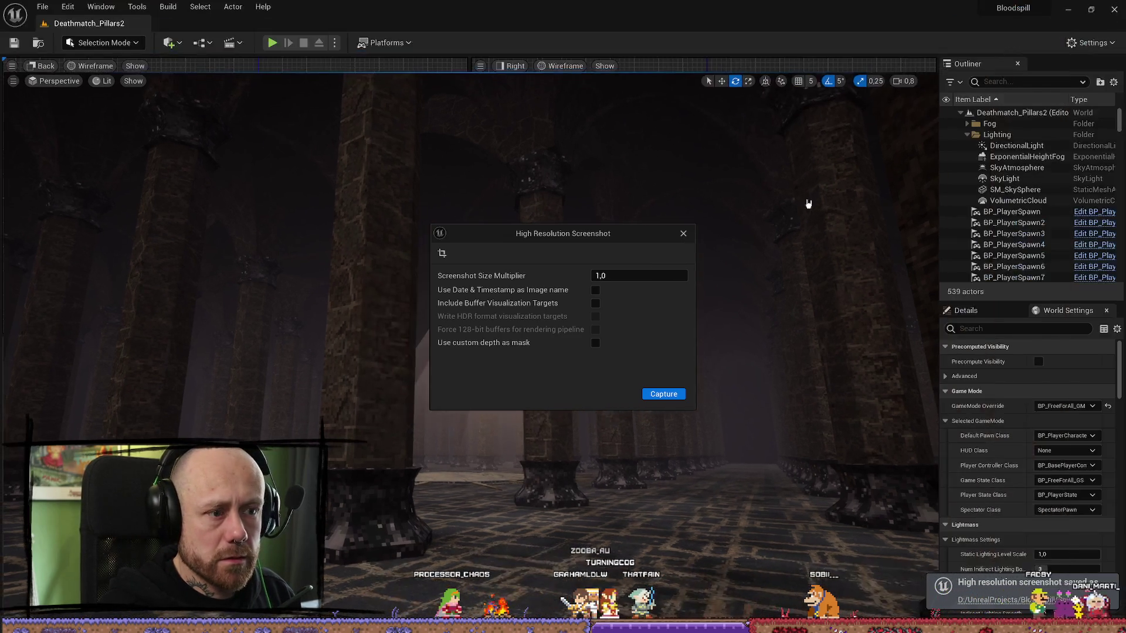
{"action": "left_click", "coordinate": [683, 233]}
{"action": "key", "text": "ctrl+space"}
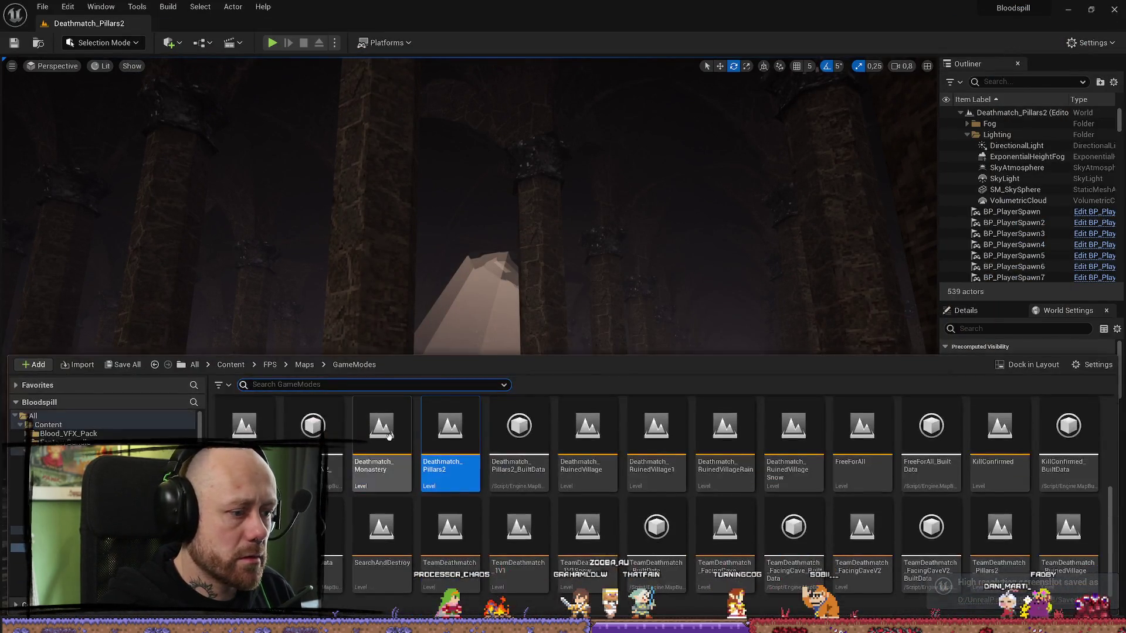
{"action": "scroll", "coordinate": [88, 469], "scroll_direction": "down", "scroll_amount": 5}
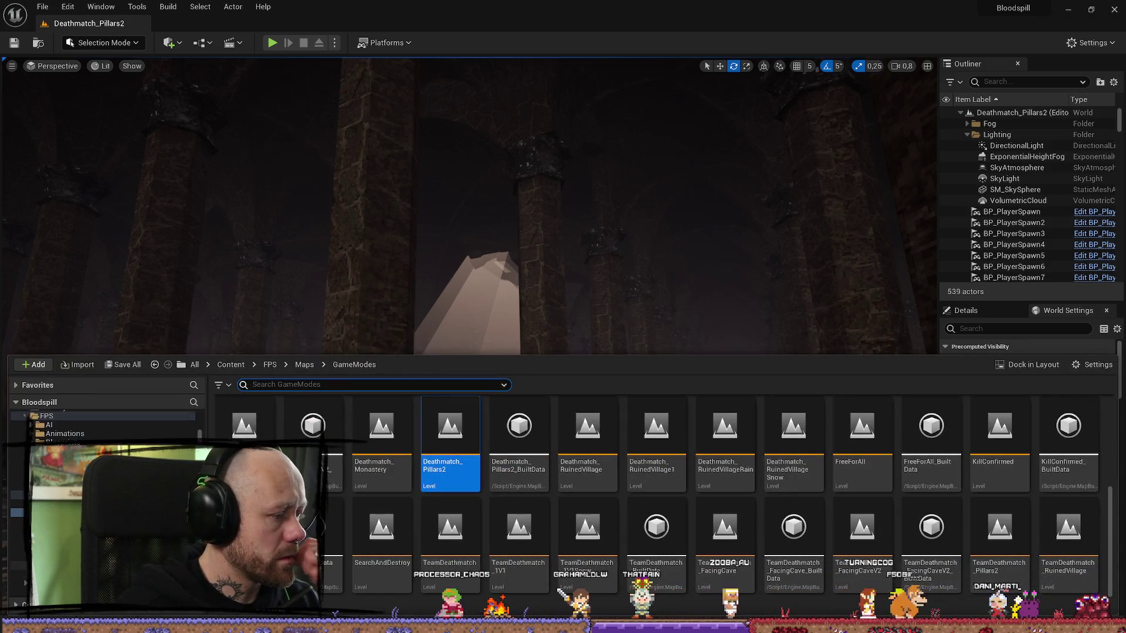
{"action": "left_click", "coordinate": [65, 521]}
{"action": "left_click", "coordinate": [65, 530]}
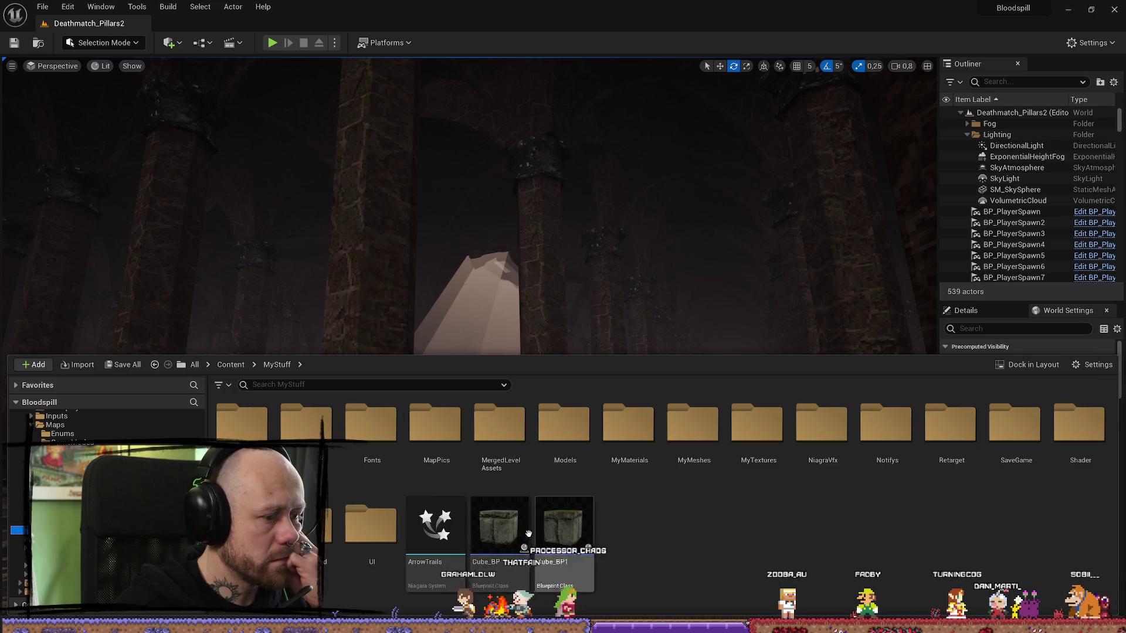
{"action": "double_click", "coordinate": [438, 427]}
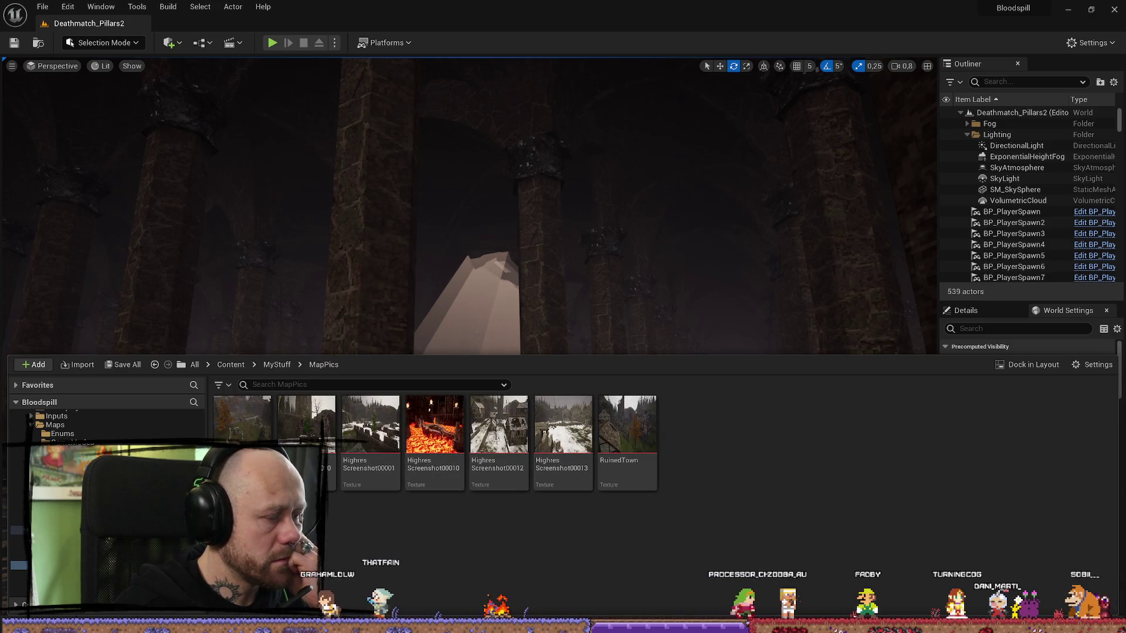
{"action": "left_click_drag", "start_coordinate": [805, 487], "coordinate": [822, 490]}
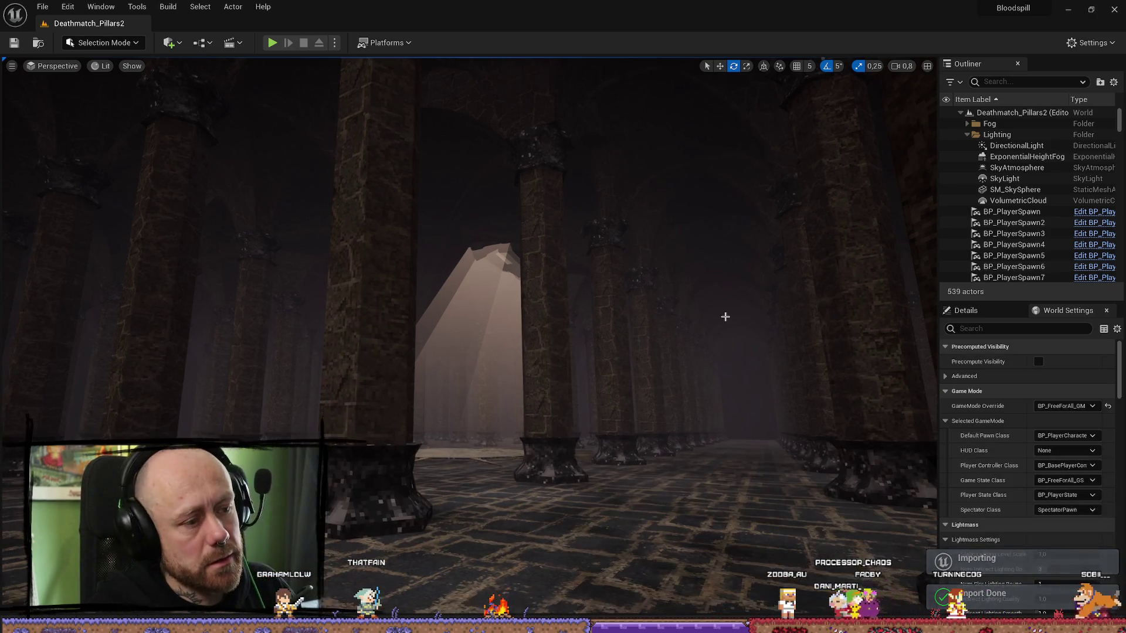
- Search all Content for 'dt' to bring up the DT_Maps data table
{"action": "key", "text": "ctrl+space"}
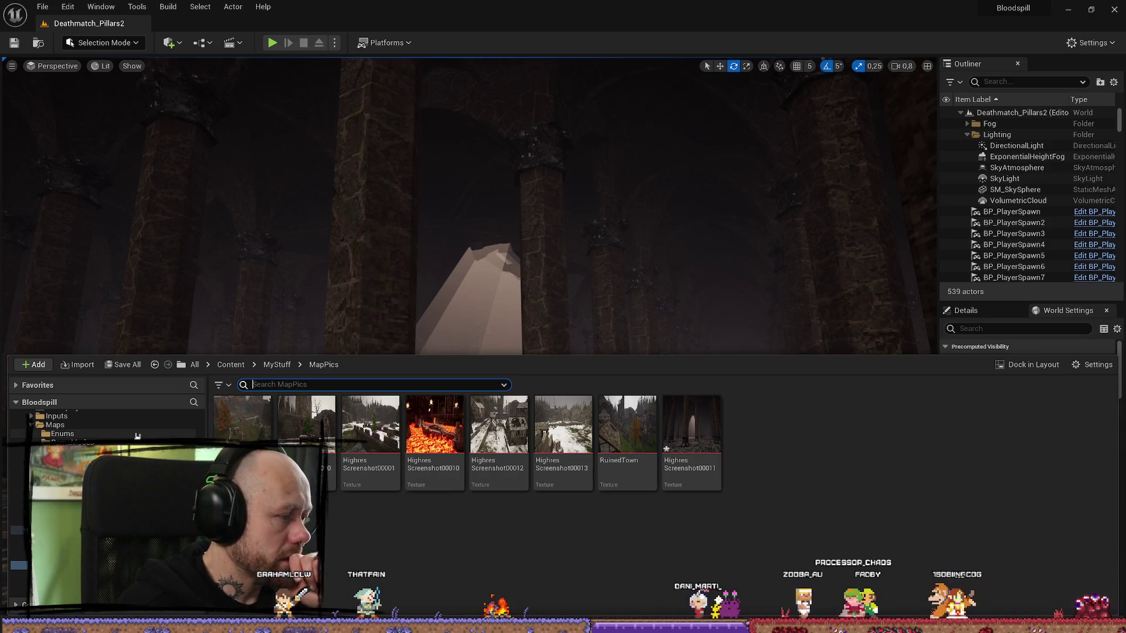
{"action": "left_click", "coordinate": [136, 425]}
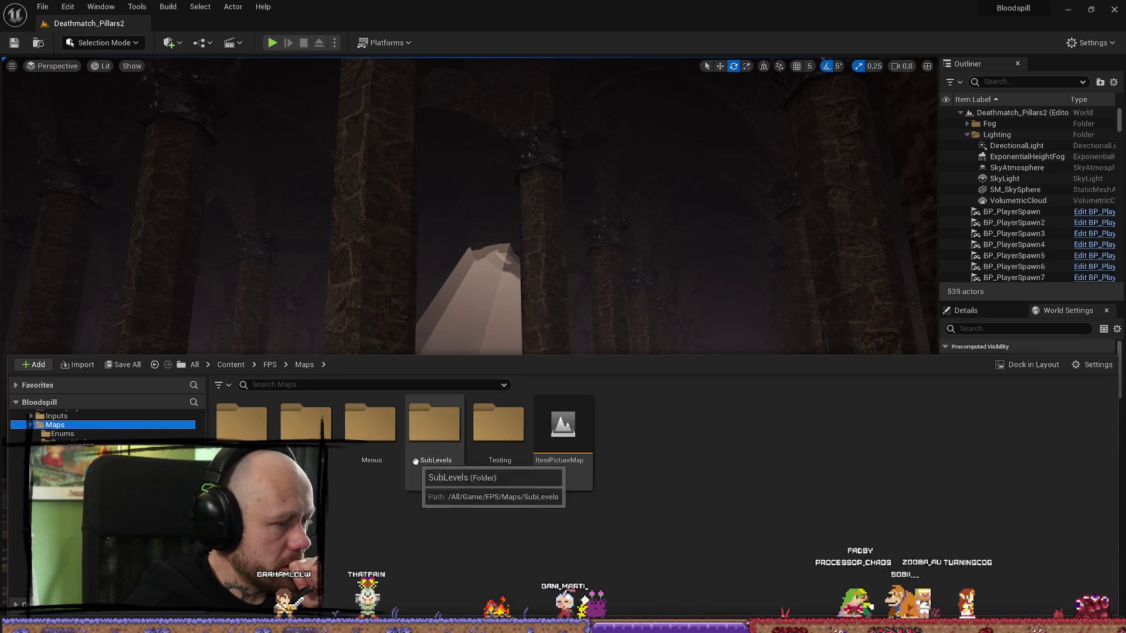
{"action": "left_click", "coordinate": [324, 385]}
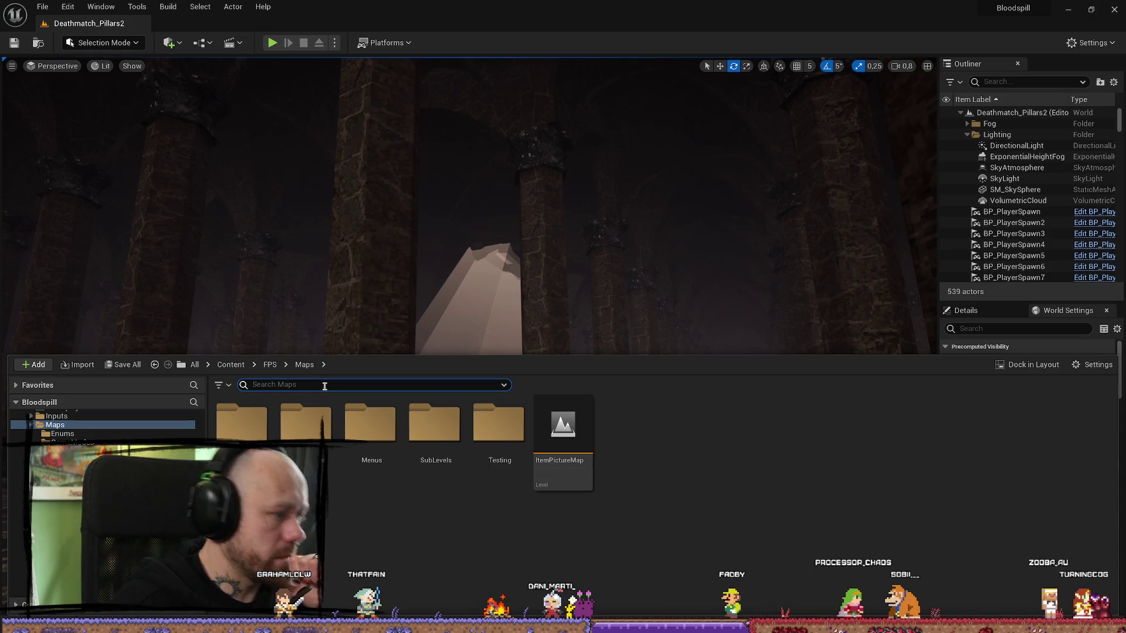
{"action": "type", "text": "dt"}
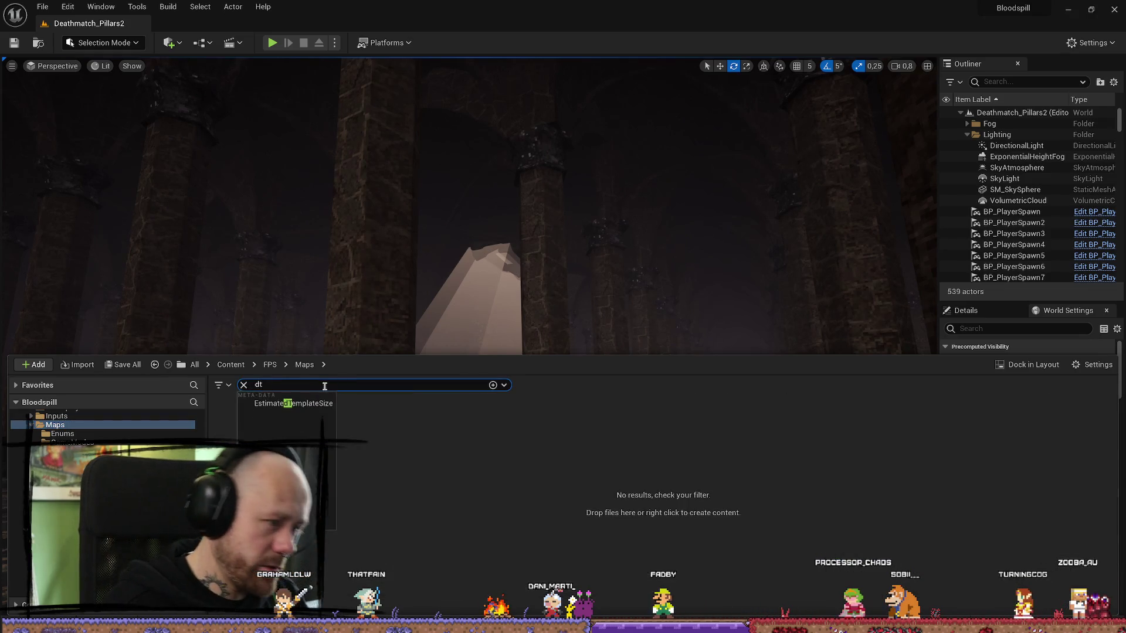
{"action": "scroll", "coordinate": [106, 425], "scroll_direction": "up", "scroll_amount": 3}
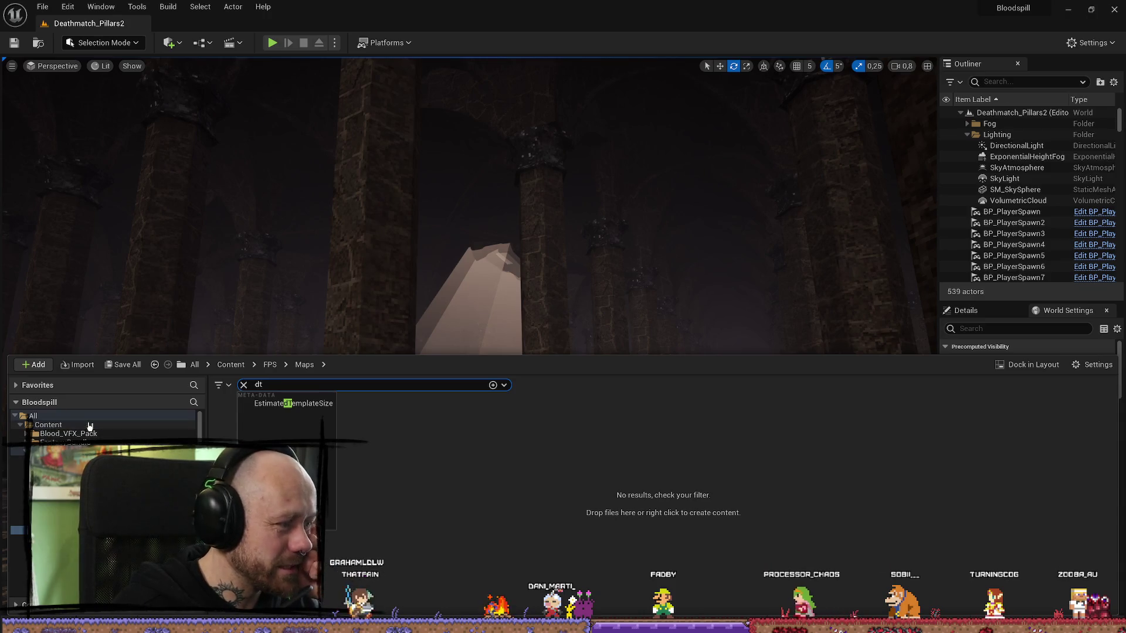
{"action": "left_click", "coordinate": [48, 425]}
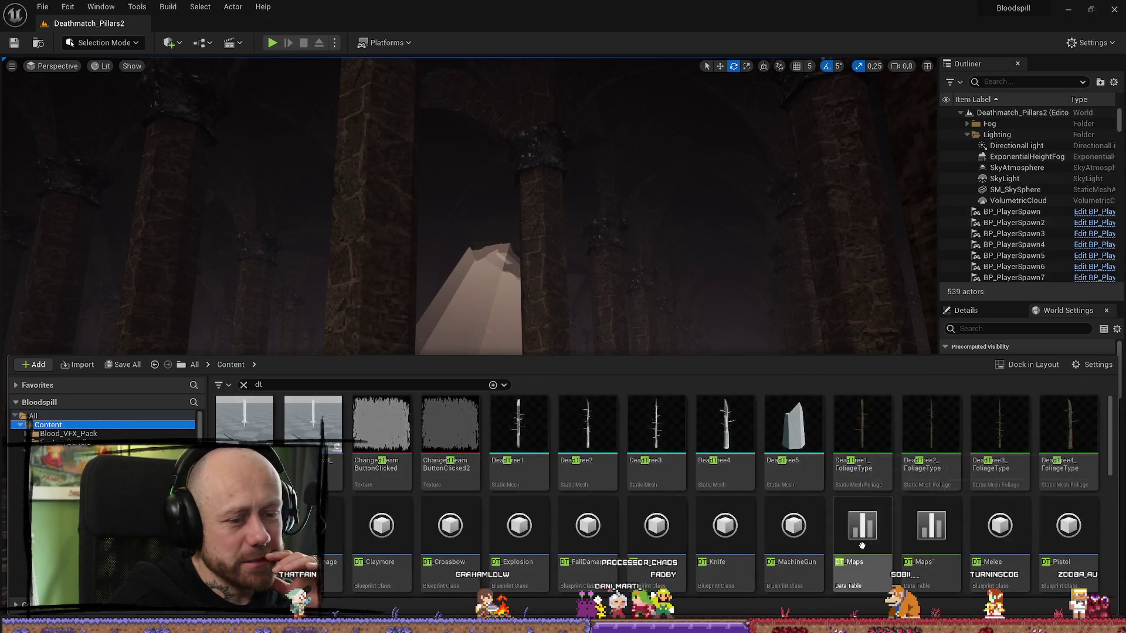
- In DT_Maps, set the Map3_teamdeath and Map4_Deathmatch images to HighresScreenshot00011
{"action": "double_click", "coordinate": [858, 554]}
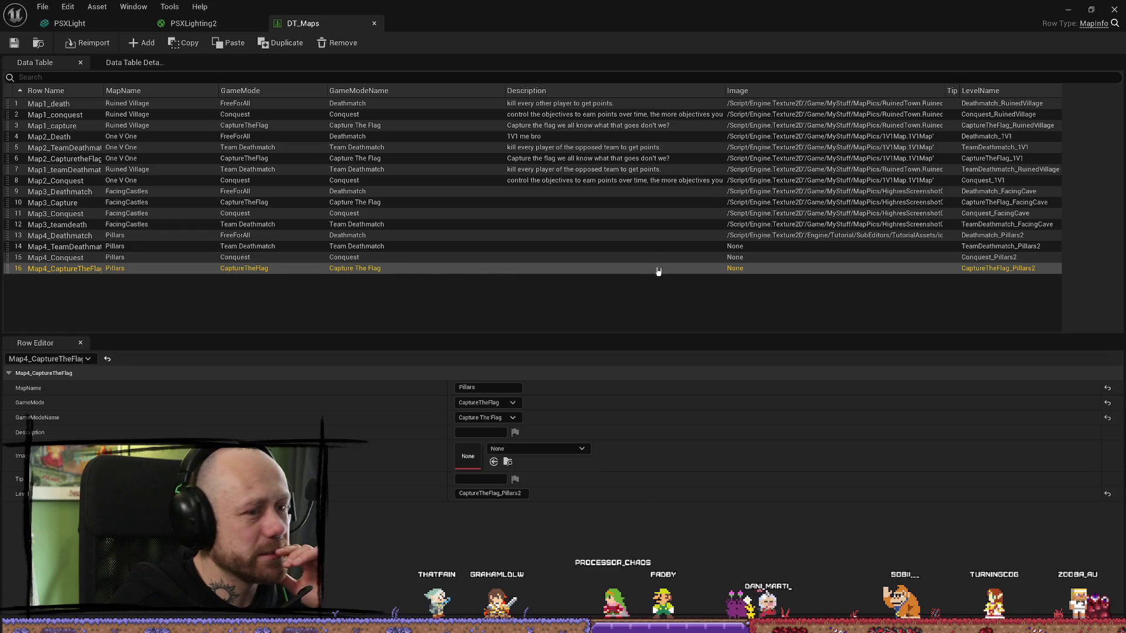
{"action": "left_click", "coordinate": [492, 237]}
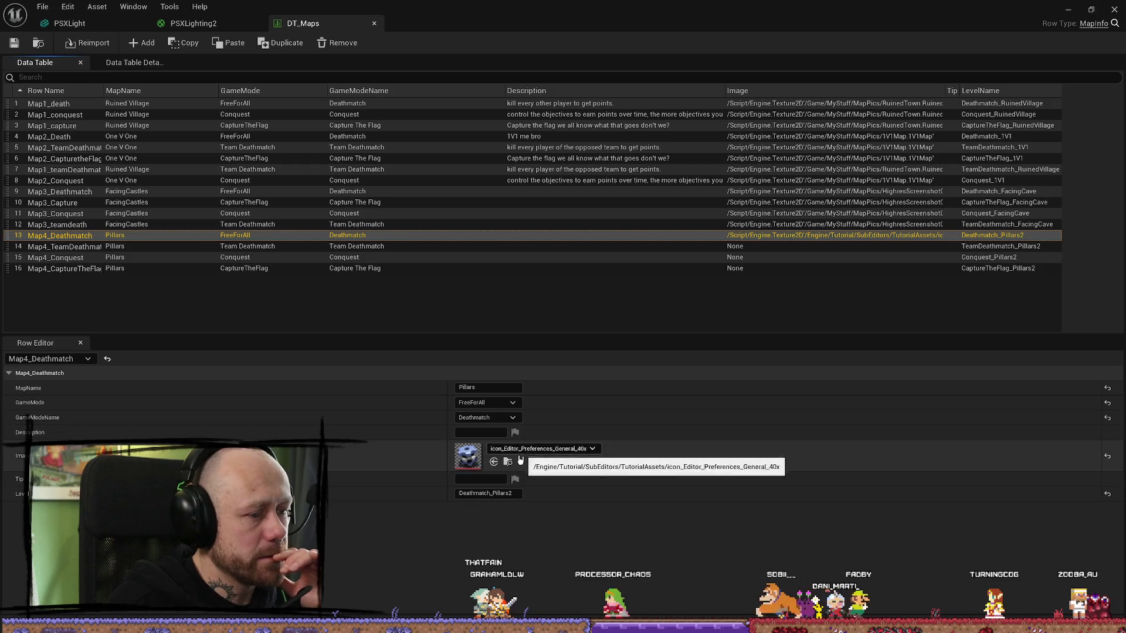
{"action": "left_click", "coordinate": [389, 225]}
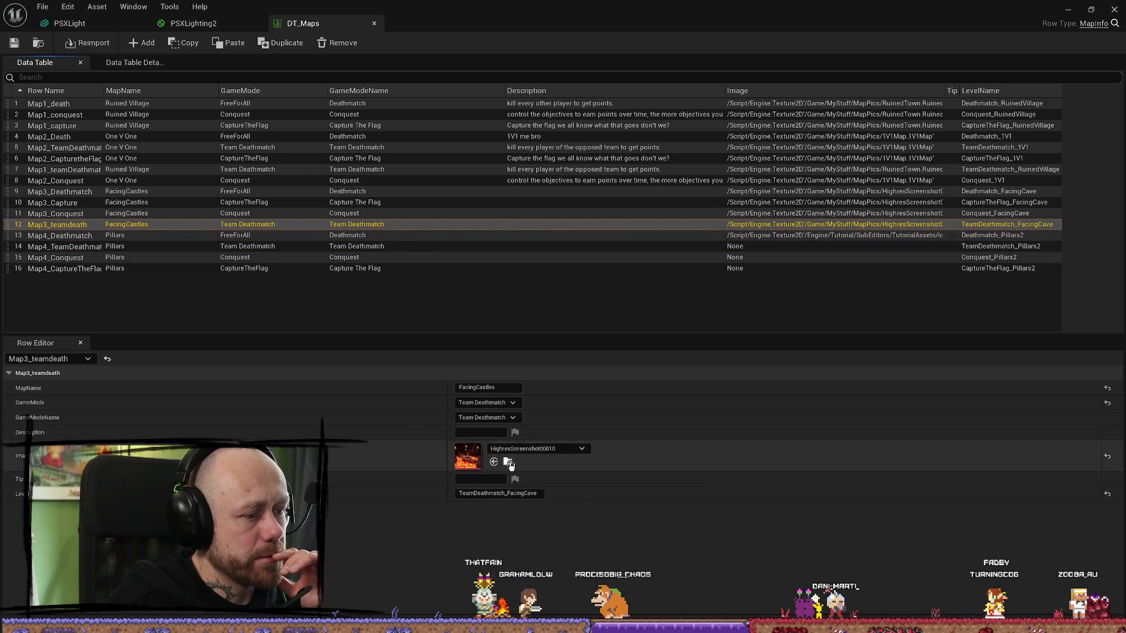
{"action": "left_click", "coordinate": [509, 463]}
{"action": "left_click", "coordinate": [499, 481]}
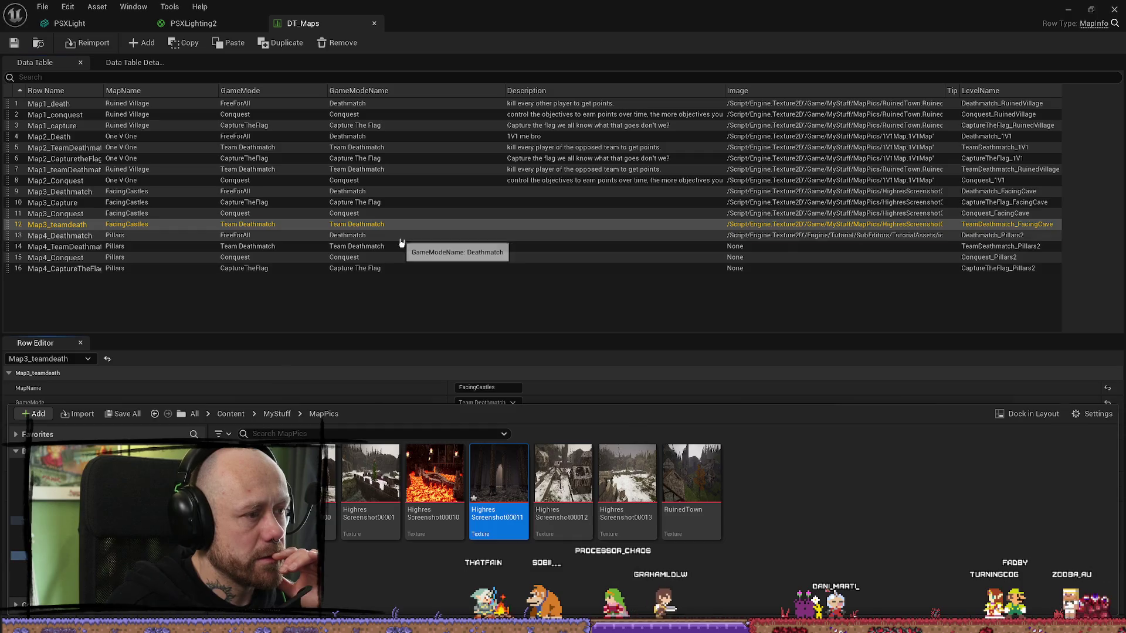
{"action": "left_click", "coordinate": [401, 240]}
{"action": "left_click", "coordinate": [493, 462]}
- Give row 14, Map4_Conquest and Map4_CaptureTheFlag the HighresScreenshot00011 image as well
{"action": "left_click", "coordinate": [401, 246]}
{"action": "left_click", "coordinate": [494, 462]}
{"action": "left_click", "coordinate": [403, 257]}
{"action": "left_click", "coordinate": [494, 462]}
{"action": "left_click", "coordinate": [404, 269]}
{"action": "left_click", "coordinate": [493, 462]}
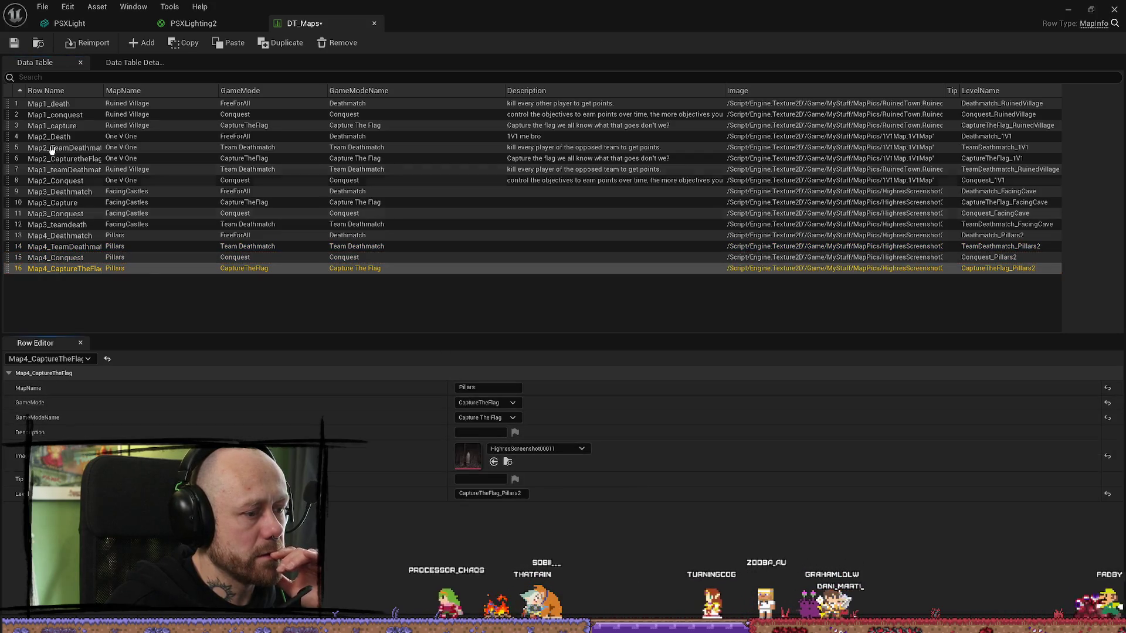
- Save the DT_Maps data table and close its editor
{"action": "left_click", "coordinate": [42, 7]}
{"action": "left_click", "coordinate": [88, 132]}
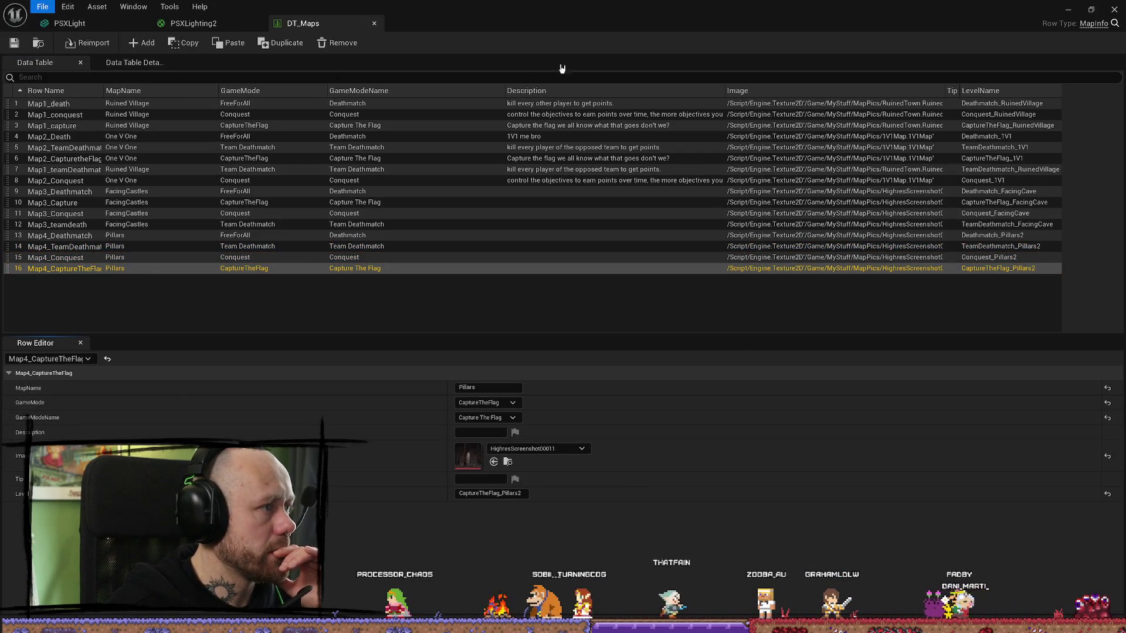
{"action": "left_click", "coordinate": [374, 23]}
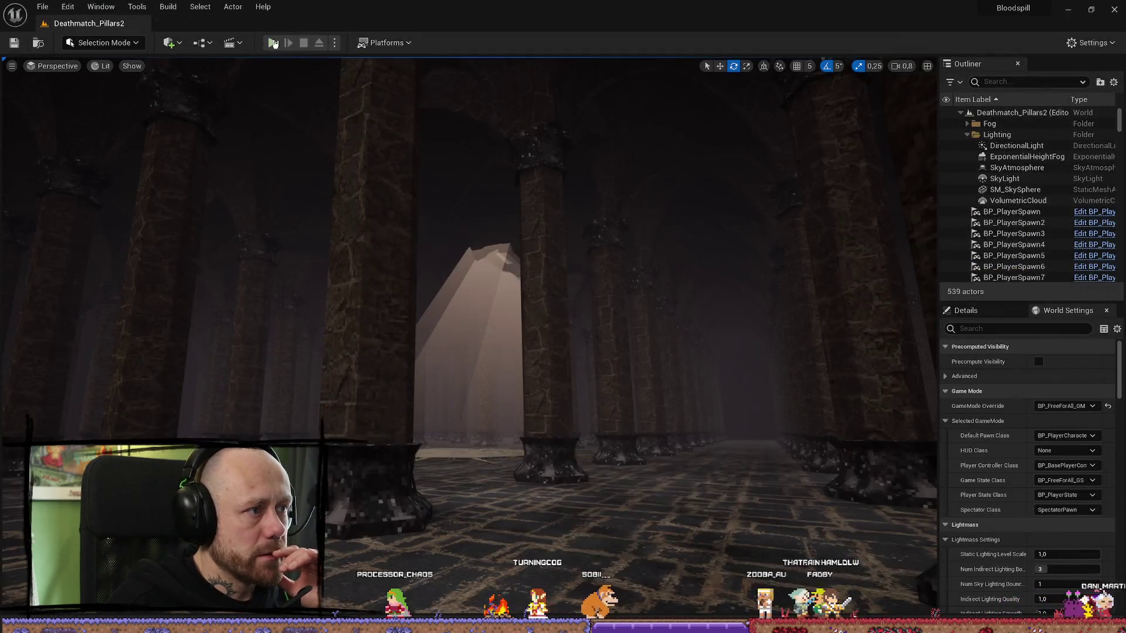
{"action": "left_click", "coordinate": [273, 44]}
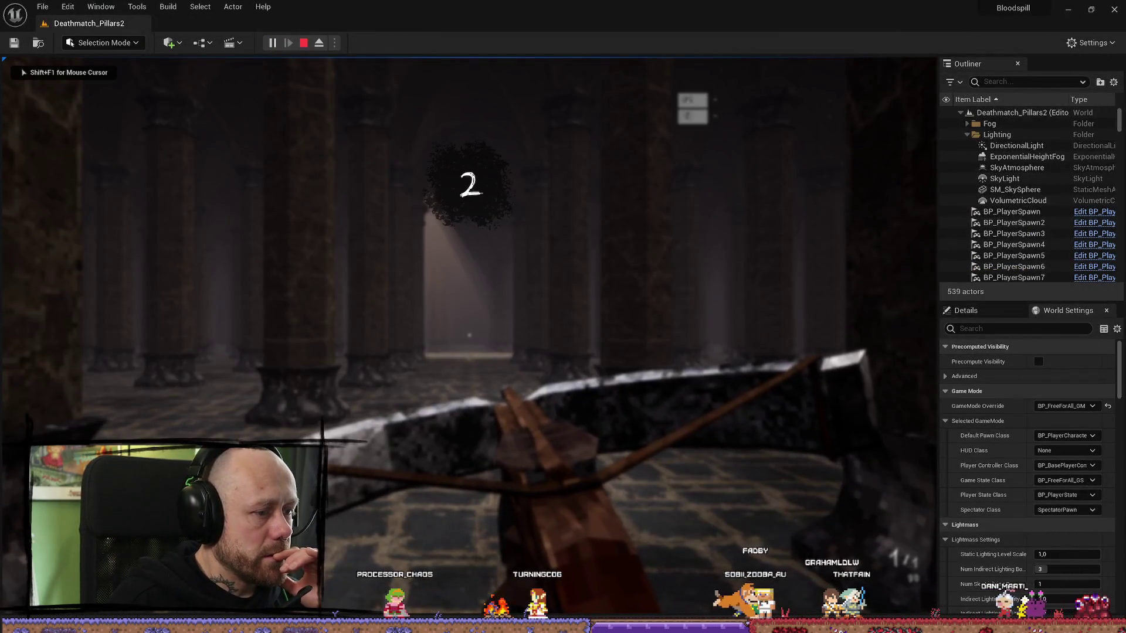
{"action": "key", "text": "Escape"}
{"action": "left_click", "coordinate": [142, 263]}
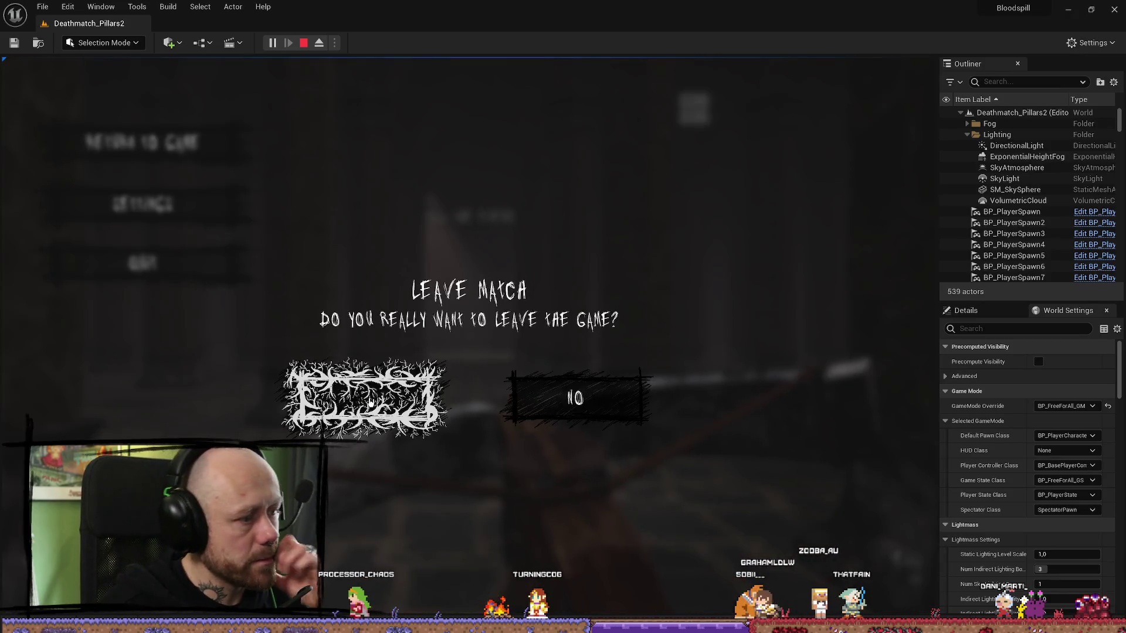
{"action": "left_click", "coordinate": [366, 403]}
{"action": "left_click", "coordinate": [99, 420]}
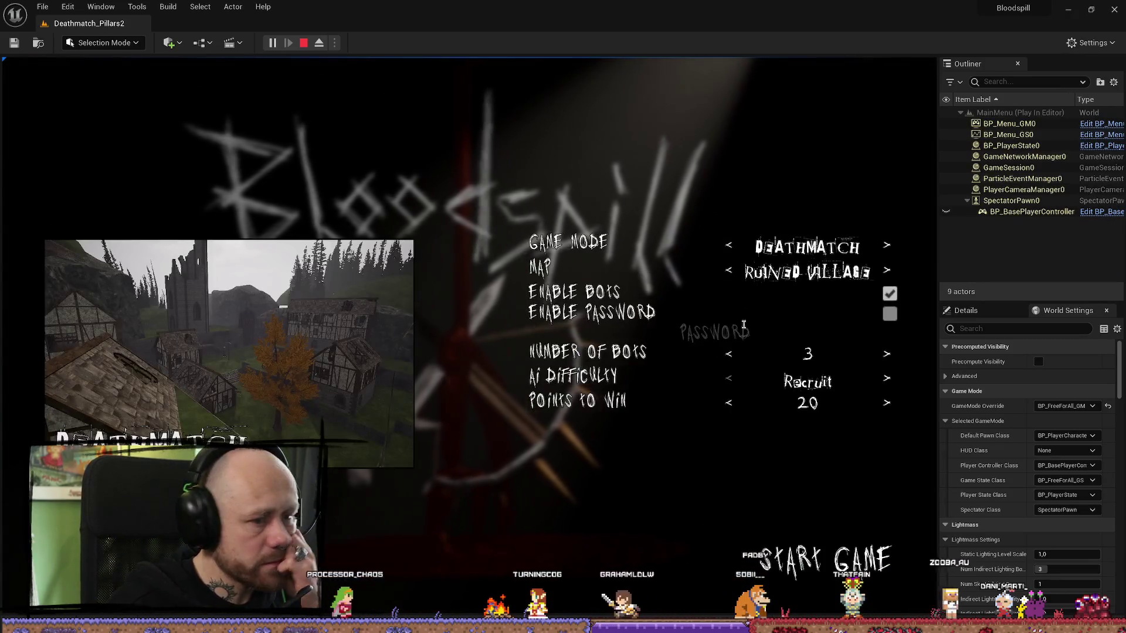
{"action": "left_click", "coordinate": [728, 271]}
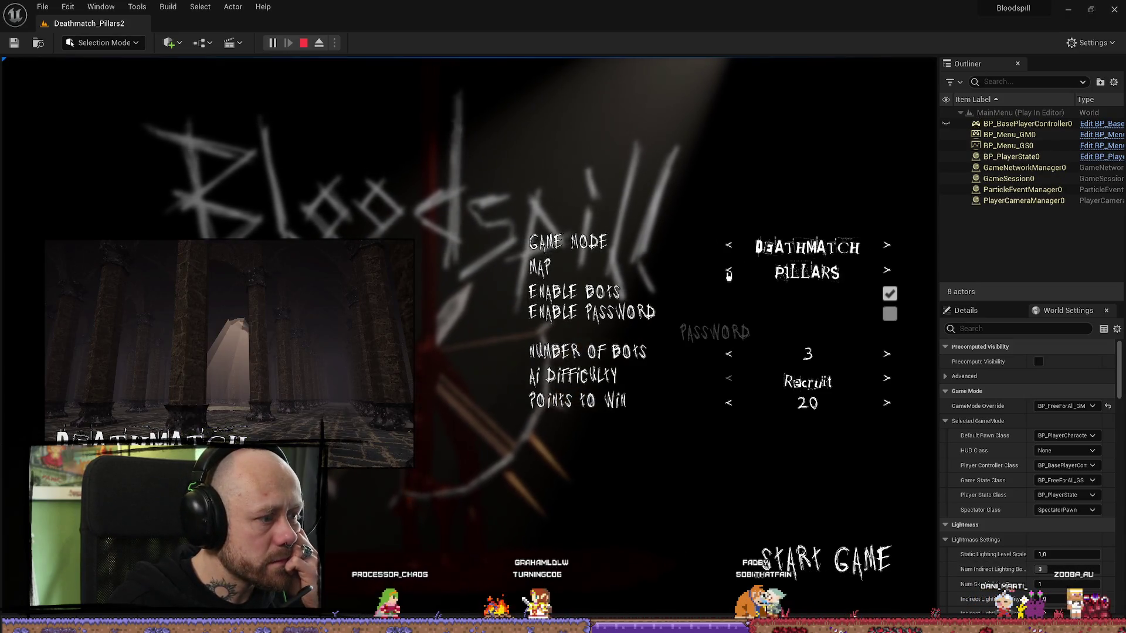
{"action": "left_click", "coordinate": [727, 273]}
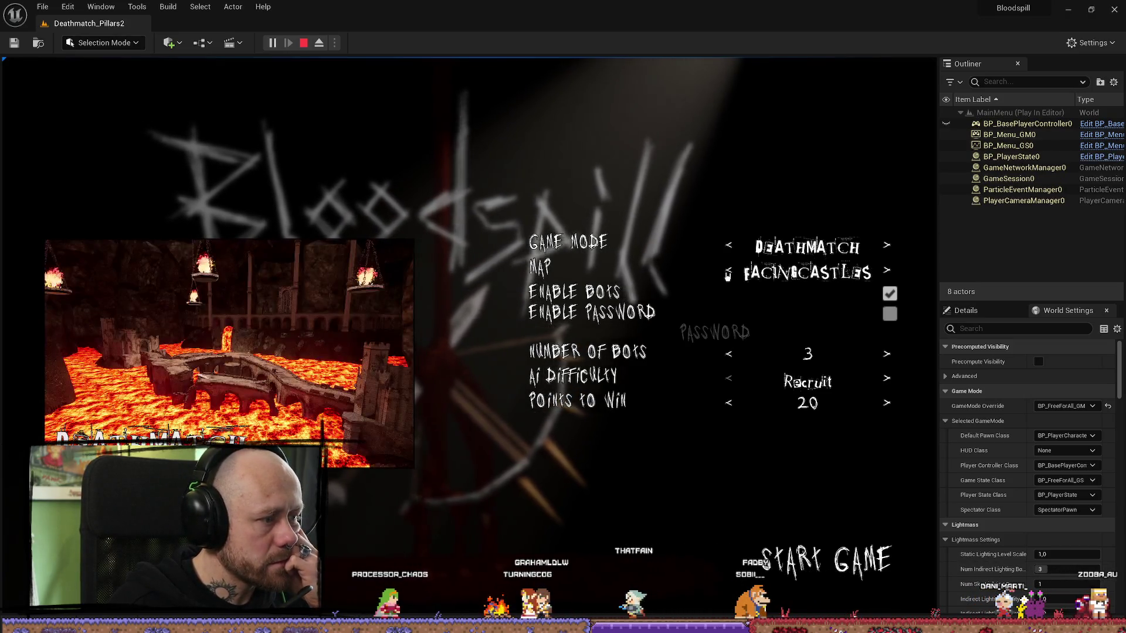
{"action": "left_click", "coordinate": [727, 273]}
{"action": "left_click", "coordinate": [727, 273]}
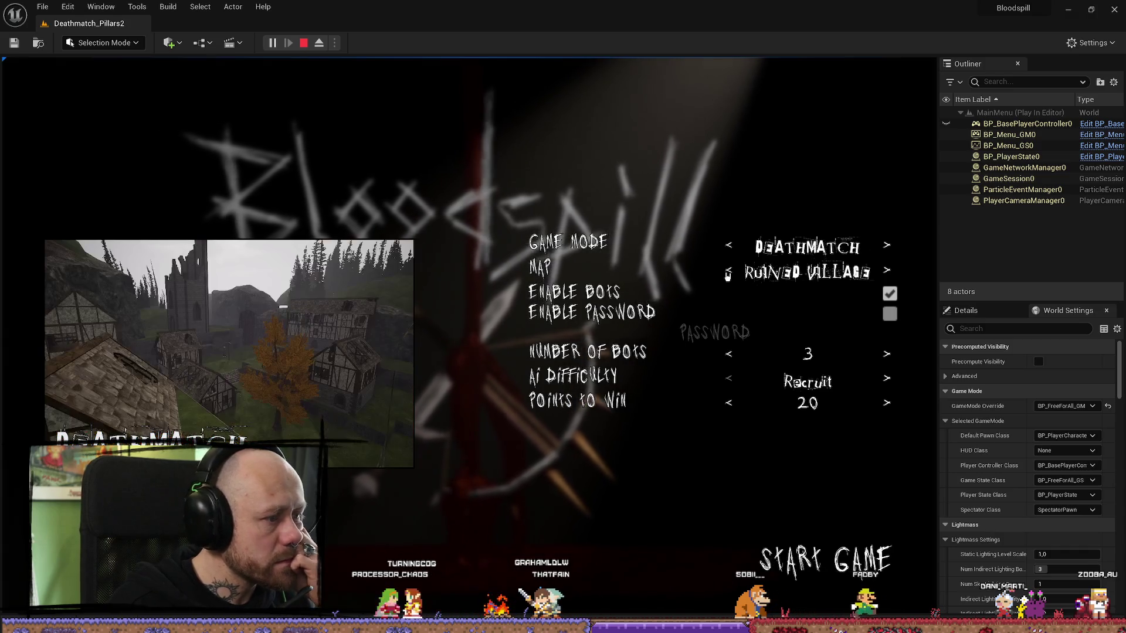
{"action": "left_click", "coordinate": [727, 273]}
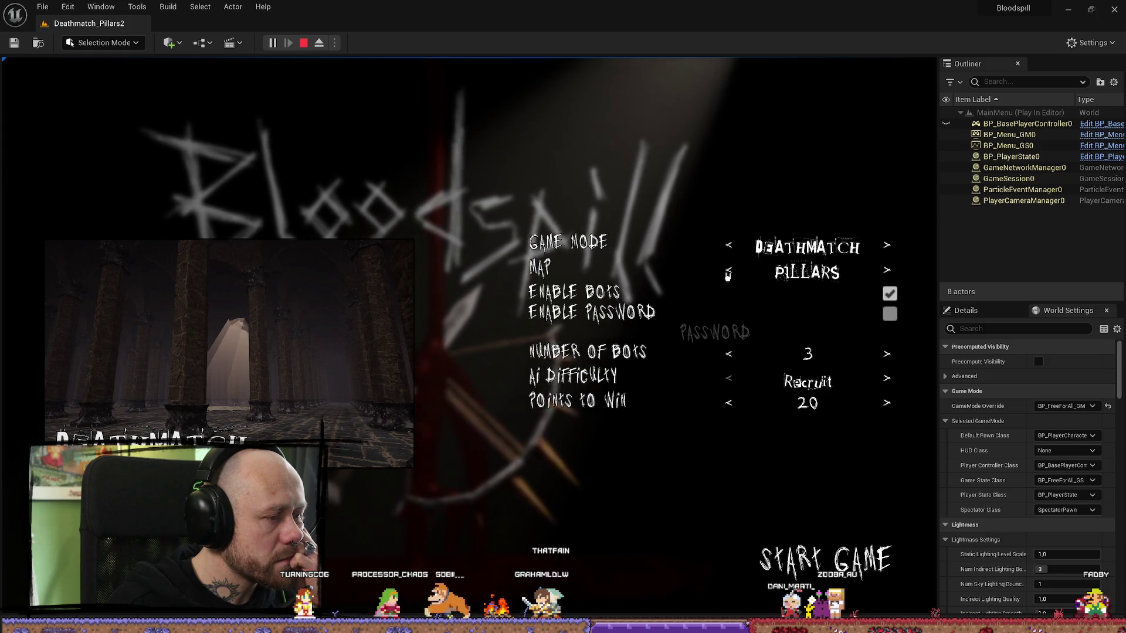
{"action": "left_click", "coordinate": [728, 273]}
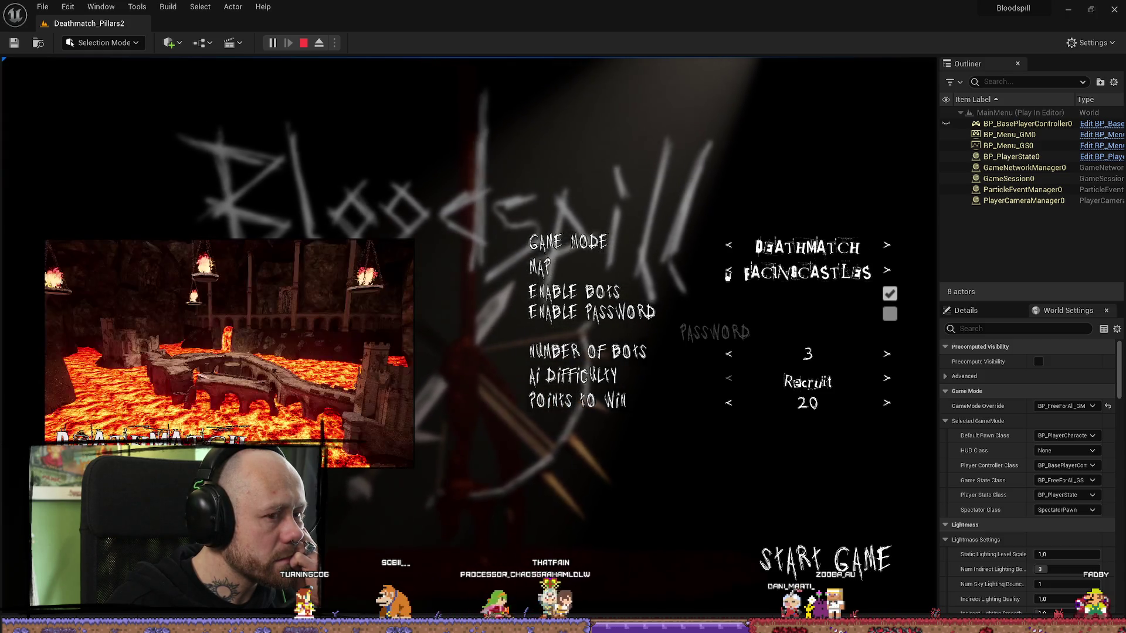
{"action": "left_click", "coordinate": [727, 273]}
{"action": "left_click", "coordinate": [728, 273]}
{"action": "left_click", "coordinate": [727, 274]}
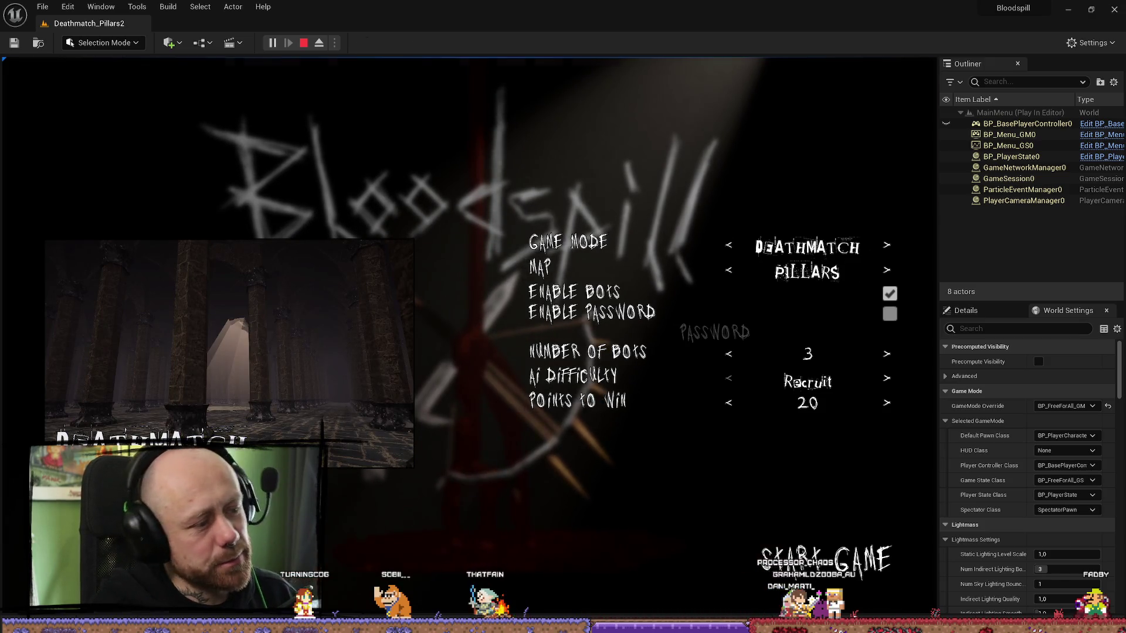
{"action": "key", "text": "Escape"}
{"action": "right_click", "coordinate": [574, 226]}
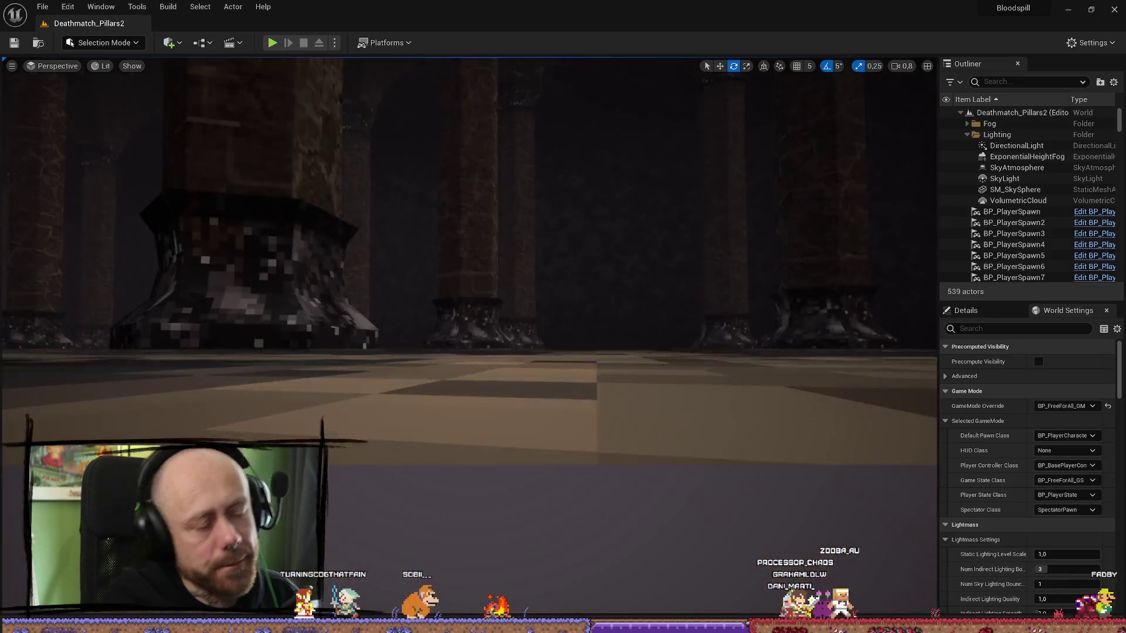
- Start a new play test, then quit the running match back to the main menu
{"action": "scroll", "coordinate": [574, 226], "scroll_direction": "up", "scroll_amount": 1}
{"action": "key", "text": "w"}
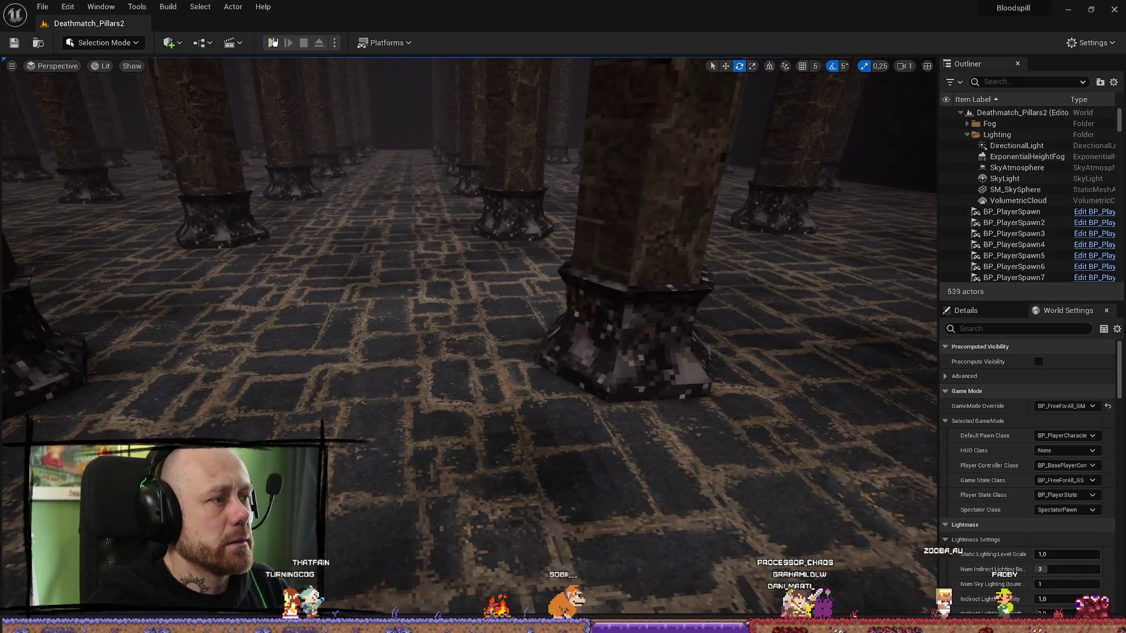
{"action": "left_click", "coordinate": [272, 42]}
{"action": "key", "text": "Escape"}
{"action": "left_click", "coordinate": [152, 264]}
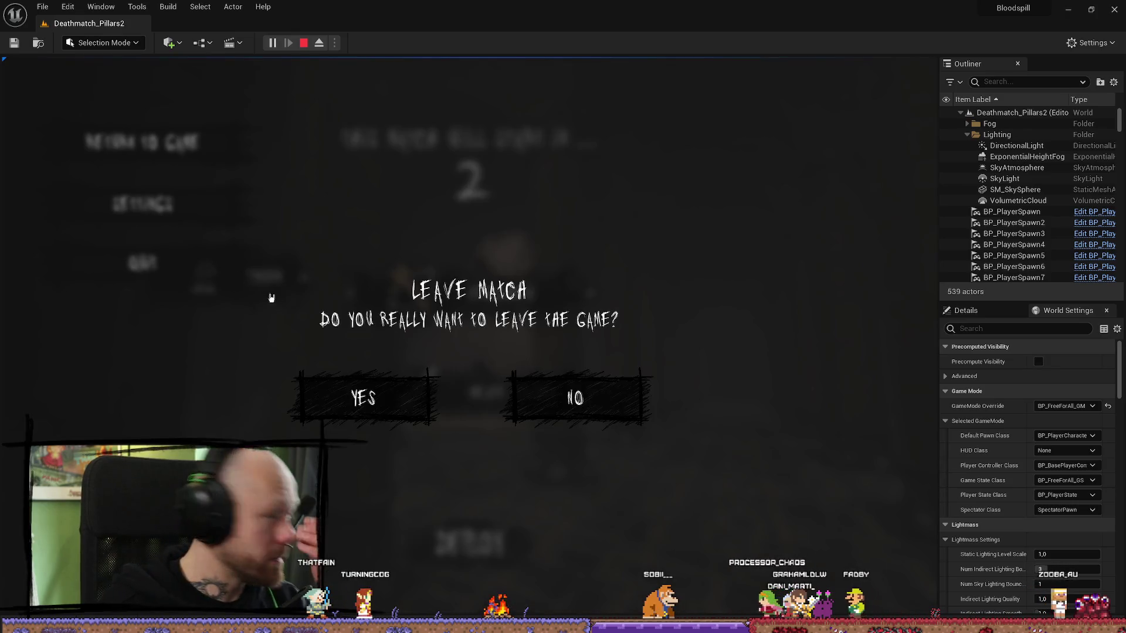
{"action": "left_click", "coordinate": [361, 398]}
- Start a Singleplayer game with Game Mode Conquest on the Pillars map
{"action": "left_click", "coordinate": [174, 338]}
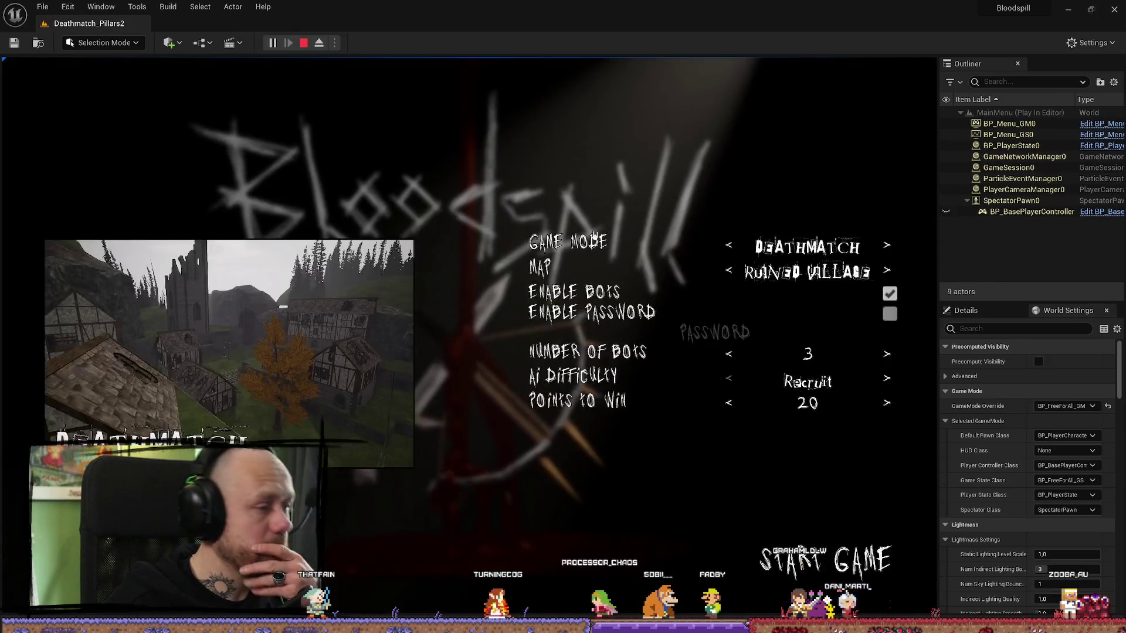
{"action": "left_click", "coordinate": [740, 245]}
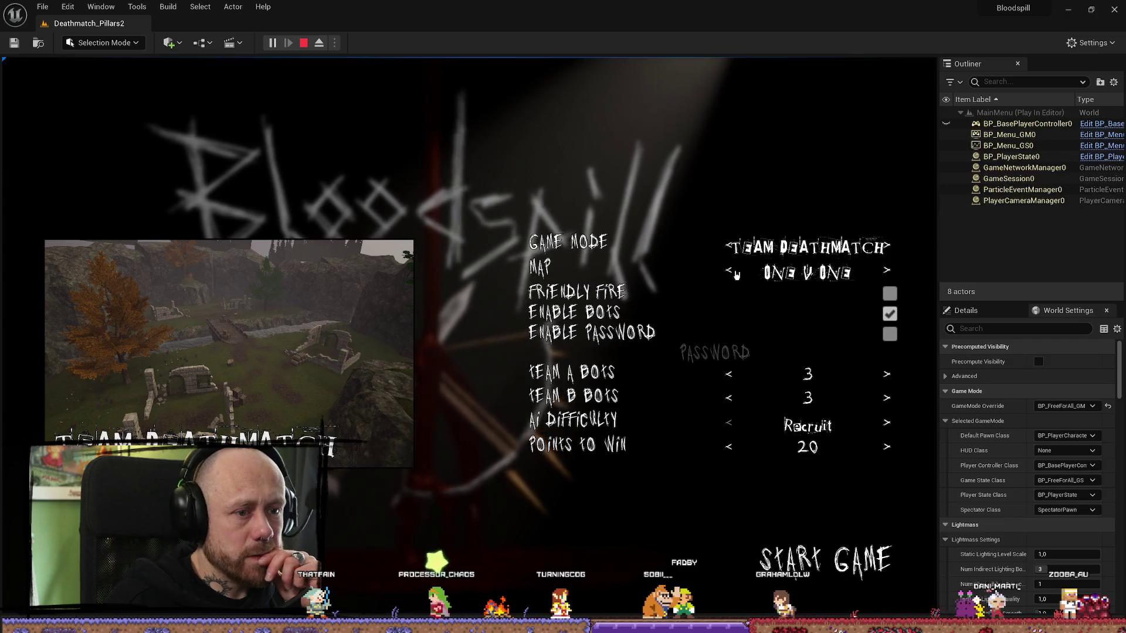
{"action": "left_click", "coordinate": [736, 273]}
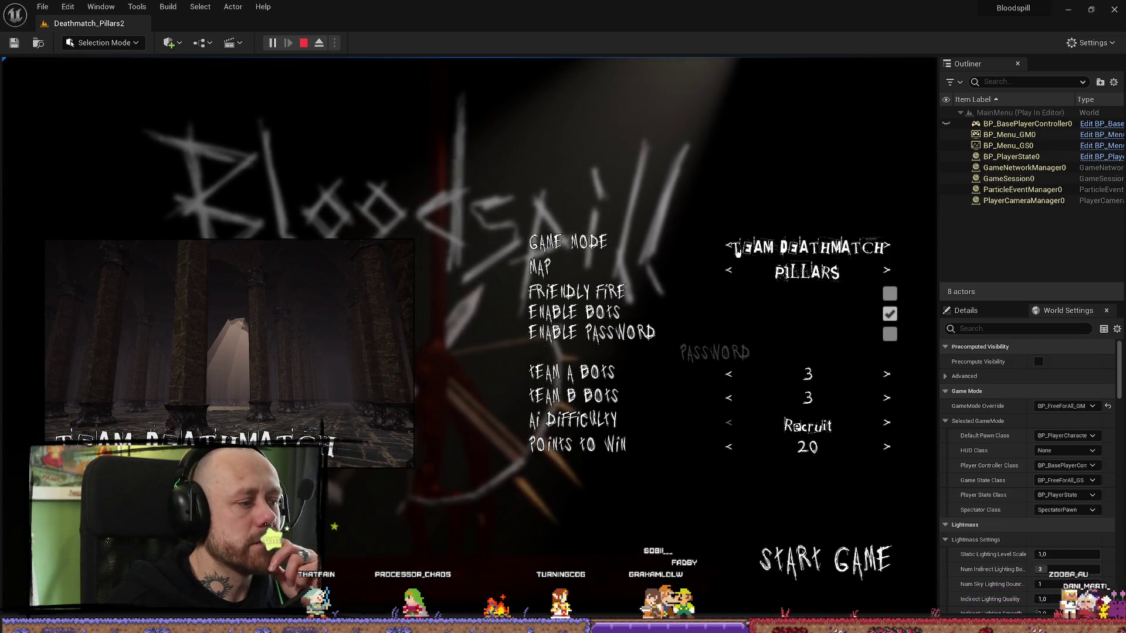
{"action": "left_click", "coordinate": [737, 248]}
{"action": "left_click", "coordinate": [729, 269]}
{"action": "left_click", "coordinate": [730, 244]}
{"action": "left_click", "coordinate": [731, 271]}
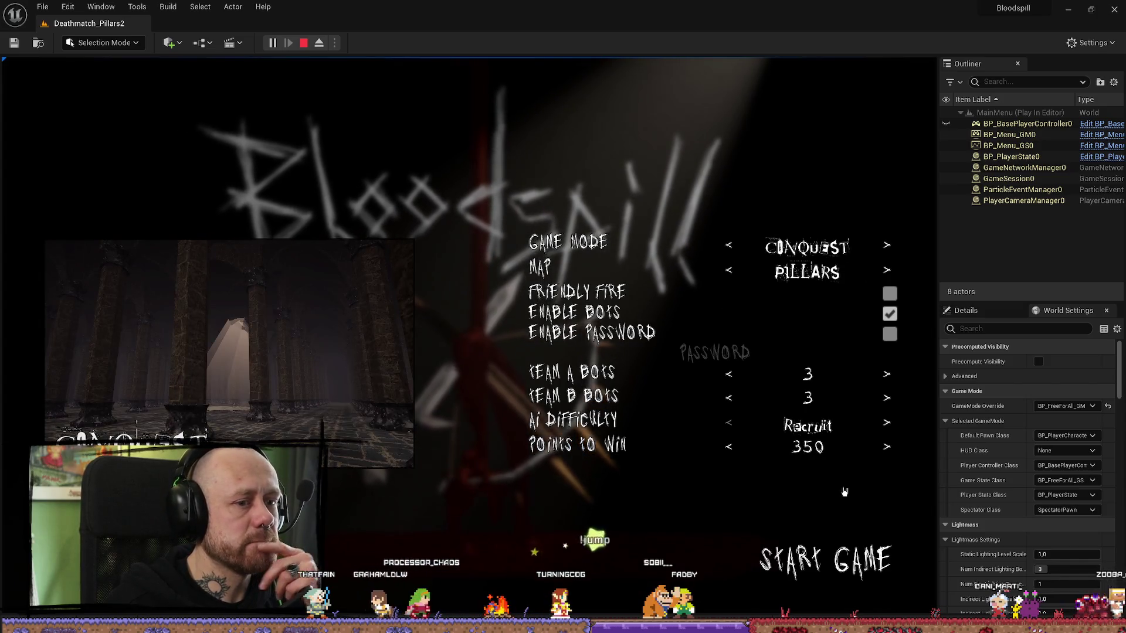
{"action": "left_click", "coordinate": [841, 563]}
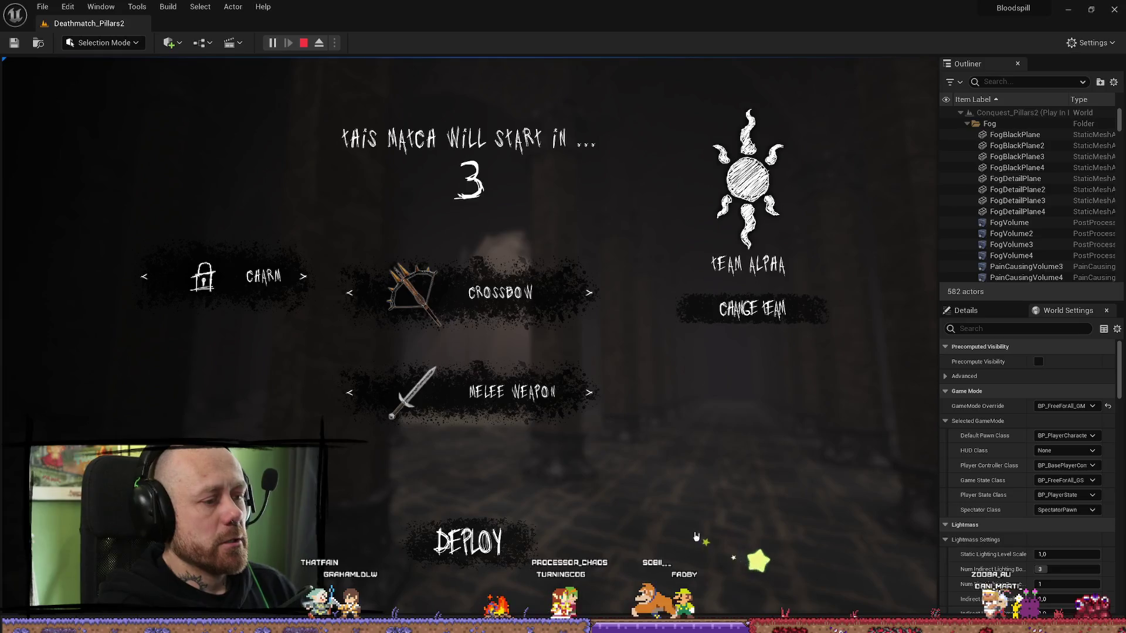
- Deploy into the Conquest match, walk, fire and reload the crossbow, then stop play
{"action": "left_click", "coordinate": [469, 540]}
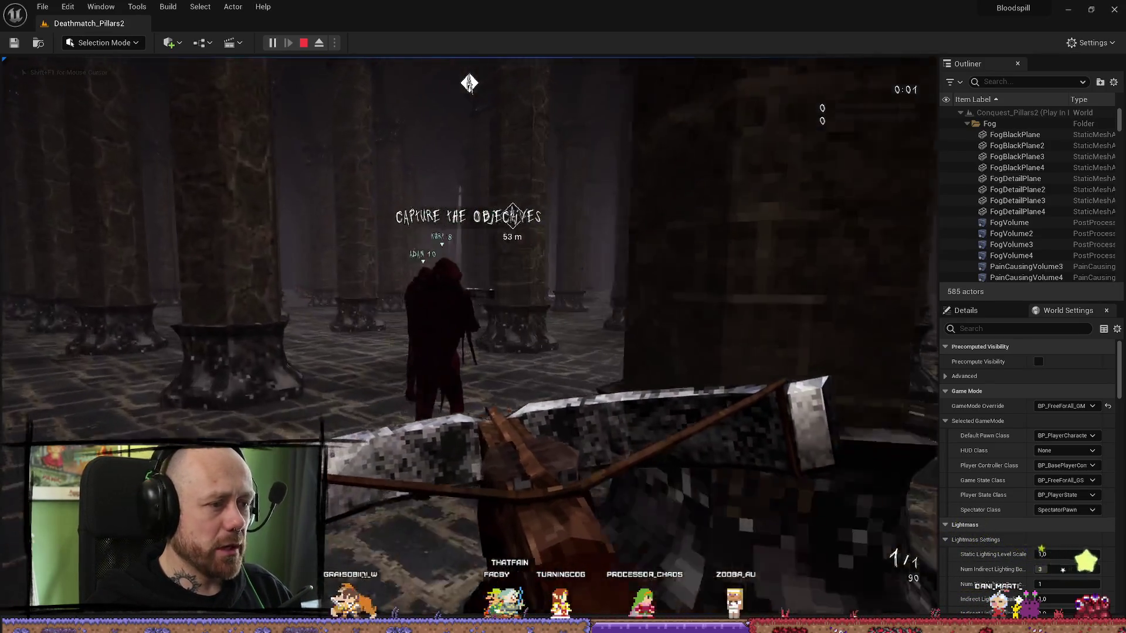
{"action": "key", "text": "w"}
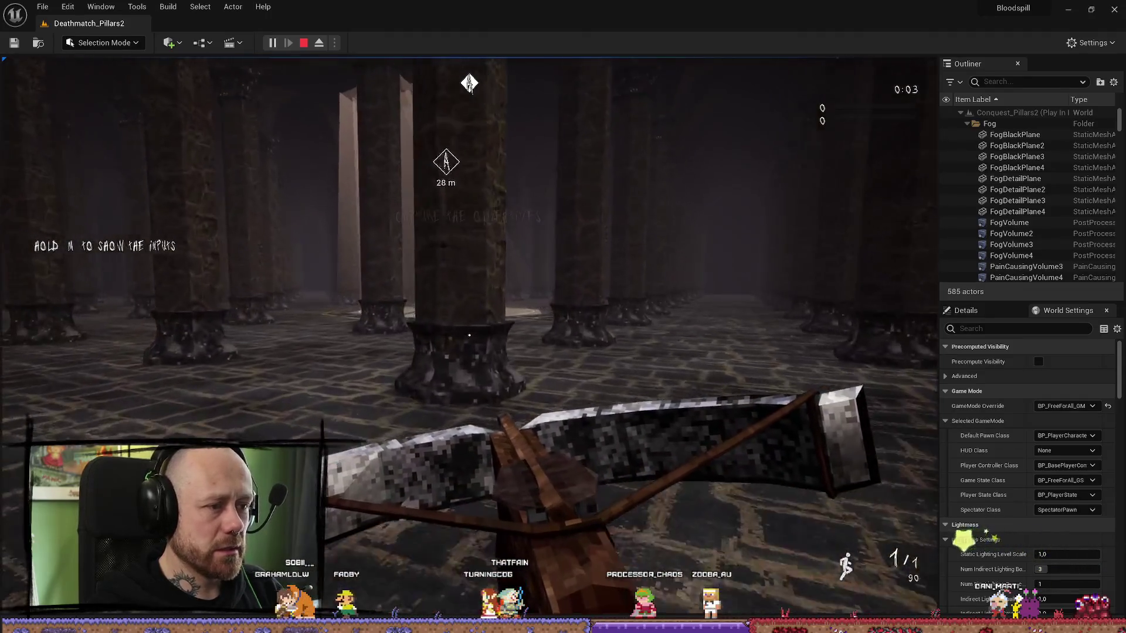
{"action": "key", "text": "d"}
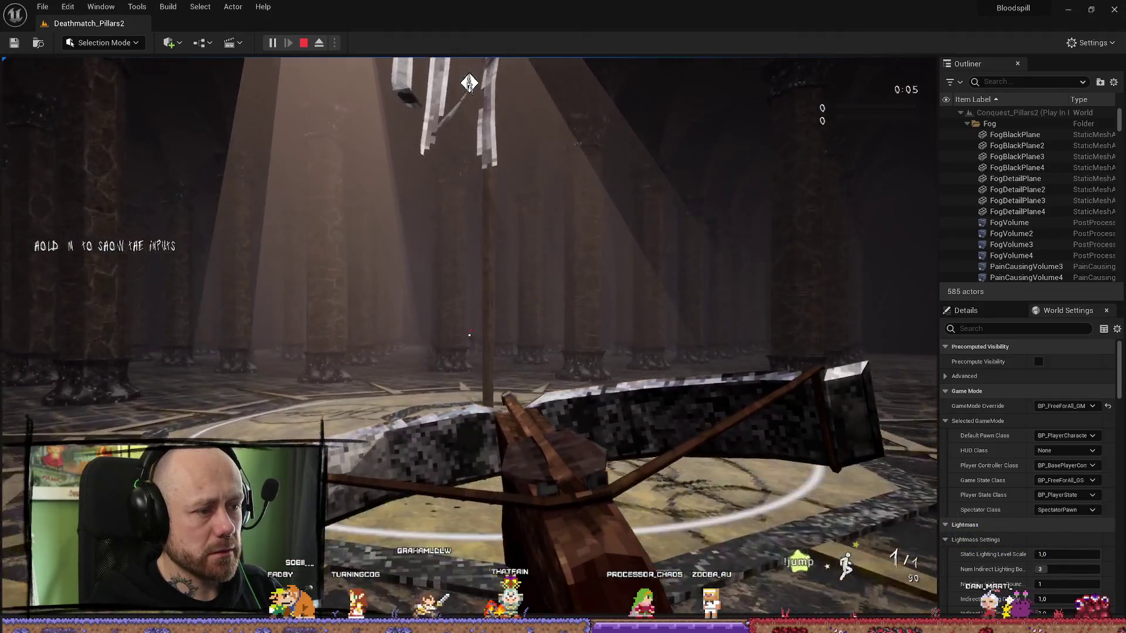
{"action": "left_click", "coordinate": [469, 335]}
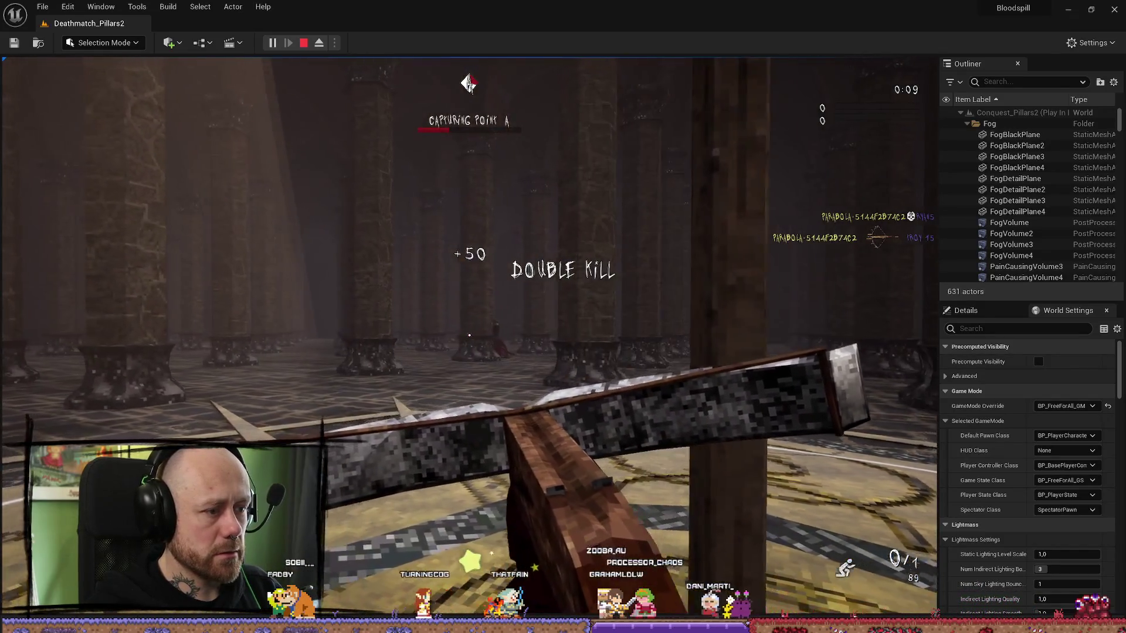
{"action": "key", "text": "r"}
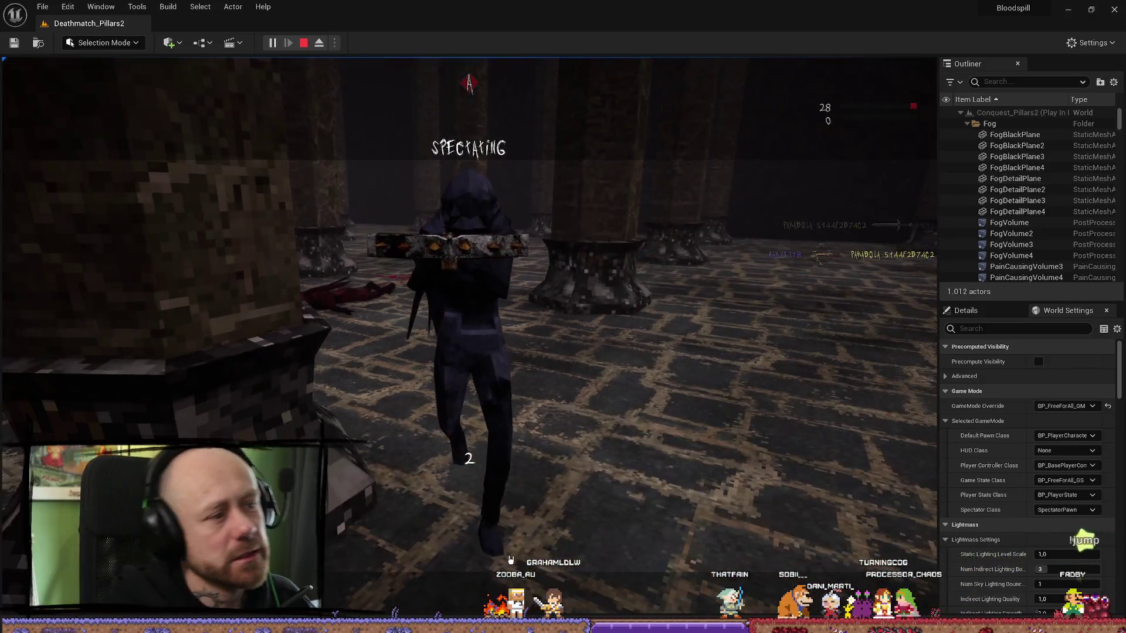
{"action": "left_click", "coordinate": [303, 43]}
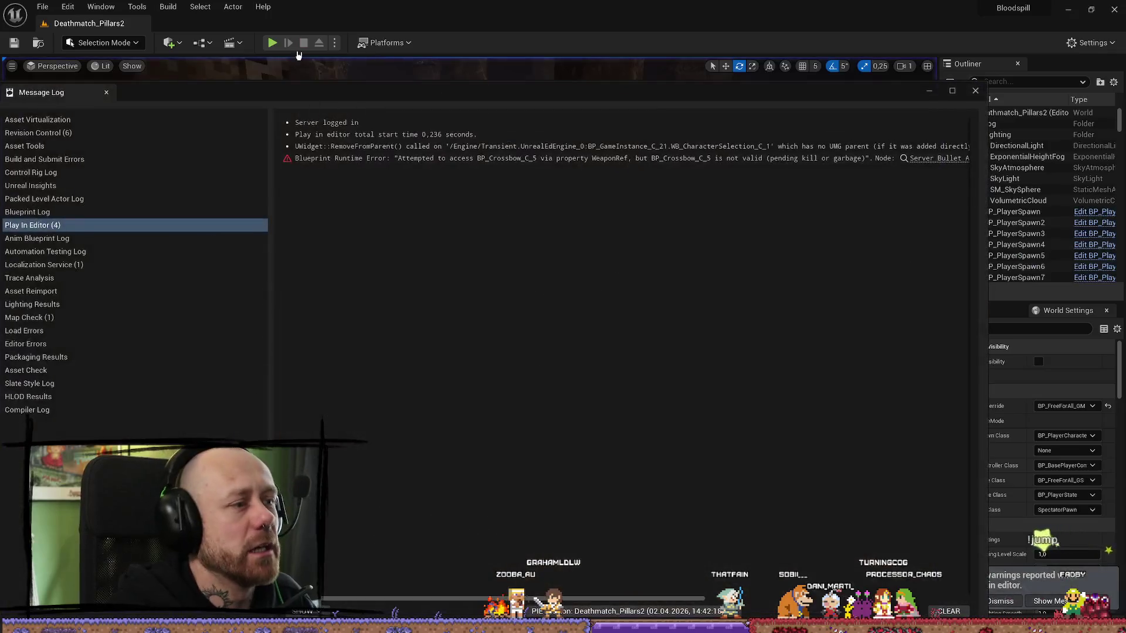
- Close the message log and open Conquest_Pillars2 from Content/FPS/Maps/GameModes
{"action": "left_click", "coordinate": [974, 89]}
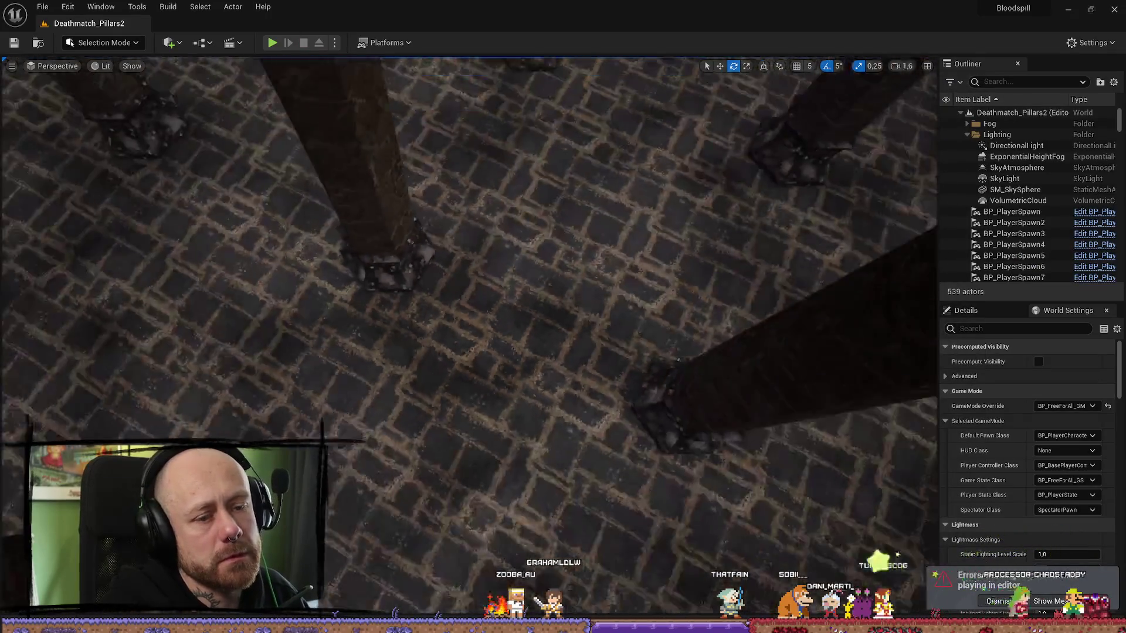
{"action": "key", "text": "ctrl+space"}
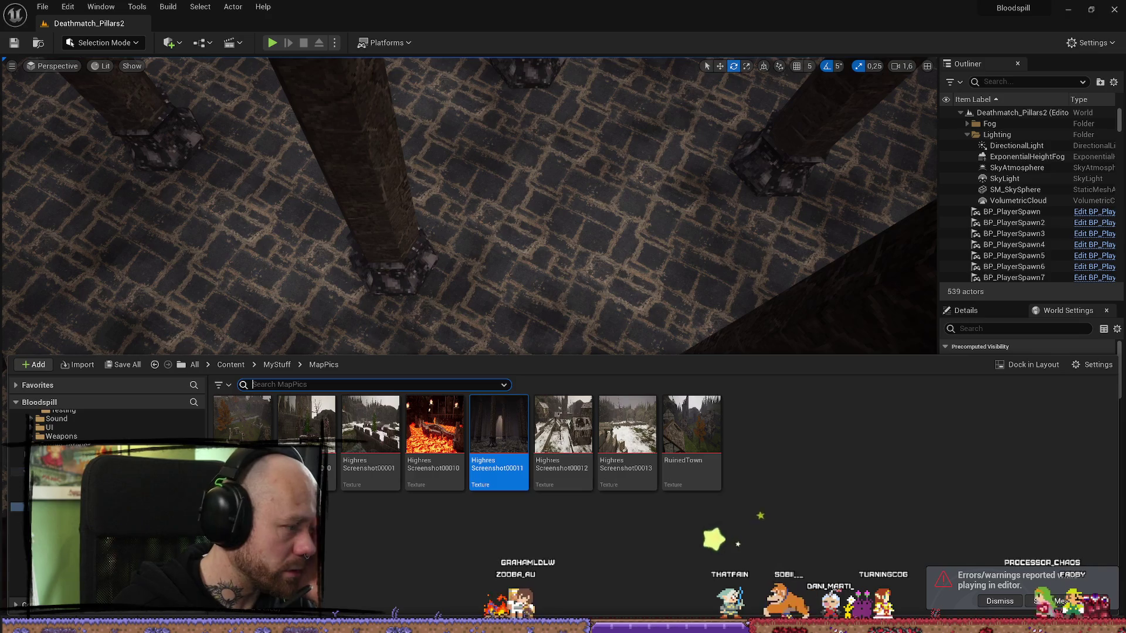
{"action": "key", "text": "alt+Left"}
{"action": "scroll", "coordinate": [71, 426], "scroll_direction": "up", "scroll_amount": 5}
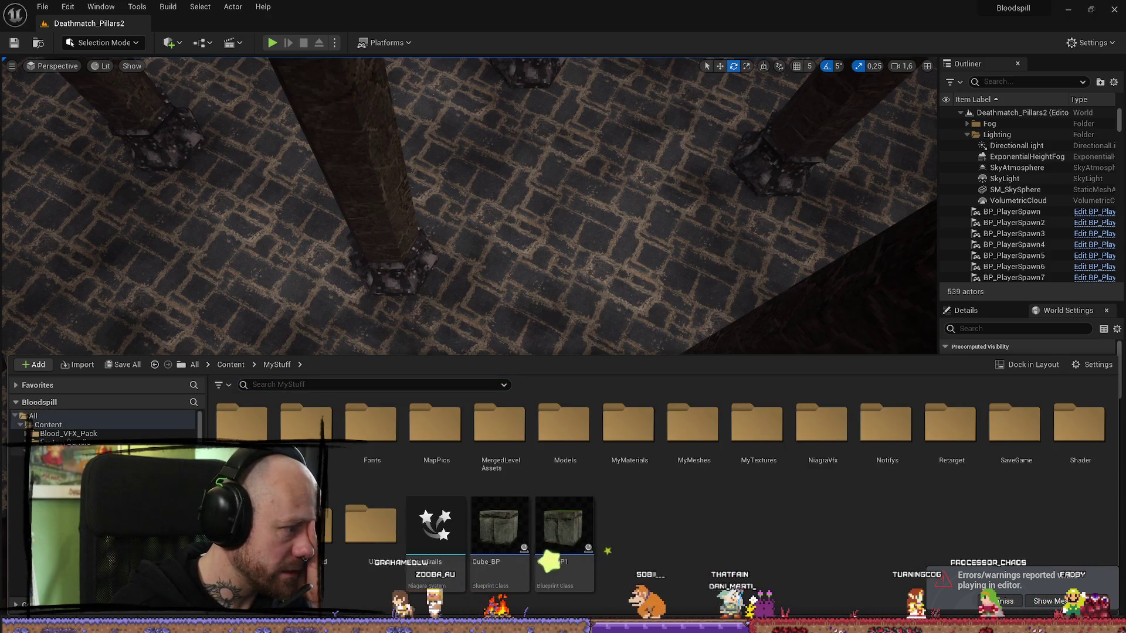
{"action": "key", "text": "alt+Left"}
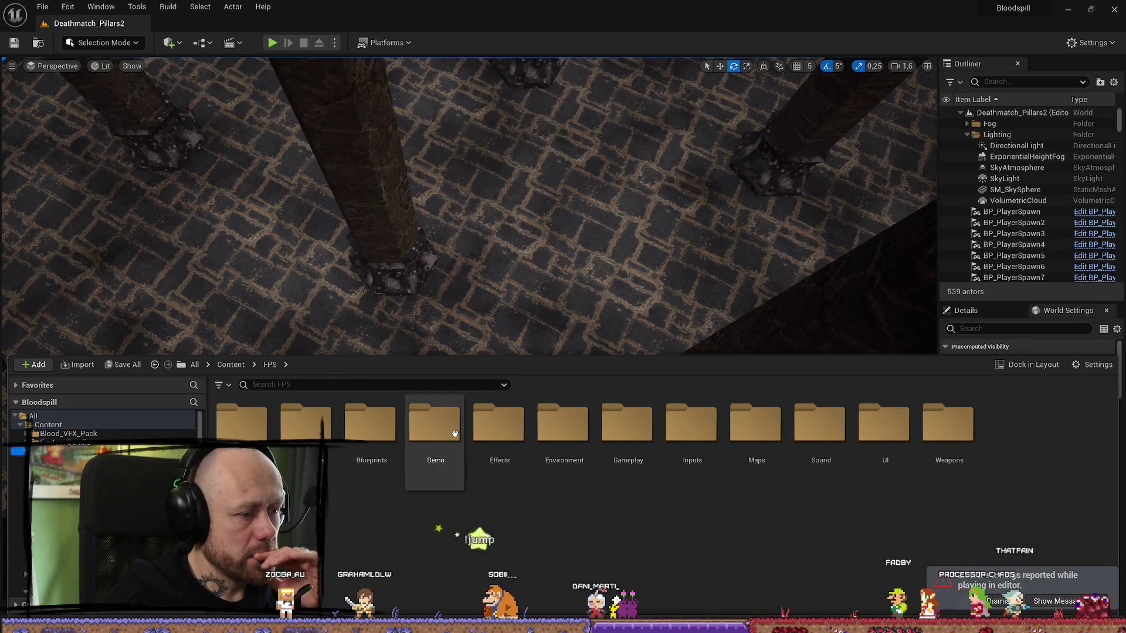
{"action": "double_click", "coordinate": [624, 431]}
{"action": "key", "text": "alt+Left"}
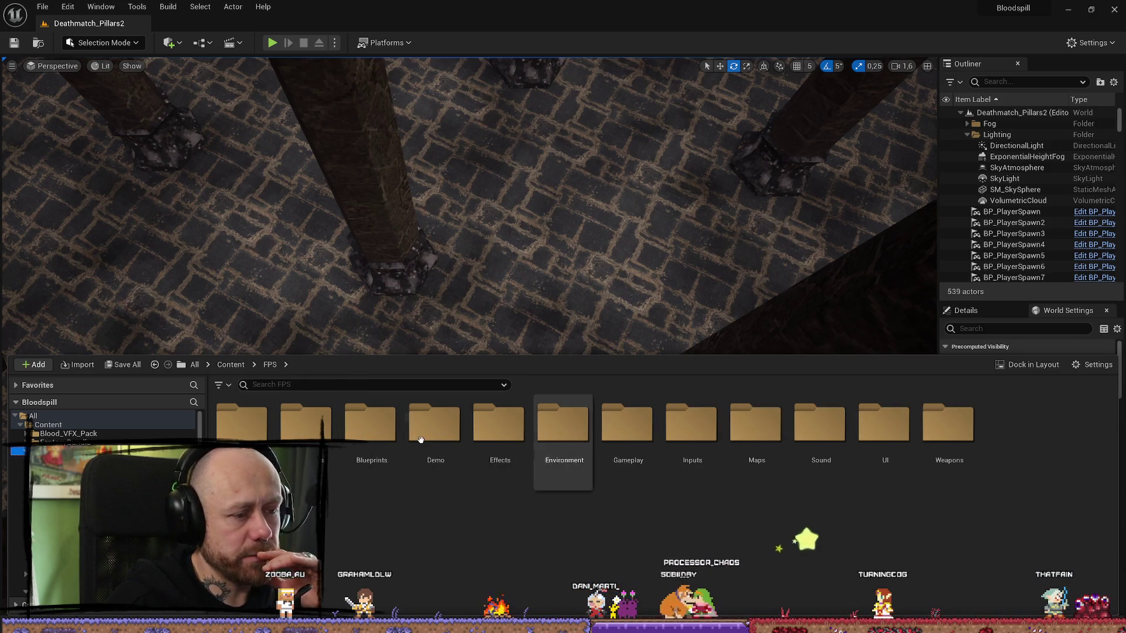
{"action": "double_click", "coordinate": [755, 425]}
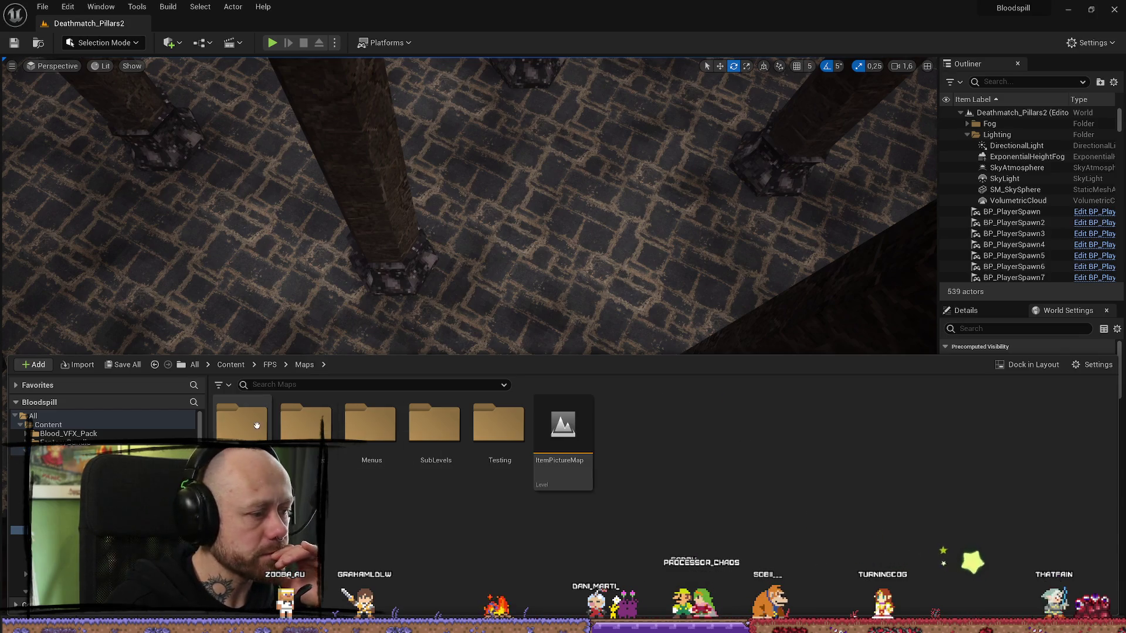
{"action": "double_click", "coordinate": [262, 425]}
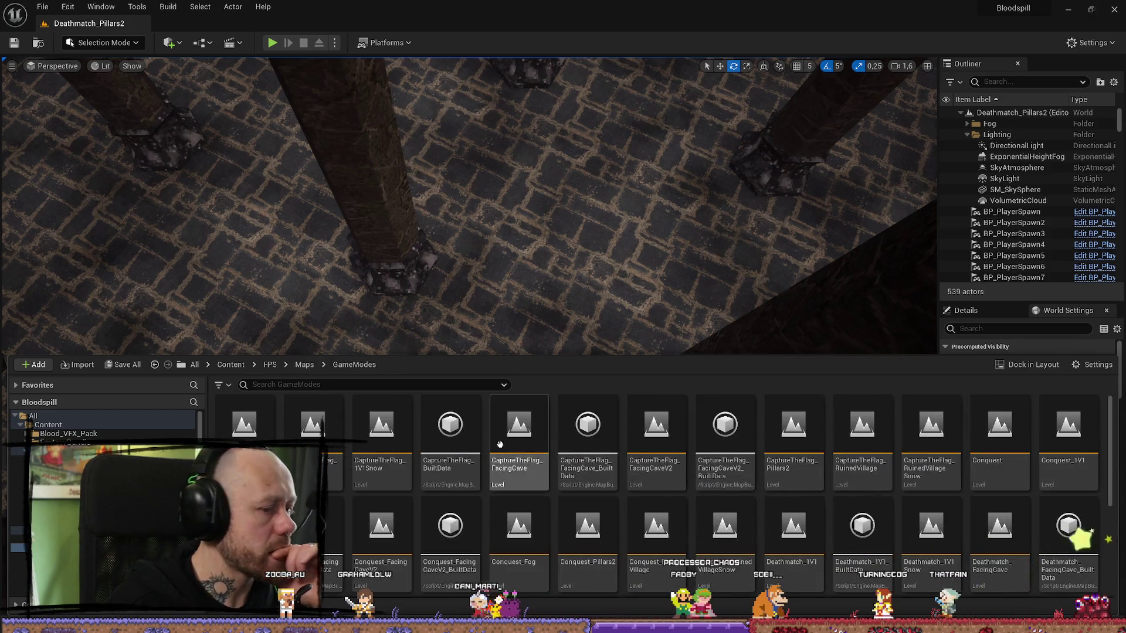
{"action": "scroll", "coordinate": [463, 471], "scroll_direction": "down", "scroll_amount": 2}
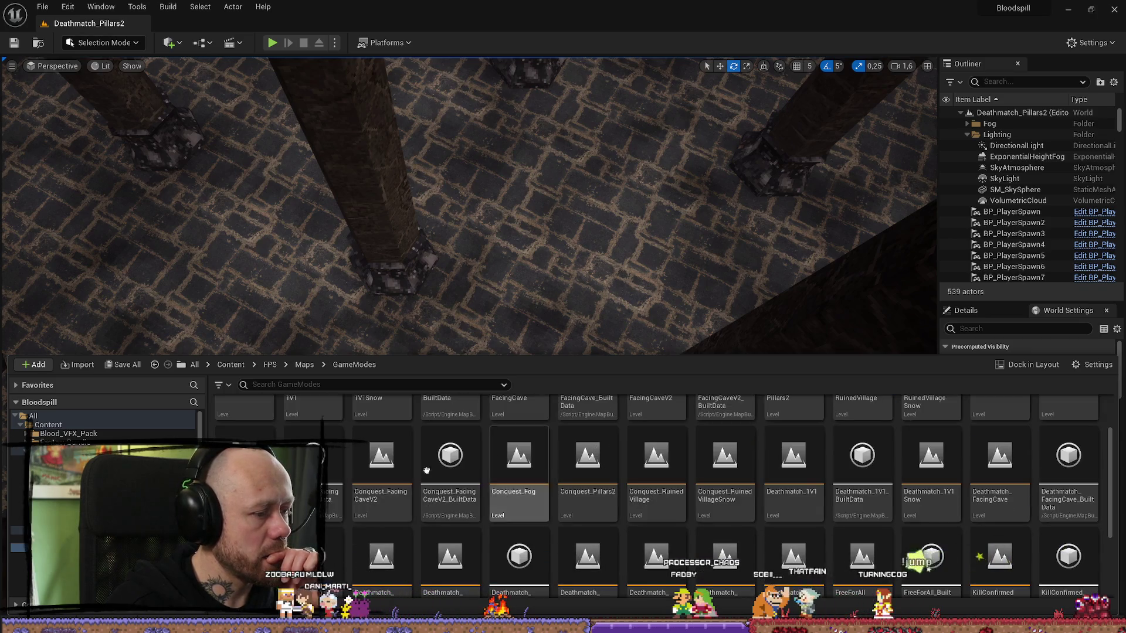
{"action": "mouse_move", "coordinate": [513, 468]}
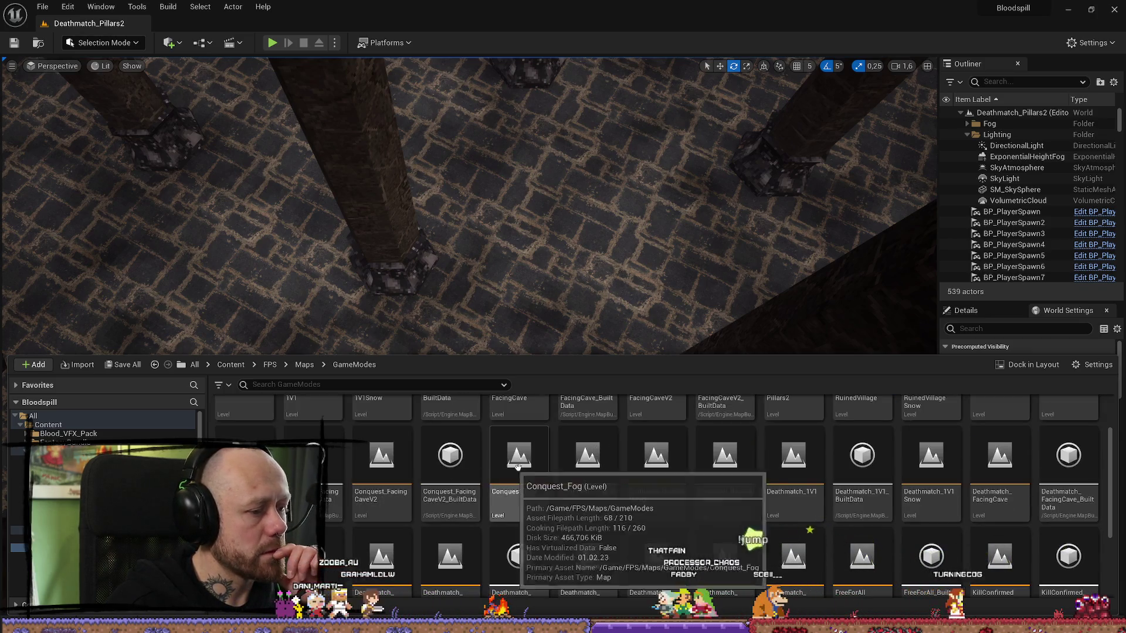
{"action": "double_click", "coordinate": [616, 472]}
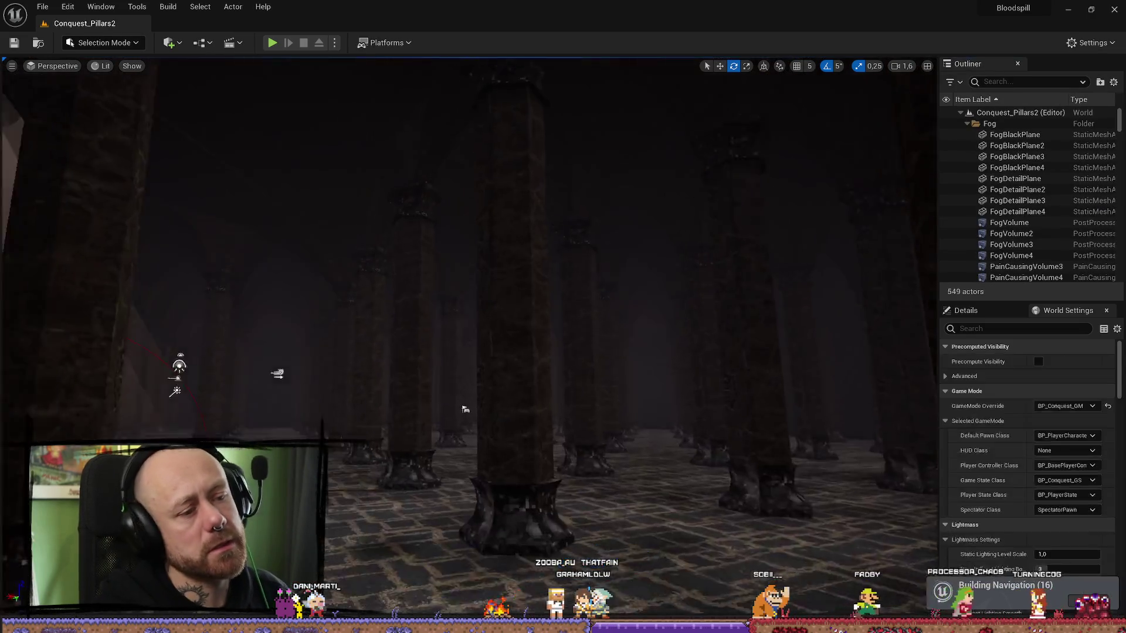
- Move player spawns BP_PlayerSpawn13 and BP_PlayerSpawn12 to new spots on the hall floor
{"action": "mouse_move", "coordinate": [468, 317]}
{"action": "left_mouse_down"}
{"action": "mouse_move", "coordinate": [446, 305]}
{"action": "mouse_move", "coordinate": [445, 258]}
{"action": "mouse_move", "coordinate": [445, 363]}
{"action": "mouse_move", "coordinate": [470, 202]}
{"action": "left_mouse_up"}
{"action": "scroll", "coordinate": [452, 281], "scroll_direction": "down", "scroll_amount": 3}
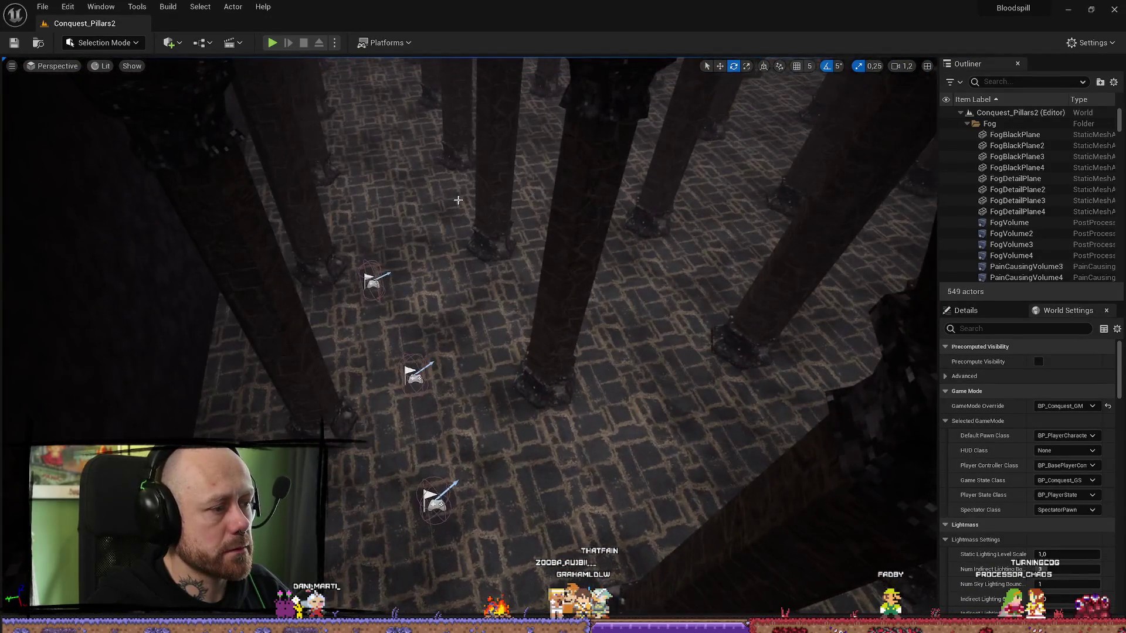
{"action": "left_click", "coordinate": [374, 284]}
{"action": "mouse_move", "coordinate": [374, 284]}
{"action": "left_mouse_down"}
{"action": "mouse_move", "coordinate": [387, 264]}
{"action": "mouse_move", "coordinate": [381, 296]}
{"action": "left_mouse_up"}
{"action": "key", "text": "w"}
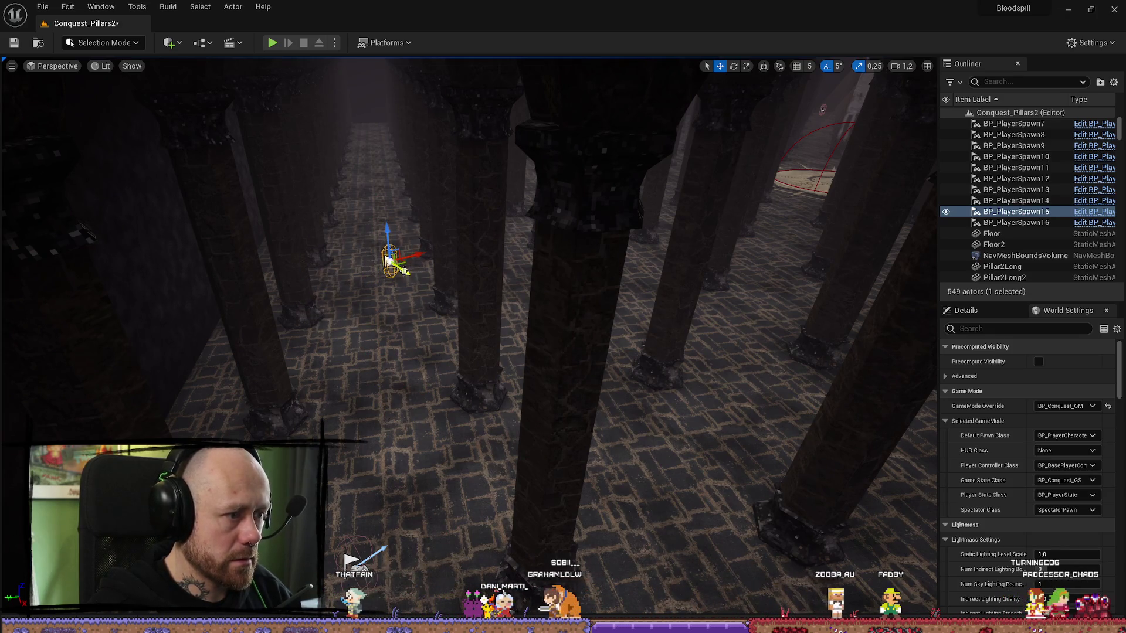
{"action": "left_click", "coordinate": [373, 560]}
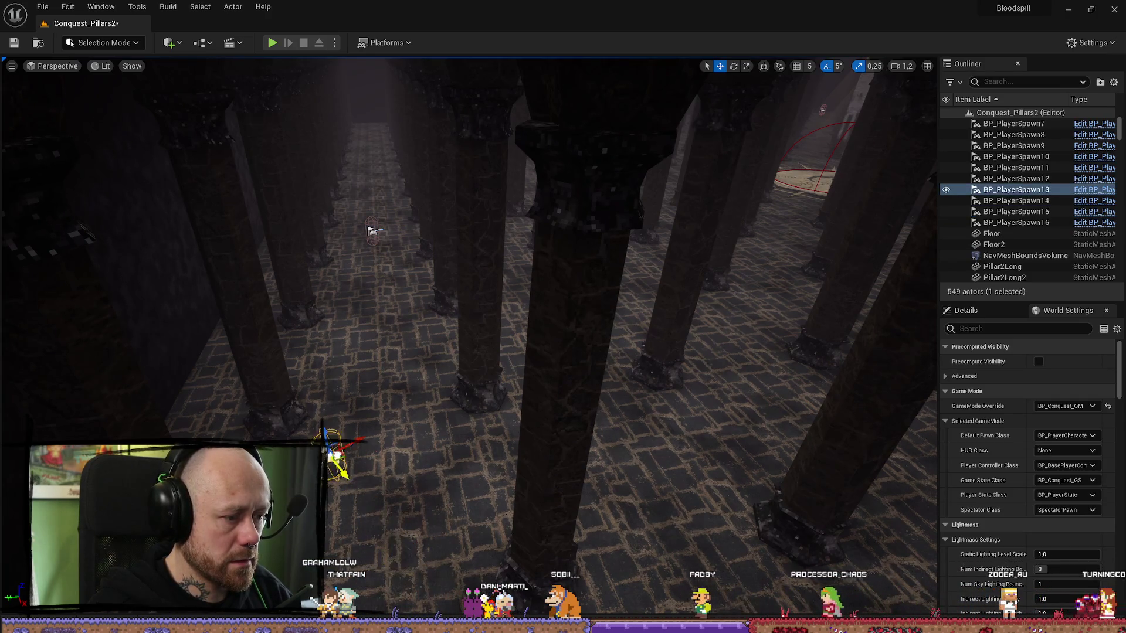
{"action": "left_click_drag", "start_coordinate": [429, 371], "coordinate": [392, 356]}
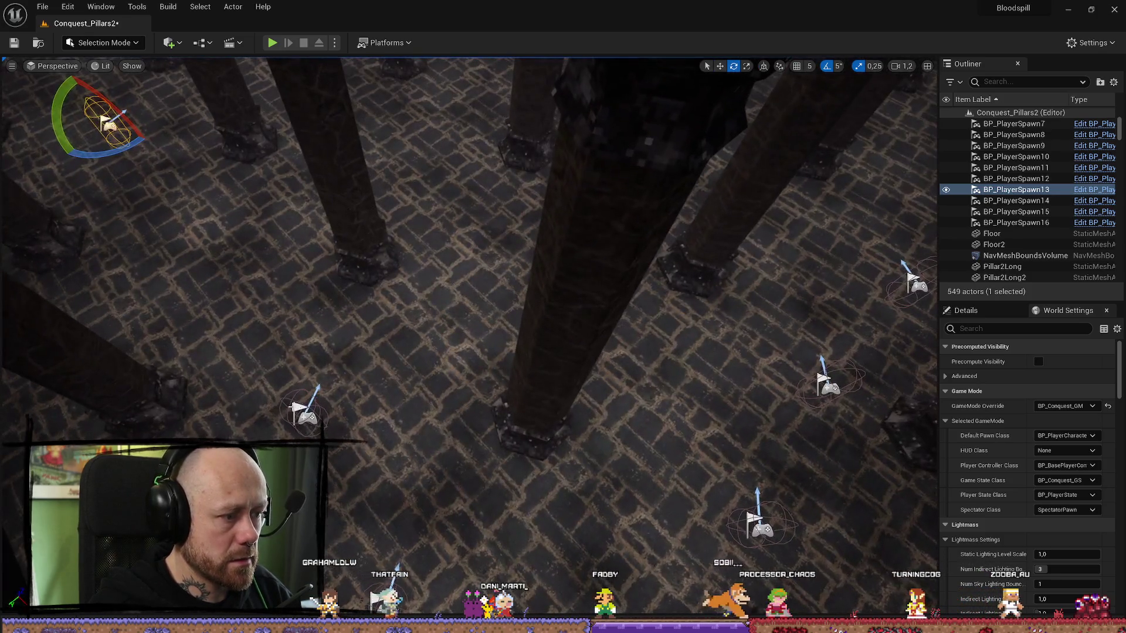
{"action": "left_click", "coordinate": [302, 413]}
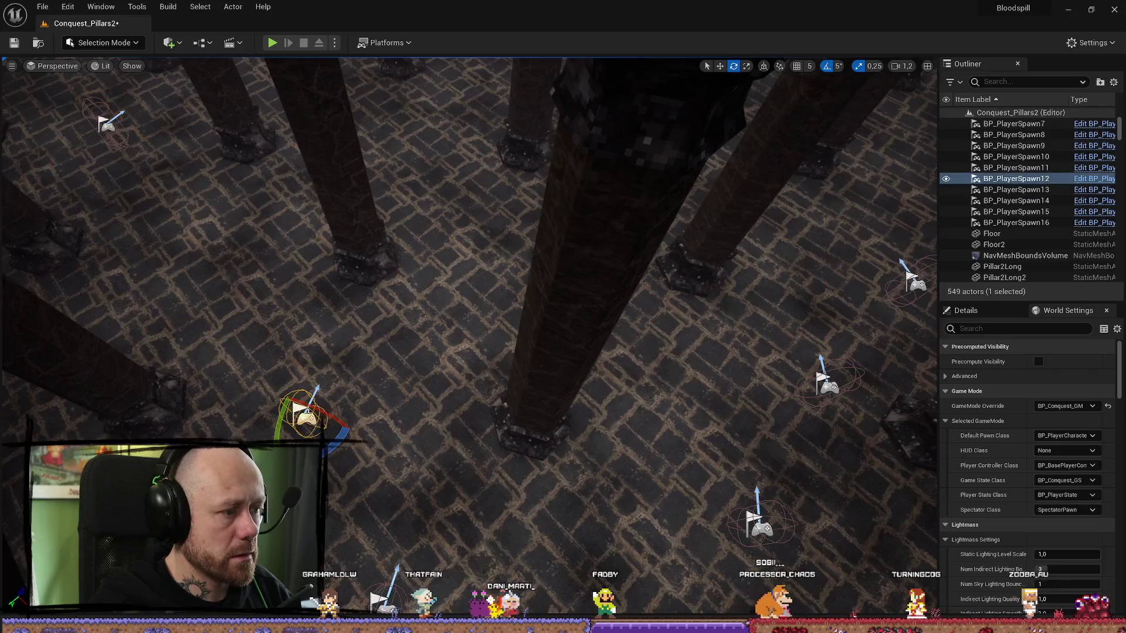
{"action": "key", "text": "w"}
{"action": "mouse_move", "coordinate": [307, 389]}
{"action": "left_mouse_down"}
{"action": "mouse_move", "coordinate": [181, 347]}
{"action": "mouse_move", "coordinate": [248, 260]}
{"action": "mouse_move", "coordinate": [264, 287]}
{"action": "mouse_move", "coordinate": [211, 275]}
{"action": "mouse_move", "coordinate": [208, 223]}
{"action": "mouse_move", "coordinate": [209, 270]}
{"action": "mouse_move", "coordinate": [212, 255]}
{"action": "left_mouse_up"}
- Switch to world-space gizmos and reposition spawns BP_PlayerSpawn16, 14 and 11 further up the hall
{"action": "left_click_drag", "start_coordinate": [548, 320], "coordinate": [548, 320]}
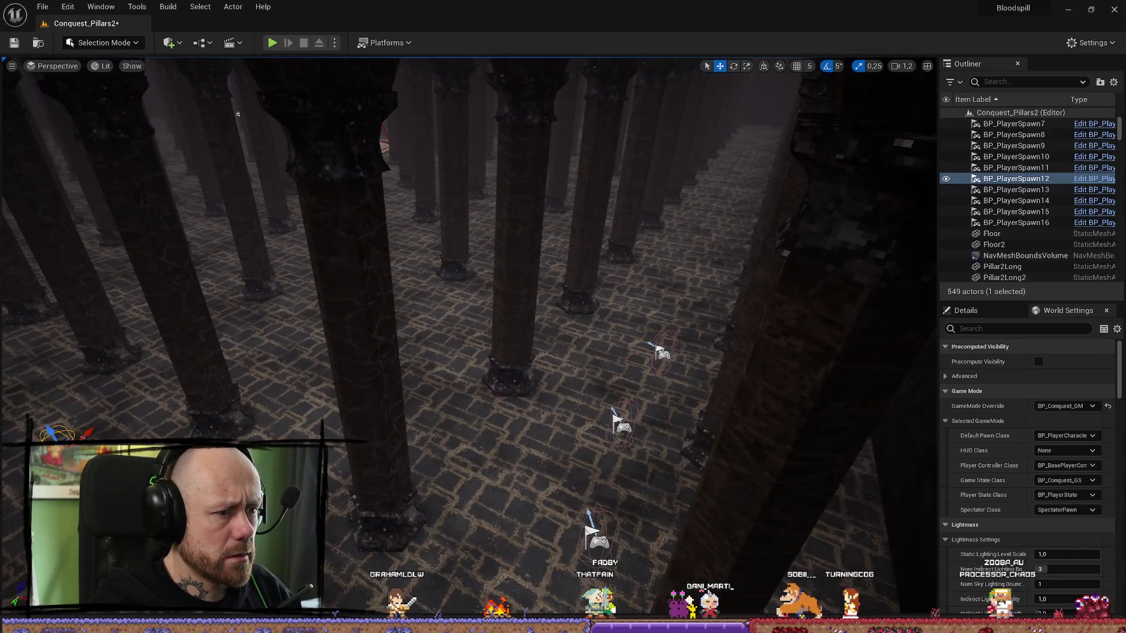
{"action": "left_click", "coordinate": [661, 350]}
{"action": "left_click_drag", "start_coordinate": [662, 350], "coordinate": [598, 373]}
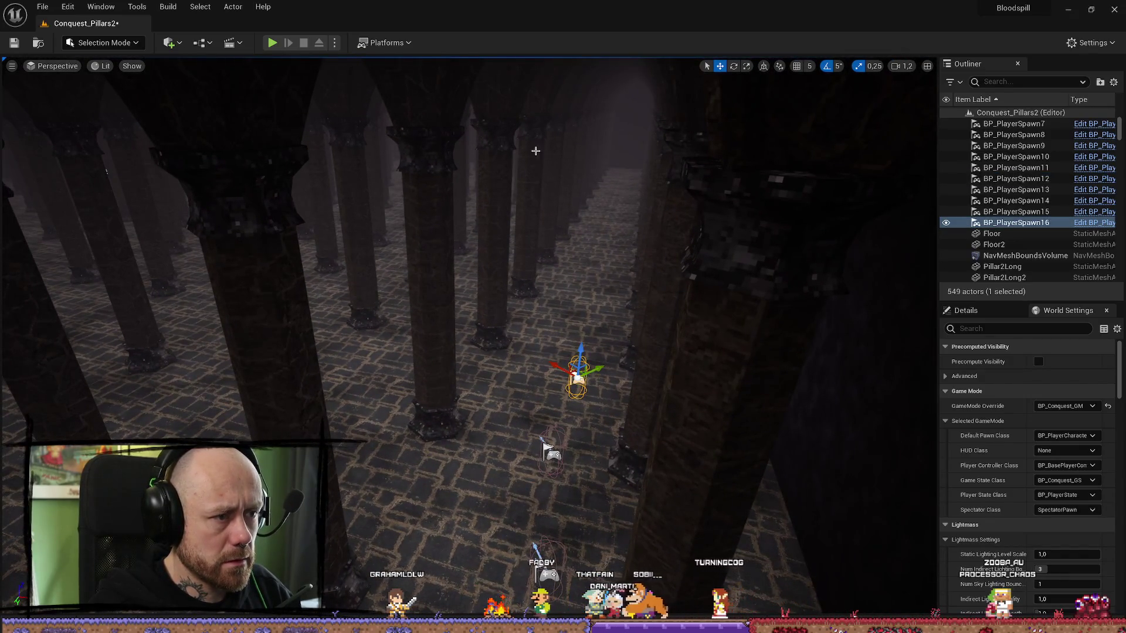
{"action": "left_click", "coordinate": [764, 66]}
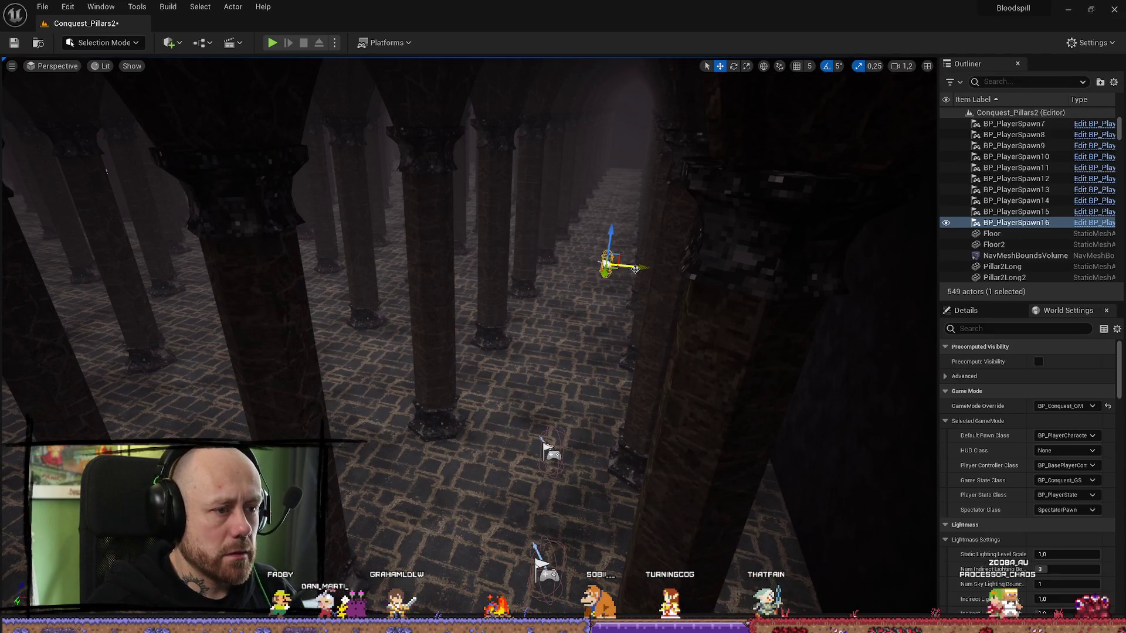
{"action": "left_click", "coordinate": [550, 453]}
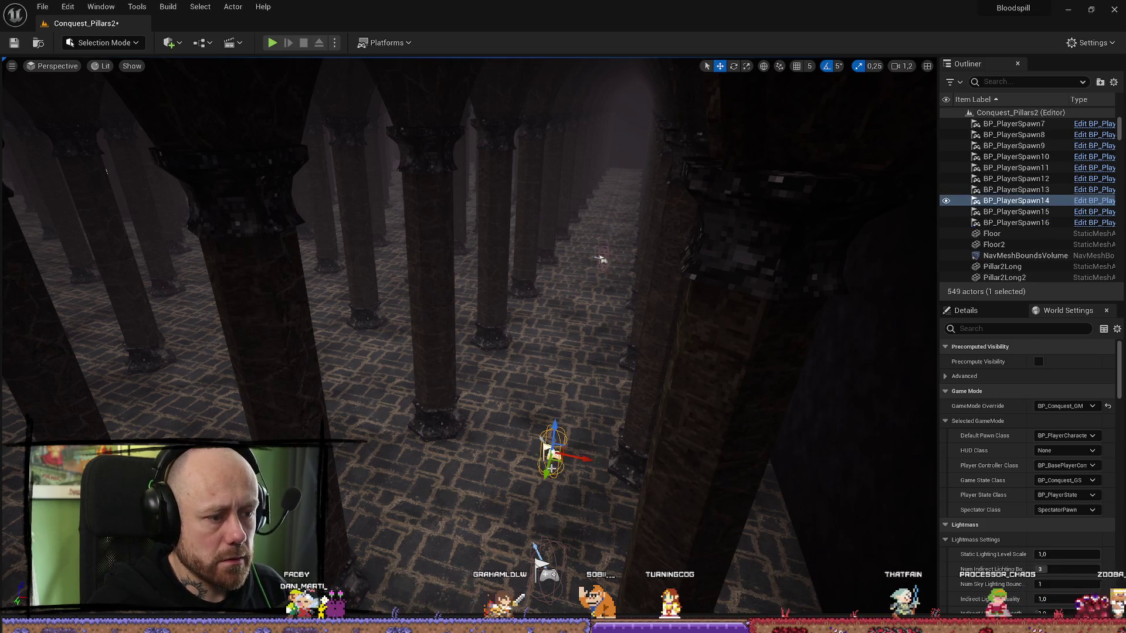
{"action": "left_click_drag", "start_coordinate": [550, 452], "coordinate": [566, 390]}
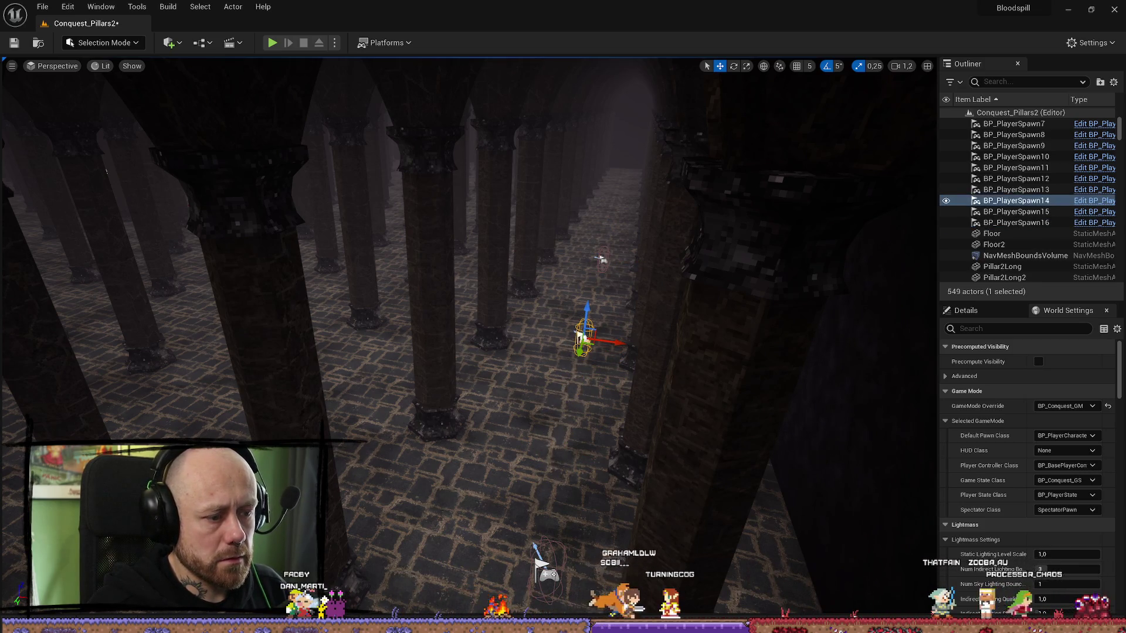
{"action": "left_click", "coordinate": [546, 567]}
{"action": "mouse_move", "coordinate": [545, 567]}
{"action": "left_mouse_down"}
{"action": "mouse_move", "coordinate": [566, 478]}
{"action": "mouse_move", "coordinate": [574, 483]}
{"action": "left_mouse_up"}
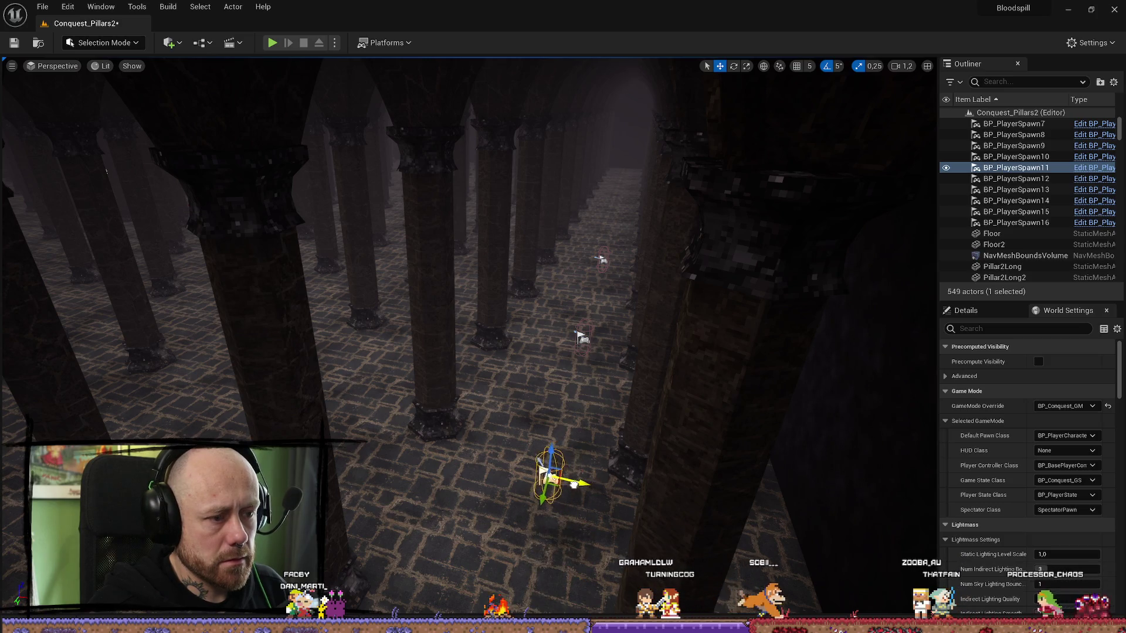
- Fly over the floor and reselect spawns 14 and 16 to check their placement
{"action": "key", "text": "w"}
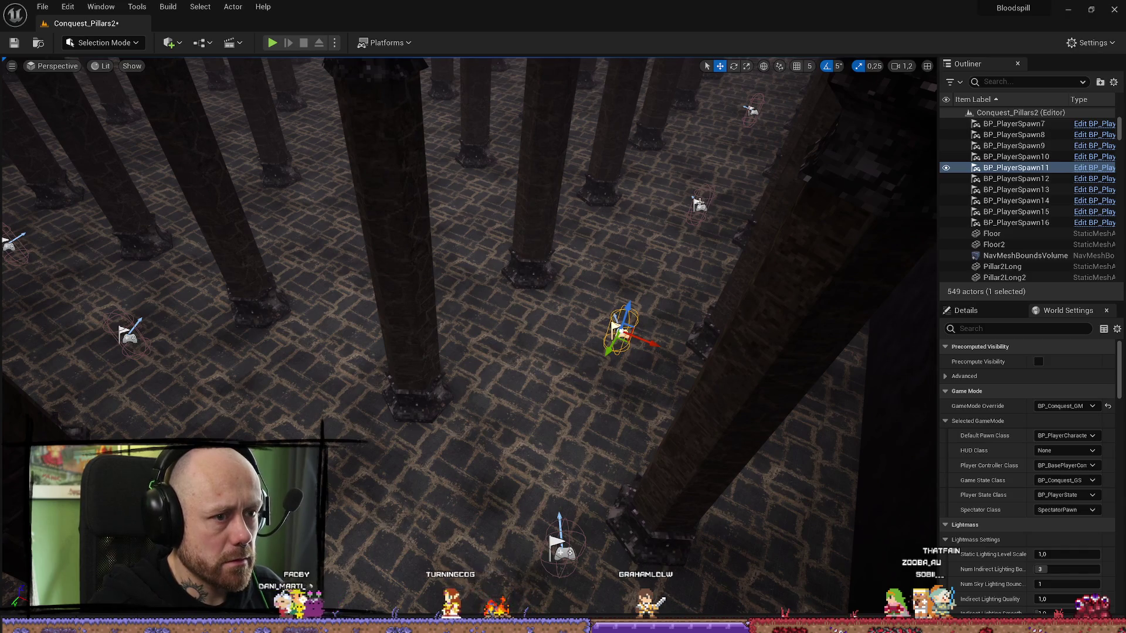
{"action": "left_click", "coordinate": [699, 203]}
{"action": "left_click", "coordinate": [752, 110]}
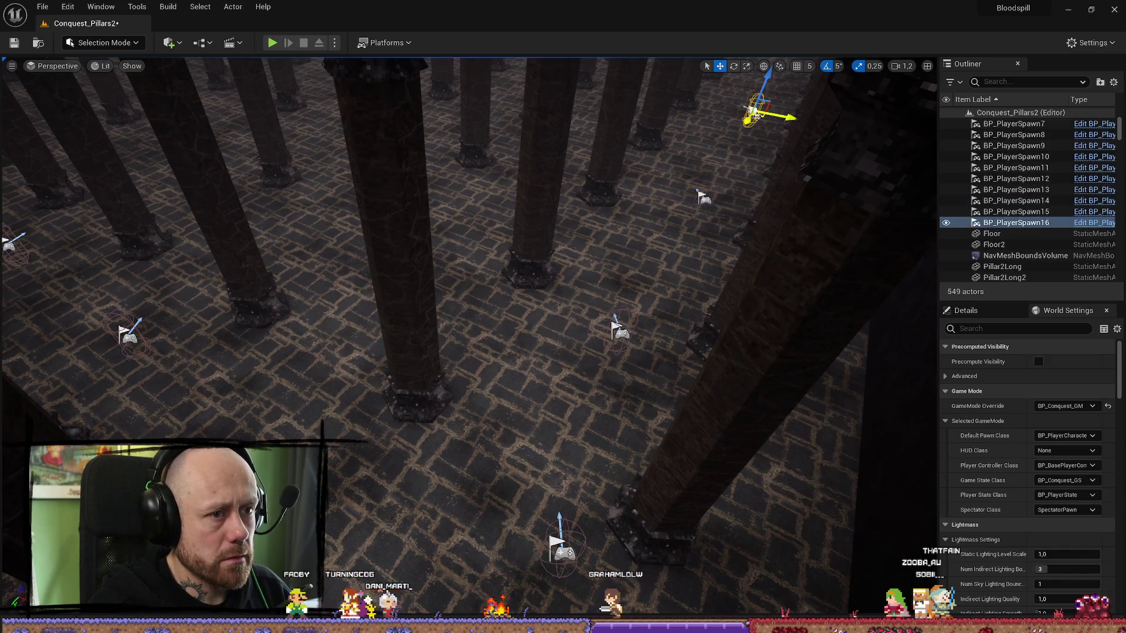
{"action": "key", "text": "s"}
{"action": "key", "text": "q"}
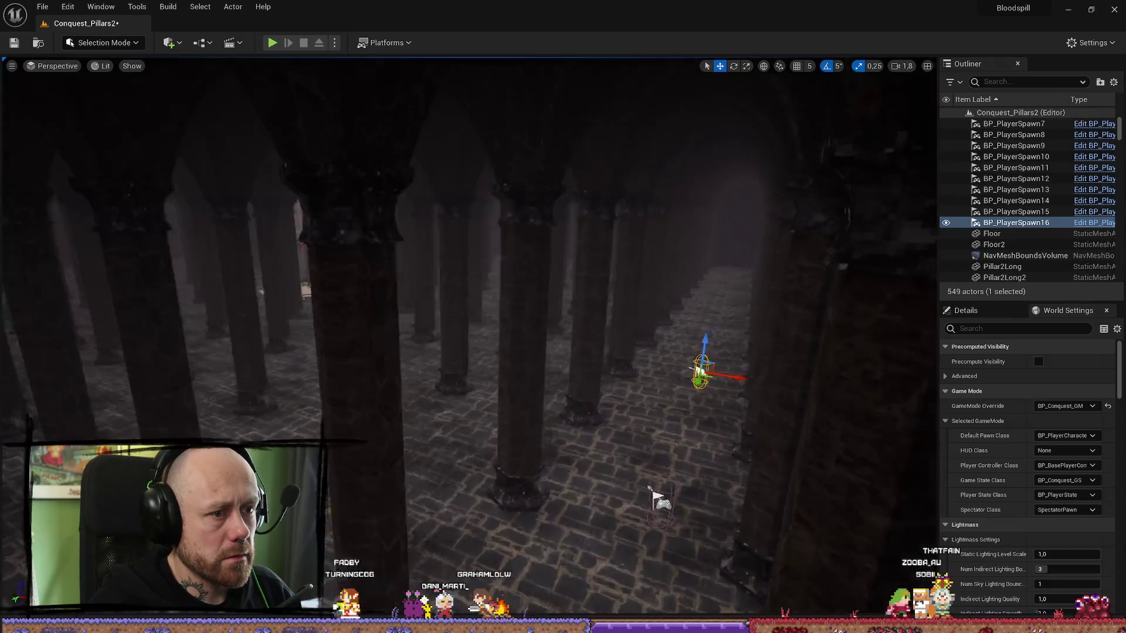
{"action": "scroll", "coordinate": [469, 334], "scroll_direction": "up", "scroll_amount": 2}
{"action": "mouse_move", "coordinate": [380, 420]}
{"action": "left_mouse_down"}
{"action": "mouse_move", "coordinate": [399, 404]}
{"action": "mouse_move", "coordinate": [416, 416]}
{"action": "mouse_move", "coordinate": [528, 293]}
{"action": "mouse_move", "coordinate": [684, 151]}
{"action": "mouse_move", "coordinate": [653, 306]}
{"action": "mouse_move", "coordinate": [646, 274]}
{"action": "mouse_move", "coordinate": [599, 359]}
{"action": "mouse_move", "coordinate": [551, 287]}
{"action": "mouse_move", "coordinate": [627, 340]}
{"action": "left_mouse_up"}
{"action": "scroll", "coordinate": [652, 305], "scroll_direction": "down", "scroll_amount": 1}
{"action": "left_click", "coordinate": [626, 329]}
{"action": "left_click", "coordinate": [662, 508]}
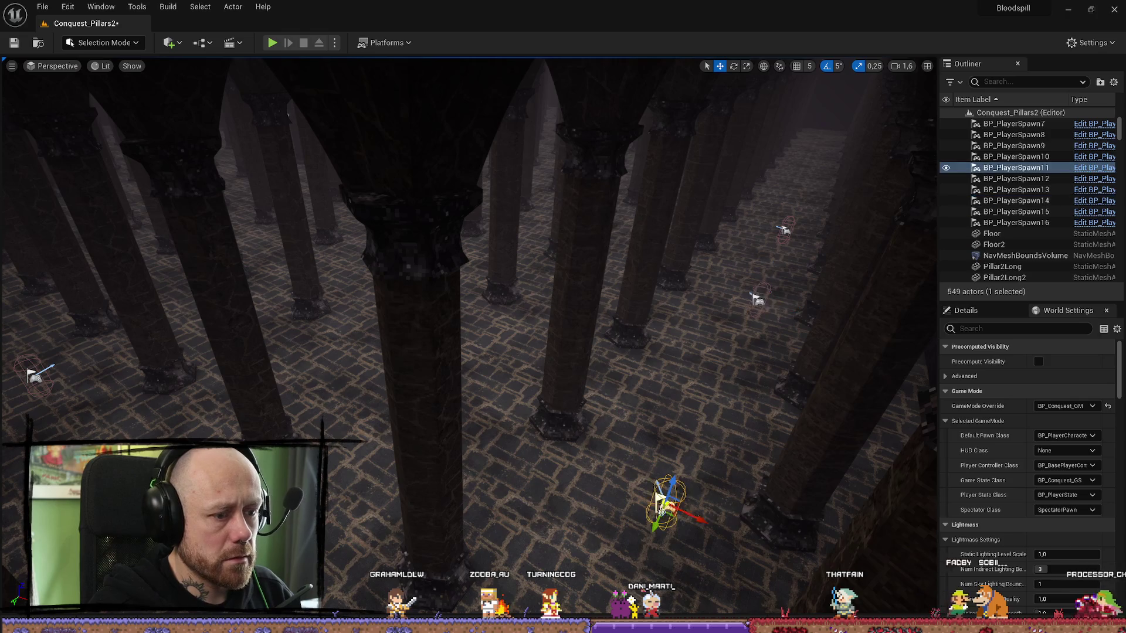
{"action": "left_click", "coordinate": [755, 312]}
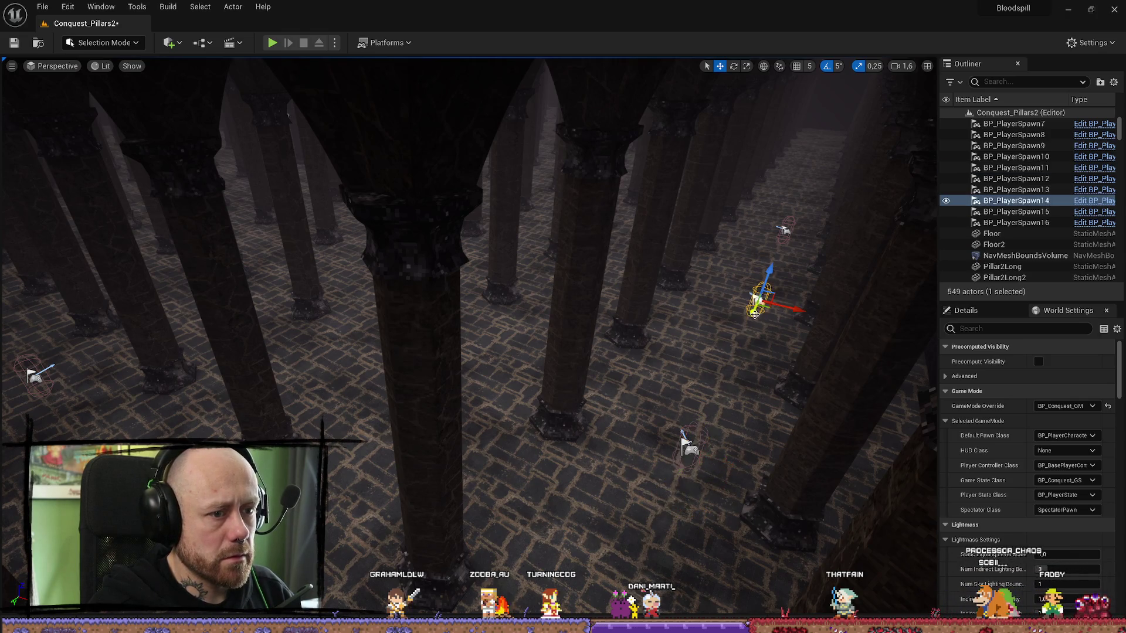
{"action": "left_click_drag", "start_coordinate": [744, 320], "coordinate": [542, 346]}
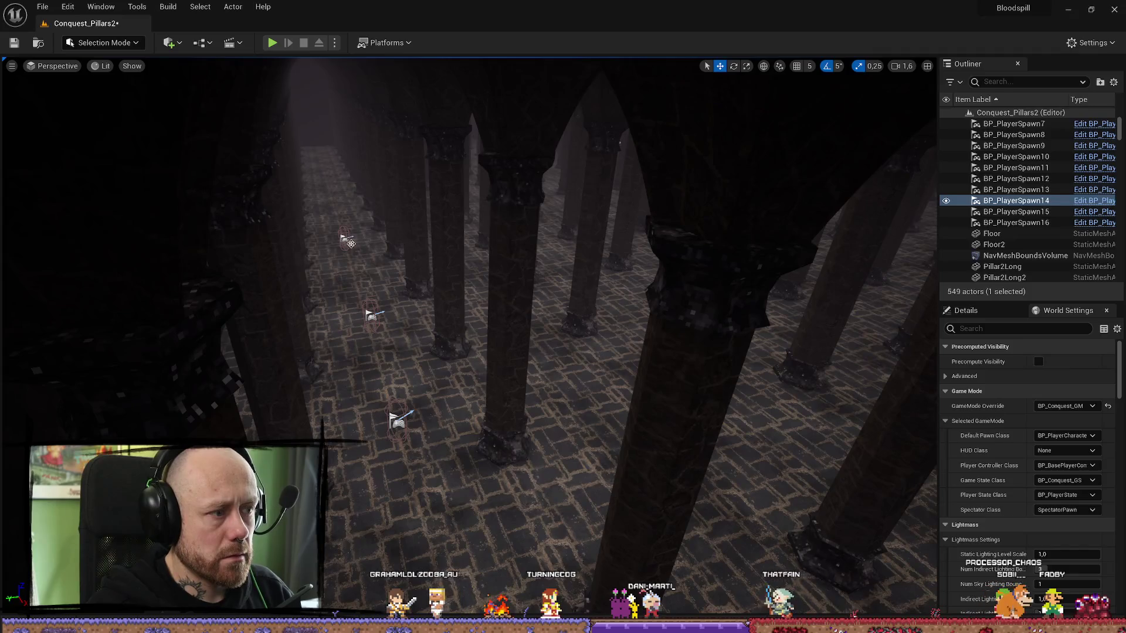
{"action": "left_click", "coordinate": [344, 242]}
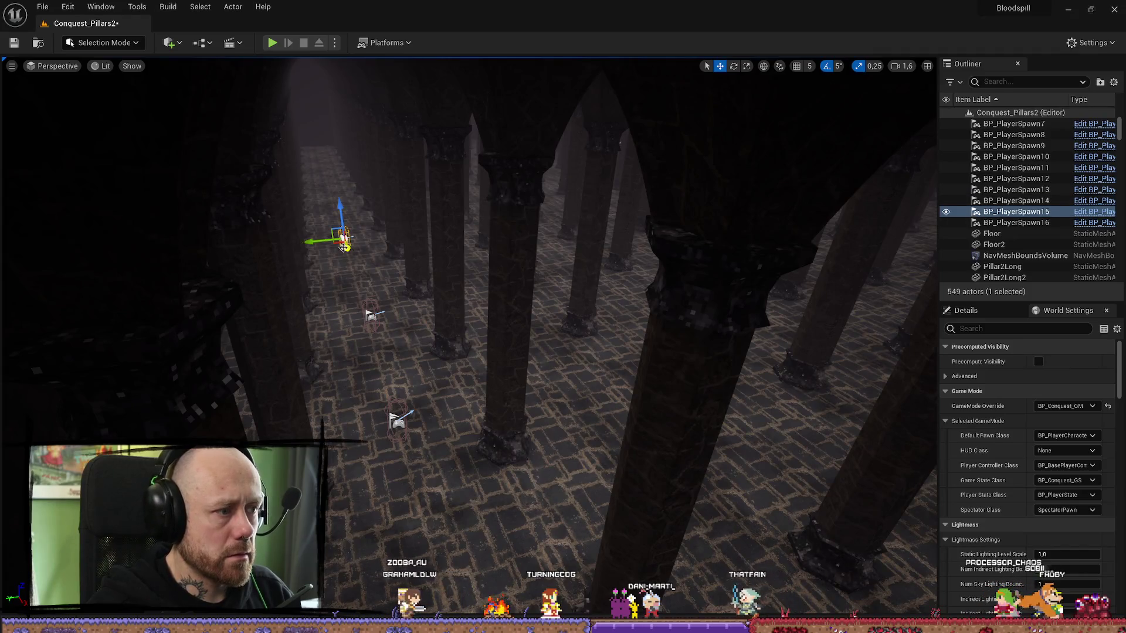
{"action": "left_click", "coordinate": [370, 315]}
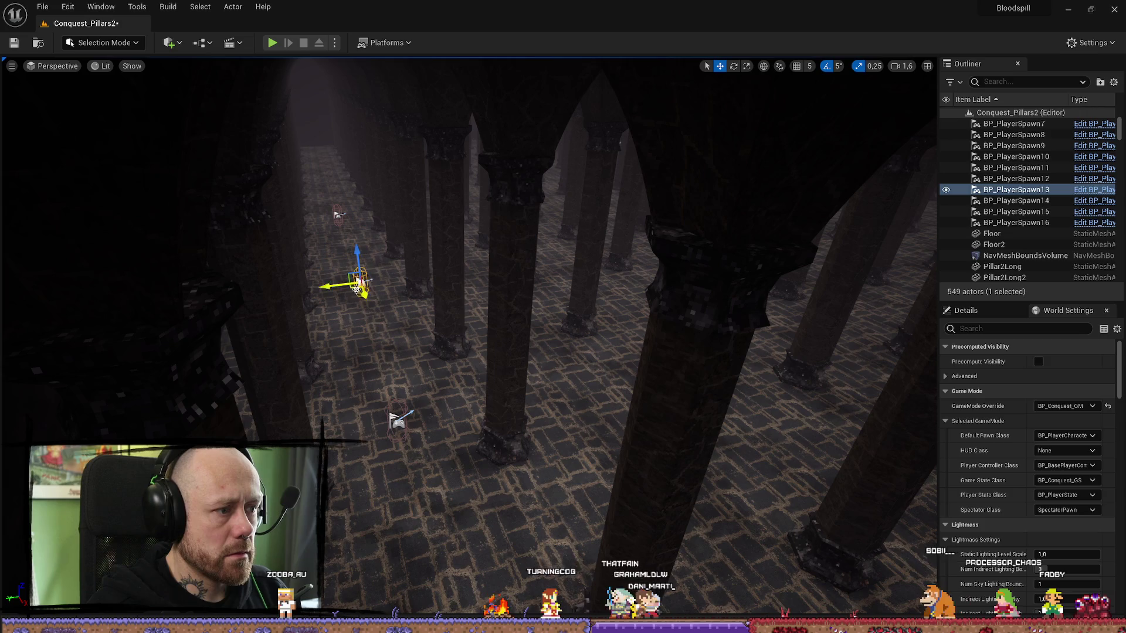
{"action": "left_click", "coordinate": [401, 427]}
{"action": "mouse_move", "coordinate": [391, 427]}
{"action": "left_mouse_down"}
{"action": "mouse_move", "coordinate": [392, 387]}
{"action": "mouse_move", "coordinate": [422, 340]}
{"action": "mouse_move", "coordinate": [410, 305]}
{"action": "mouse_move", "coordinate": [411, 328]}
{"action": "mouse_move", "coordinate": [364, 293]}
{"action": "mouse_move", "coordinate": [382, 245]}
{"action": "left_mouse_up"}
{"action": "left_click", "coordinate": [317, 365]}
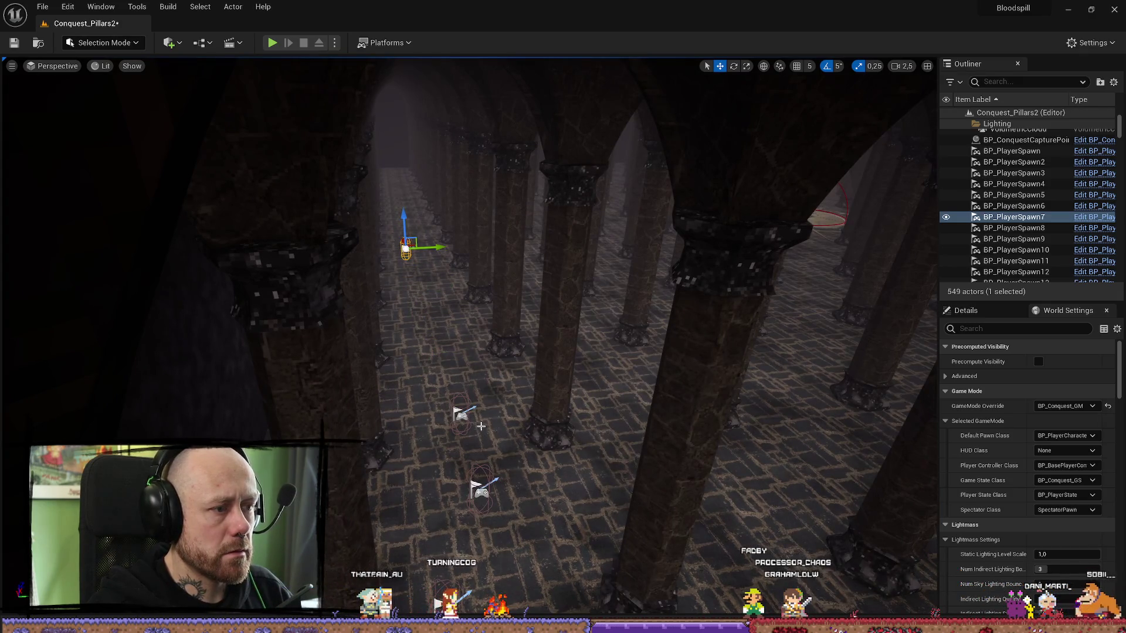
{"action": "left_click", "coordinate": [462, 415]}
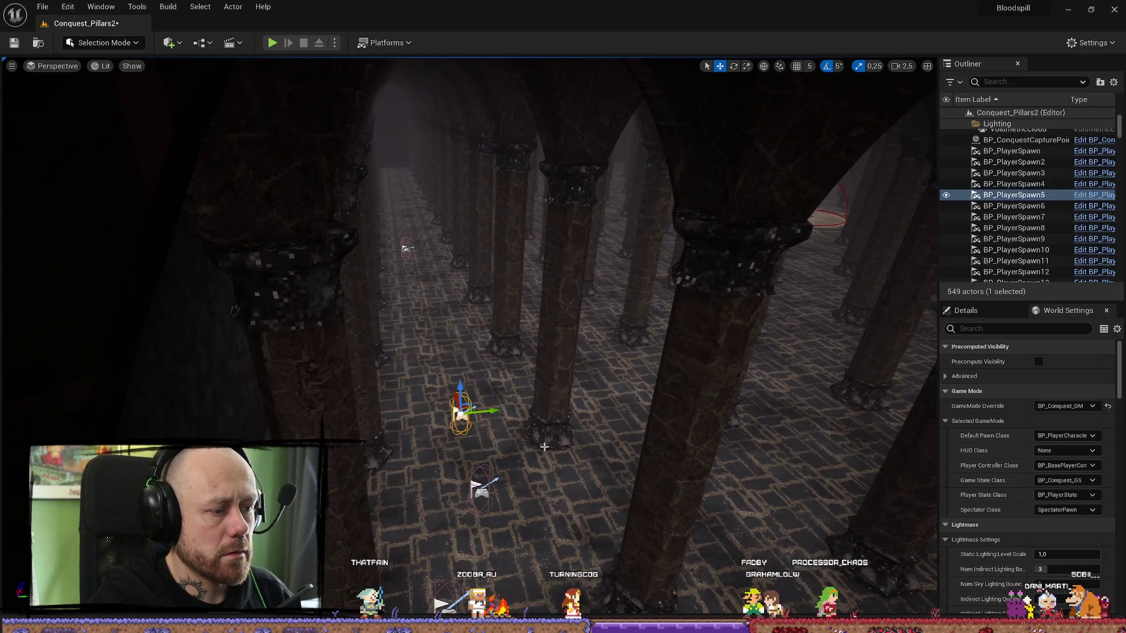
{"action": "key", "text": "ctrl+z"}
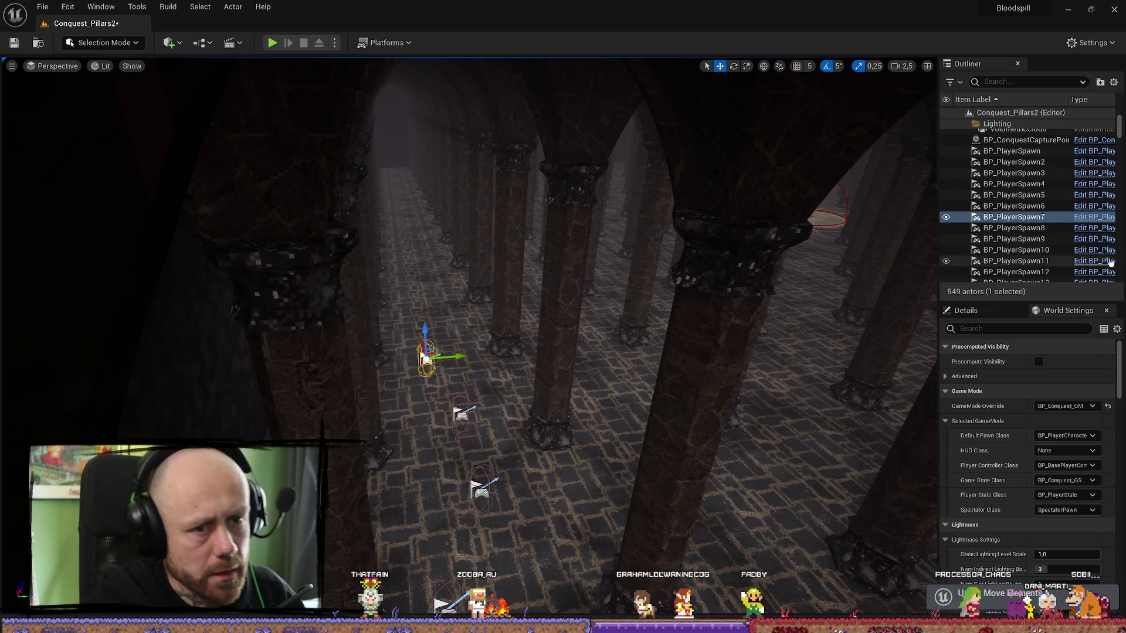
{"action": "scroll", "coordinate": [1055, 263], "scroll_direction": "down", "scroll_amount": 2}
- Delete player spawns 7 through 16, then undo that deletion
{"action": "left_click", "coordinate": [1046, 253], "text": "shift"}
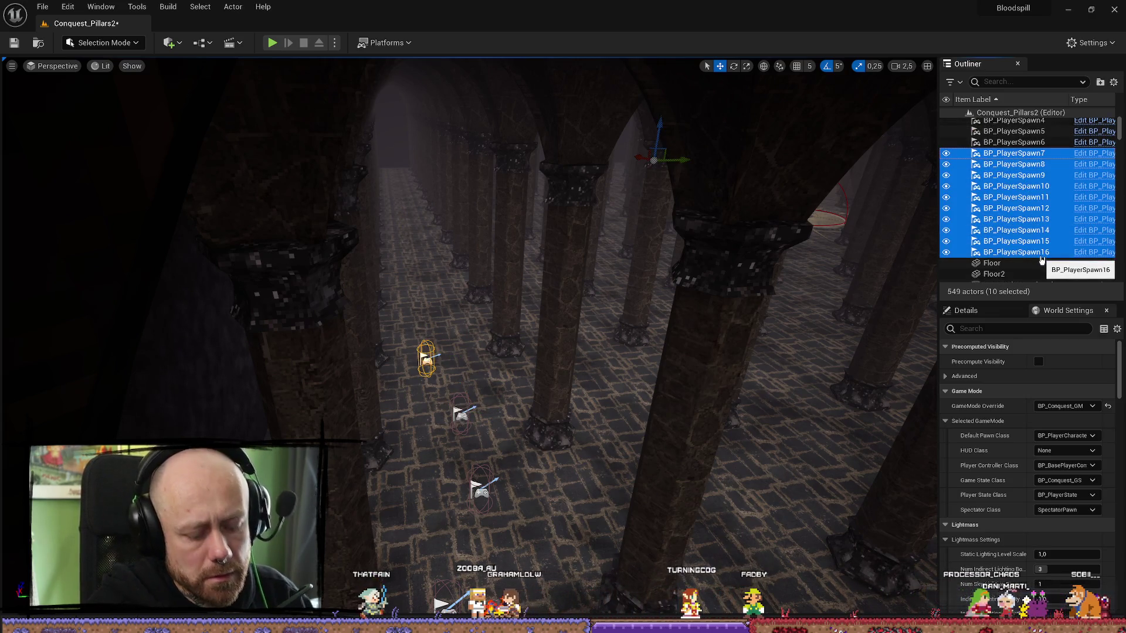
{"action": "key", "text": "Delete"}
{"action": "left_click_drag", "start_coordinate": [697, 349], "coordinate": [632, 355]}
{"action": "key", "text": "ctrl+z"}
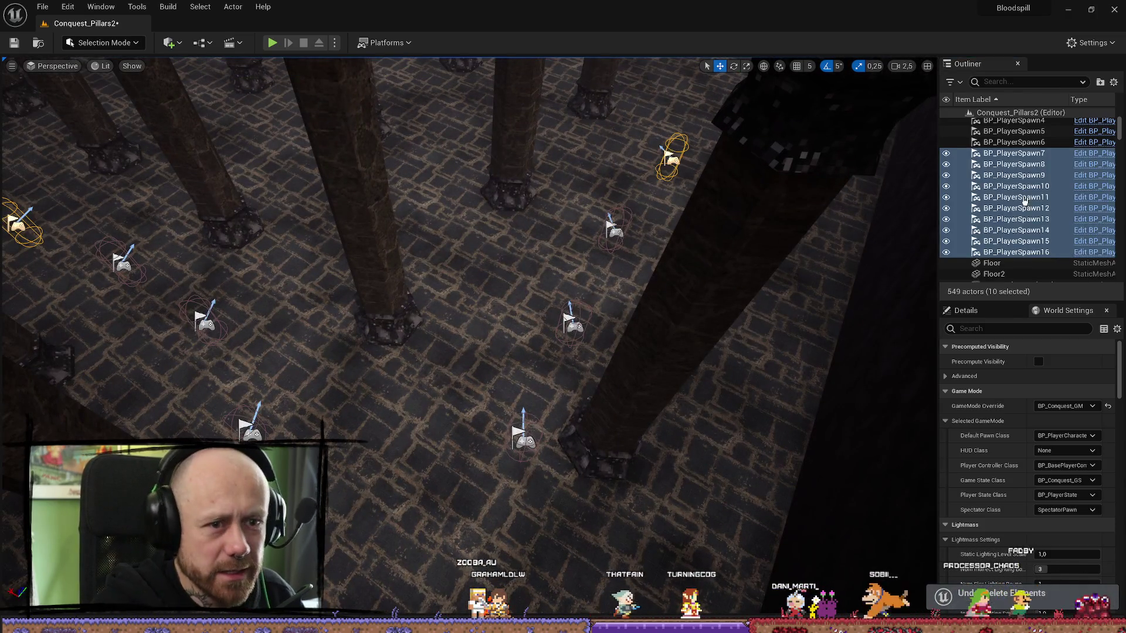
- Select BP_PlayerSpawn through BP_PlayerSpawn8 in the Outliner, frame them, and delete them
{"action": "scroll", "coordinate": [1006, 212], "scroll_direction": "up", "scroll_amount": 3}
{"action": "left_click", "coordinate": [1006, 212]}
{"action": "scroll", "coordinate": [1032, 238], "scroll_direction": "down", "scroll_amount": 5}
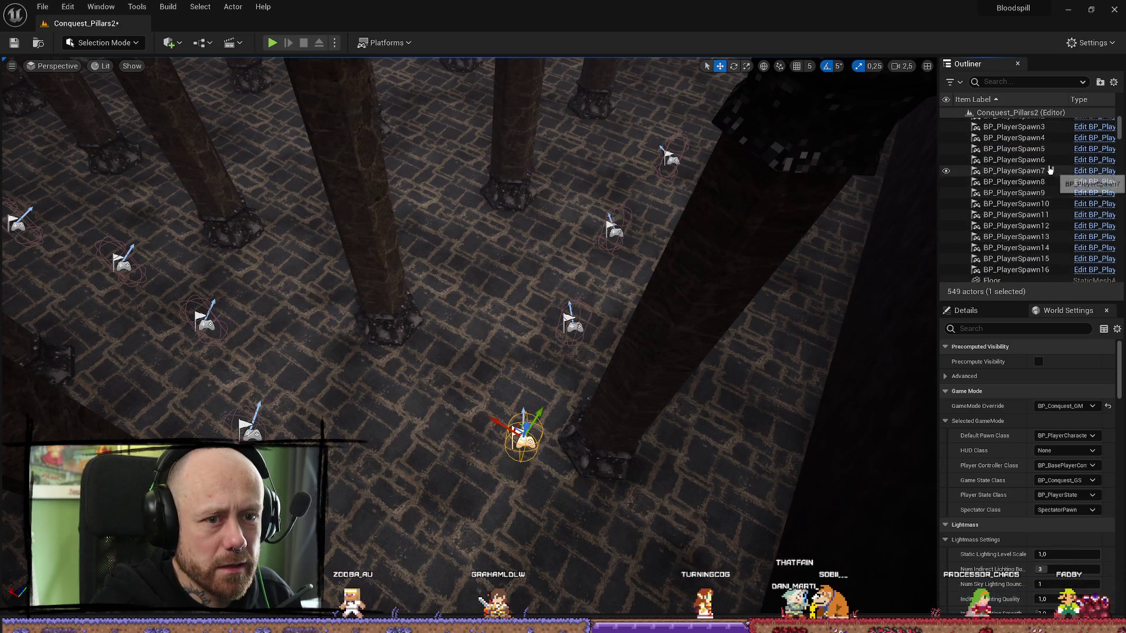
{"action": "left_click", "coordinate": [1050, 162], "text": "shift"}
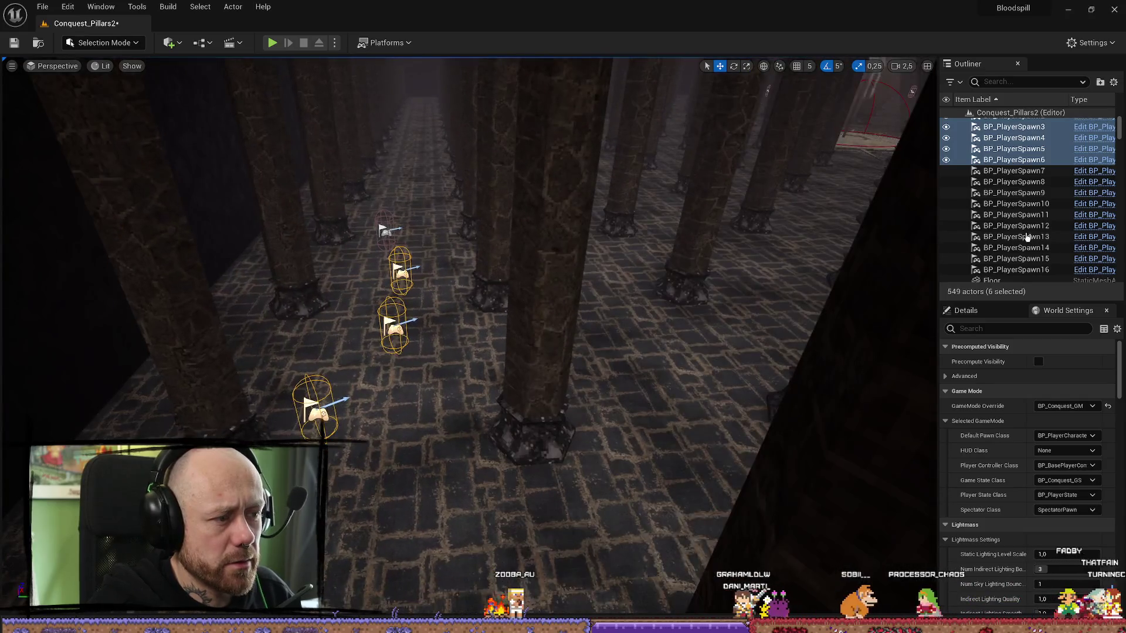
{"action": "left_click", "coordinate": [1027, 171], "text": "shift"}
{"action": "left_click", "coordinate": [1040, 186], "text": "shift"}
{"action": "key", "text": "f"}
{"action": "scroll", "coordinate": [521, 268], "scroll_direction": "down", "scroll_amount": 2}
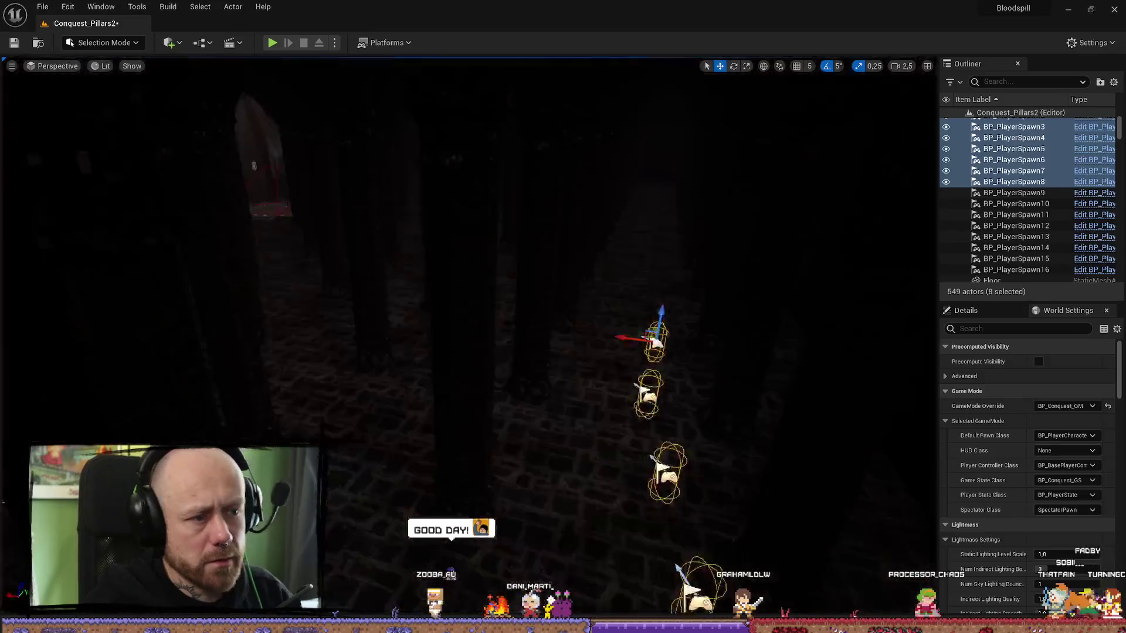
{"action": "key", "text": "Delete"}
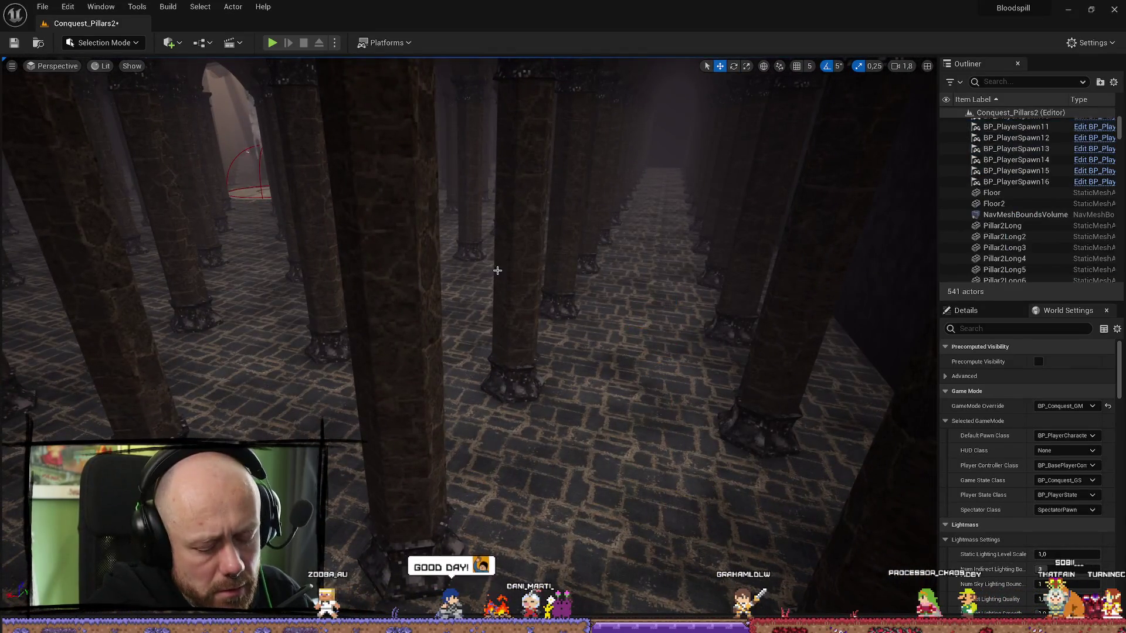
- Duplicate spawns BP_PlayerSpawn9–16 into new spawns 17–24 and look over the hall
{"action": "left_click", "coordinate": [1045, 182]}
{"action": "scroll", "coordinate": [1044, 176], "scroll_direction": "up", "scroll_amount": 1}
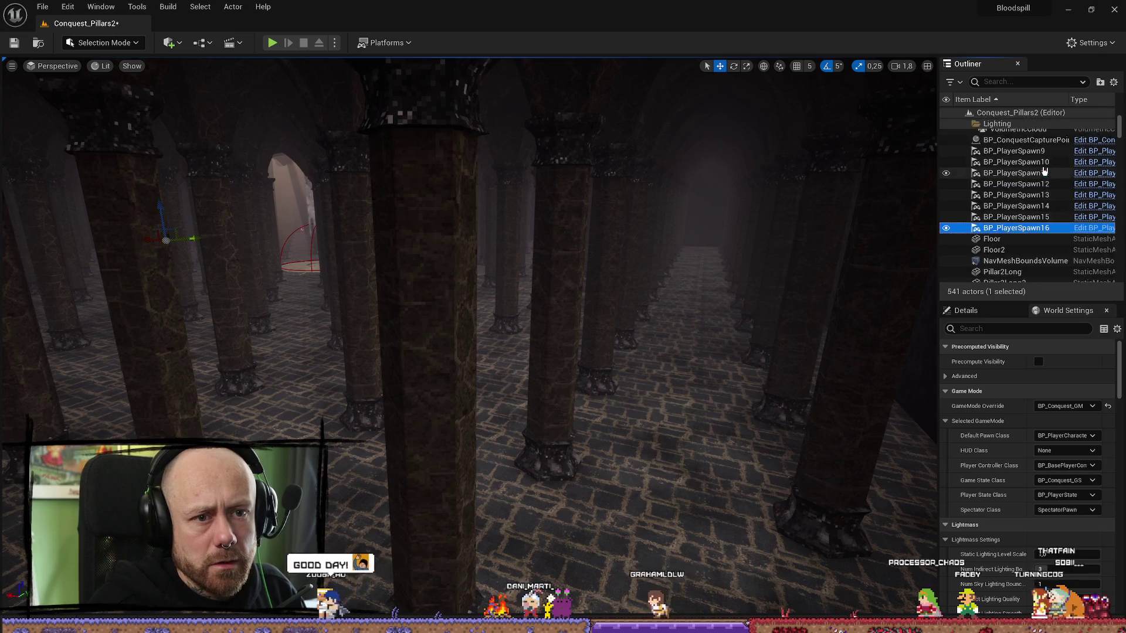
{"action": "left_click", "coordinate": [1046, 152], "text": "shift"}
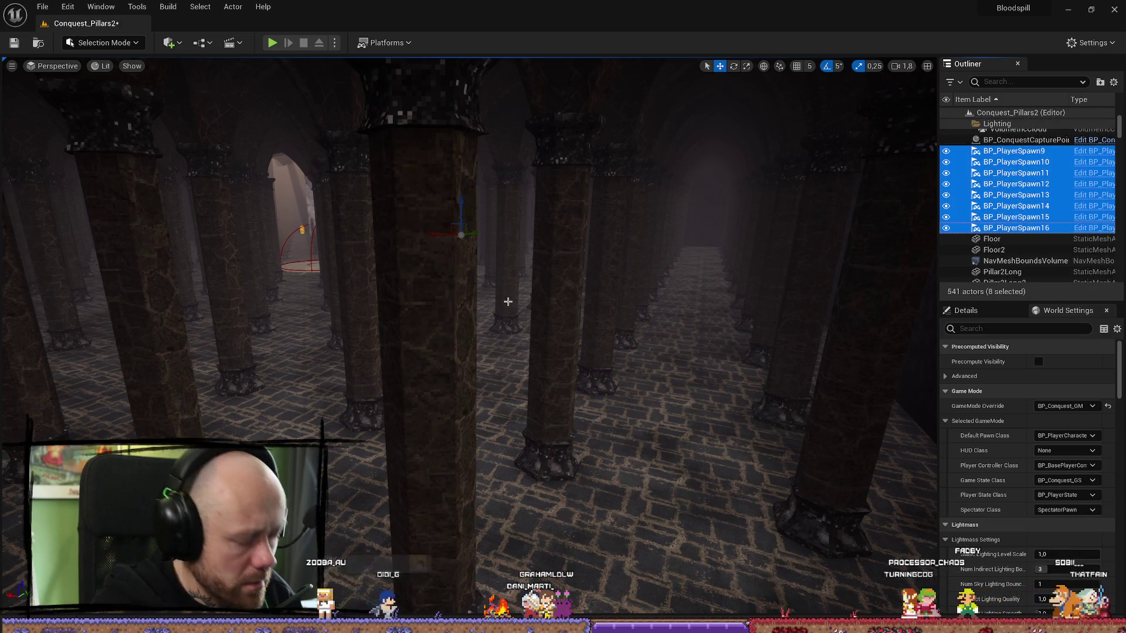
{"action": "key", "text": "ctrl+d"}
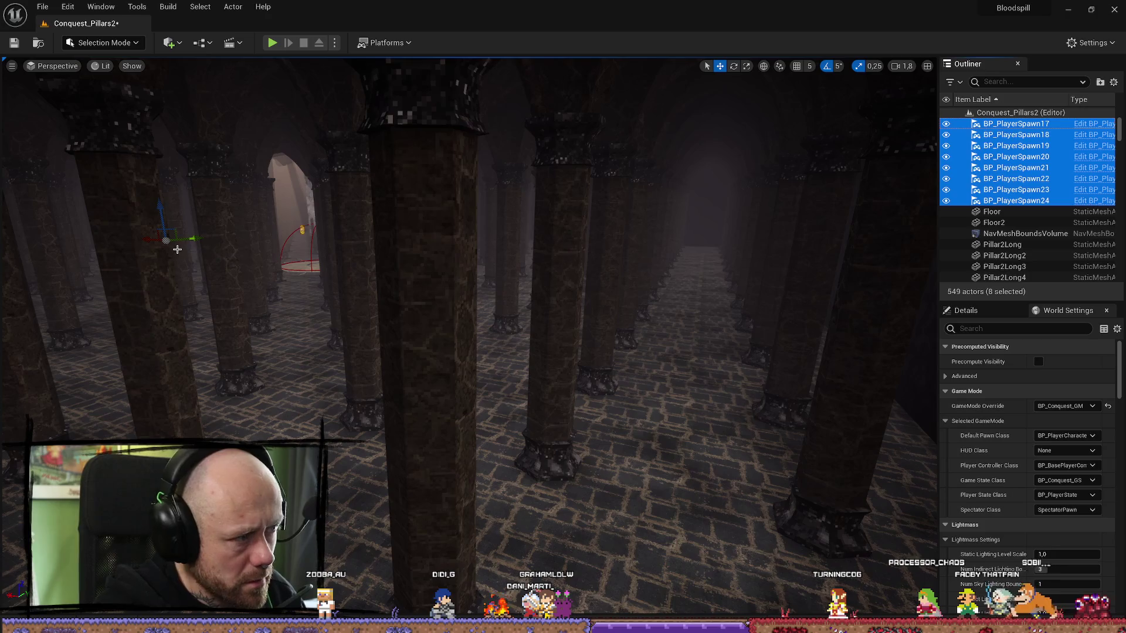
{"action": "right_click", "coordinate": [177, 249]}
{"action": "scroll", "coordinate": [177, 249], "scroll_direction": "up", "scroll_amount": 1}
{"action": "key", "text": "w"}
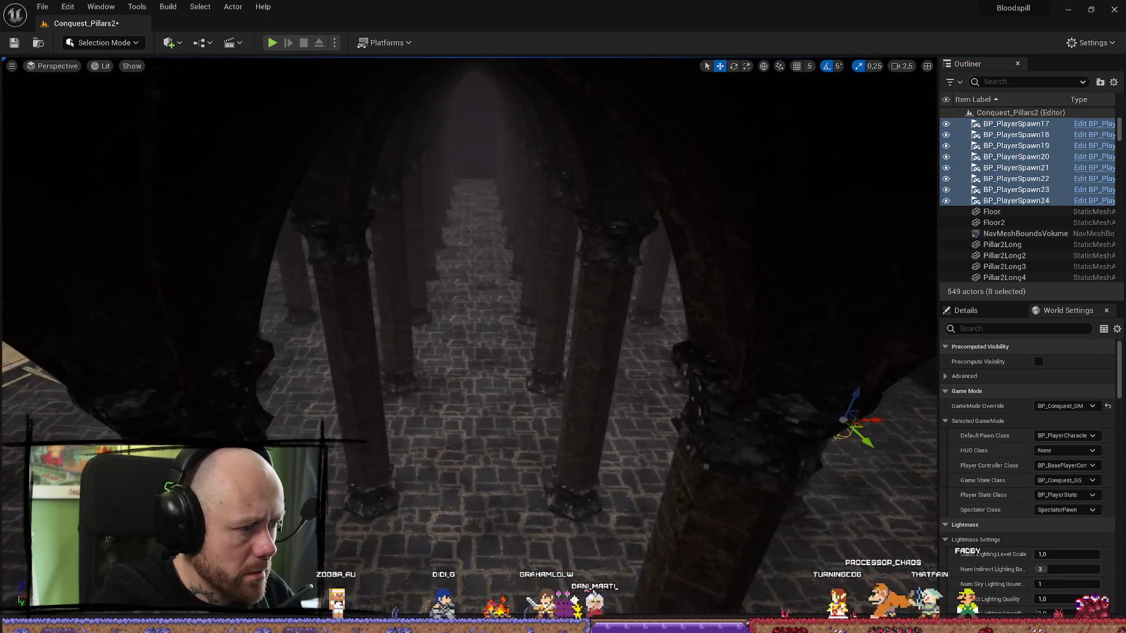
{"action": "right_click", "coordinate": [571, 330]}
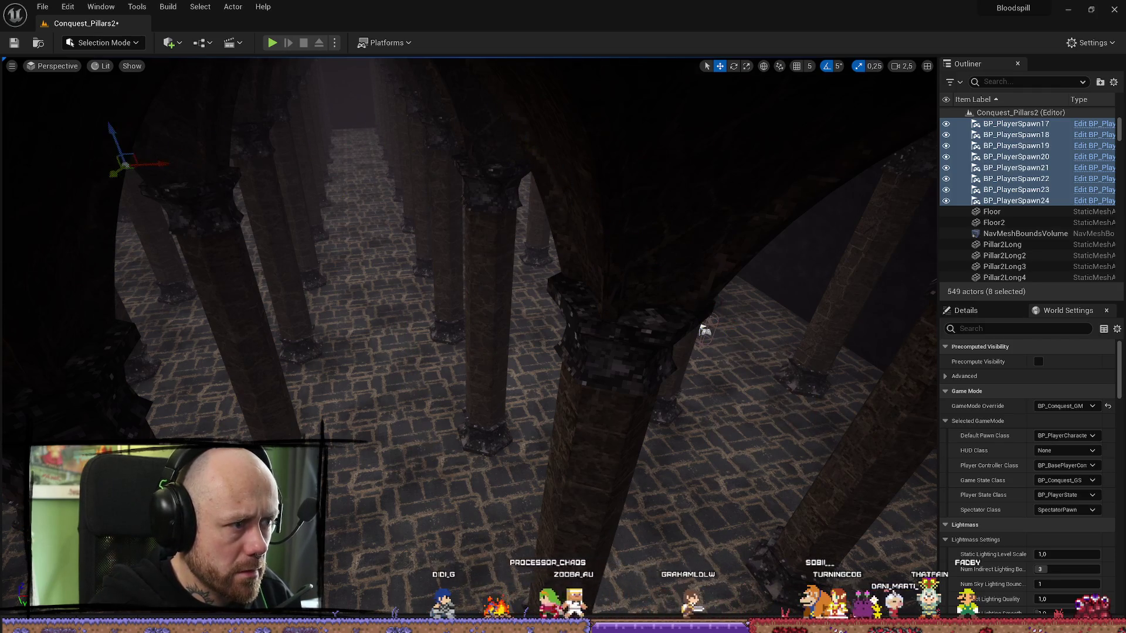
{"action": "right_click", "coordinate": [562, 328]}
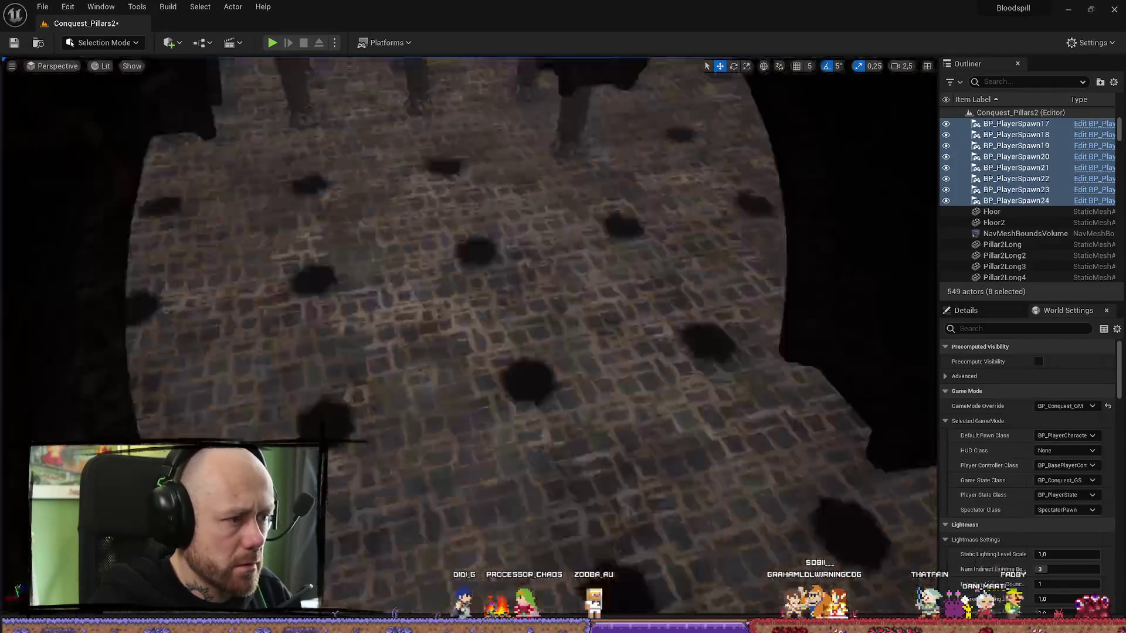
- Fly through the pillars toward the arched wall, use the move tool, and select BP_PlayerSpawn21
{"action": "scroll", "coordinate": [164, 217], "scroll_direction": "down", "scroll_amount": 1}
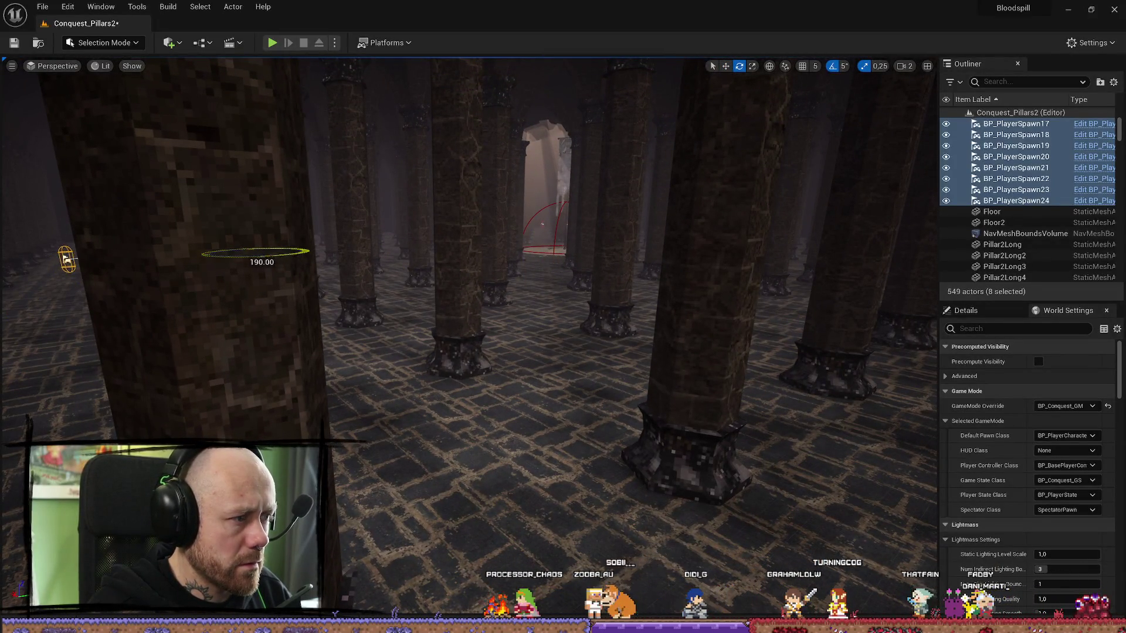
{"action": "right_click", "coordinate": [315, 251]}
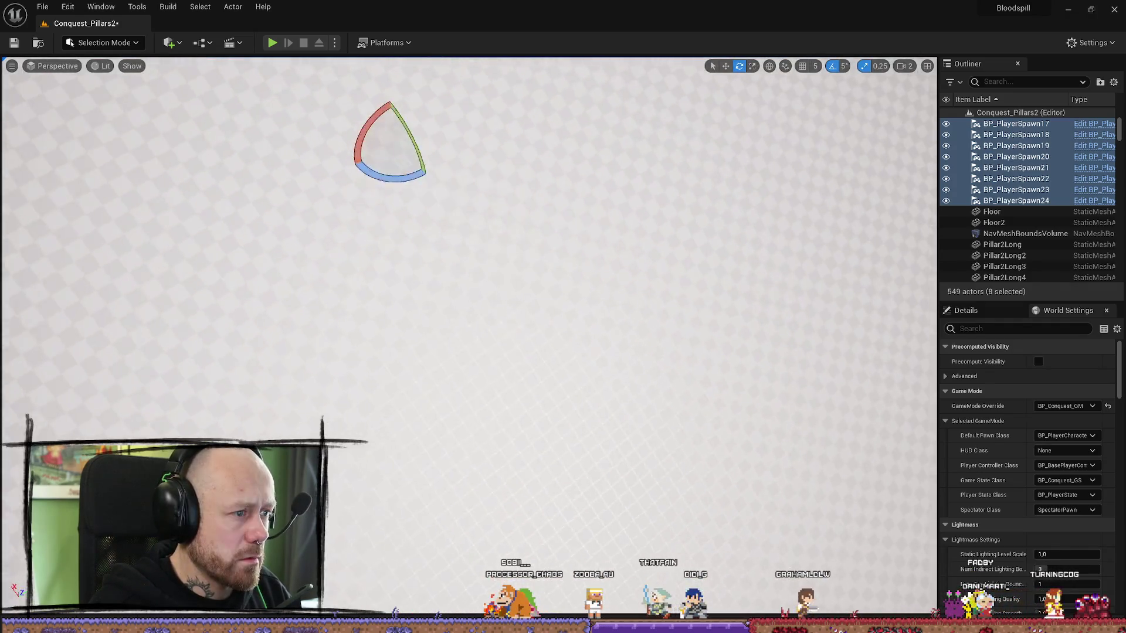
{"action": "right_click", "coordinate": [563, 329]}
{"action": "right_click", "coordinate": [398, 235]}
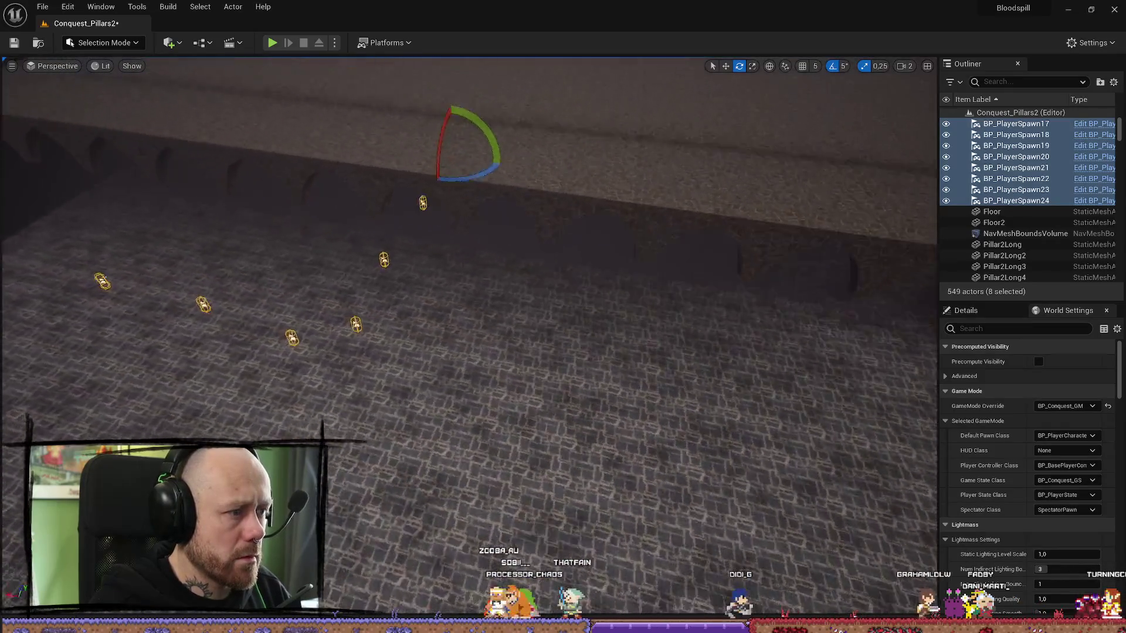
{"action": "key", "text": "w"}
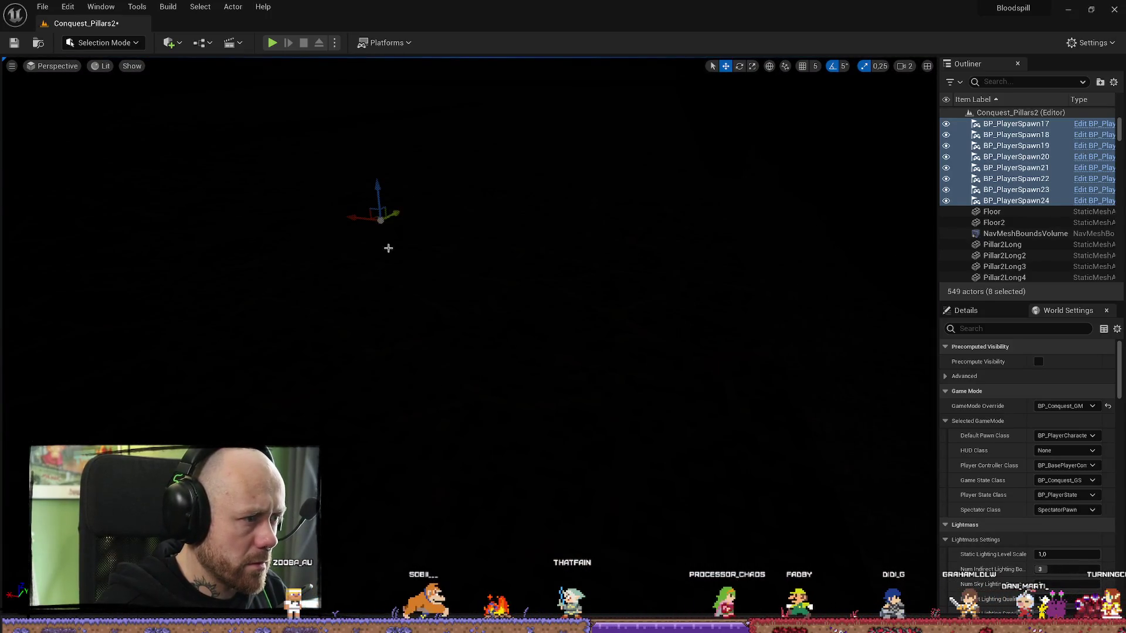
{"action": "scroll", "coordinate": [469, 322], "scroll_direction": "down", "scroll_amount": 2}
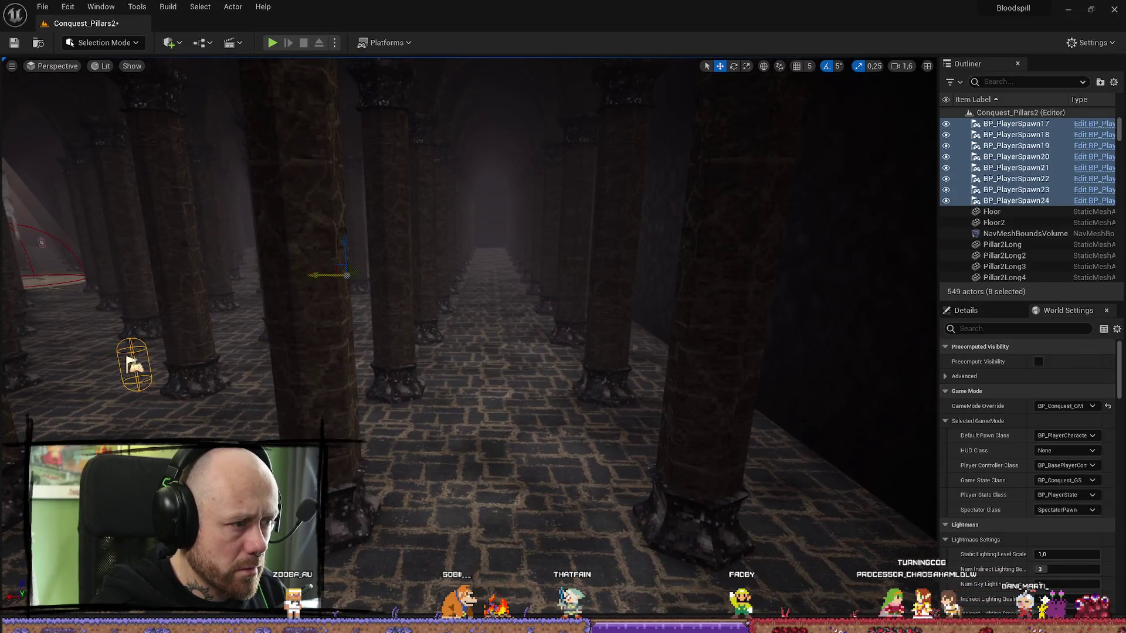
{"action": "scroll", "coordinate": [462, 300], "scroll_direction": "down", "scroll_amount": 1}
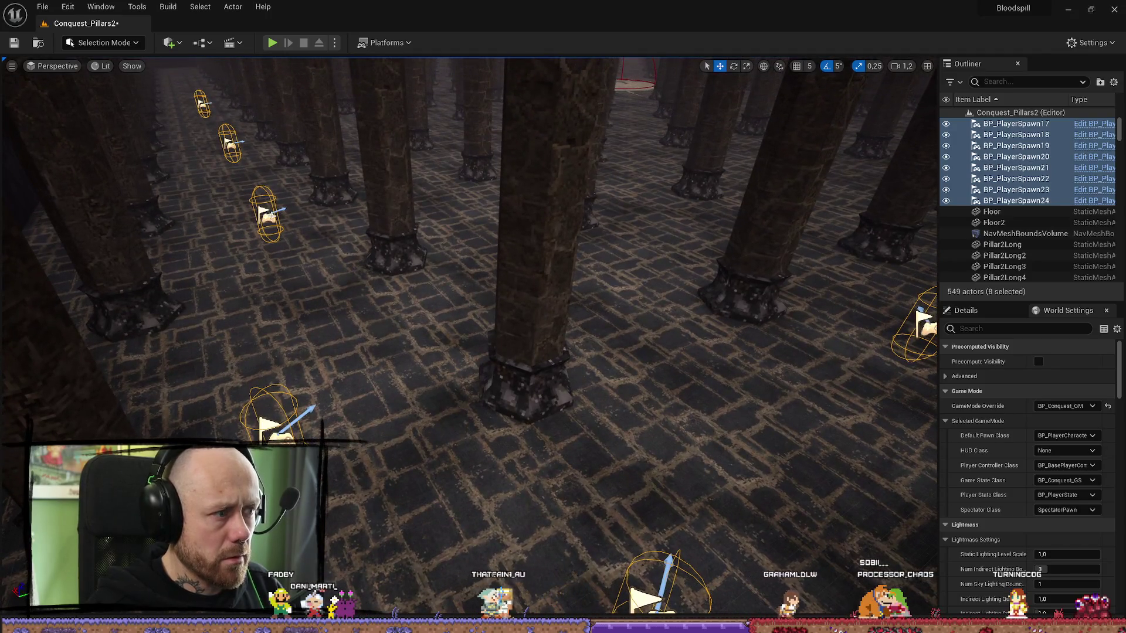
{"action": "left_click", "coordinate": [244, 150]}
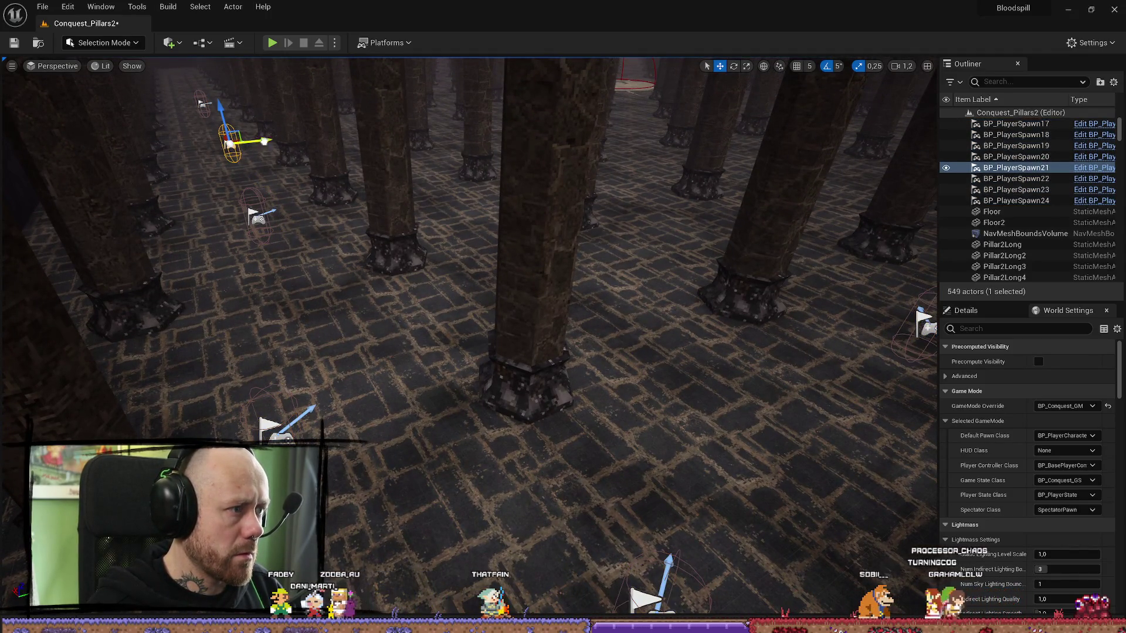
- Select copied spawns BP_PlayerSpawn23, 21, 20 and 18 together in the viewport
{"action": "left_click", "coordinate": [249, 217]}
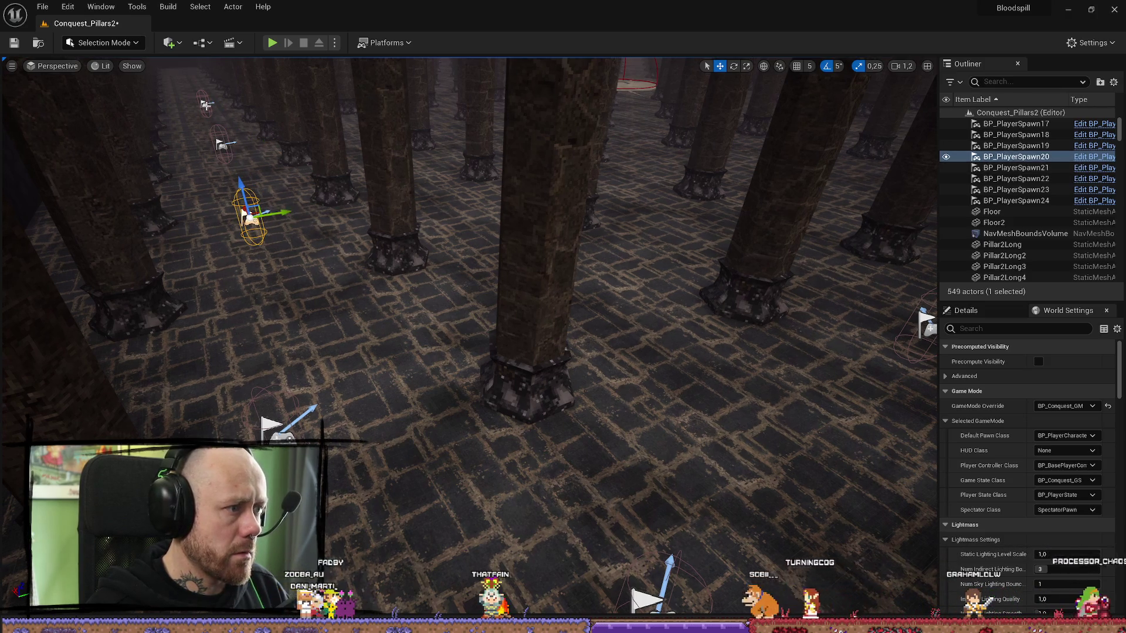
{"action": "left_click", "coordinate": [206, 104]}
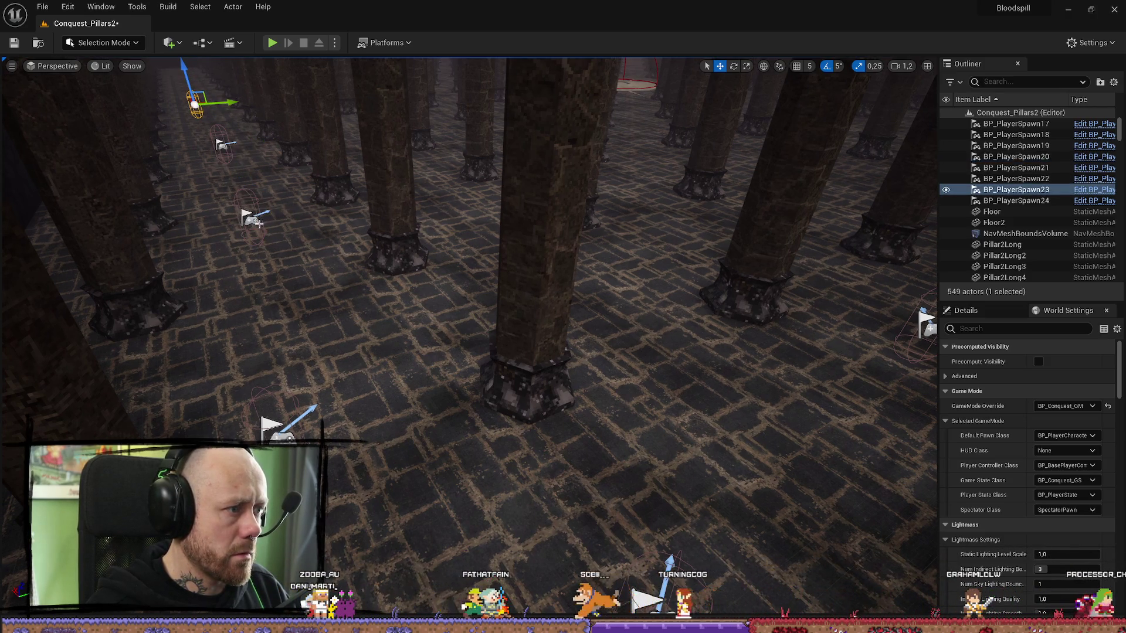
{"action": "left_click", "coordinate": [254, 219]}
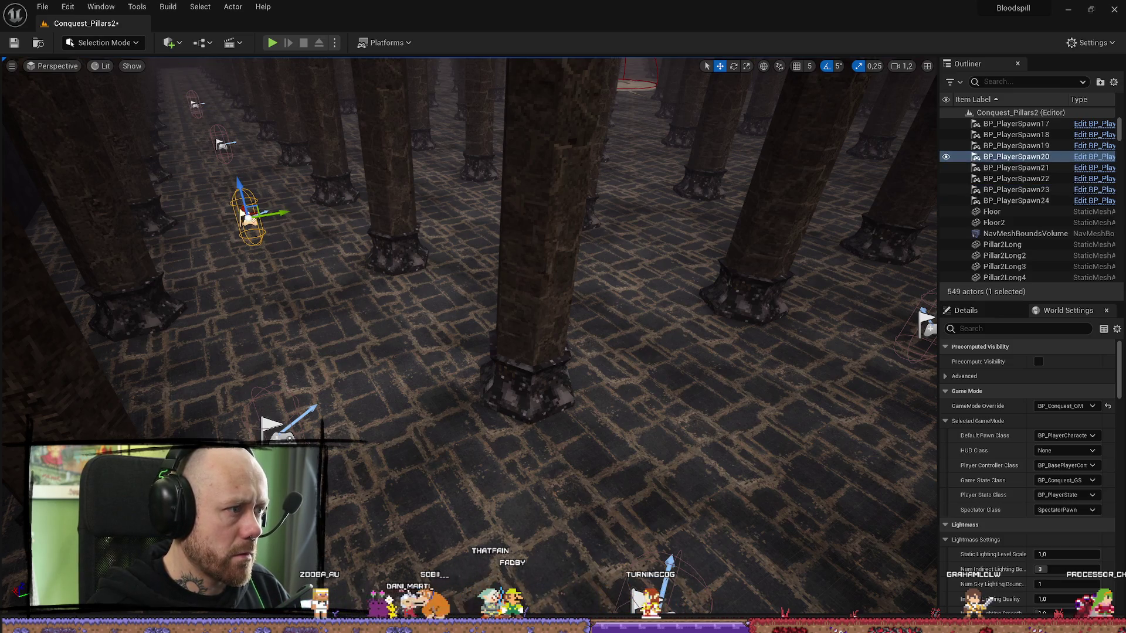
{"action": "left_click", "coordinate": [197, 104]}
{"action": "left_click", "coordinate": [223, 148], "text": "ctrl"}
{"action": "left_click", "coordinate": [247, 217], "text": "ctrl"}
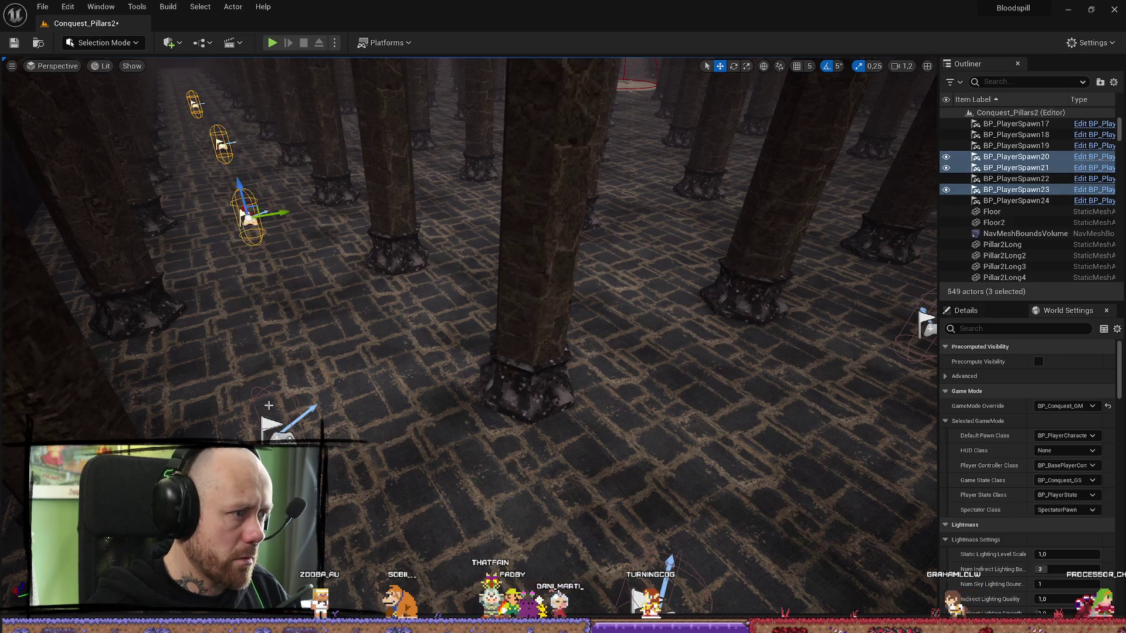
{"action": "left_click", "coordinate": [269, 427], "text": "ctrl"}
- Add spawns 17, 19, 22 and 24, then show the eight spawns' shared Team property
{"action": "left_click_drag", "start_coordinate": [603, 451], "coordinate": [603, 410]}
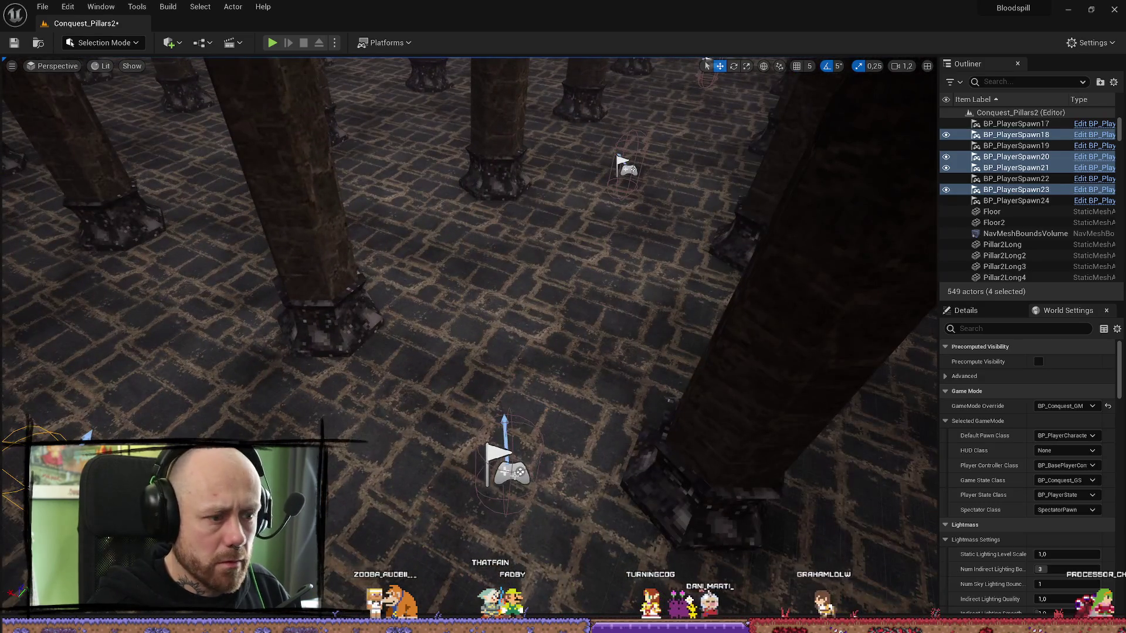
{"action": "left_click", "coordinate": [519, 470], "text": "ctrl"}
{"action": "left_click", "coordinate": [626, 169], "text": "ctrl"}
{"action": "left_click_drag", "start_coordinate": [594, 262], "coordinate": [593, 304]}
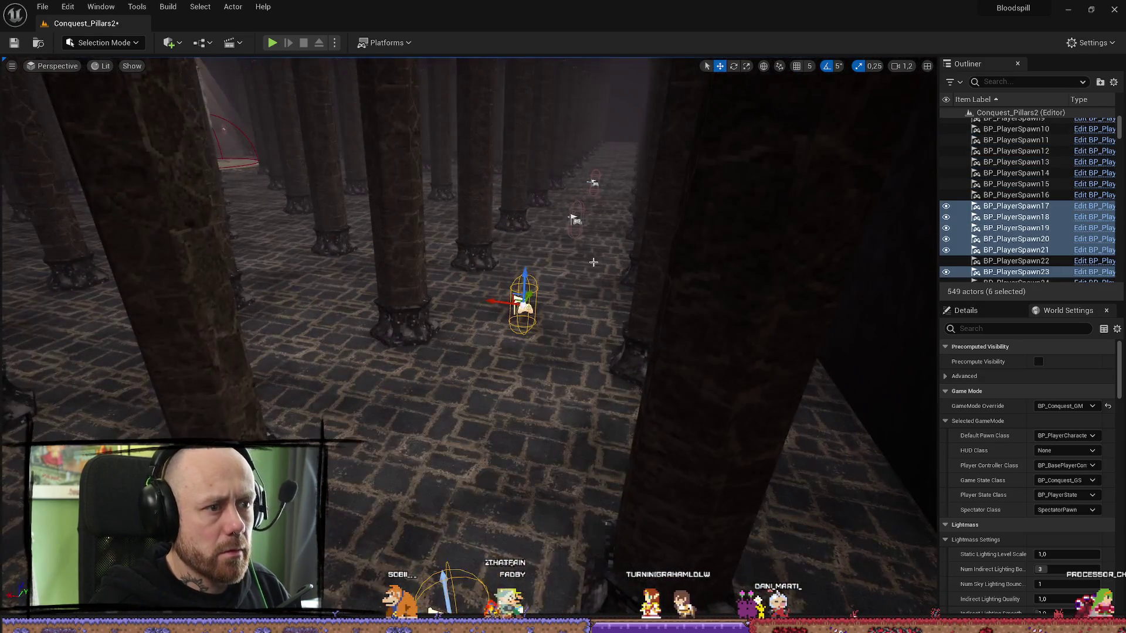
{"action": "left_click", "coordinate": [575, 219], "text": "ctrl"}
{"action": "left_click", "coordinate": [594, 183], "text": "ctrl"}
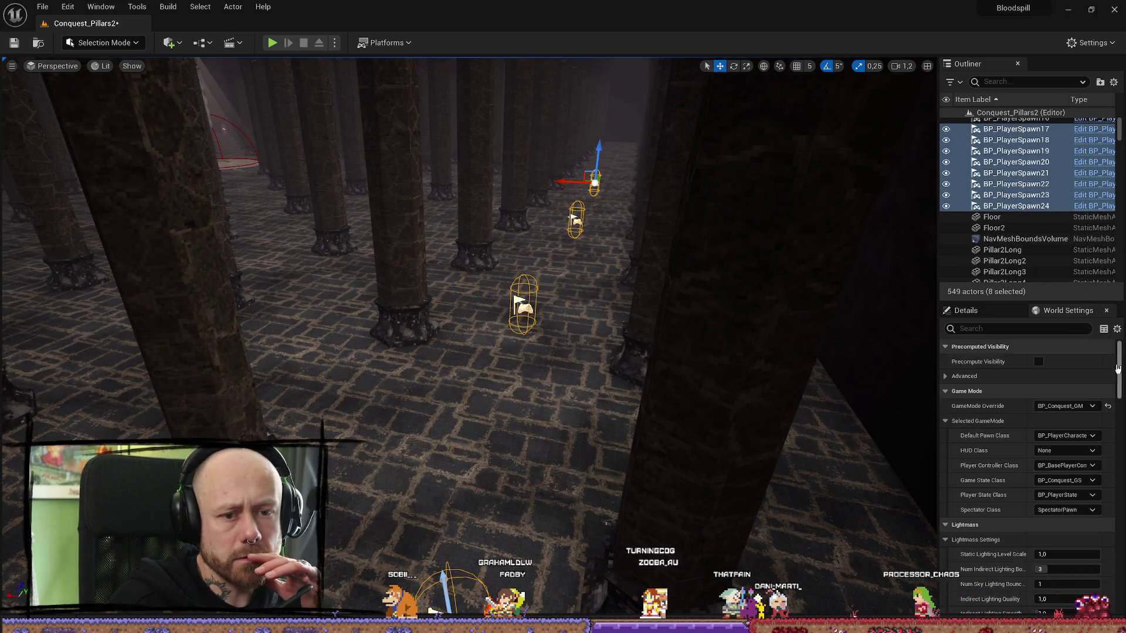
{"action": "left_click", "coordinate": [996, 308]}
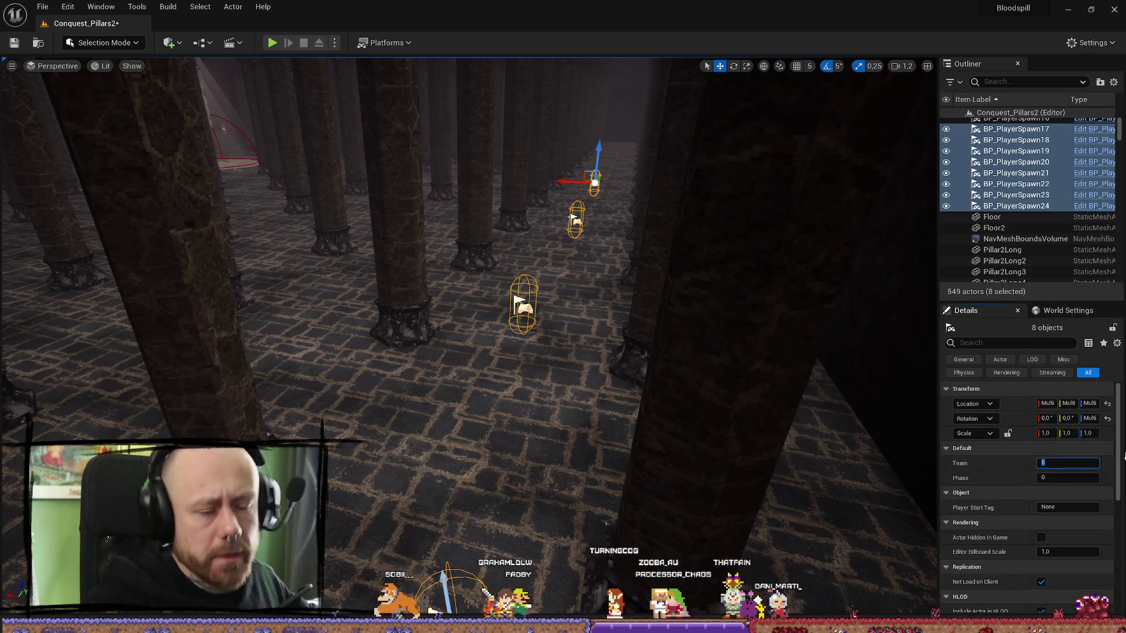
- Save Conquest_Pillars2 and all other modified files
{"action": "key", "text": "ctrl+s"}
{"action": "left_click", "coordinate": [42, 6]}
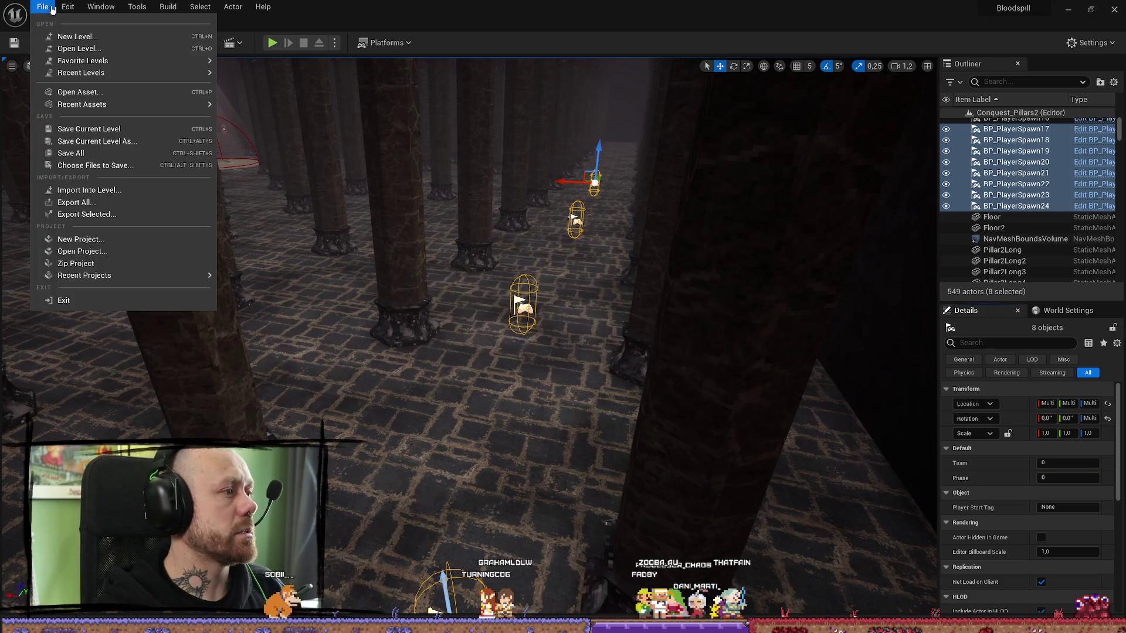
{"action": "left_click", "coordinate": [80, 153]}
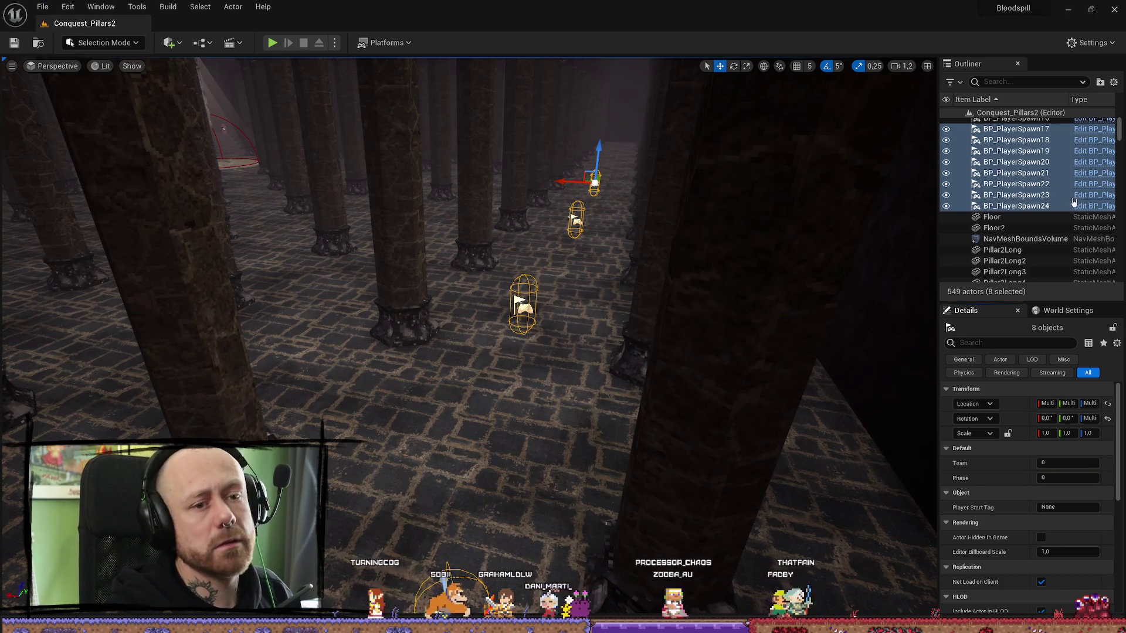
- Select BP_PlayerSpawn9 through BP_PlayerSpawn24 in the Outliner to compare their Team values, then open the Content Drawer
{"action": "left_click", "coordinate": [1032, 206]}
{"action": "scroll", "coordinate": [1046, 179], "scroll_direction": "up", "scroll_amount": 2}
{"action": "left_click", "coordinate": [1046, 180], "text": "ctrl"}
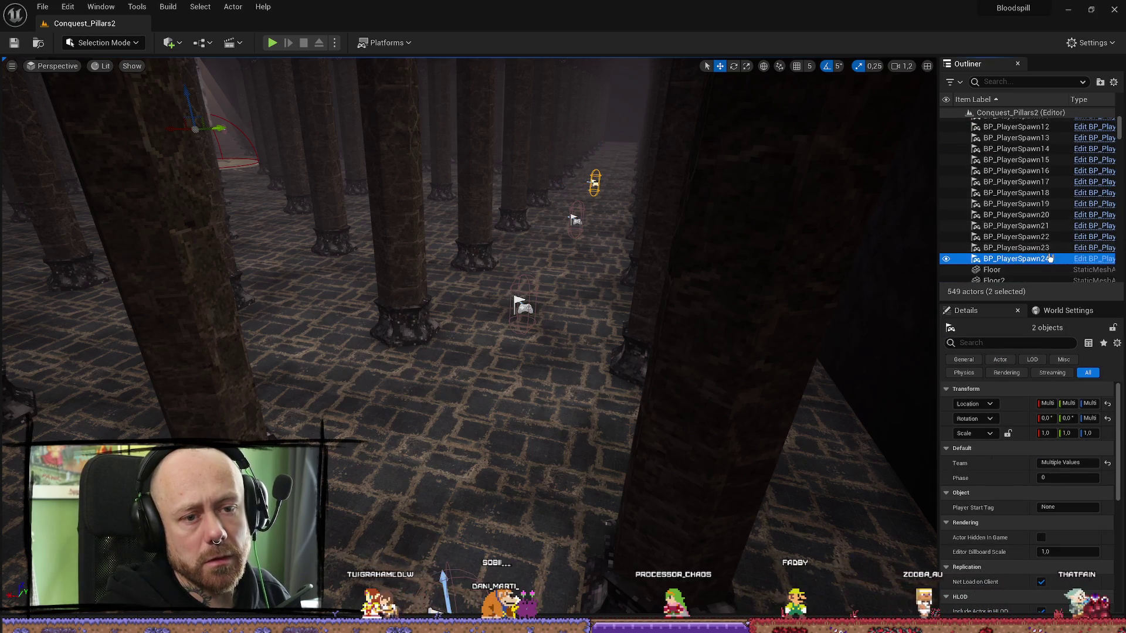
{"action": "left_click", "coordinate": [1043, 258]}
{"action": "scroll", "coordinate": [1039, 170], "scroll_direction": "up", "scroll_amount": 3}
{"action": "left_click", "coordinate": [1020, 192], "text": "shift"}
{"action": "scroll", "coordinate": [1020, 192], "scroll_direction": "down", "scroll_amount": 4}
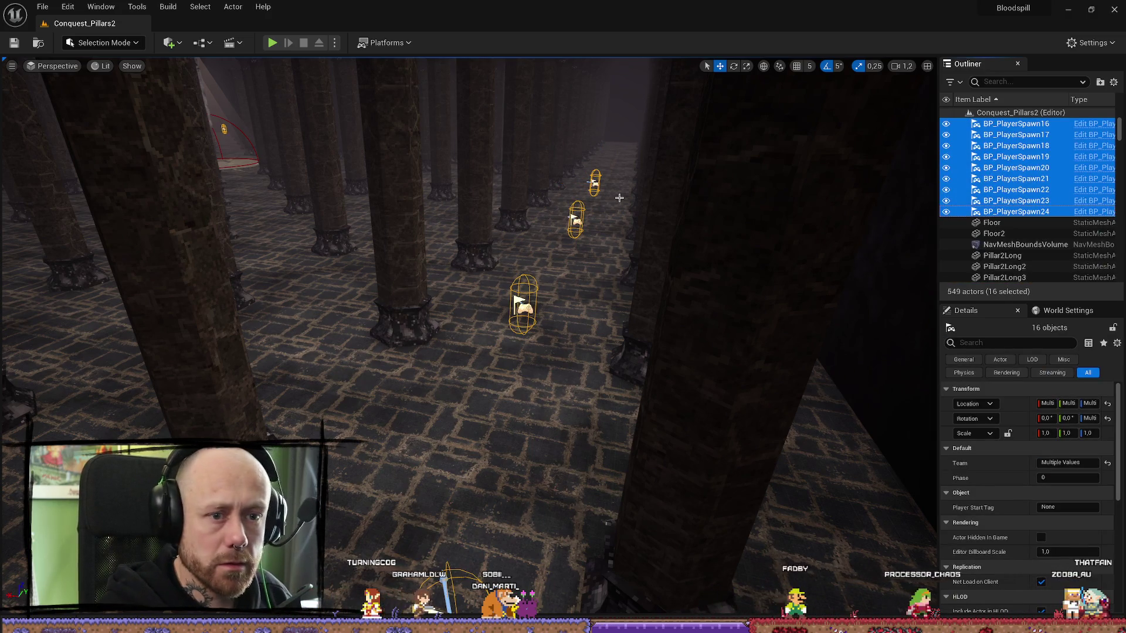
{"action": "key", "text": "ctrl+space"}
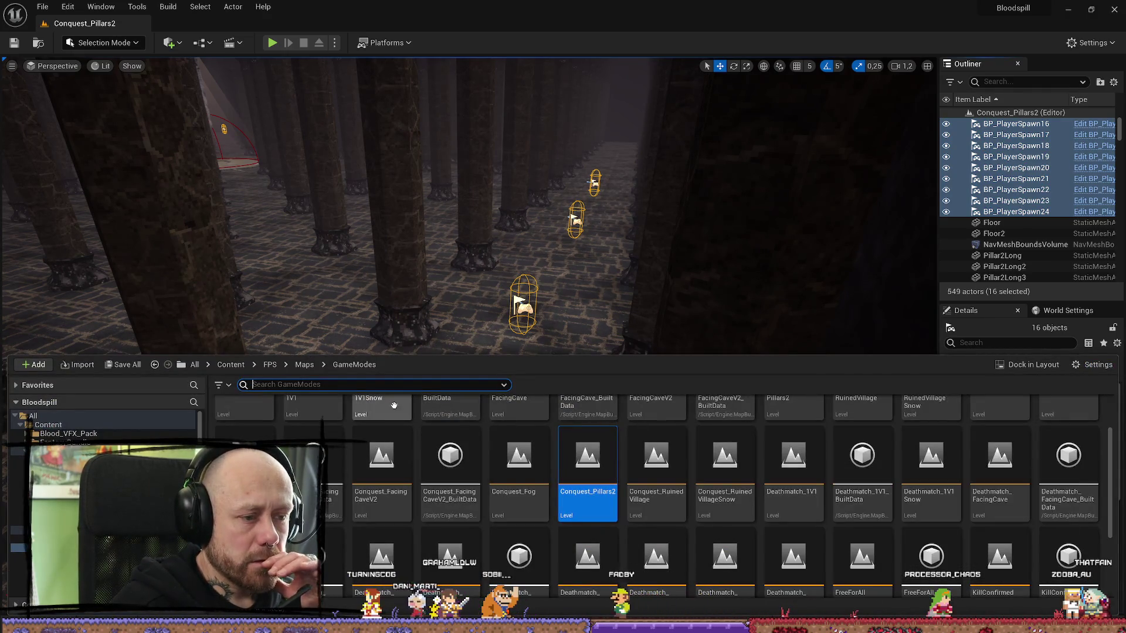
- Open CaptureTheFlag_Pillars2 and delete its 16 existing player spawns, found by filtering the Outliner for 'player'
{"action": "type", "text": "pillars"}
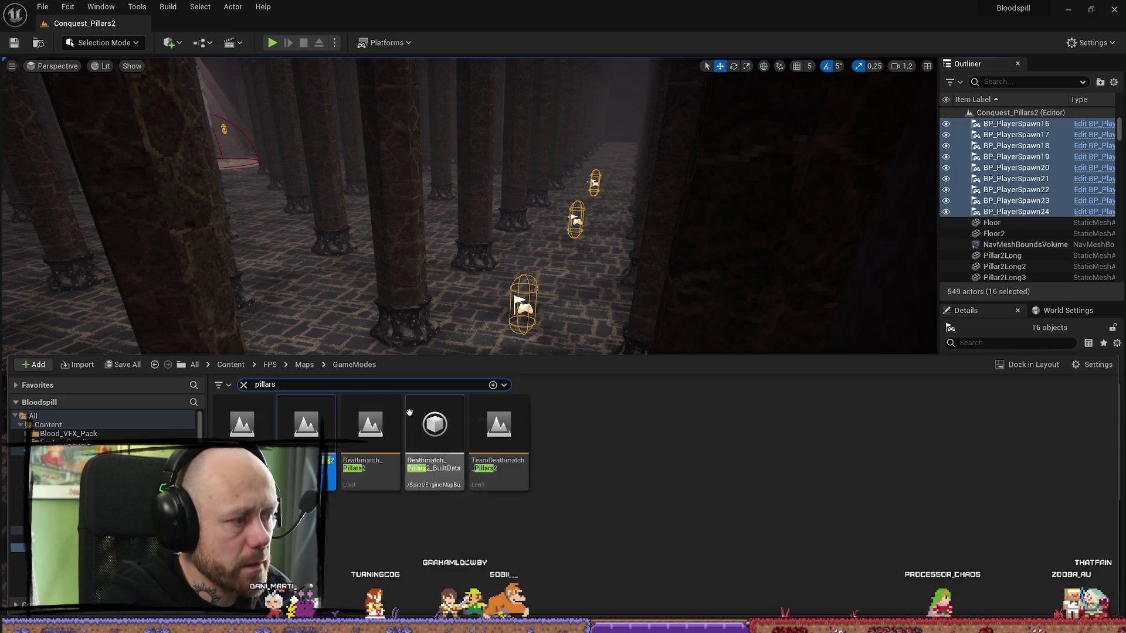
{"action": "double_click", "coordinate": [242, 425]}
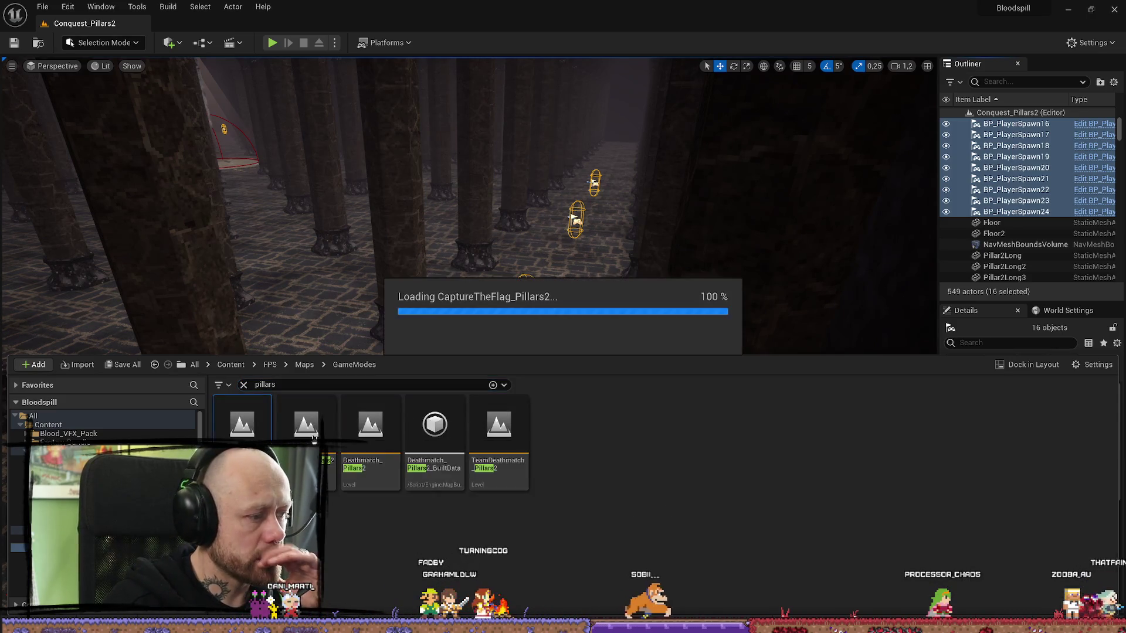
{"action": "scroll", "coordinate": [1025, 153], "scroll_direction": "down", "scroll_amount": 1}
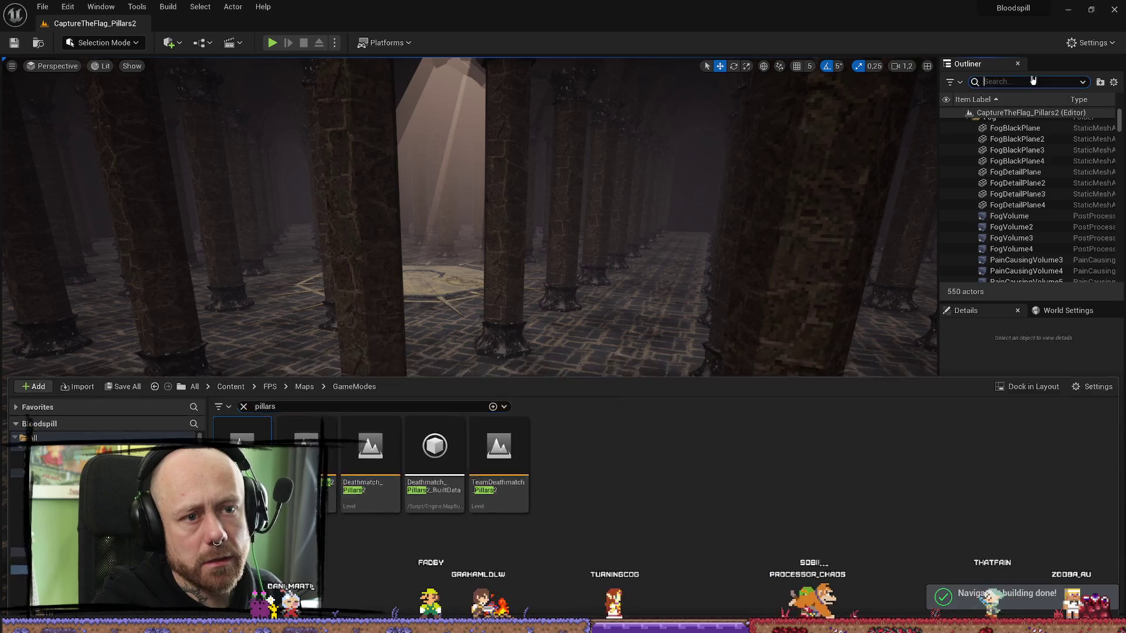
{"action": "type", "text": "player"}
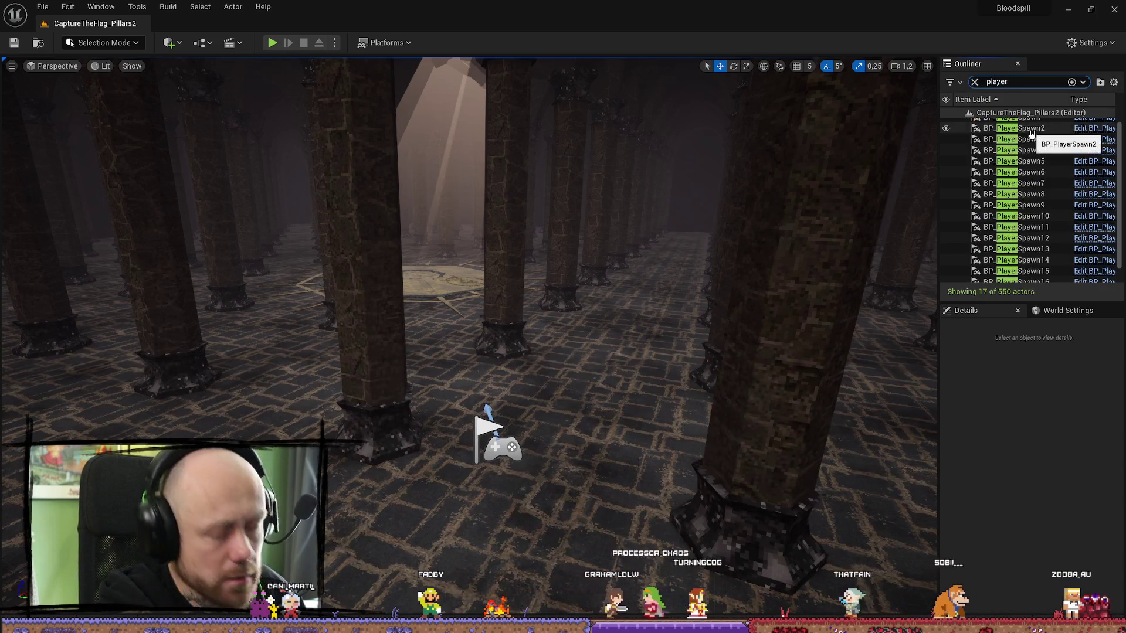
{"action": "left_click", "coordinate": [1032, 119]}
{"action": "scroll", "coordinate": [1055, 235], "scroll_direction": "down", "scroll_amount": 2}
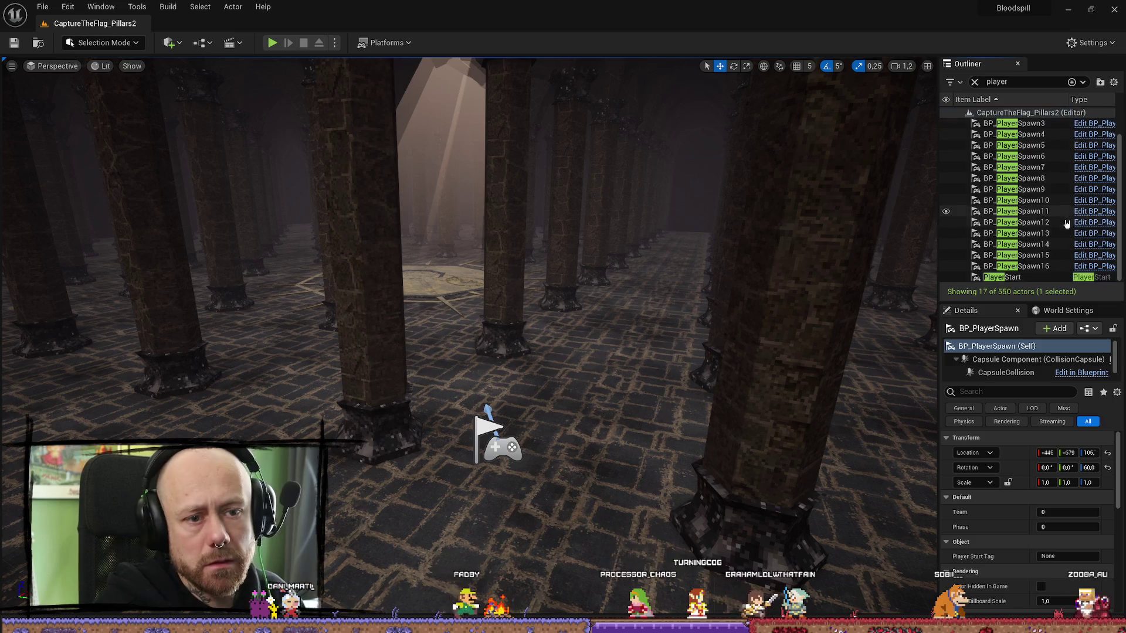
{"action": "left_click", "coordinate": [1060, 270], "text": "shift"}
{"action": "key", "text": "Delete"}
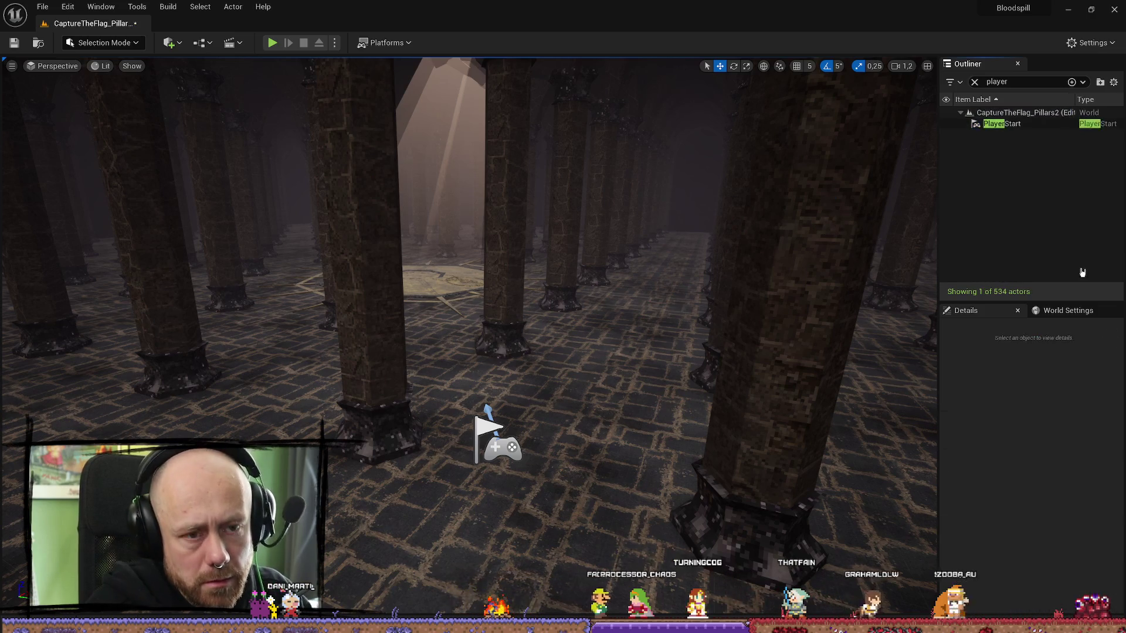
- Paste the copied spawns, fly through the hall to check their placement, and save the level
{"action": "key", "text": "ctrl+z"}
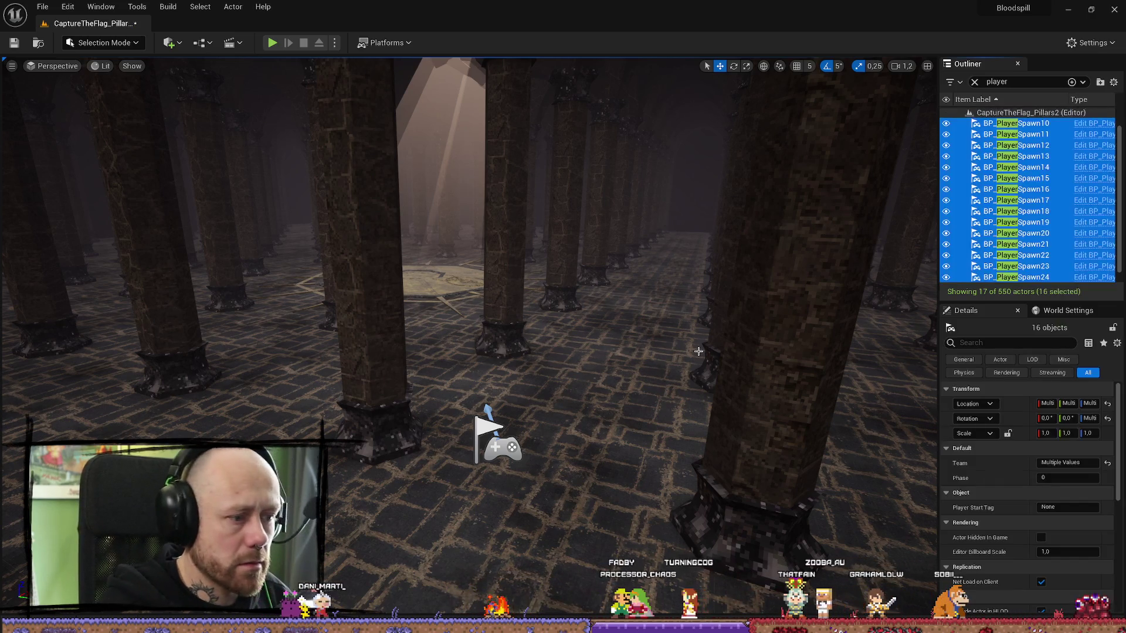
{"action": "key", "text": "f"}
{"action": "scroll", "coordinate": [469, 317], "scroll_direction": "up", "scroll_amount": 2}
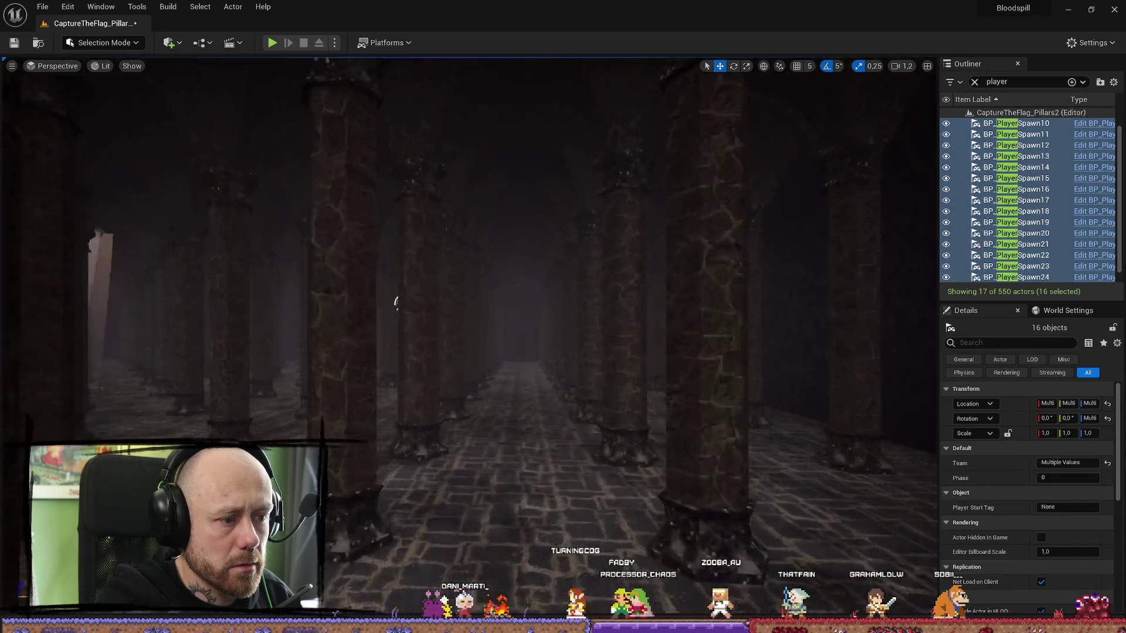
{"action": "key", "text": "w"}
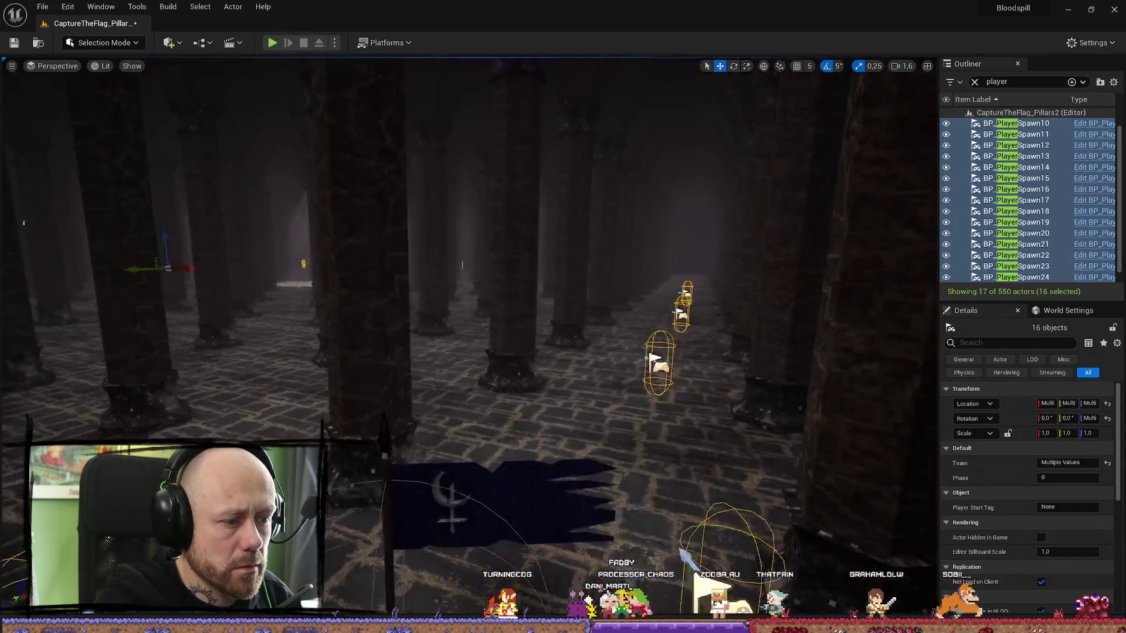
{"action": "key", "text": "w"}
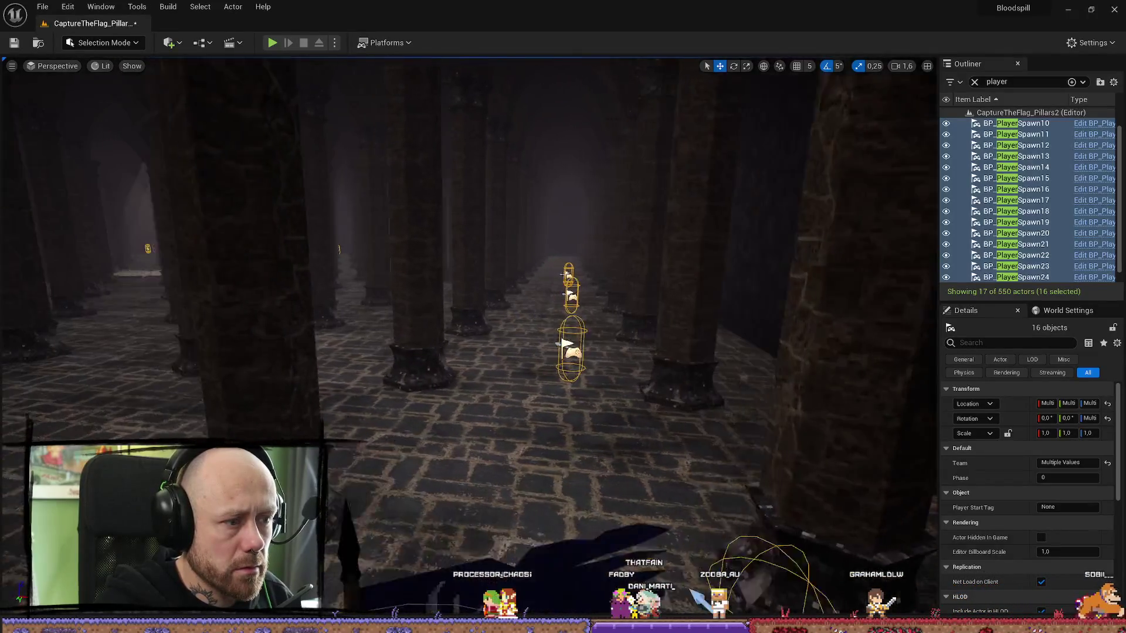
{"action": "key", "text": "d"}
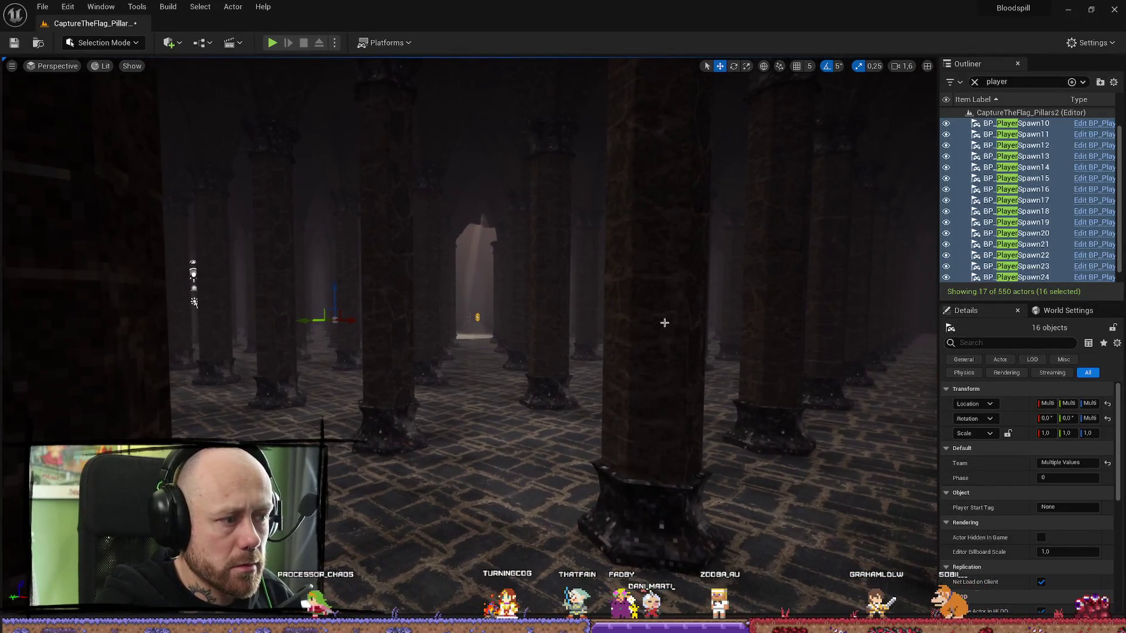
{"action": "left_click", "coordinate": [13, 44]}
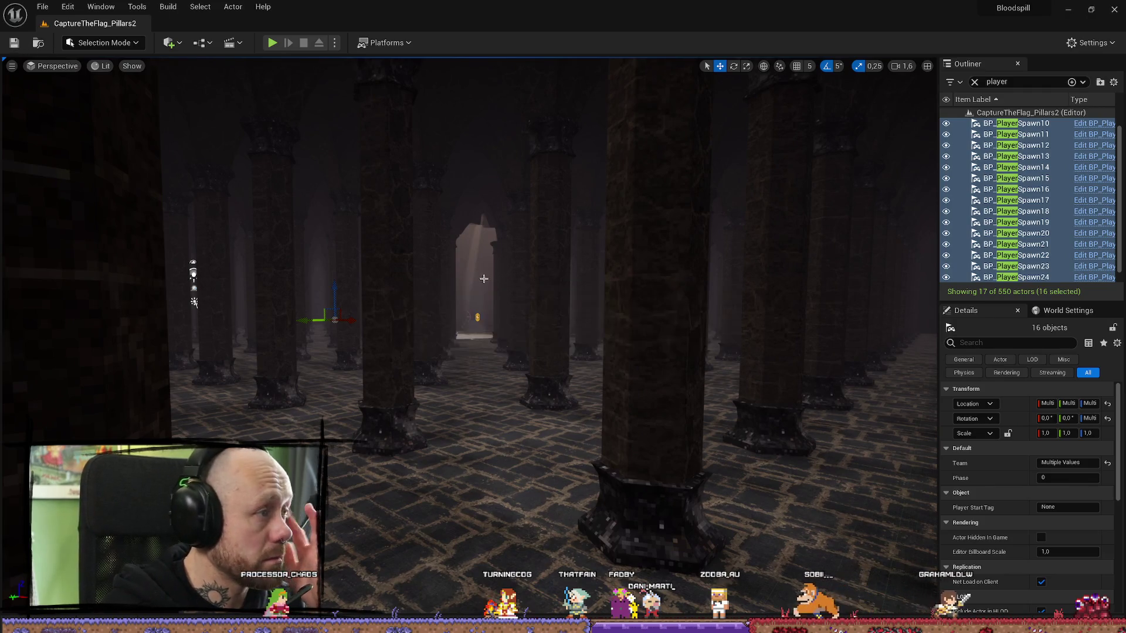
{"action": "key", "text": "ctrl+space"}
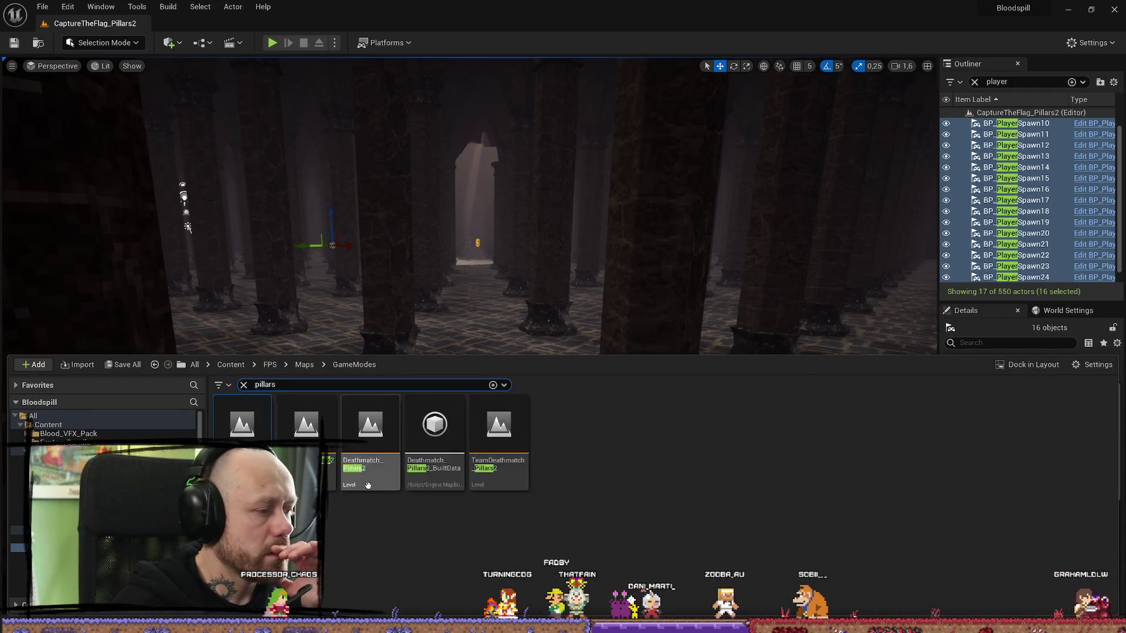
- Open TeamDeathmatch_Pillars2, replacing its old player spawns with the copied ones
{"action": "double_click", "coordinate": [513, 444]}
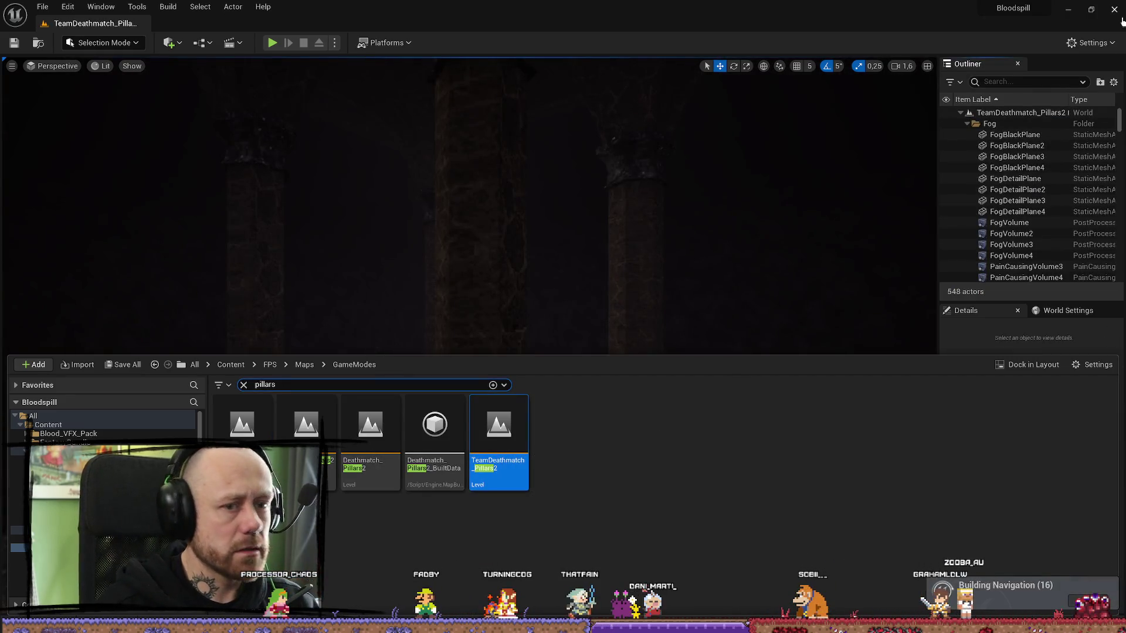
{"action": "left_click", "coordinate": [1008, 82]}
{"action": "type", "text": "play"}
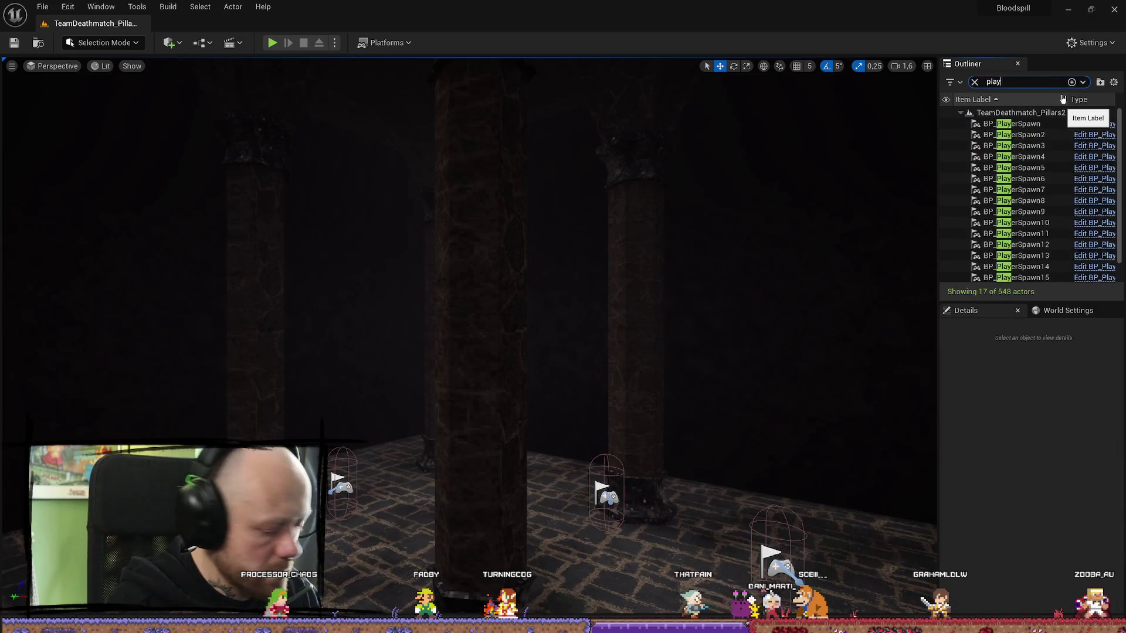
{"action": "left_click", "coordinate": [1038, 126]}
{"action": "scroll", "coordinate": [1066, 158], "scroll_direction": "down", "scroll_amount": 1}
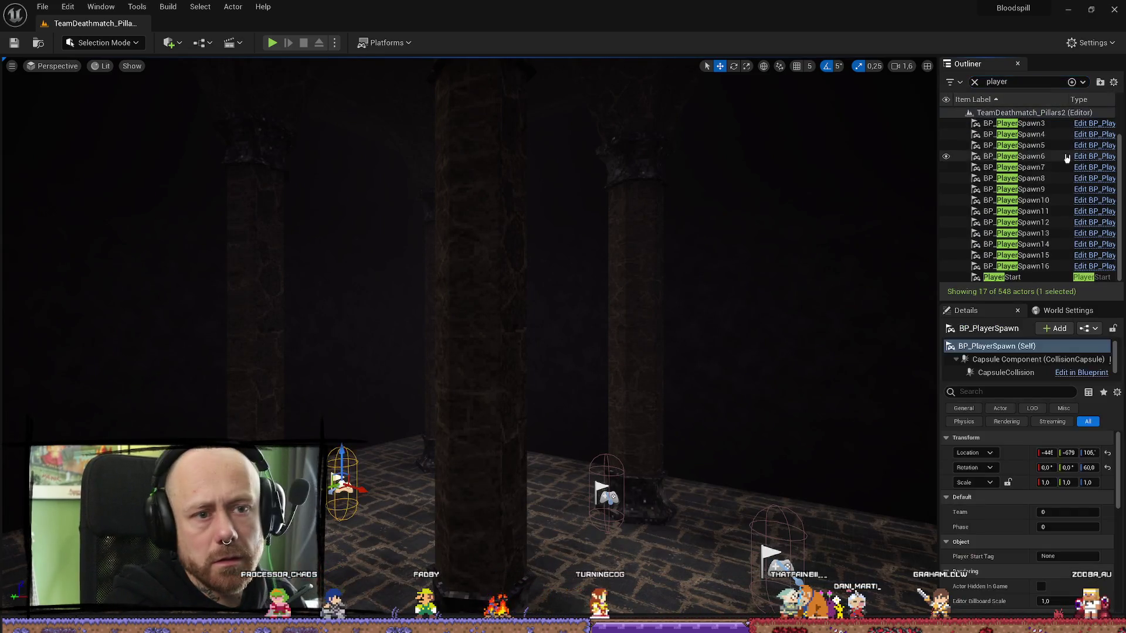
{"action": "left_click", "coordinate": [1050, 268], "text": "shift"}
{"action": "key", "text": "Delete"}
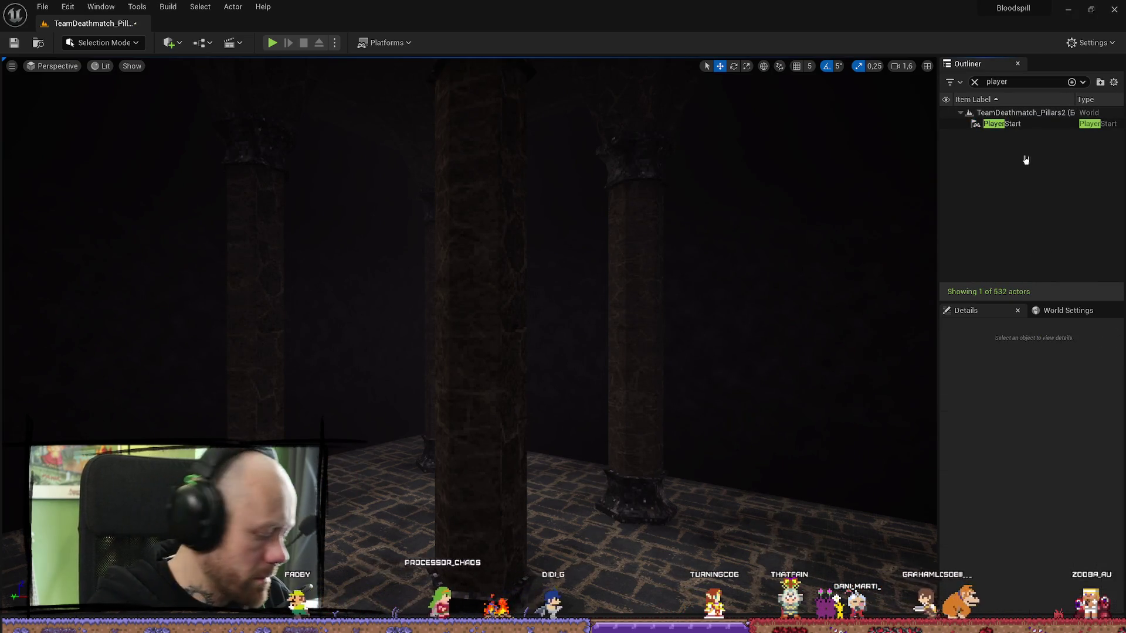
{"action": "key", "text": "ctrl+z"}
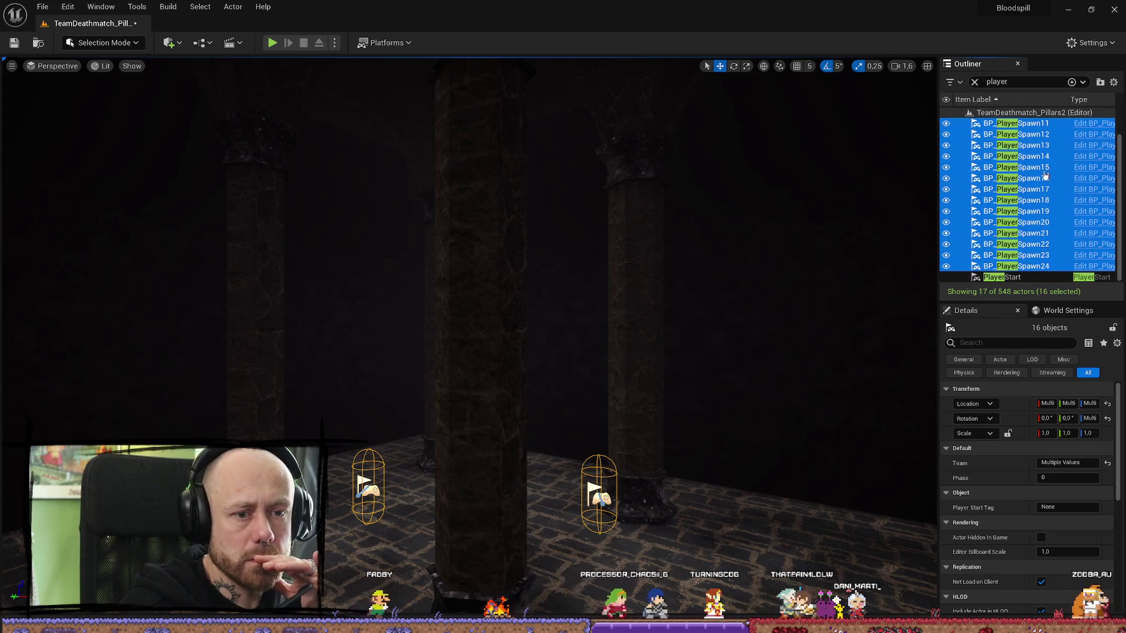
- Move BP_PlayerSpawn9 to the right along the floor
{"action": "left_click_drag", "start_coordinate": [587, 293], "coordinate": [469, 246]}
{"action": "left_click_drag", "start_coordinate": [644, 346], "coordinate": [652, 350]}
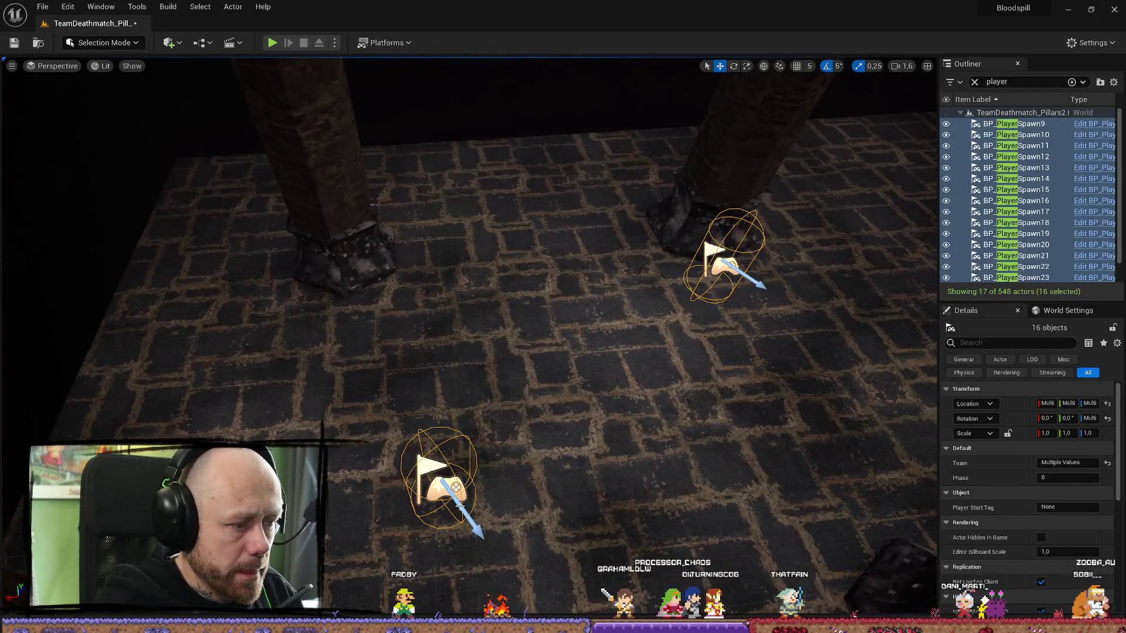
{"action": "left_click", "coordinate": [463, 510]}
{"action": "left_click_drag", "start_coordinate": [450, 387], "coordinate": [490, 396]}
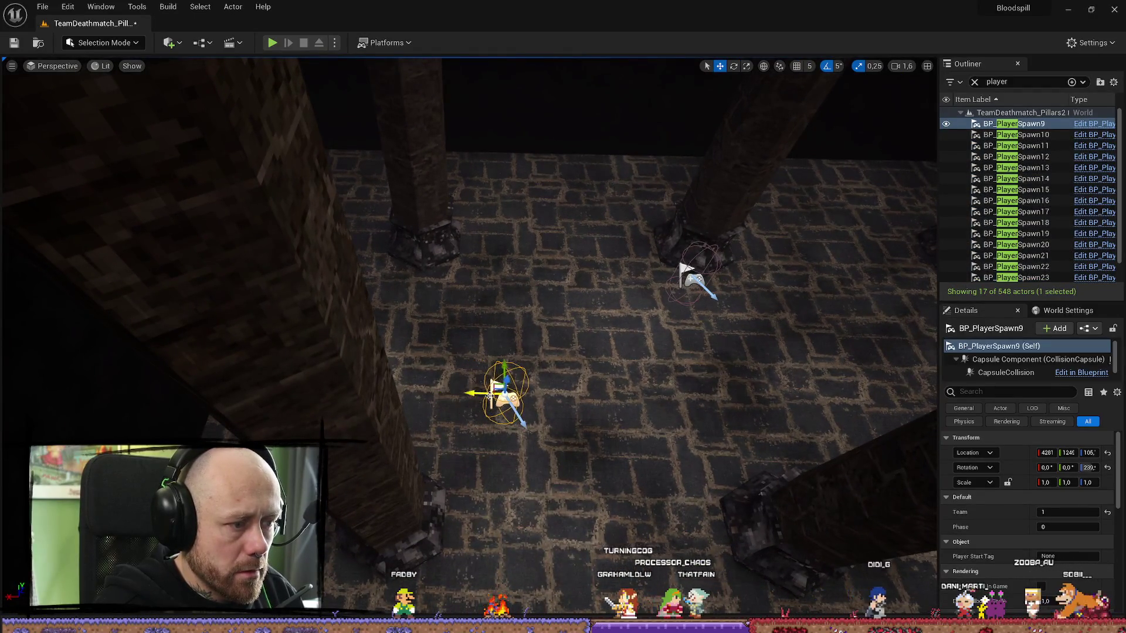
{"action": "left_click", "coordinate": [691, 275]}
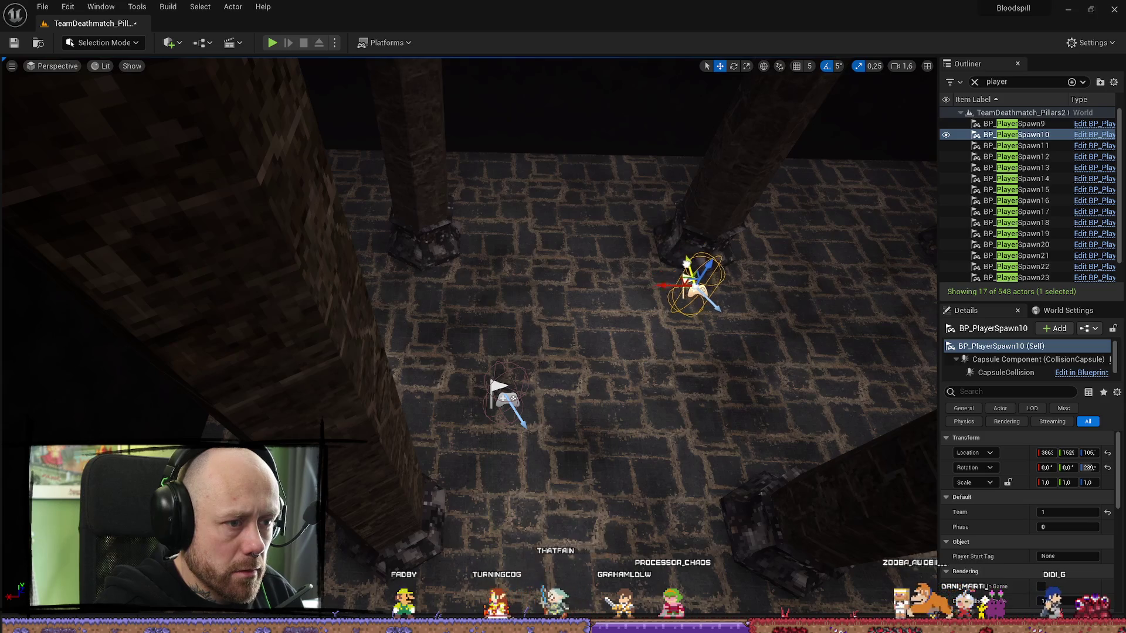
- Save TeamDeathmatch_Pillars2 and pick the Conquest_Pillars2 asset from the level list
{"action": "left_click", "coordinate": [14, 43]}
{"action": "left_click", "coordinate": [43, 6]}
{"action": "left_click", "coordinate": [92, 155]}
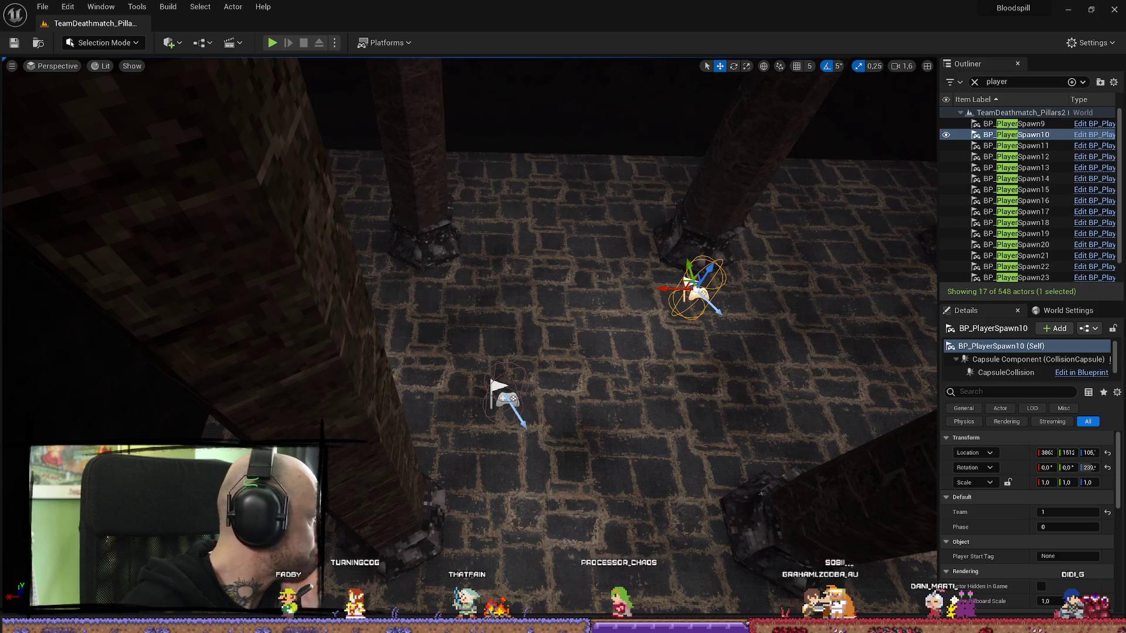
{"action": "left_click_drag", "start_coordinate": [544, 293], "coordinate": [498, 410]}
{"action": "key", "text": "ctrl+space"}
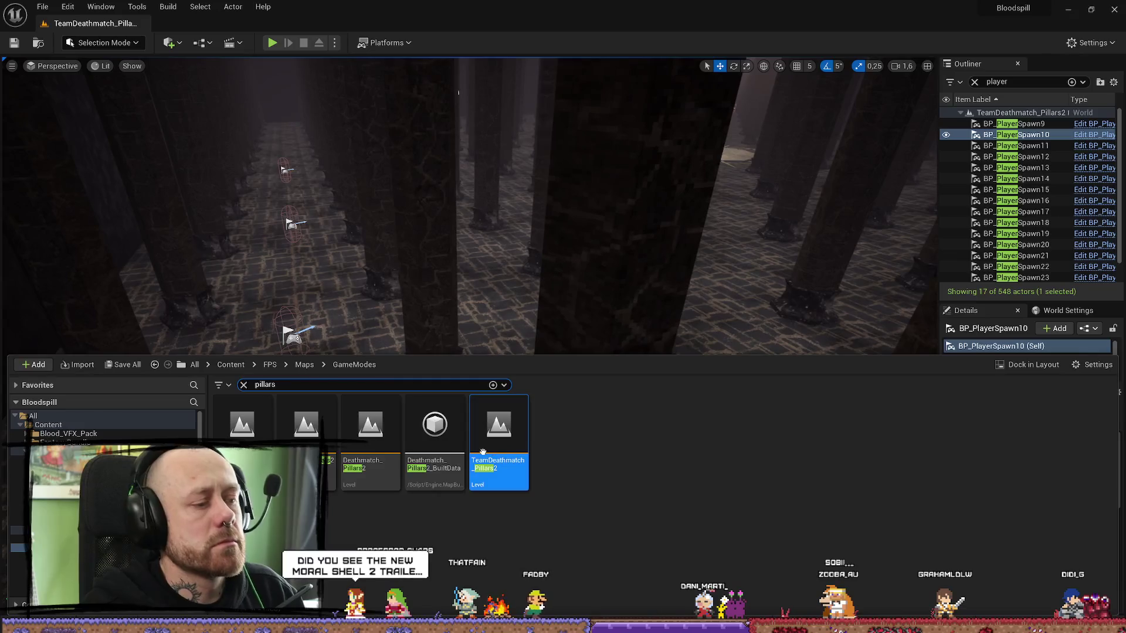
{"action": "left_click", "coordinate": [371, 428]}
- Reopen Conquest_Pillars2 and reposition BP_PlayerSpawn17 and BP_PlayerSpawn18
{"action": "double_click", "coordinate": [306, 428]}
{"action": "left_click_drag", "start_coordinate": [595, 235], "coordinate": [595, 334]}
{"action": "left_click", "coordinate": [414, 388]}
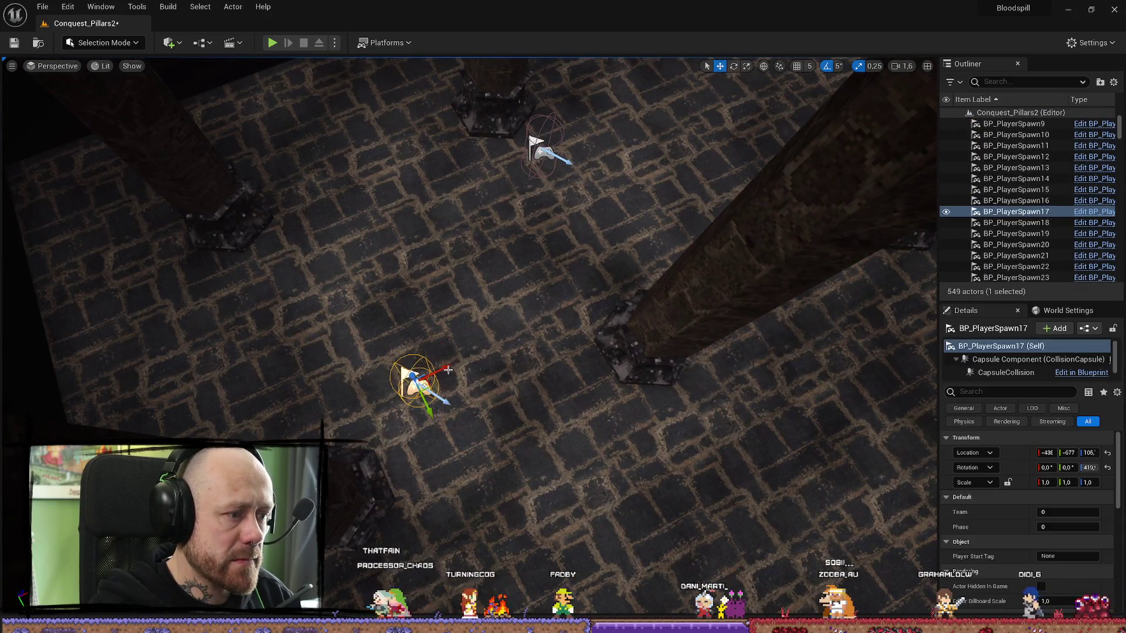
{"action": "left_click_drag", "start_coordinate": [449, 373], "coordinate": [538, 231]}
{"action": "left_click", "coordinate": [539, 150]}
{"action": "left_click_drag", "start_coordinate": [562, 175], "coordinate": [575, 206]}
- Open CaptureTheFlag_Pillars2 and reposition BP_PlayerSpawn9 and BP_PlayerSpawn10
{"action": "key", "text": "ctrl+space"}
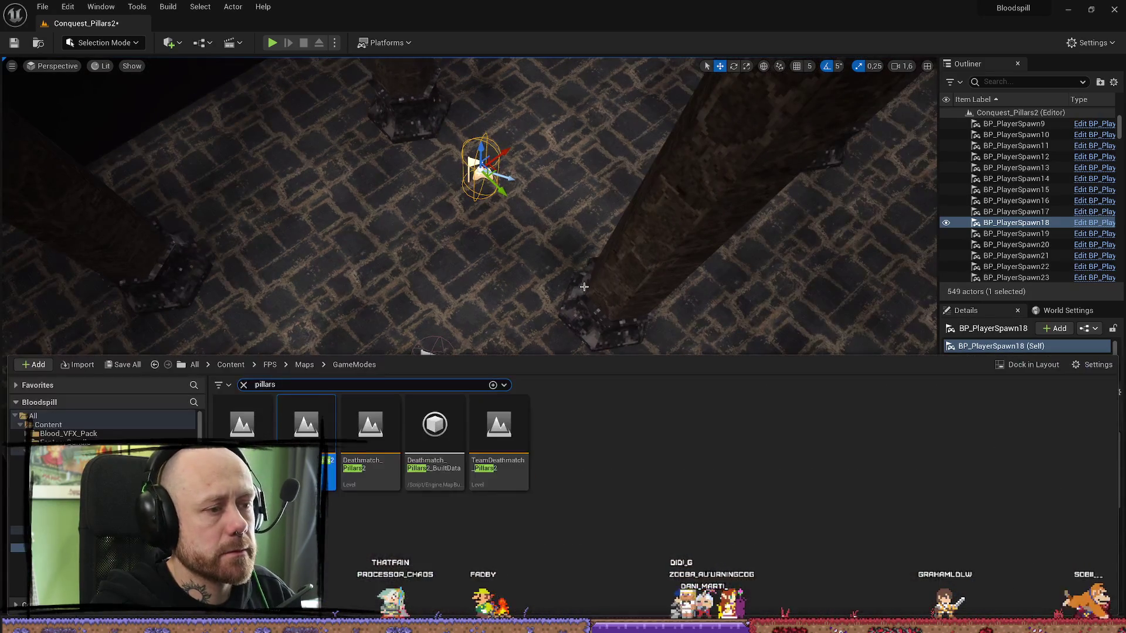
{"action": "double_click", "coordinate": [243, 424]}
{"action": "left_click", "coordinate": [603, 445]}
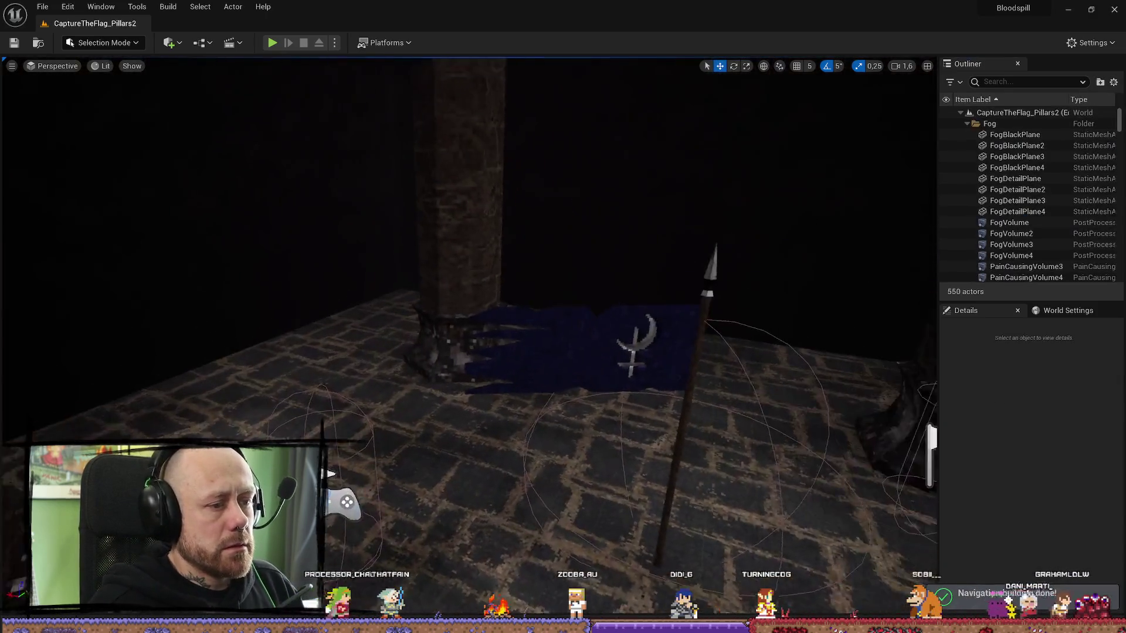
{"action": "left_click_drag", "start_coordinate": [470, 176], "coordinate": [470, 271]}
{"action": "left_click", "coordinate": [496, 360]}
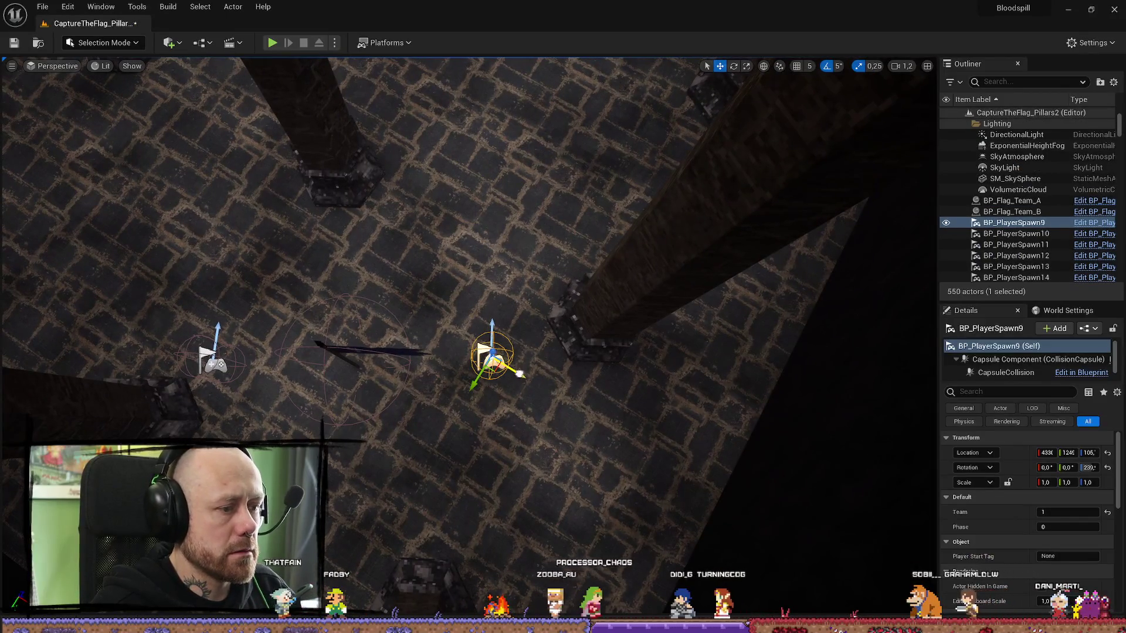
{"action": "left_click_drag", "start_coordinate": [456, 368], "coordinate": [471, 345]}
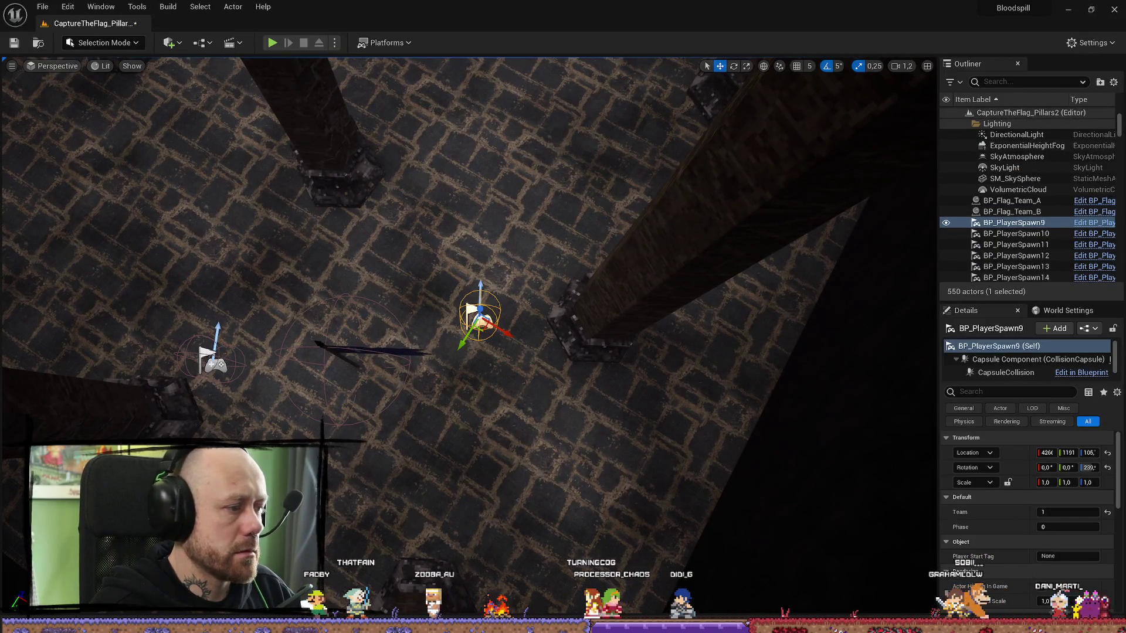
{"action": "left_click", "coordinate": [214, 363]}
{"action": "mouse_move", "coordinate": [236, 383]}
{"action": "left_mouse_down"}
{"action": "mouse_move", "coordinate": [251, 348]}
{"action": "mouse_move", "coordinate": [427, 463]}
{"action": "mouse_move", "coordinate": [431, 481]}
{"action": "mouse_move", "coordinate": [428, 463]}
{"action": "mouse_move", "coordinate": [417, 489]}
{"action": "left_mouse_up"}
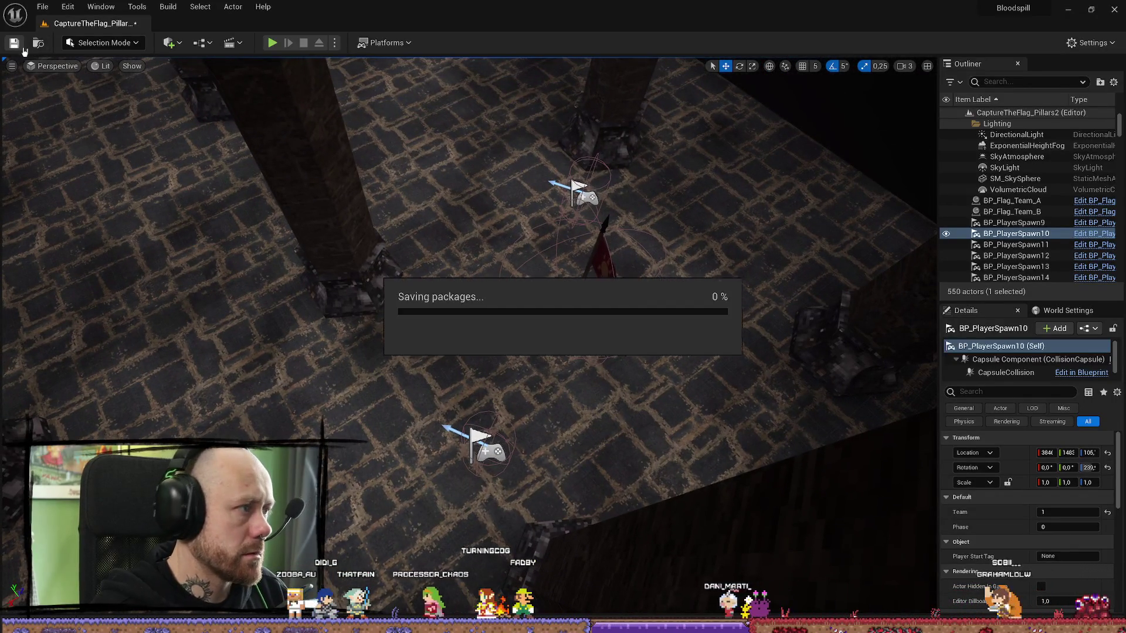
{"action": "left_click", "coordinate": [42, 7]}
- Save all levels, then switch to the browser and watch the Mortal Shell 2 gameplay trailer full screen
{"action": "left_click", "coordinate": [114, 151]}
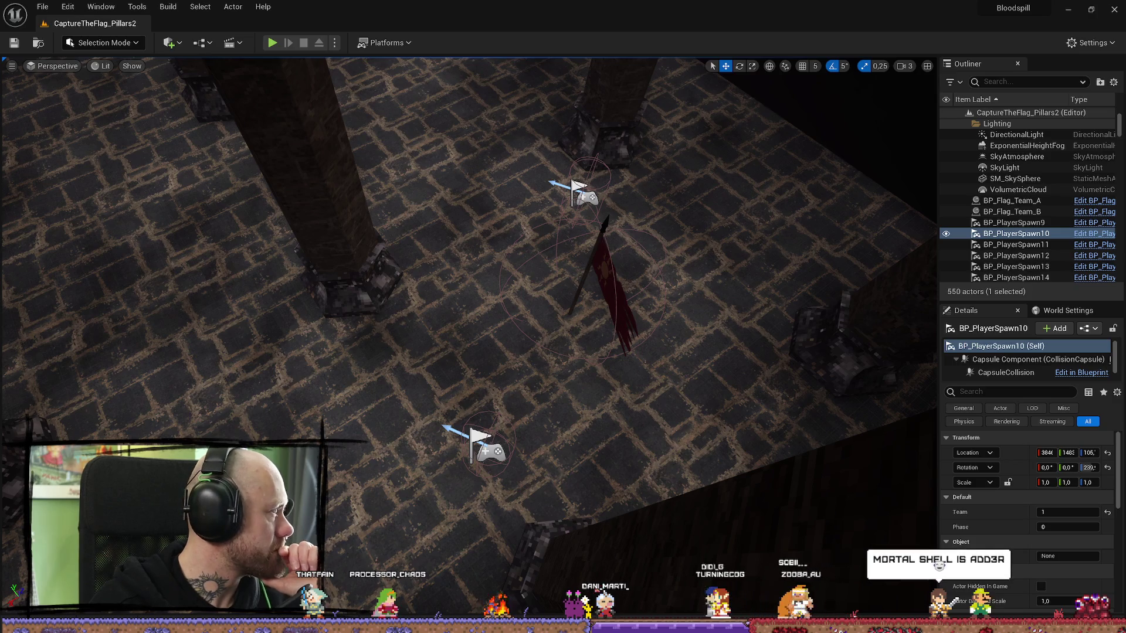
{"action": "key", "text": "alt+Tab"}
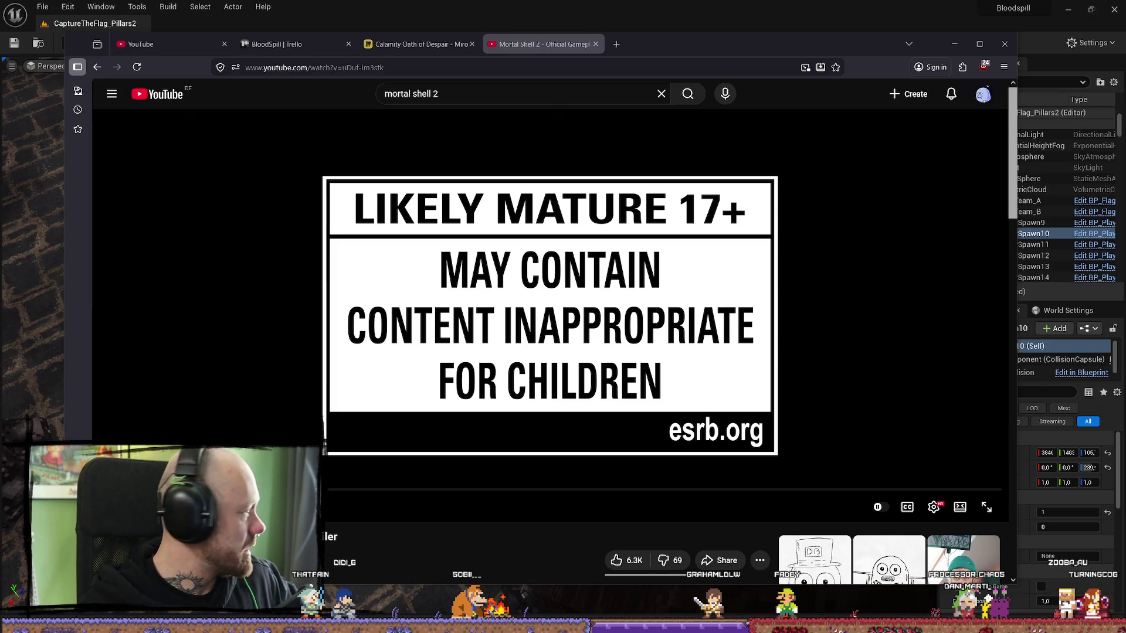
{"action": "double_click", "coordinate": [623, 281]}
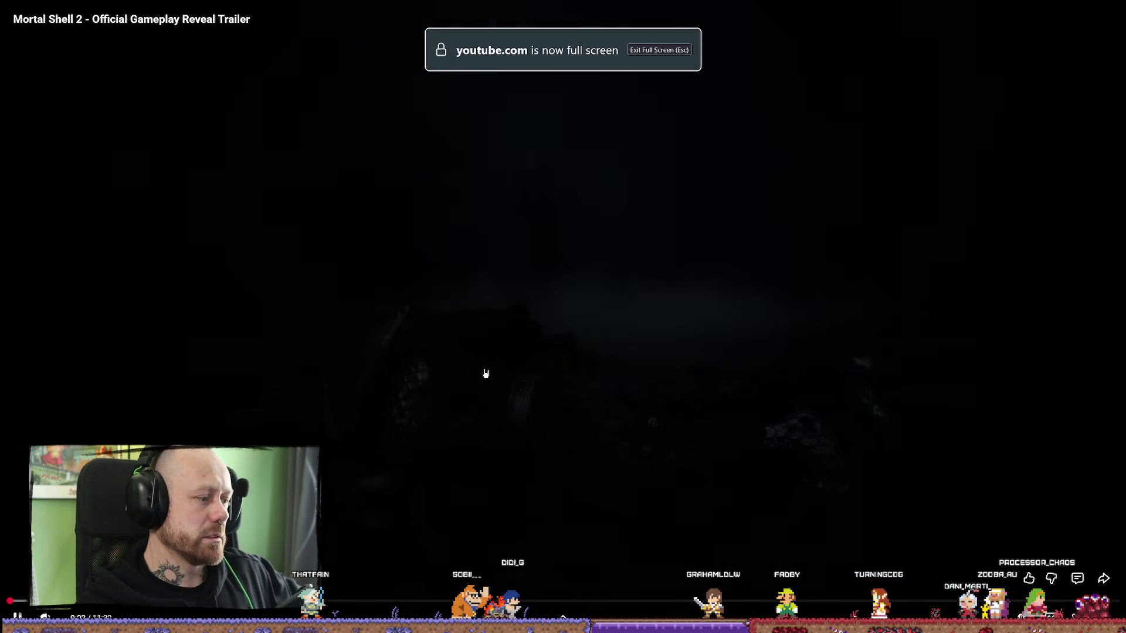
- Pause and resume the trailer, exit full screen, maximize the browser, and skip ahead
{"action": "left_click", "coordinate": [656, 337]}
{"action": "left_click", "coordinate": [656, 337]}
{"action": "key", "text": "Escape"}
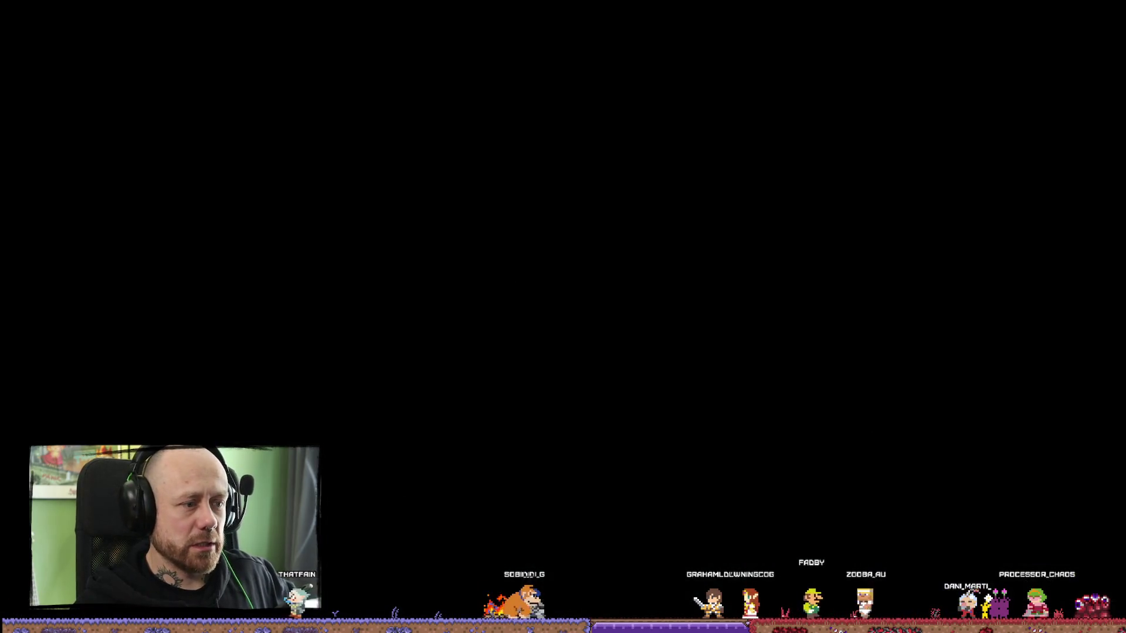
{"action": "key", "text": "super+Up"}
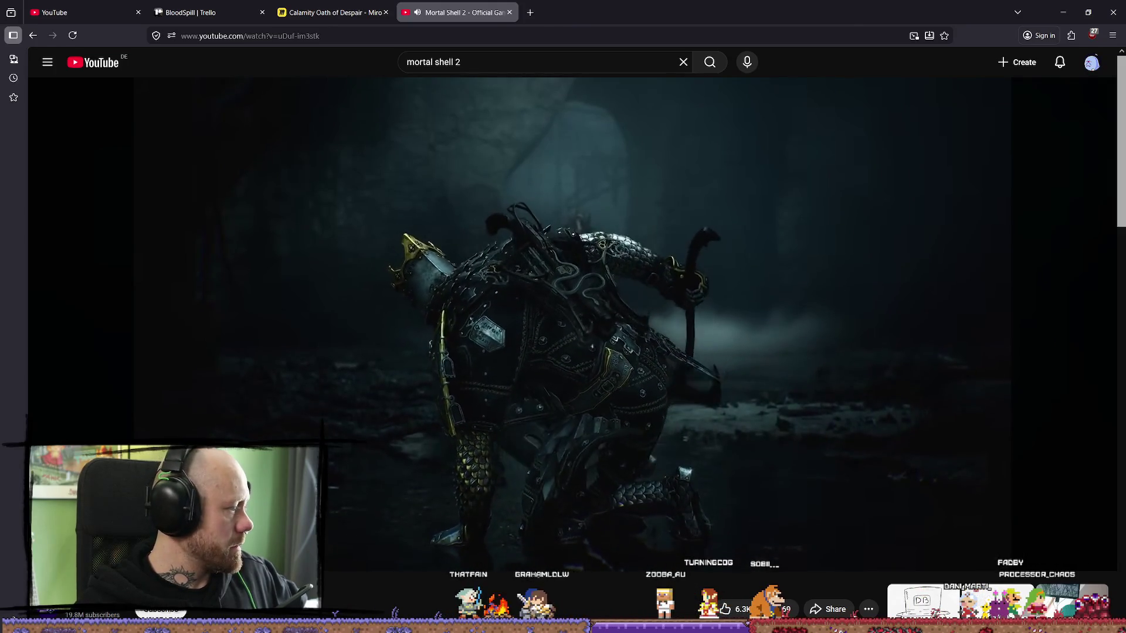
{"action": "left_click_drag", "start_coordinate": [640, 538], "coordinate": [640, 539]}
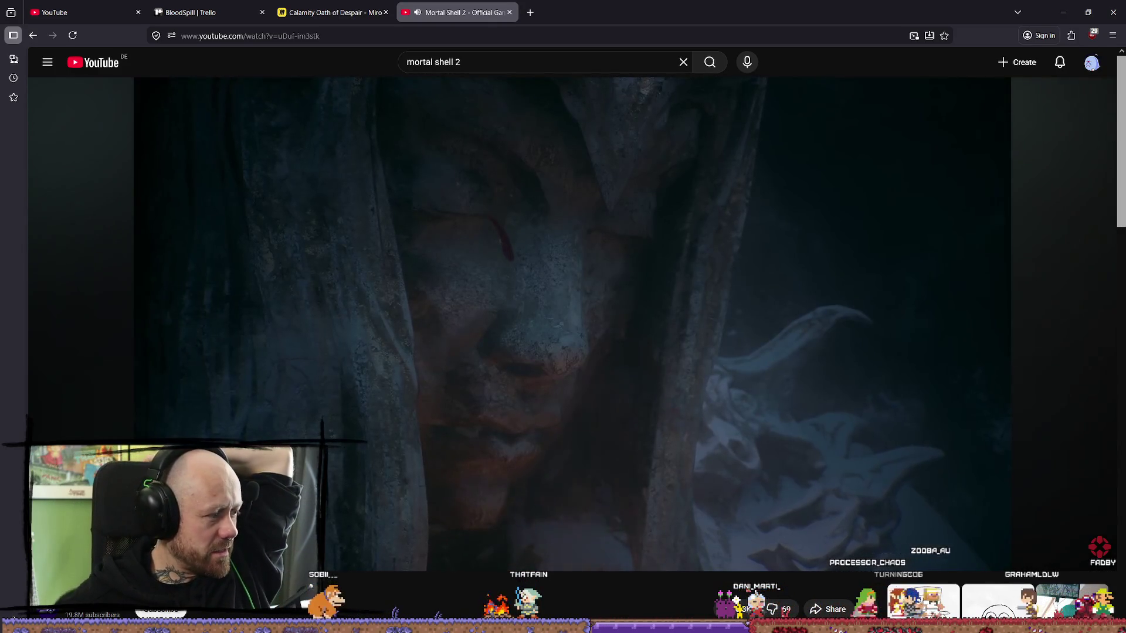
- Skip the gameplay trailer to about 5:24, pause it, and open a new YouTube tab
{"action": "left_click", "coordinate": [533, 533]}
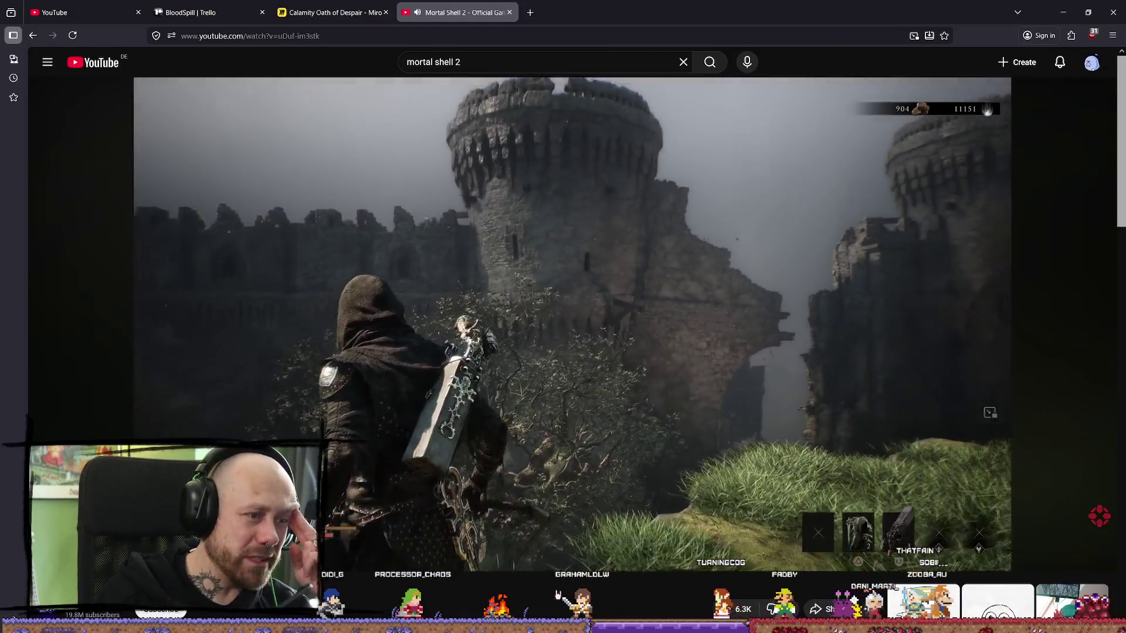
{"action": "left_click", "coordinate": [563, 463]}
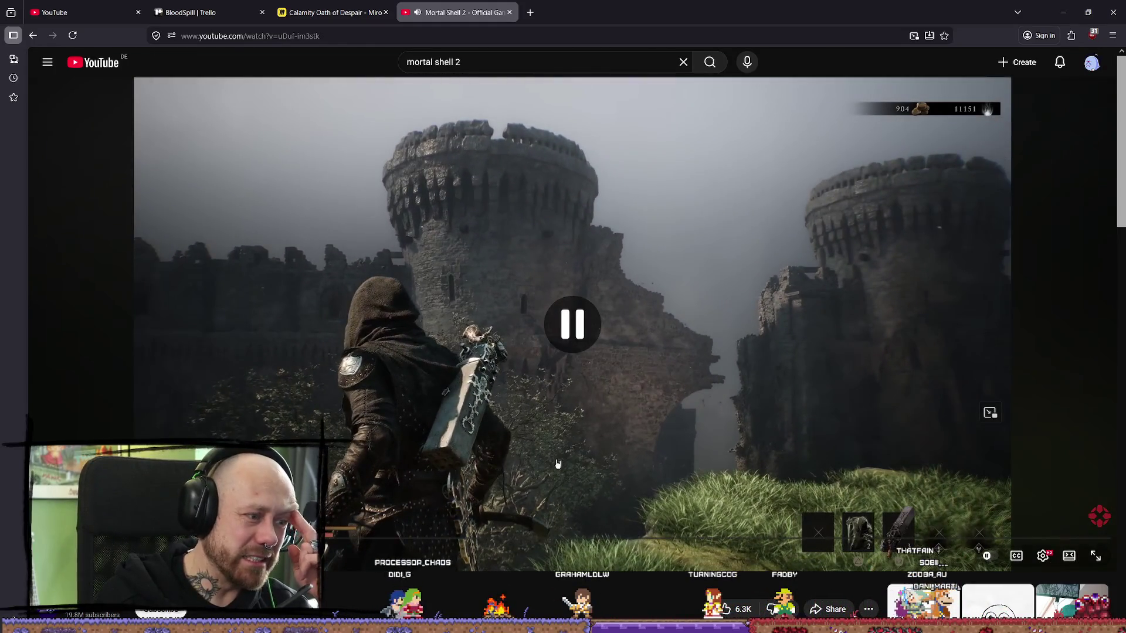
{"action": "left_click", "coordinate": [583, 7]}
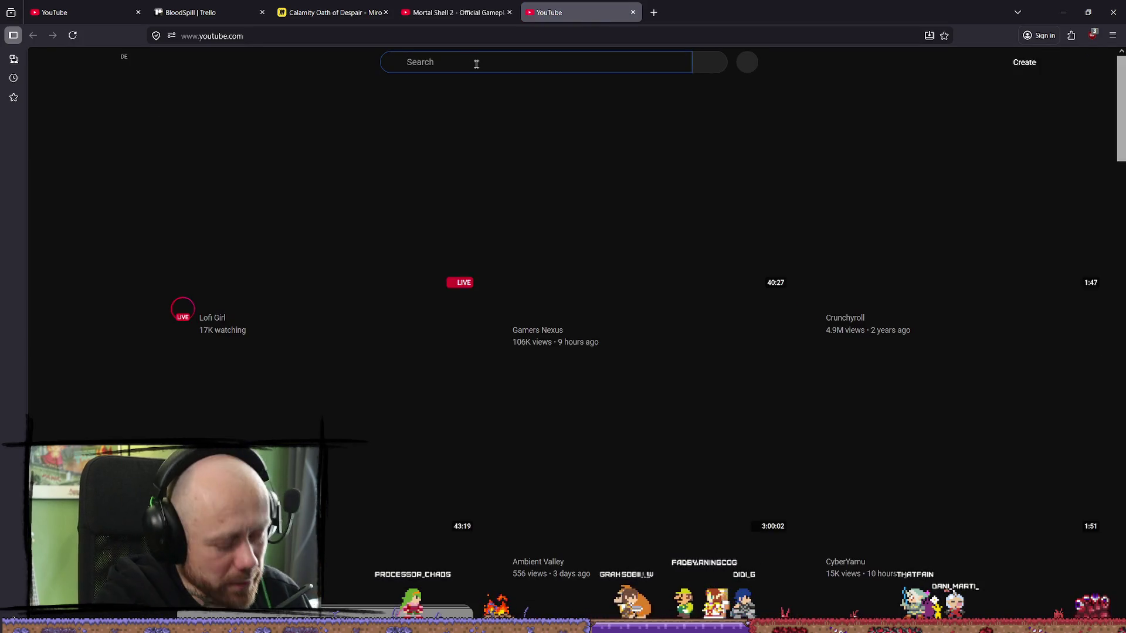
- Search YouTube for 'mortal shell 2' and open the Mortal Shell II Announcement Trailer
{"action": "type", "text": "mortal she"}
{"action": "type", "text": "ll 2"}
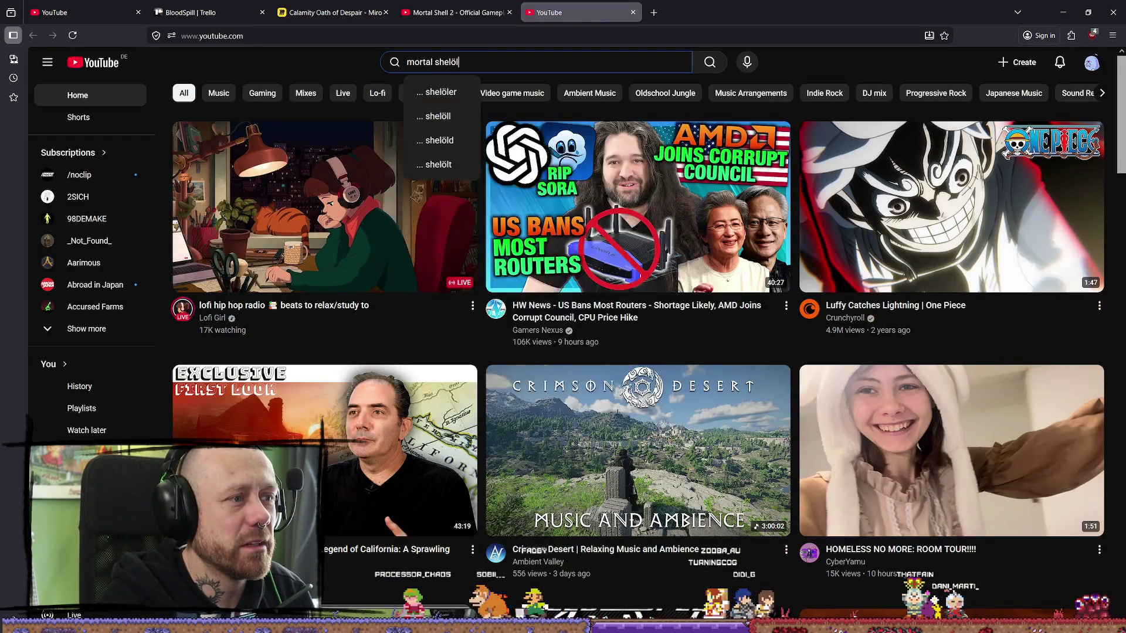
{"action": "key", "text": "Return"}
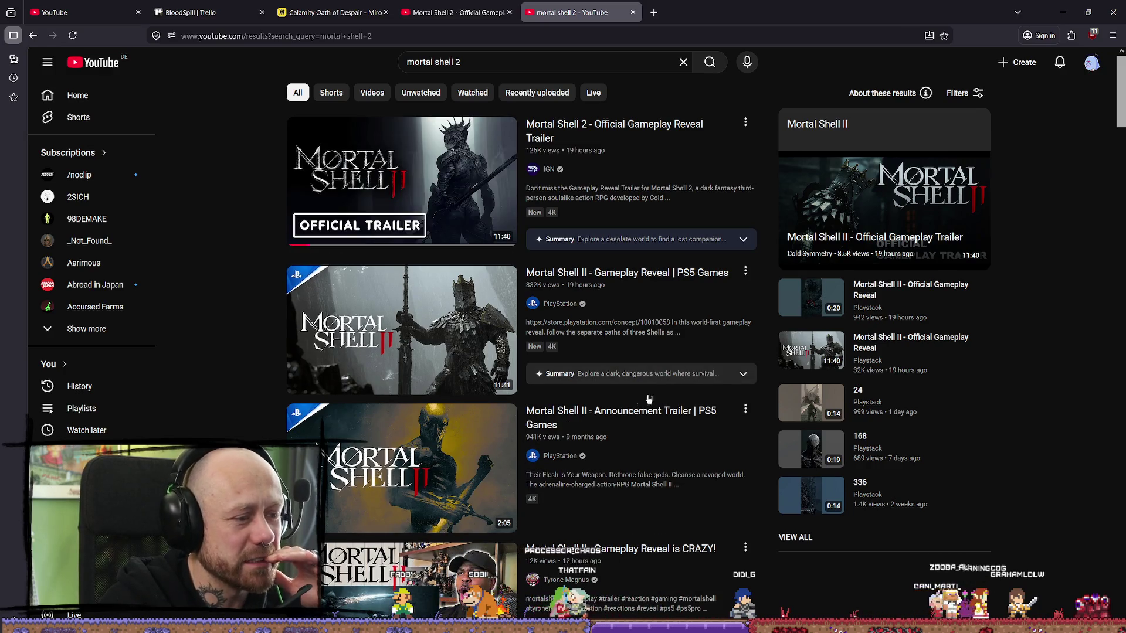
{"action": "mouse_move", "coordinate": [393, 492]}
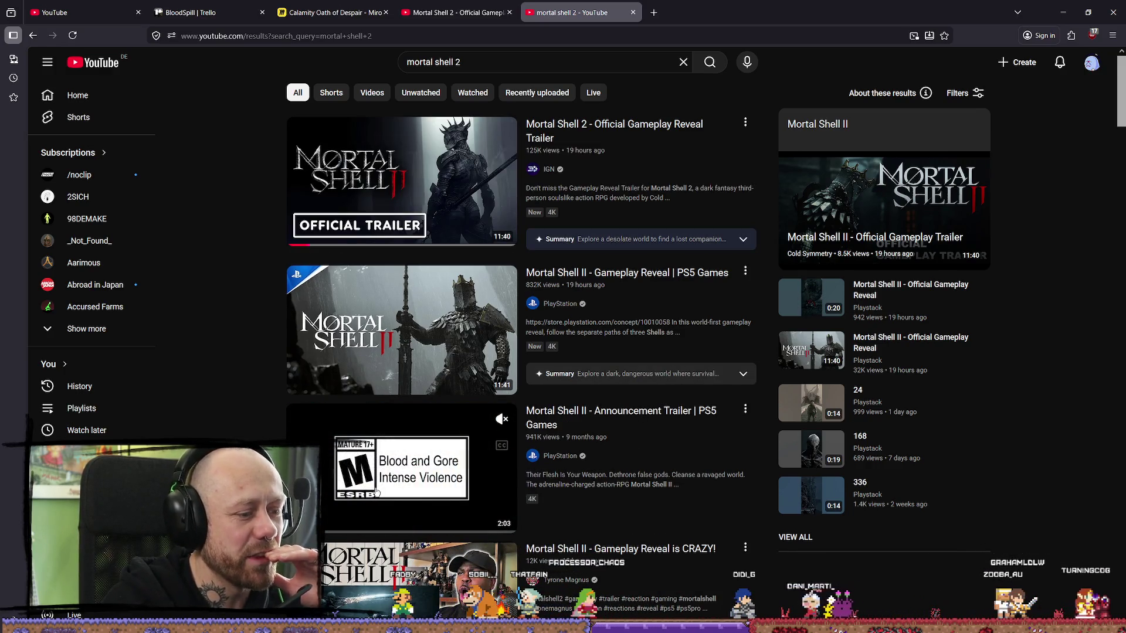
{"action": "left_click", "coordinate": [682, 420]}
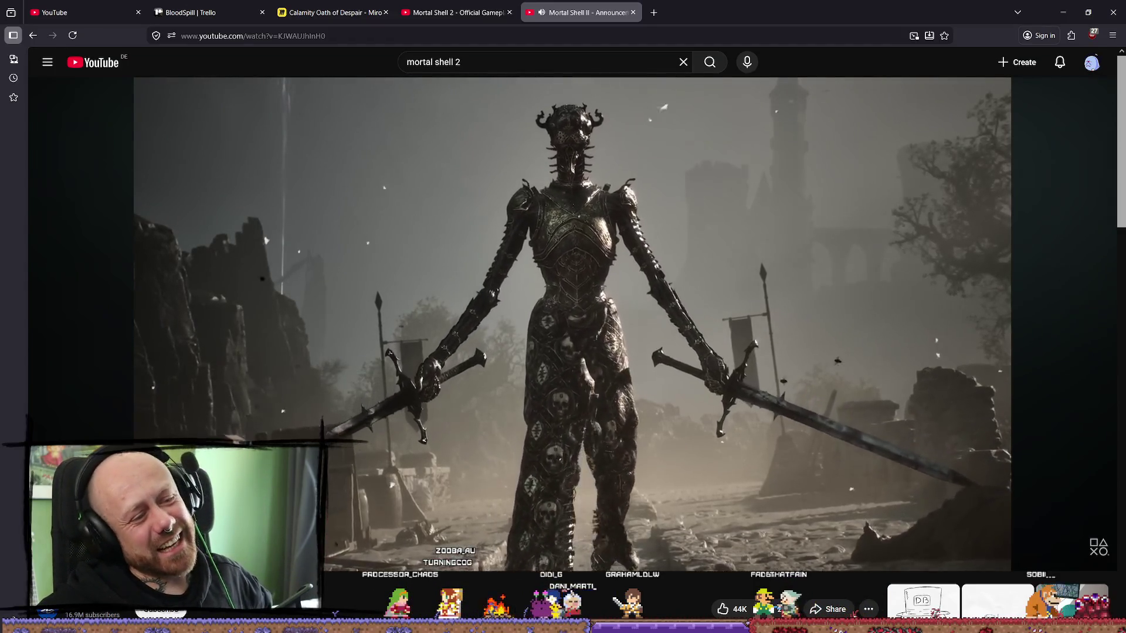
- Rewind the announcement trailer a few seconds, pausing and then resuming playback
{"action": "key", "text": "space"}
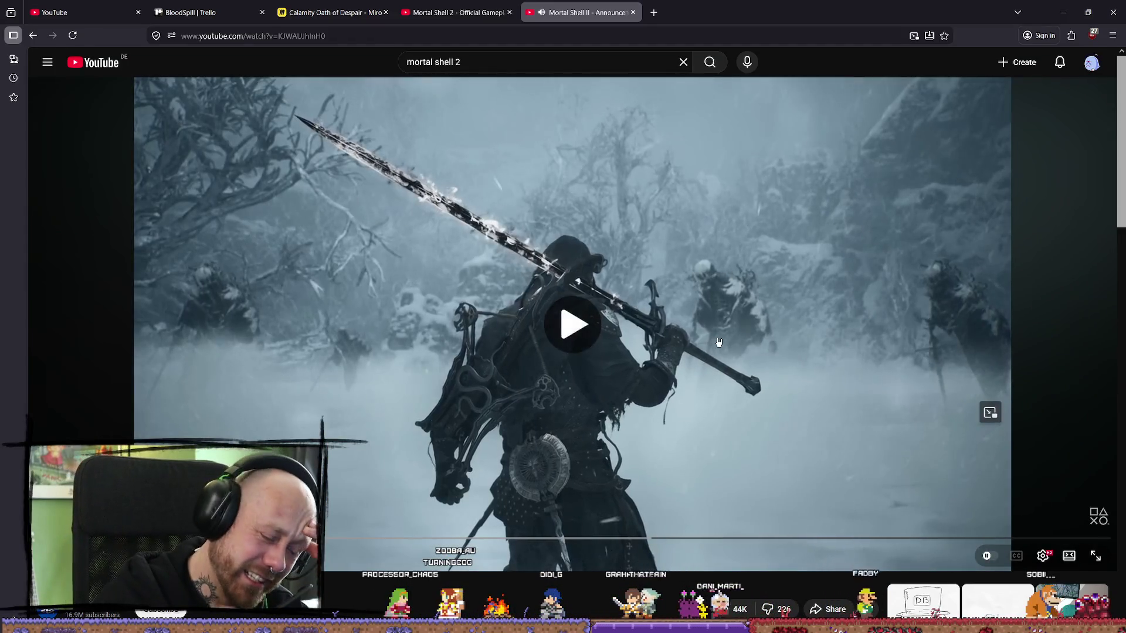
{"action": "key", "text": "Left"}
{"action": "key", "text": "Left"}
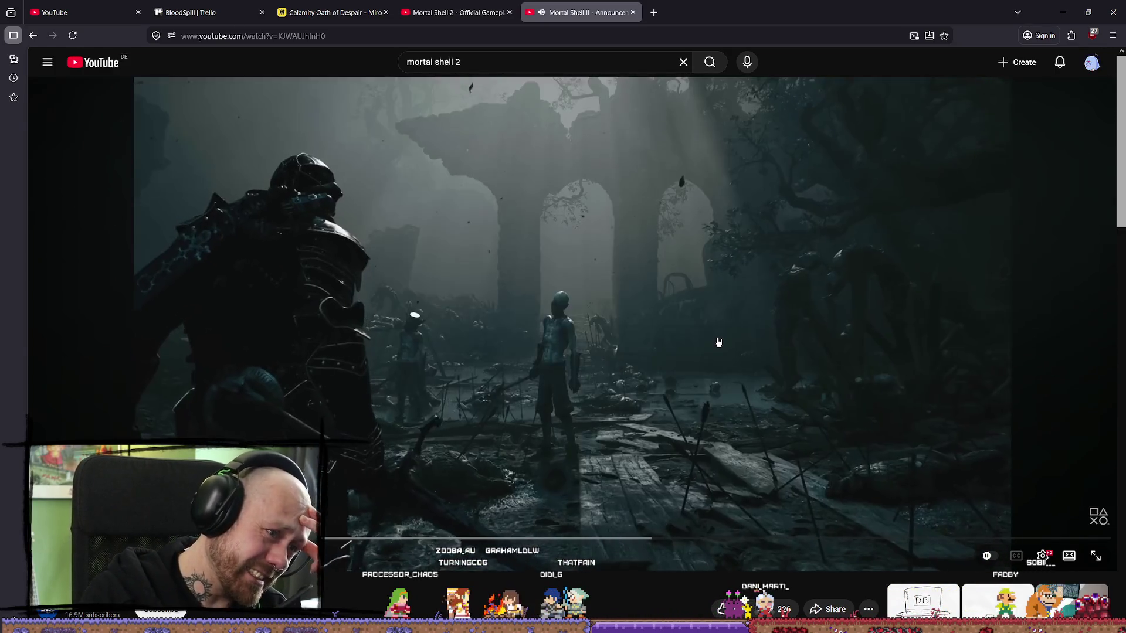
{"action": "key", "text": "space"}
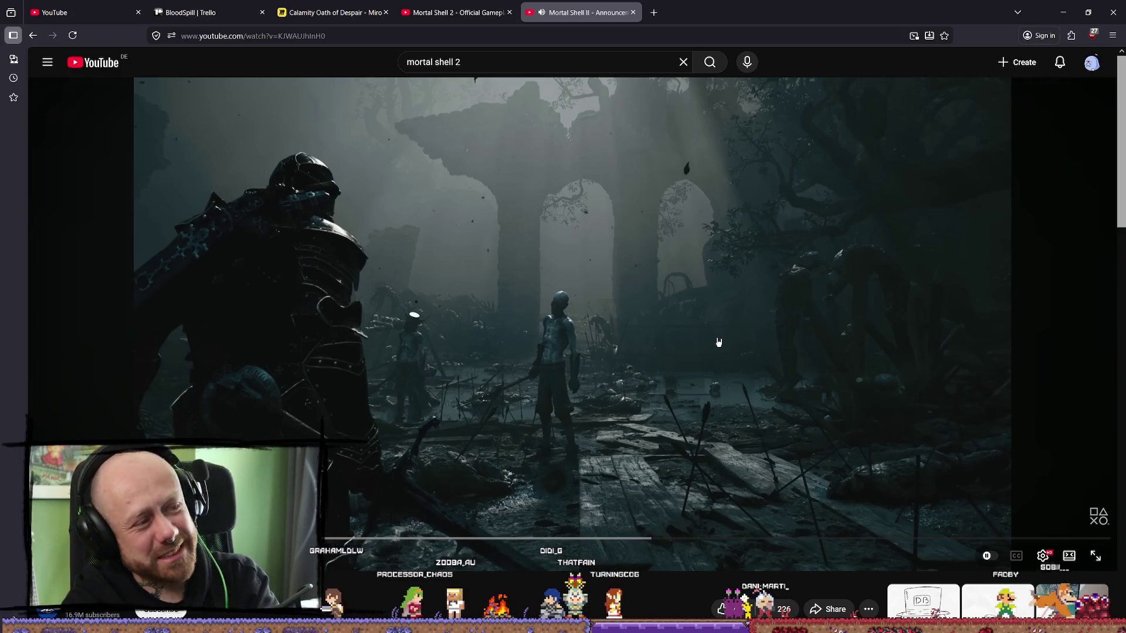
{"action": "left_click", "coordinate": [717, 340]}
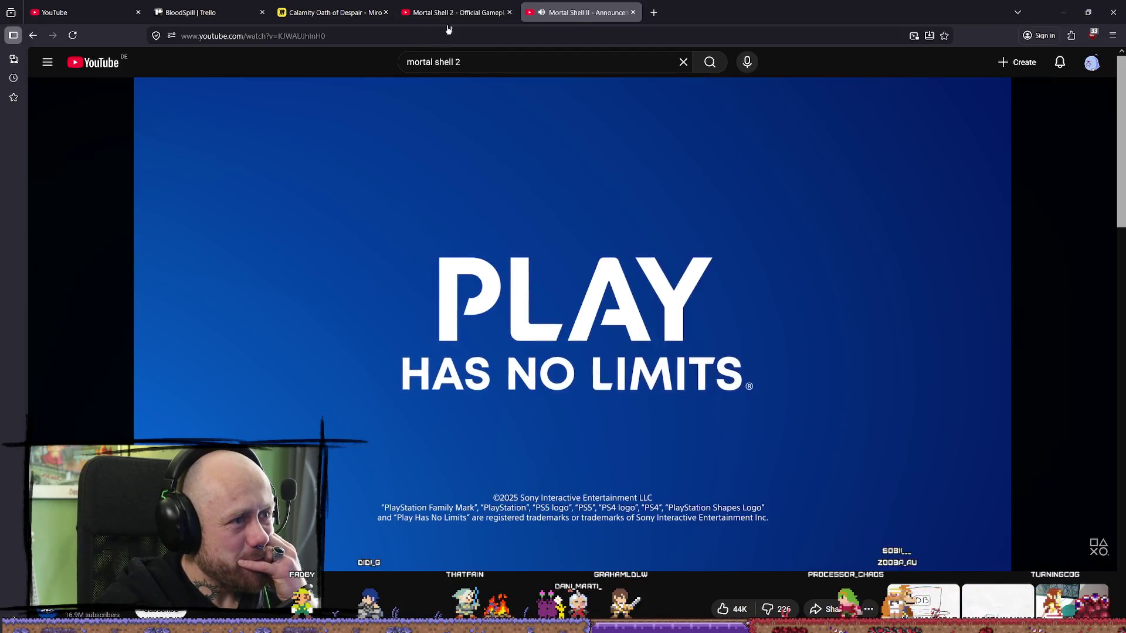
- Switch to the gameplay trailer tab once the announcement trailer finishes
{"action": "key", "text": "ctrl+shift+Tab"}
- Pause the gameplay trailer, replay the announcement trailer from about 0:48, then close its tab
{"action": "left_click", "coordinate": [569, 12]}
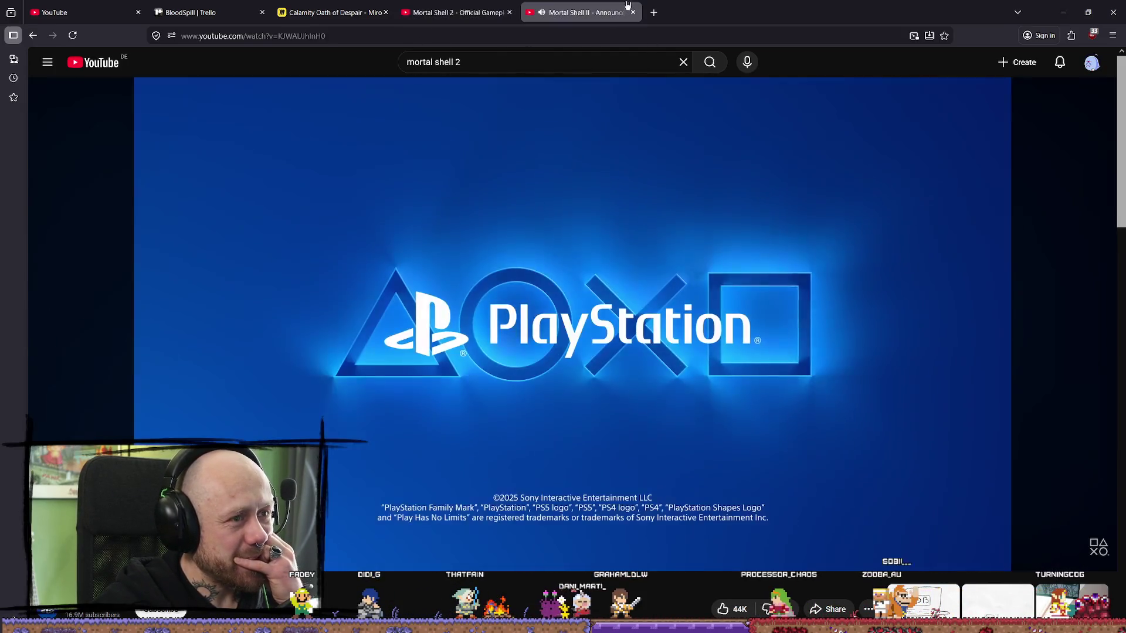
{"action": "key", "text": "ctrl+shift+Tab"}
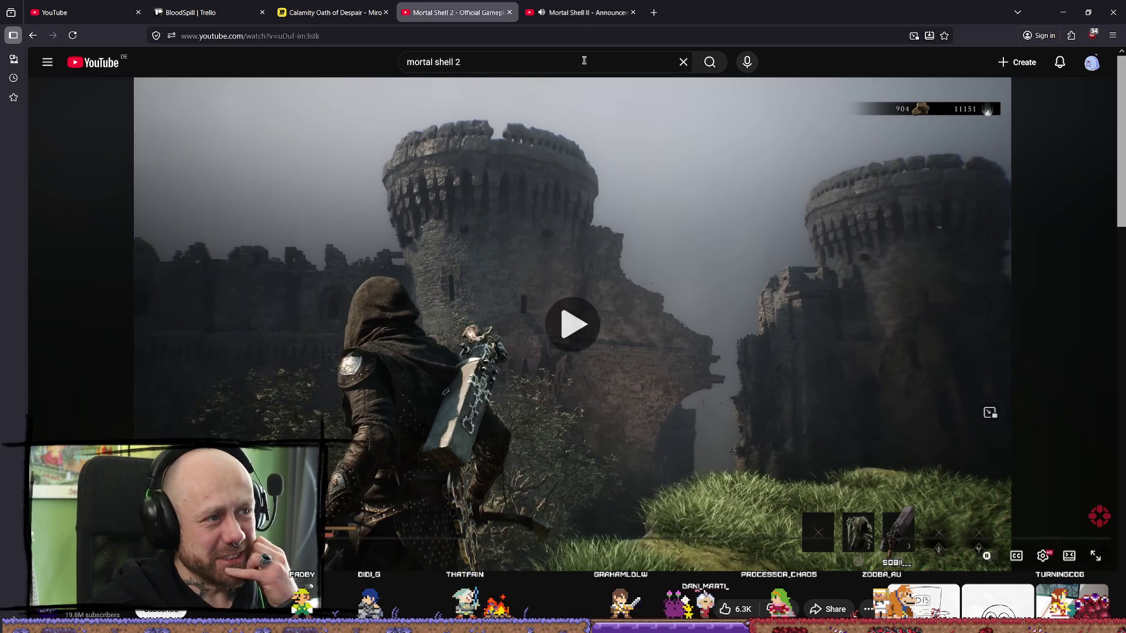
{"action": "left_click", "coordinate": [636, 297]}
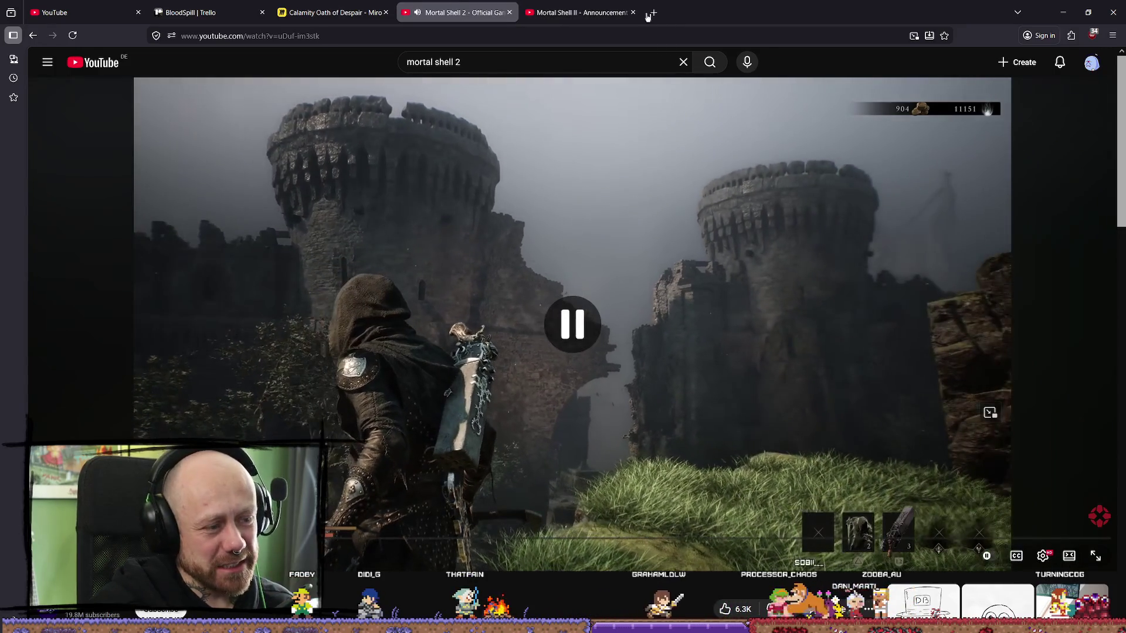
{"action": "left_click", "coordinate": [632, 19]}
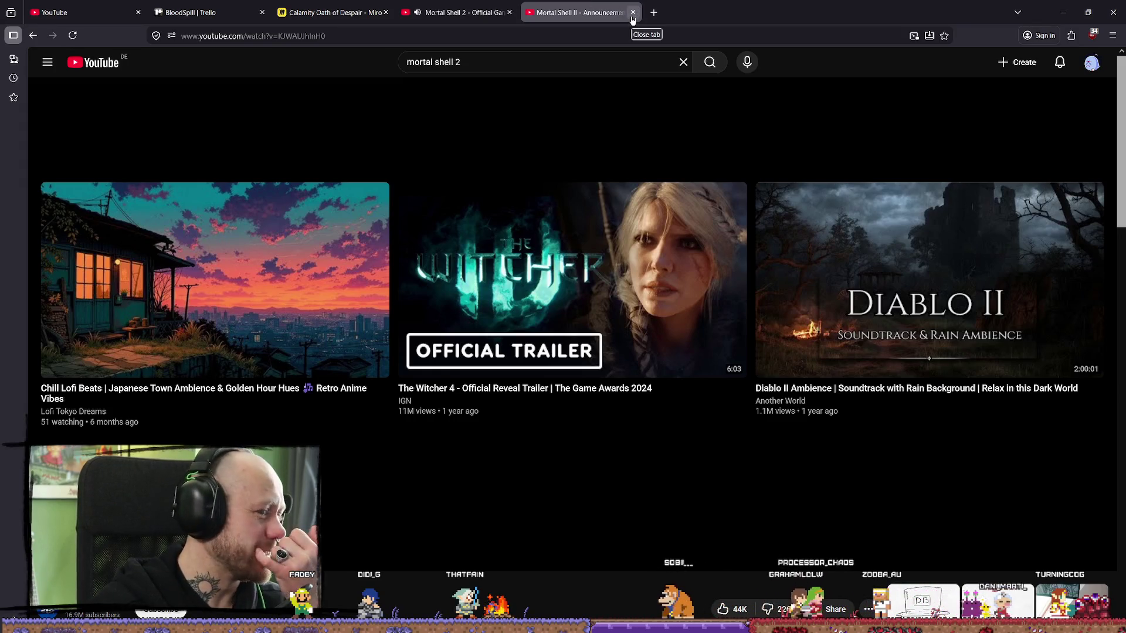
{"action": "left_click", "coordinate": [451, 537]}
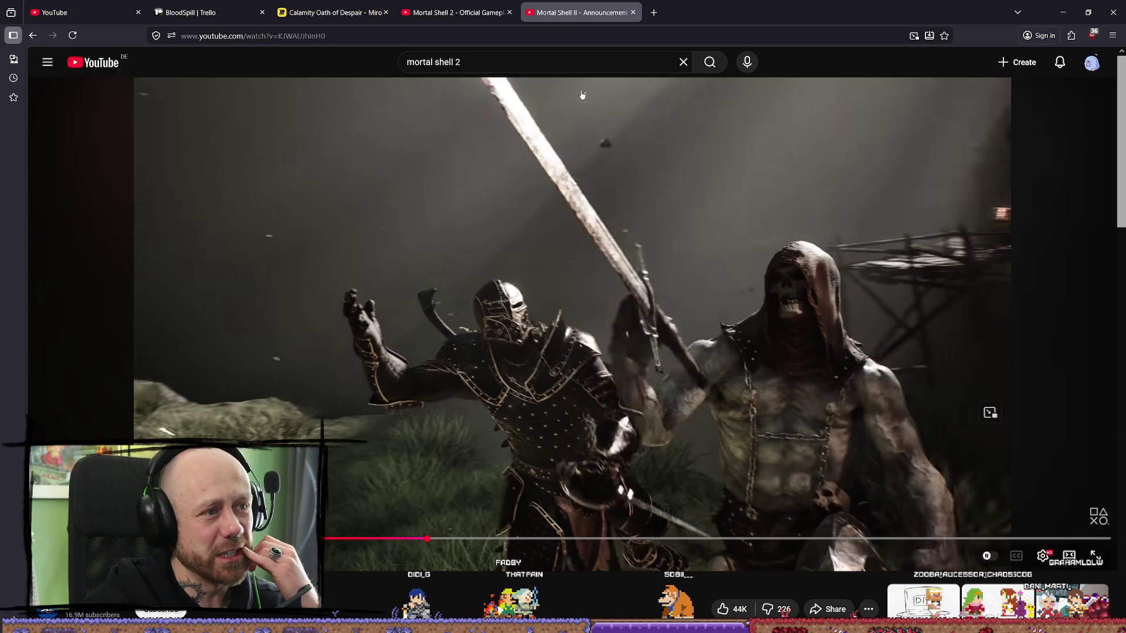
{"action": "left_click", "coordinate": [635, 13]}
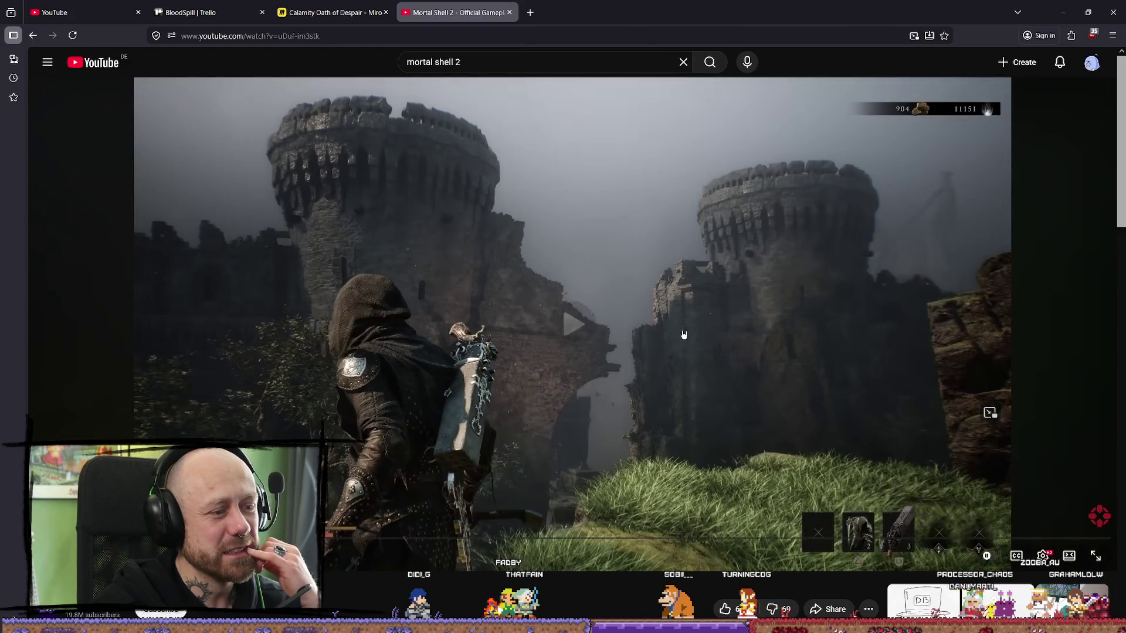
- Resume the Mortal Shell 2 gameplay trailer and watch it full screen
{"action": "left_click", "coordinate": [681, 332]}
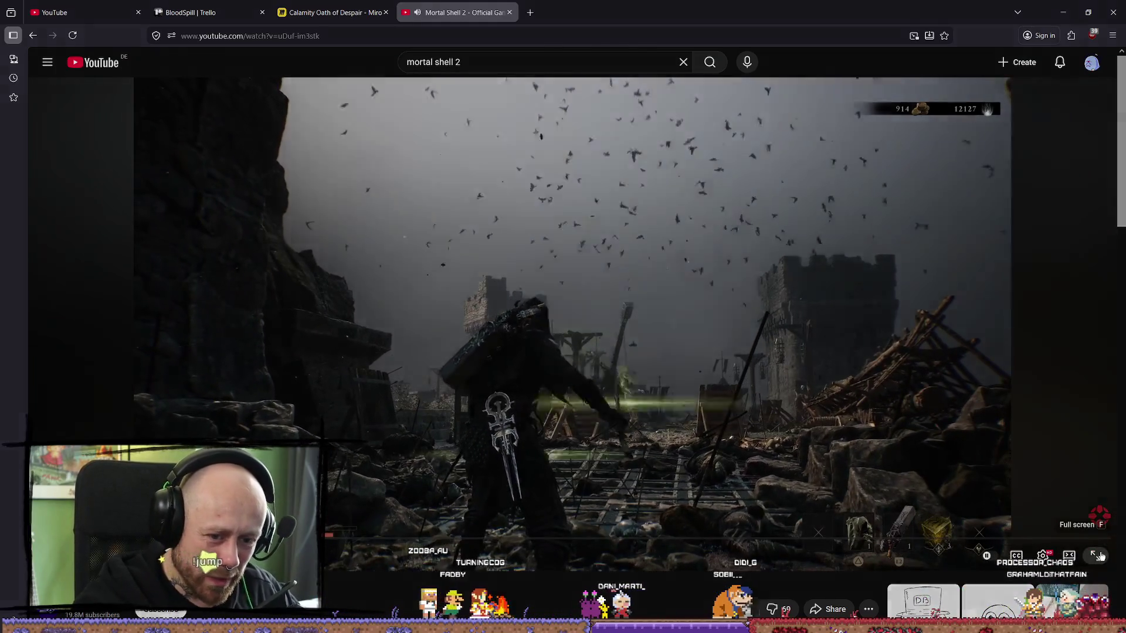
{"action": "left_click", "coordinate": [1108, 555]}
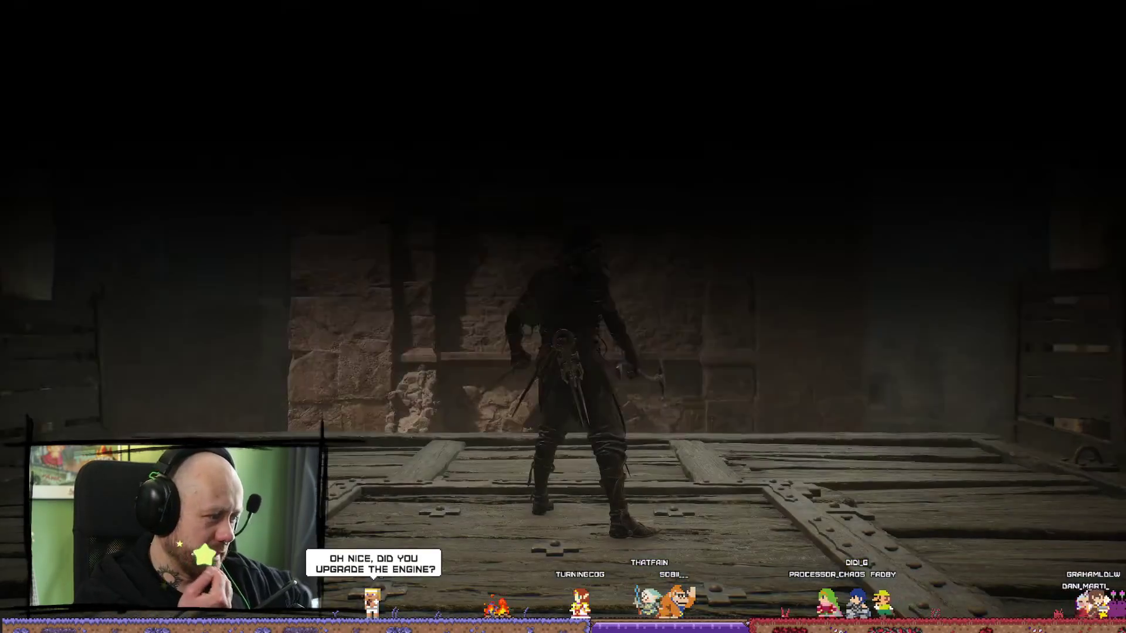
- Rewind the Mortal Shell 2 trailer five seconds to replay the preceding combat scene
{"action": "key", "text": "w"}
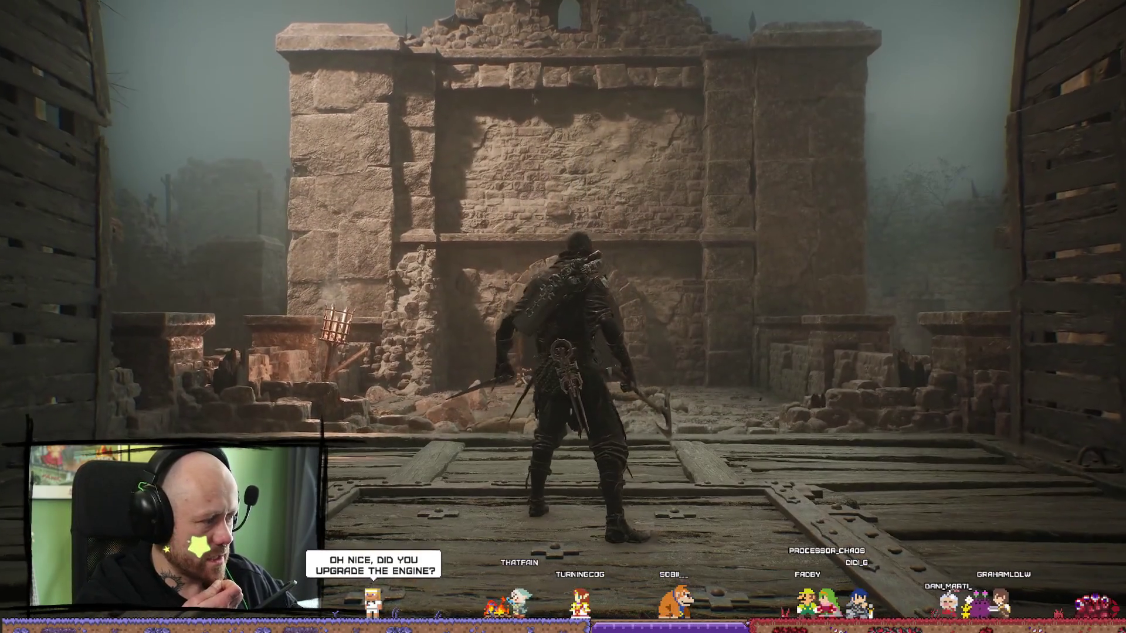
{"action": "key", "text": "w"}
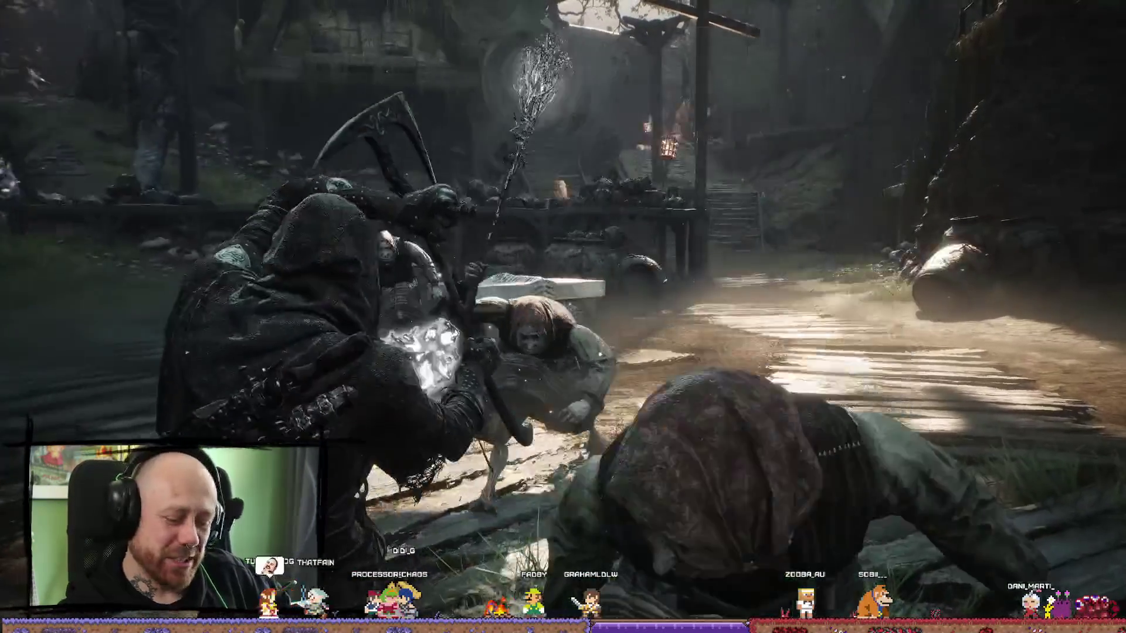
{"action": "key", "text": "Left"}
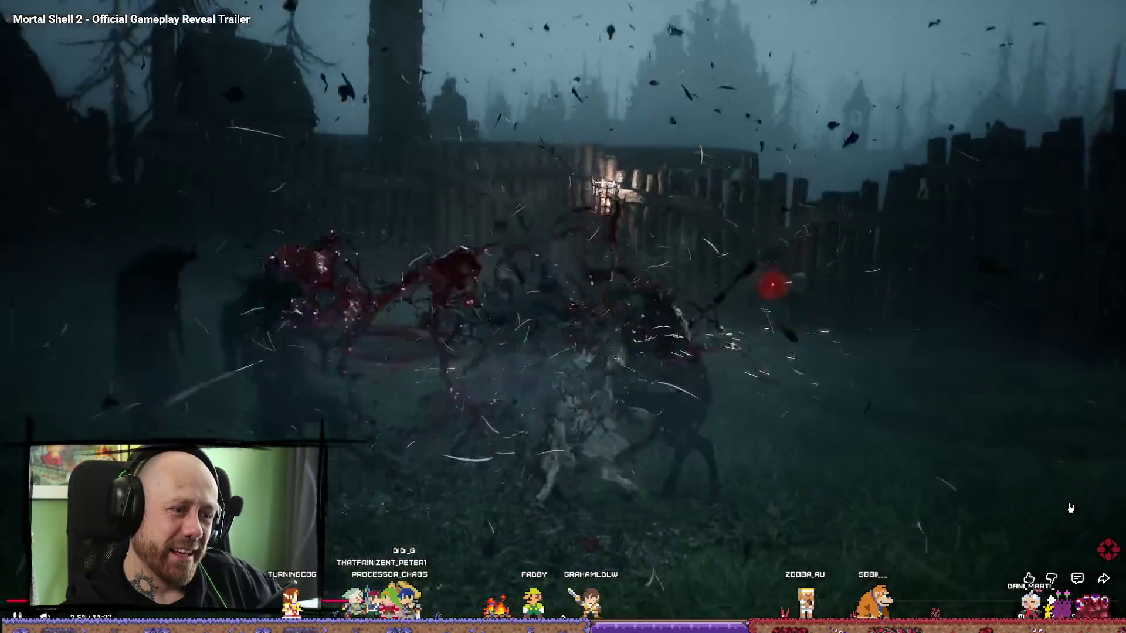